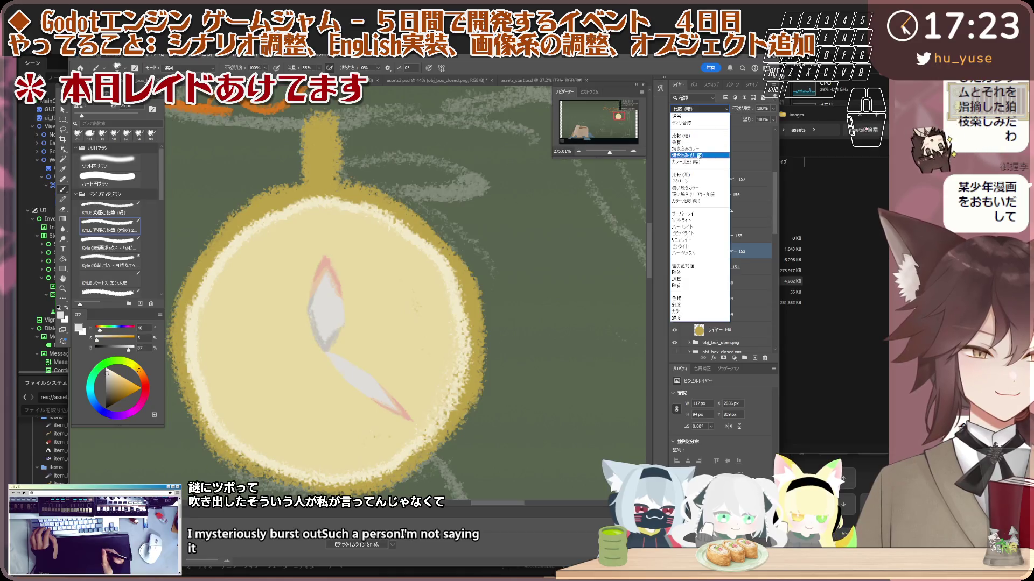
- Set layer 152 to Multiply, and open and cancel layer 153's Layer Style
{"action": "left_click", "coordinate": [707, 142]}
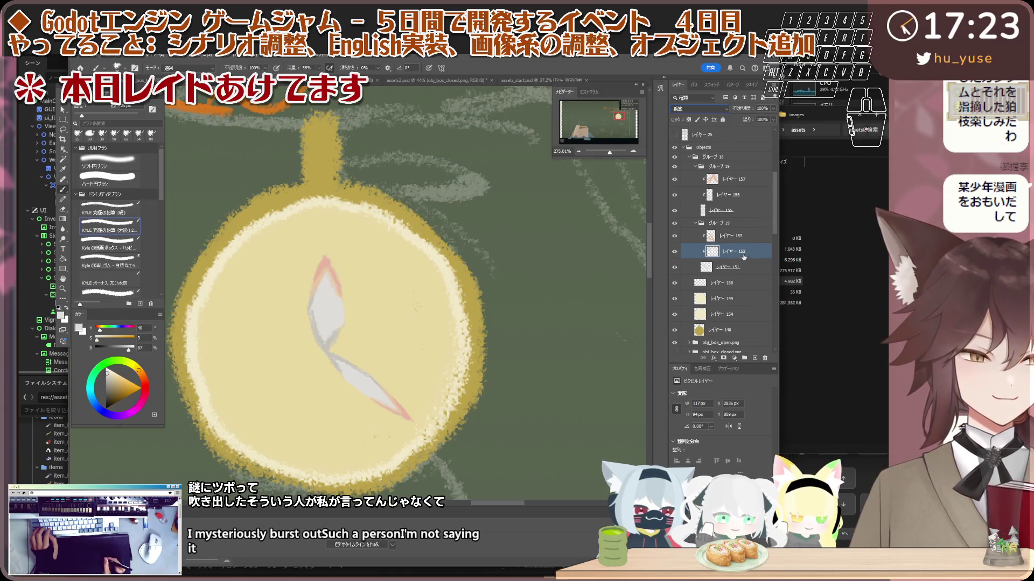
{"action": "key", "text": "alt+bracketright"}
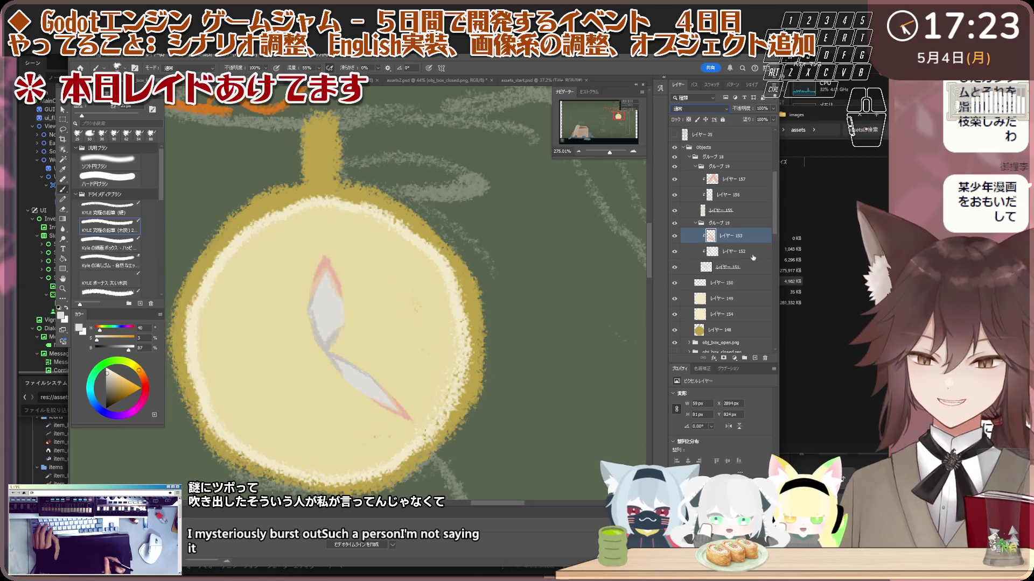
{"action": "double_click", "coordinate": [754, 236]}
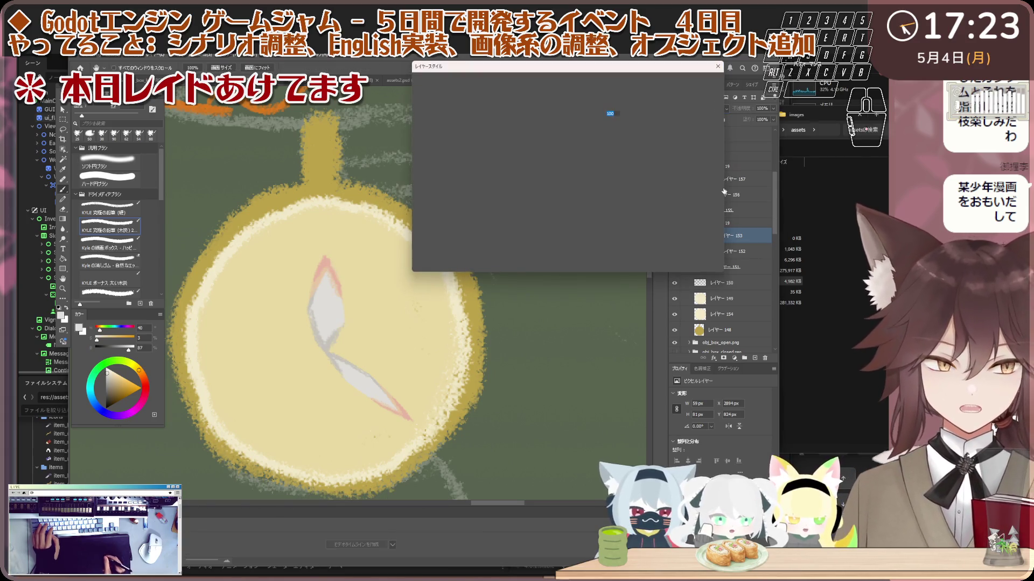
{"action": "left_click", "coordinate": [695, 97]}
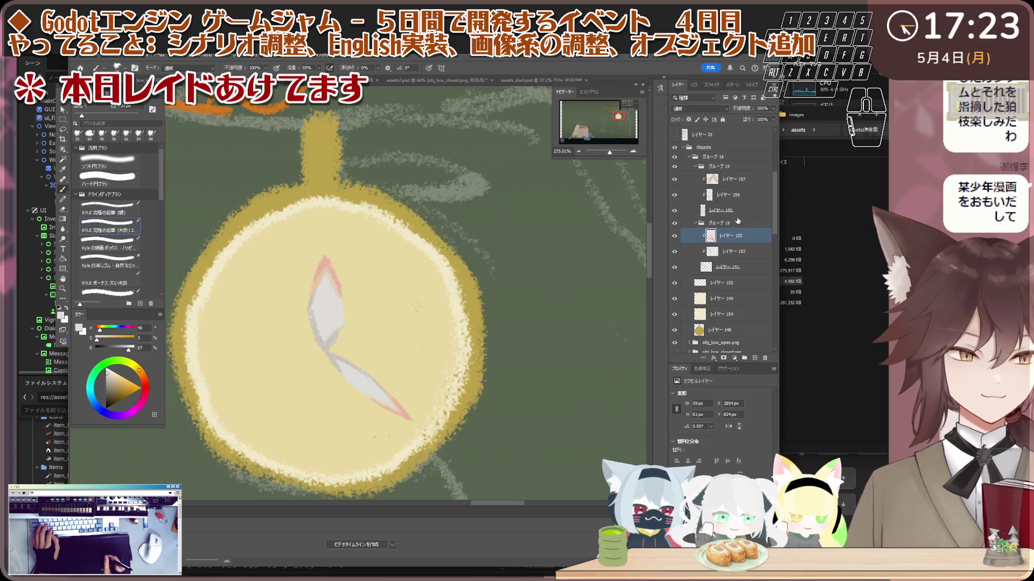
{"action": "left_click", "coordinate": [731, 251]}
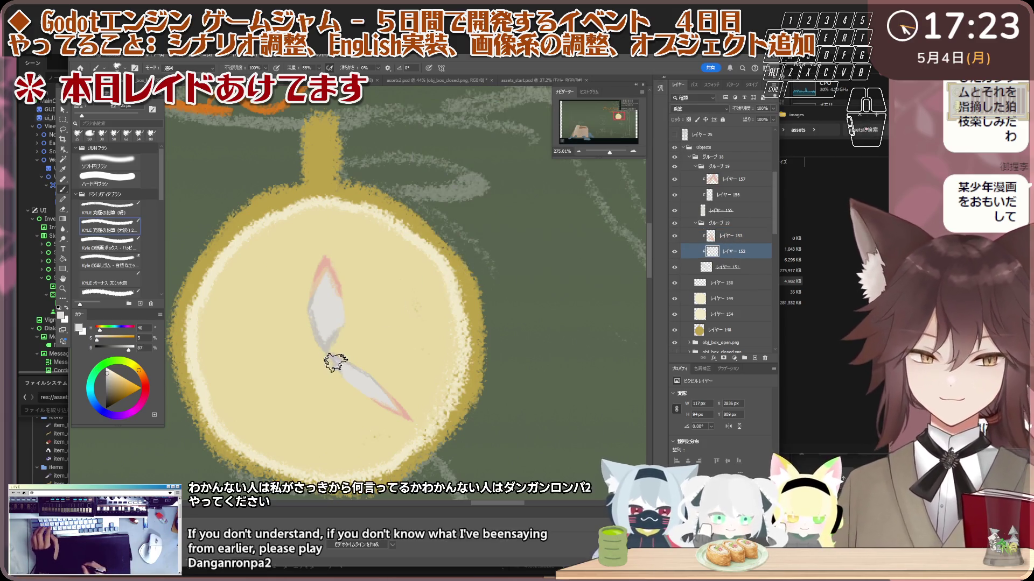
- Zoom in on the canvas and select the lower clock hand's layer
{"action": "key", "text": "z"}
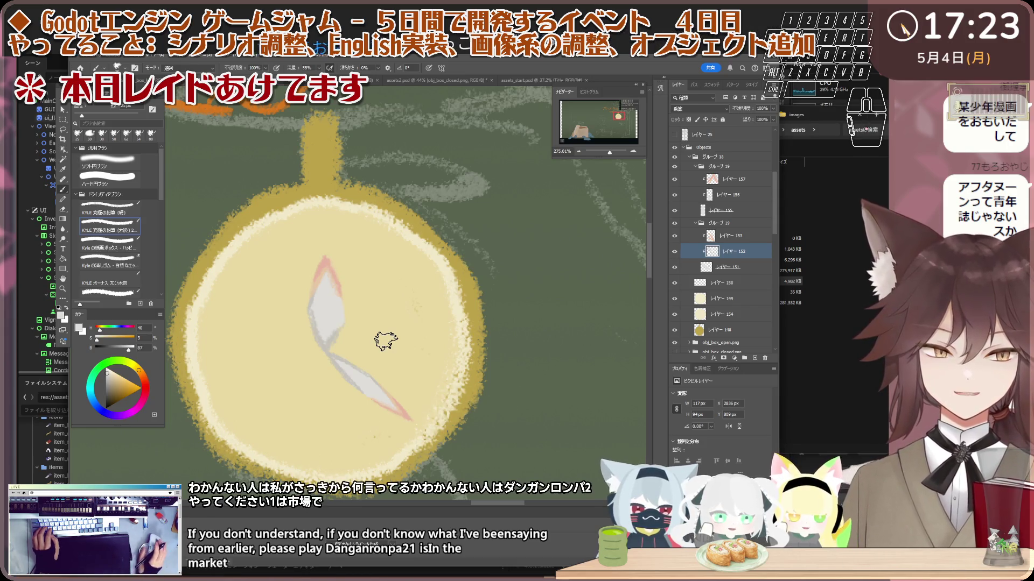
{"action": "scroll", "coordinate": [366, 415], "scroll_direction": "up", "scroll_amount": 2}
{"action": "scroll", "coordinate": [367, 415], "scroll_direction": "down", "scroll_amount": 1}
{"action": "key", "text": "v"}
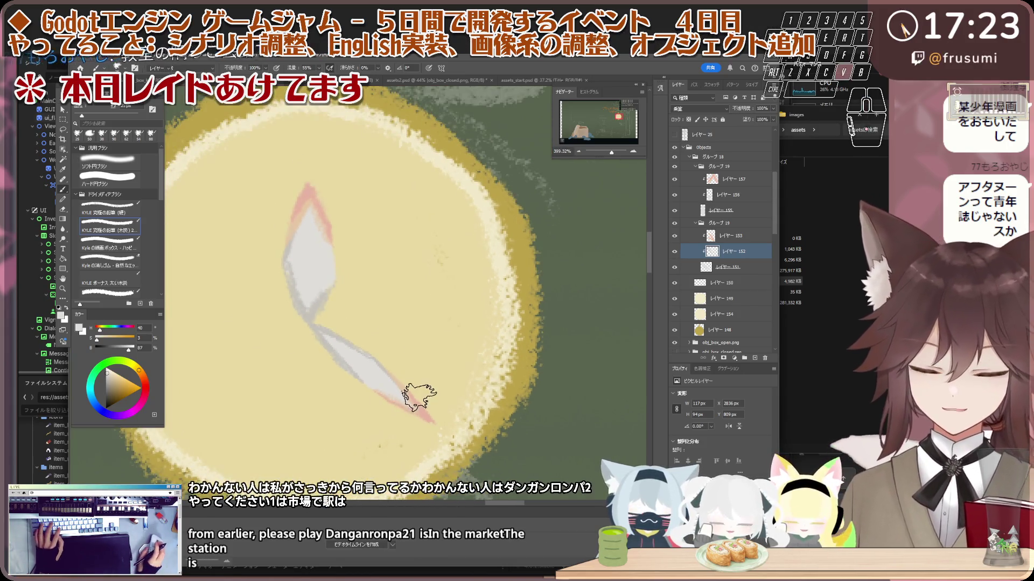
{"action": "left_click", "coordinate": [405, 427], "text": "shift"}
{"action": "left_click", "coordinate": [387, 377]}
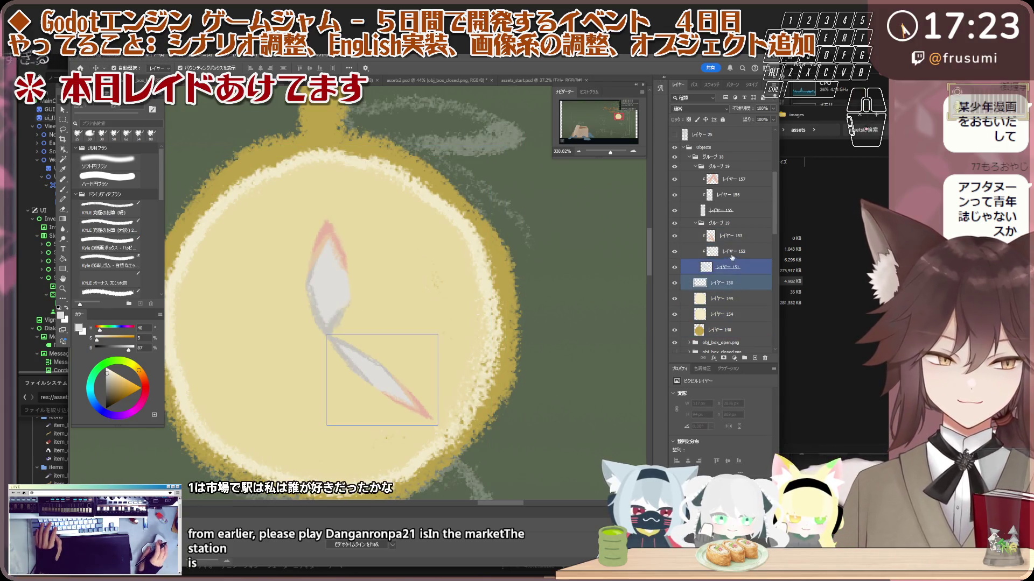
- Try enlarging the lower hand on layer 149, cancel the transform, and hide layer 153
{"action": "left_click", "coordinate": [409, 398], "text": "shift"}
{"action": "scroll", "coordinate": [458, 383], "scroll_direction": "up", "scroll_amount": 1}
{"action": "left_click", "coordinate": [334, 445]}
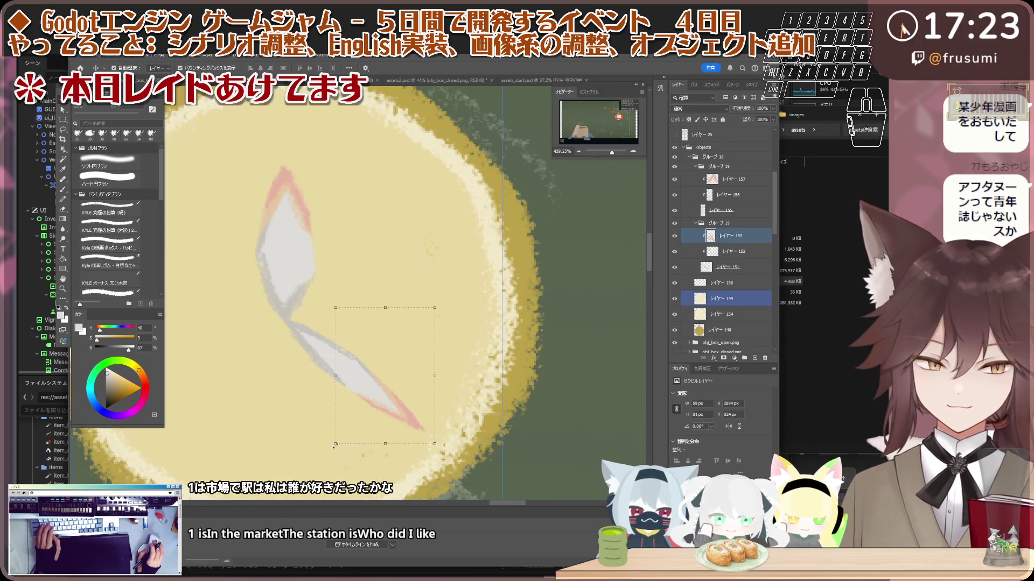
{"action": "left_click_drag", "start_coordinate": [328, 454], "coordinate": [326, 456]}
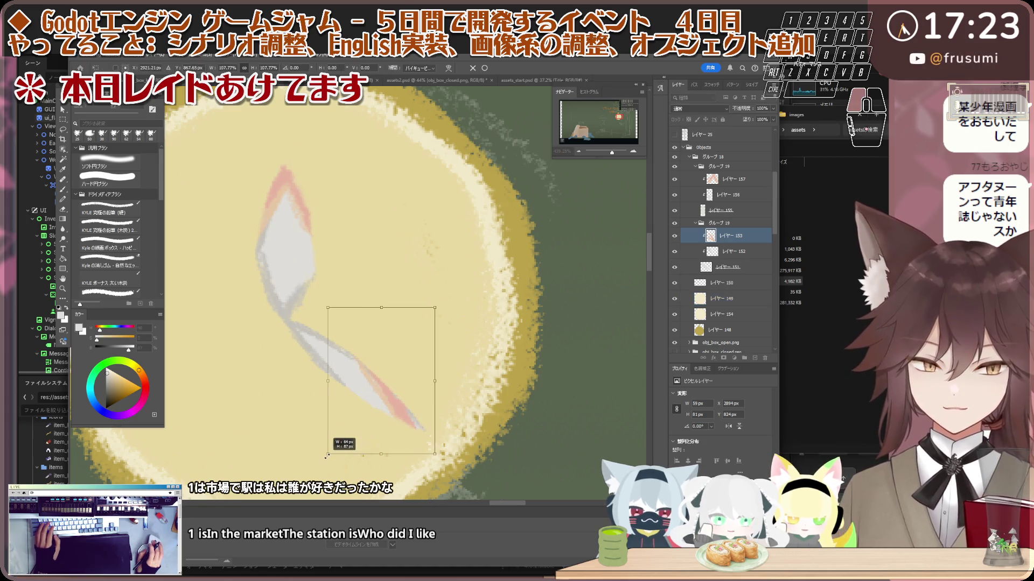
{"action": "key", "text": "ctrl+z"}
{"action": "scroll", "coordinate": [450, 196], "scroll_direction": "down", "scroll_amount": 1}
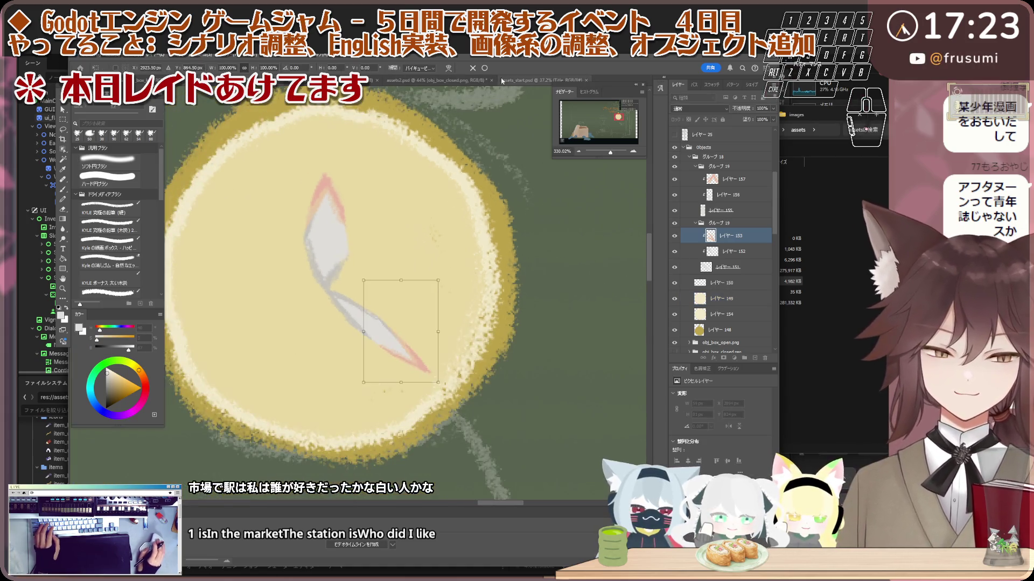
{"action": "key", "text": "Escape"}
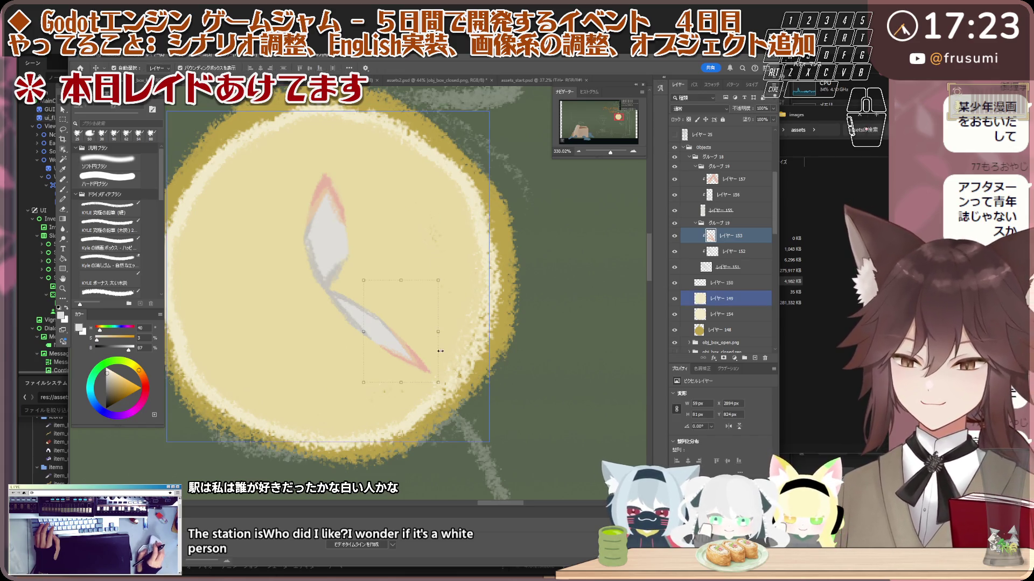
{"action": "scroll", "coordinate": [424, 360], "scroll_direction": "up", "scroll_amount": 2}
{"action": "left_click", "coordinate": [675, 236]}
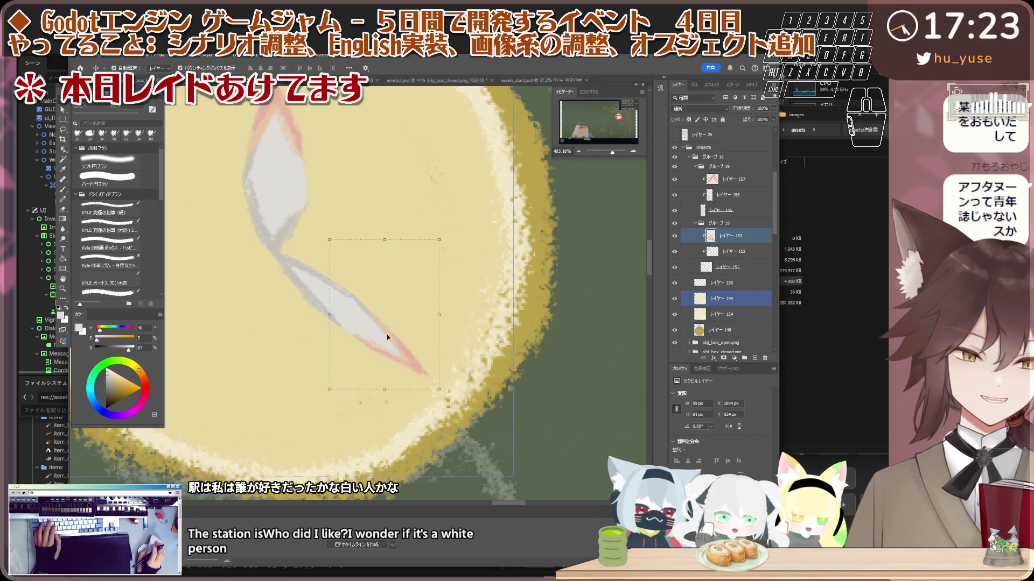
- Sample the cream face colour and paint cream strokes along the lower hand and its tip
{"action": "scroll", "coordinate": [386, 334], "scroll_direction": "up", "scroll_amount": 1}
{"action": "key", "text": "i"}
{"action": "left_click", "coordinate": [391, 325]}
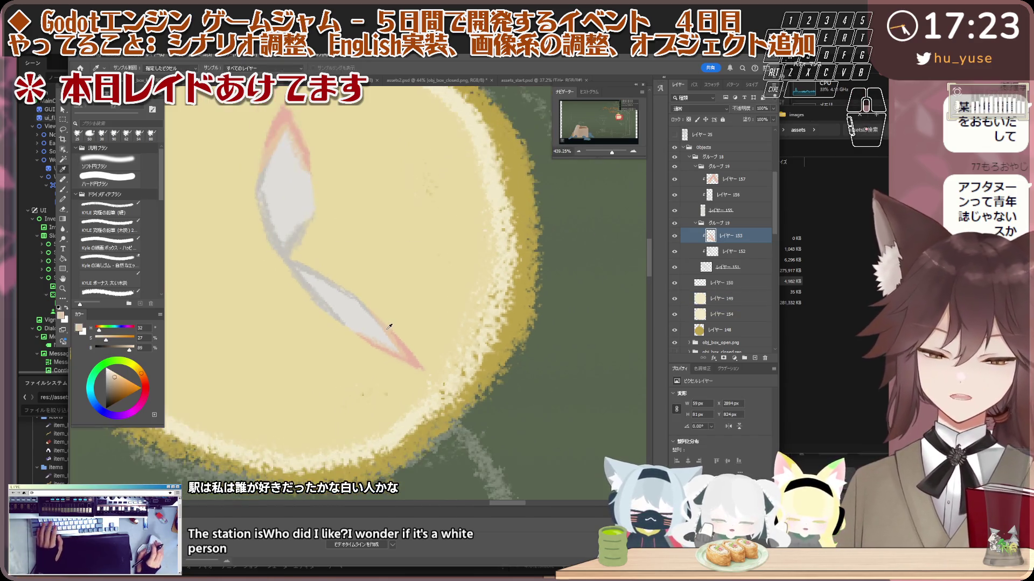
{"action": "scroll", "coordinate": [389, 327], "scroll_direction": "down", "scroll_amount": 2}
{"action": "key", "text": "b"}
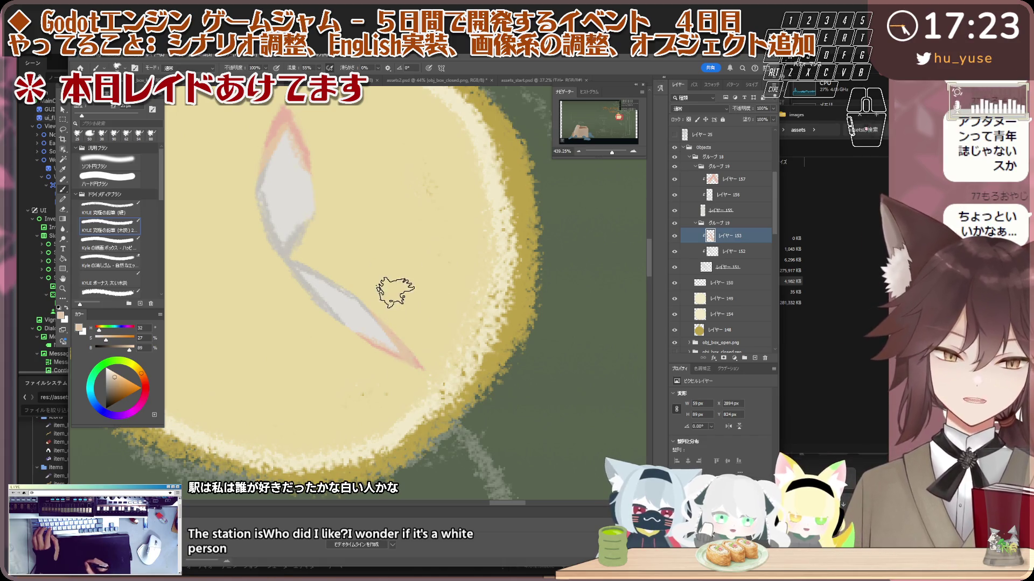
{"action": "mouse_move", "coordinate": [397, 261]}
{"action": "left_mouse_down"}
{"action": "mouse_move", "coordinate": [340, 331]}
{"action": "mouse_move", "coordinate": [445, 378]}
{"action": "left_mouse_up"}
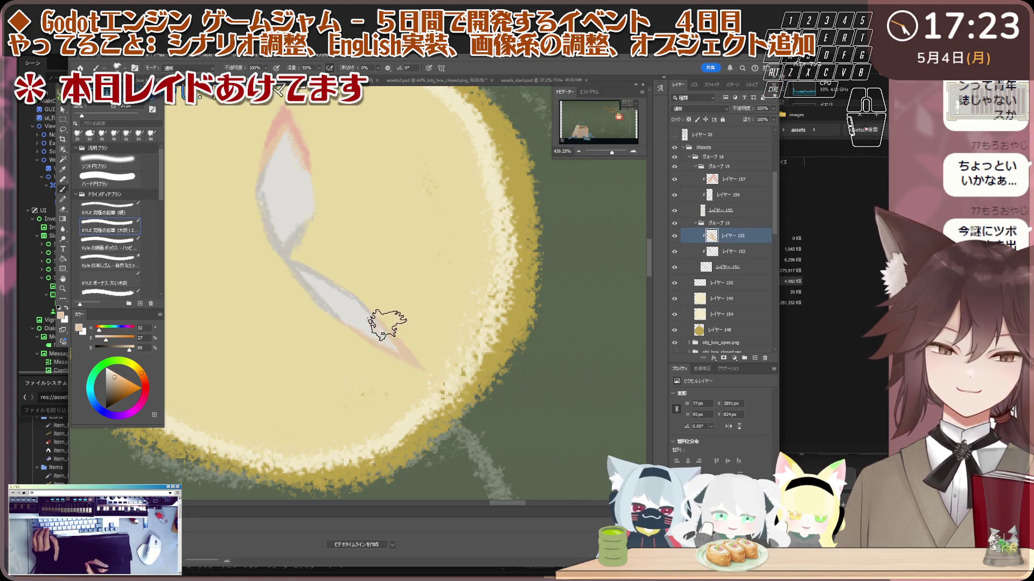
{"action": "left_click_drag", "start_coordinate": [330, 320], "coordinate": [357, 330]}
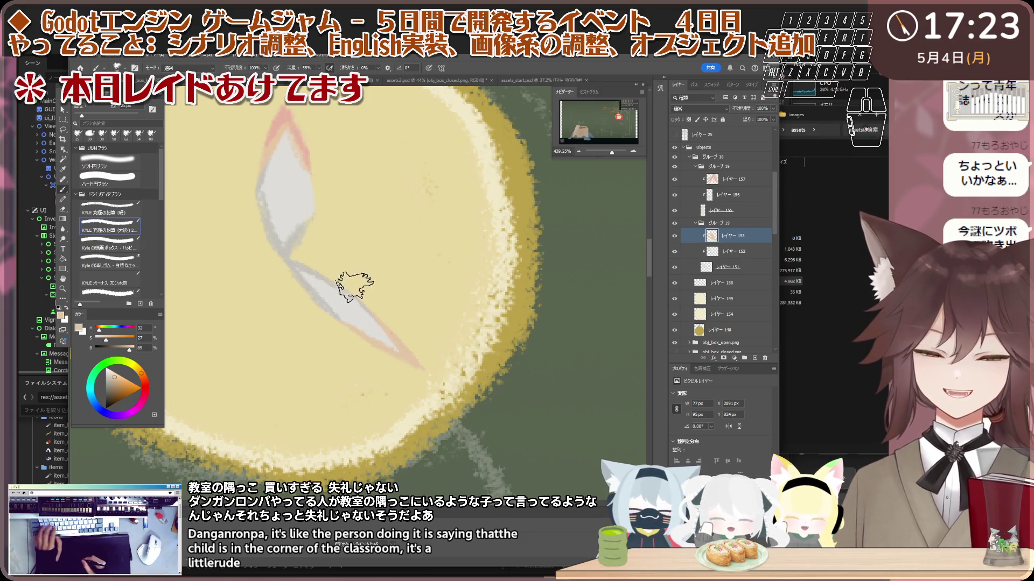
{"action": "key", "text": "i"}
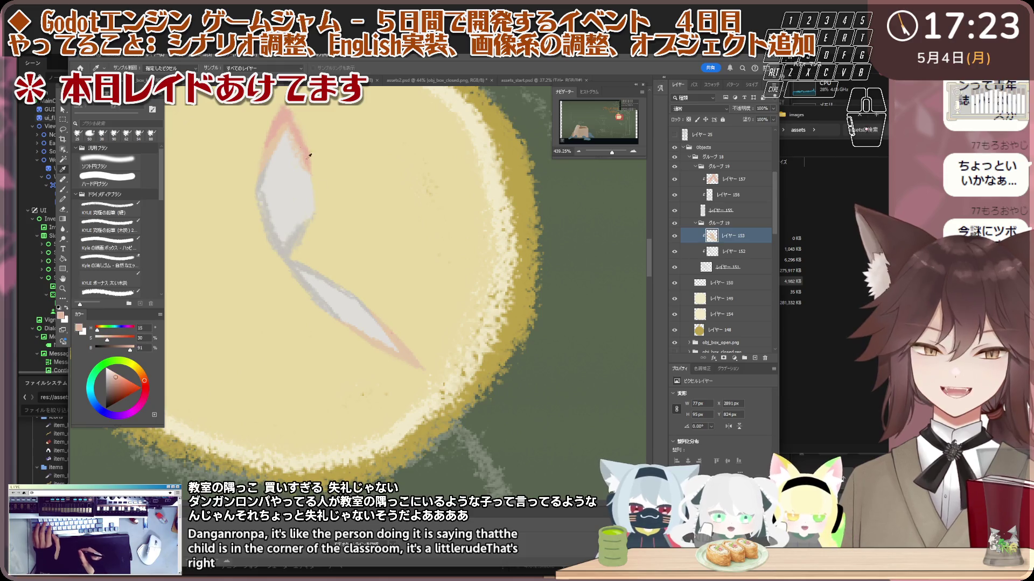
{"action": "key", "text": "b"}
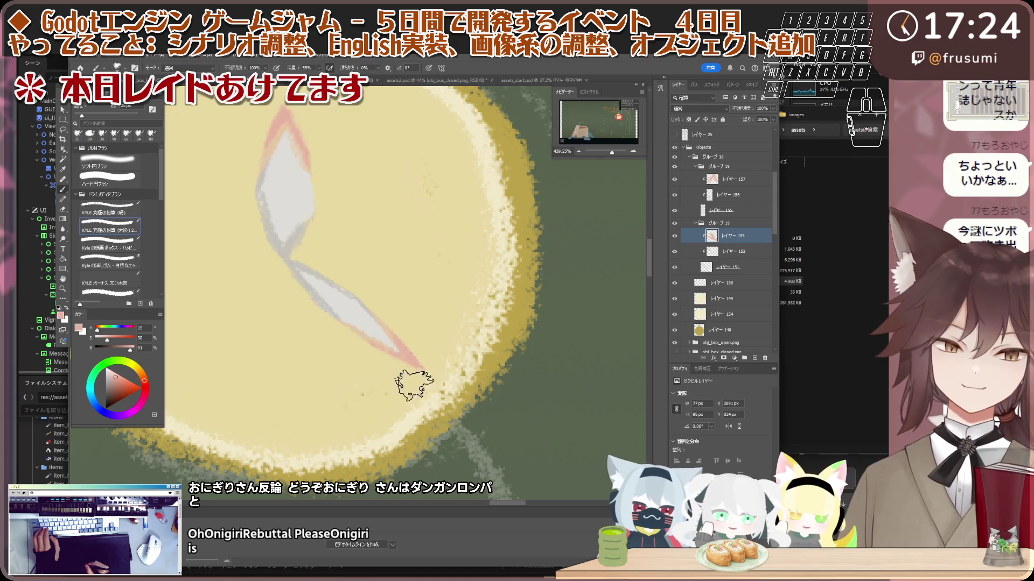
{"action": "scroll", "coordinate": [444, 363], "scroll_direction": "down", "scroll_amount": 1}
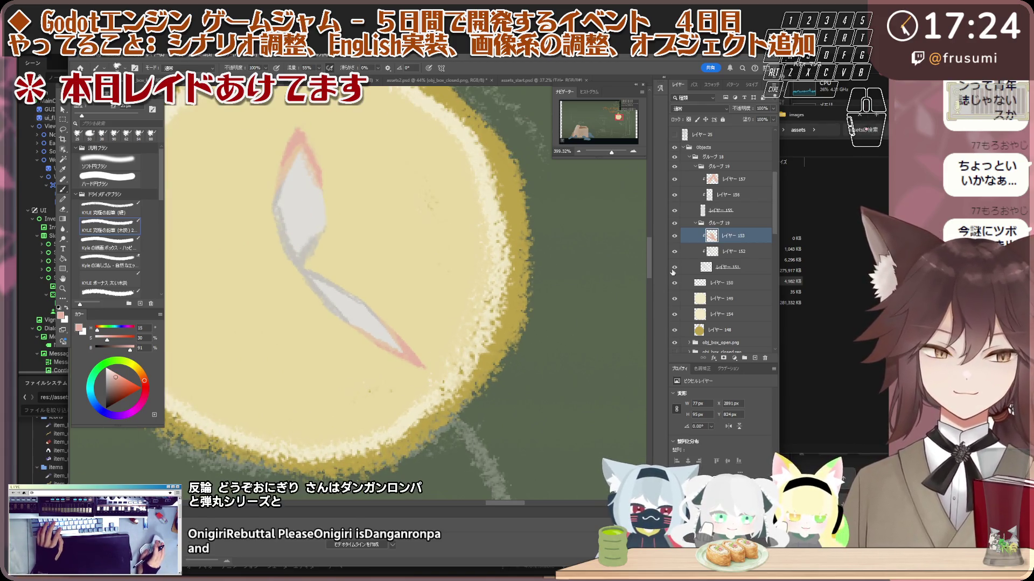
{"action": "scroll", "coordinate": [370, 392], "scroll_direction": "up", "scroll_amount": 1}
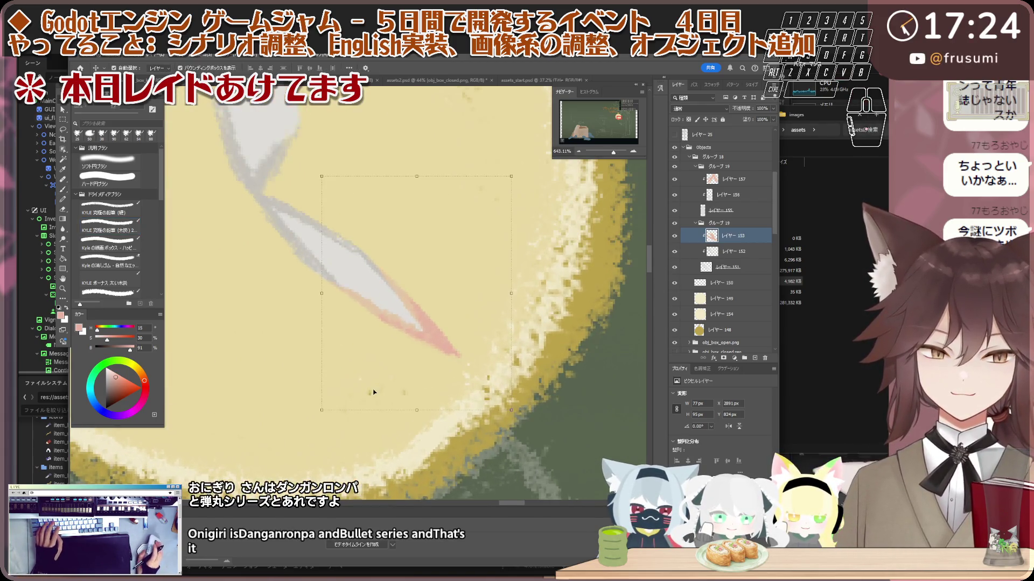
- Select layer 149 and erase stray marks on the watch face, zooming as needed
{"action": "key", "text": "v"}
{"action": "left_click", "coordinate": [371, 392]}
{"action": "key", "text": "e"}
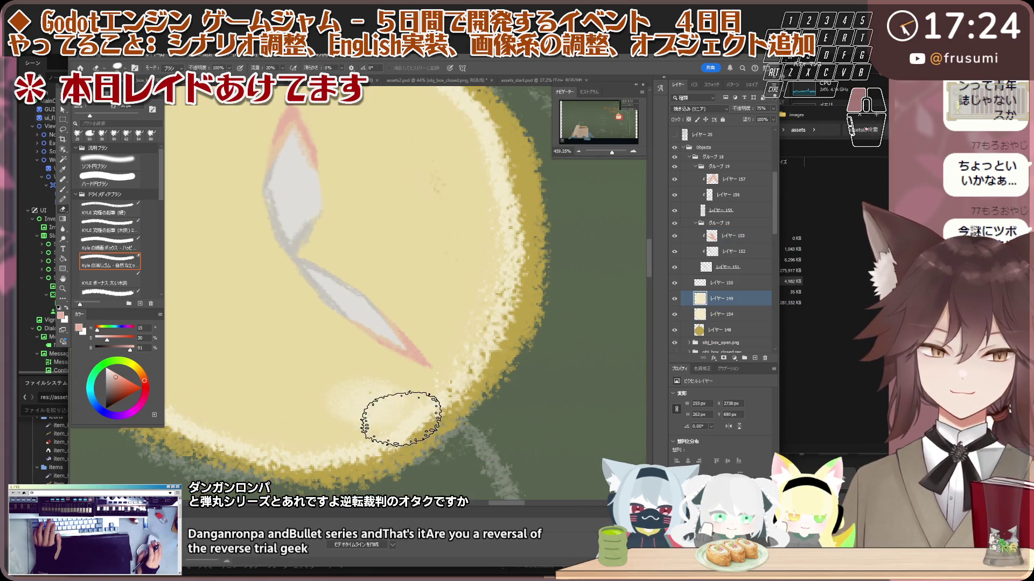
{"action": "scroll", "coordinate": [464, 391], "scroll_direction": "down", "scroll_amount": 7}
{"action": "scroll", "coordinate": [431, 371], "scroll_direction": "down", "scroll_amount": 2}
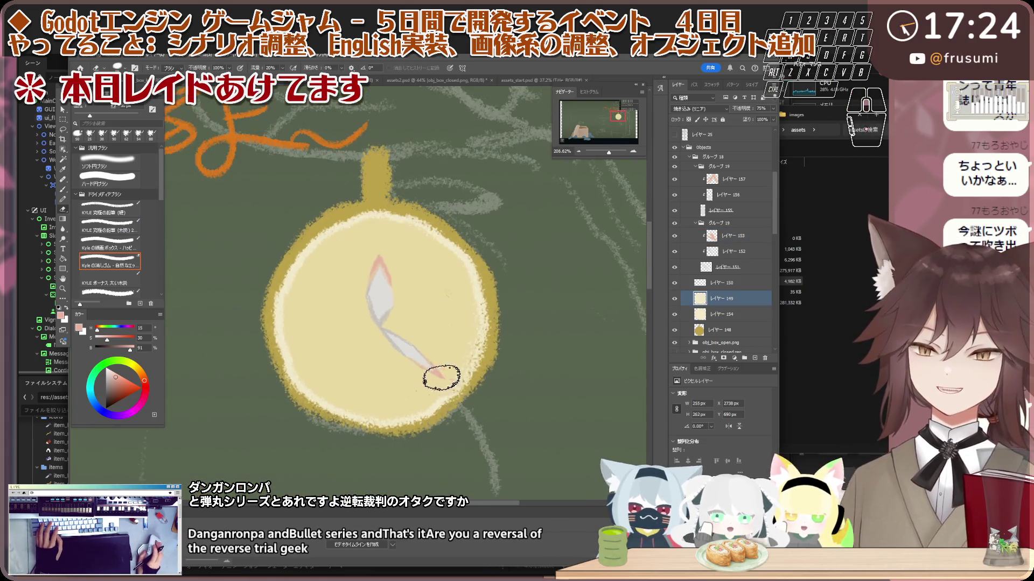
{"action": "scroll", "coordinate": [413, 348], "scroll_direction": "down", "scroll_amount": 3}
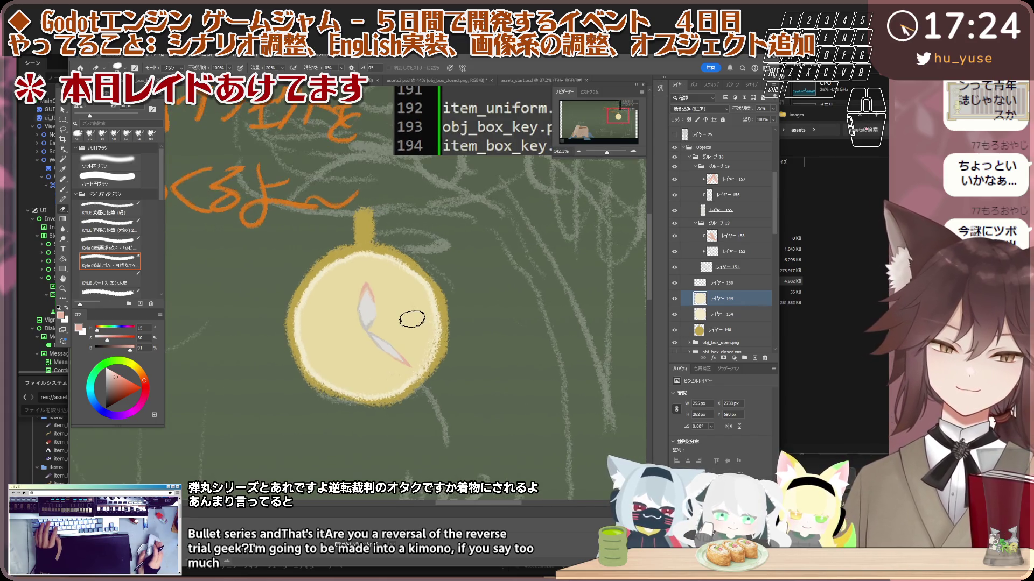
{"action": "scroll", "coordinate": [409, 320], "scroll_direction": "down", "scroll_amount": 2}
{"action": "scroll", "coordinate": [404, 322], "scroll_direction": "down", "scroll_amount": 1}
{"action": "scroll", "coordinate": [398, 322], "scroll_direction": "down", "scroll_amount": 1}
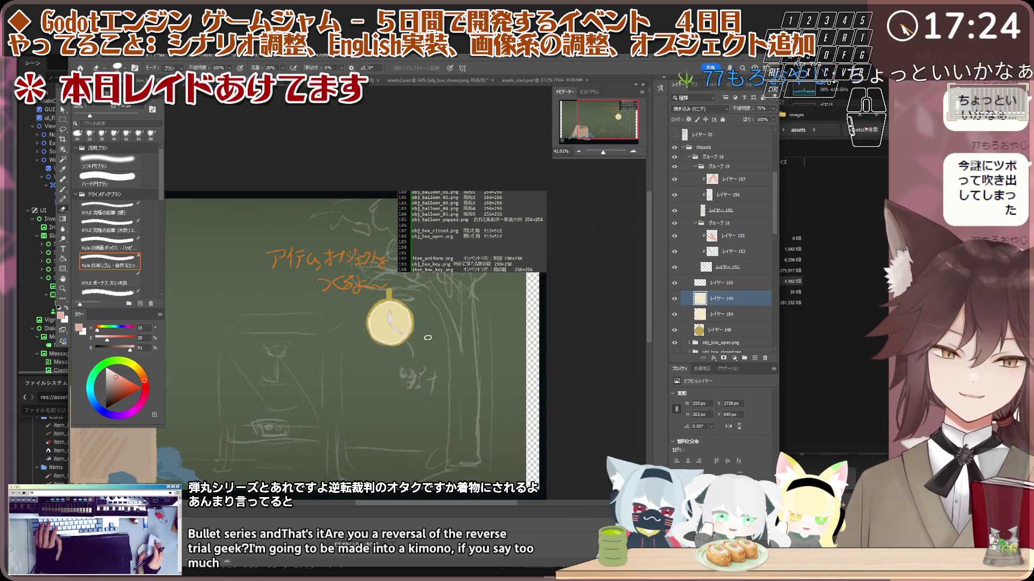
{"action": "scroll", "coordinate": [385, 319], "scroll_direction": "up", "scroll_amount": 1}
{"action": "scroll", "coordinate": [385, 319], "scroll_direction": "up", "scroll_amount": 1}
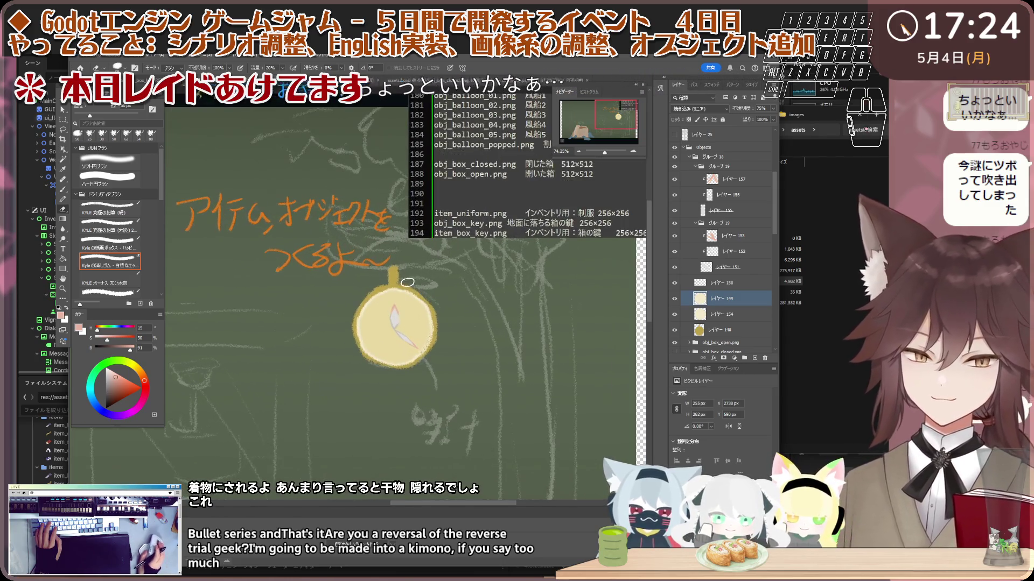
{"action": "scroll", "coordinate": [398, 304], "scroll_direction": "up", "scroll_amount": 1}
{"action": "scroll", "coordinate": [410, 287], "scroll_direction": "up", "scroll_amount": 1}
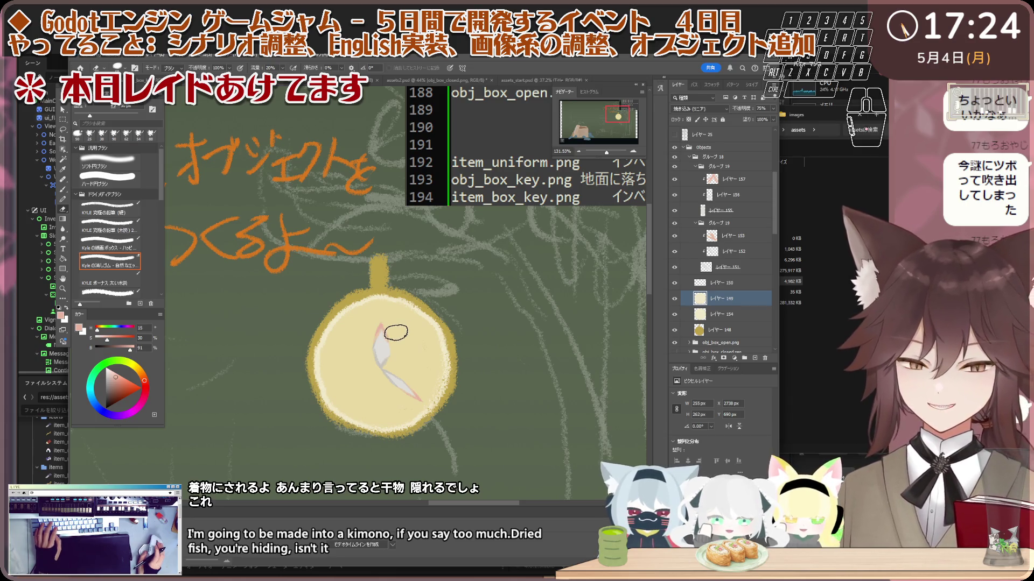
- Reframe the view around the stem and select the gold fruit-body layer 148
{"action": "left_click_drag", "start_coordinate": [396, 333], "coordinate": [384, 313]}
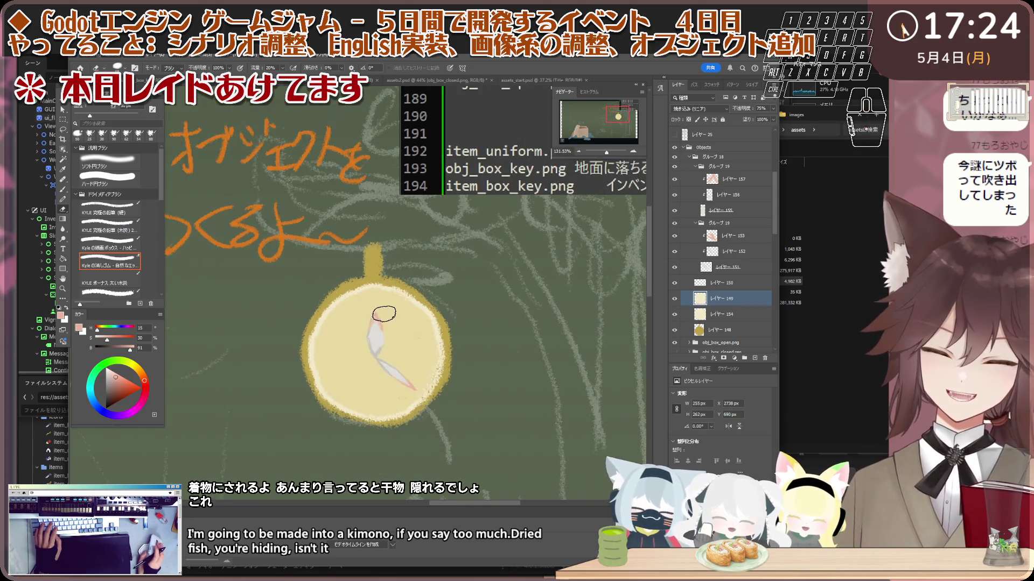
{"action": "scroll", "coordinate": [398, 332], "scroll_direction": "up", "scroll_amount": 1}
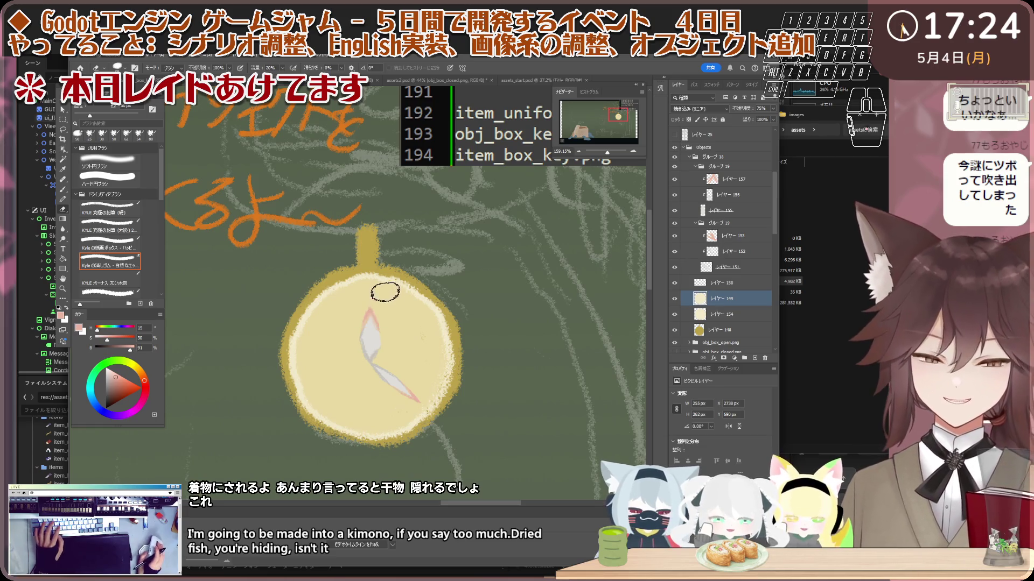
{"action": "scroll", "coordinate": [383, 253], "scroll_direction": "up", "scroll_amount": 1}
{"action": "scroll", "coordinate": [387, 237], "scroll_direction": "up", "scroll_amount": 1}
{"action": "scroll", "coordinate": [390, 243], "scroll_direction": "up", "scroll_amount": 1}
{"action": "scroll", "coordinate": [390, 244], "scroll_direction": "down", "scroll_amount": 2}
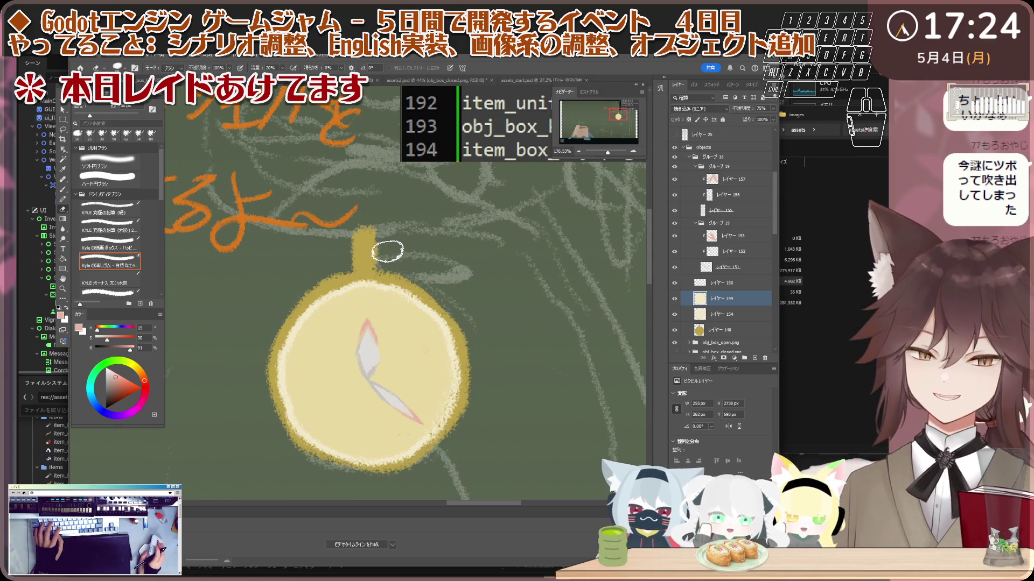
{"action": "key", "text": "v"}
{"action": "left_click", "coordinate": [383, 248]}
- Sample the rim's gold and paint a leaf out from the stem, undoing the overlong stroke
{"action": "scroll", "coordinate": [372, 248], "scroll_direction": "up", "scroll_amount": 1}
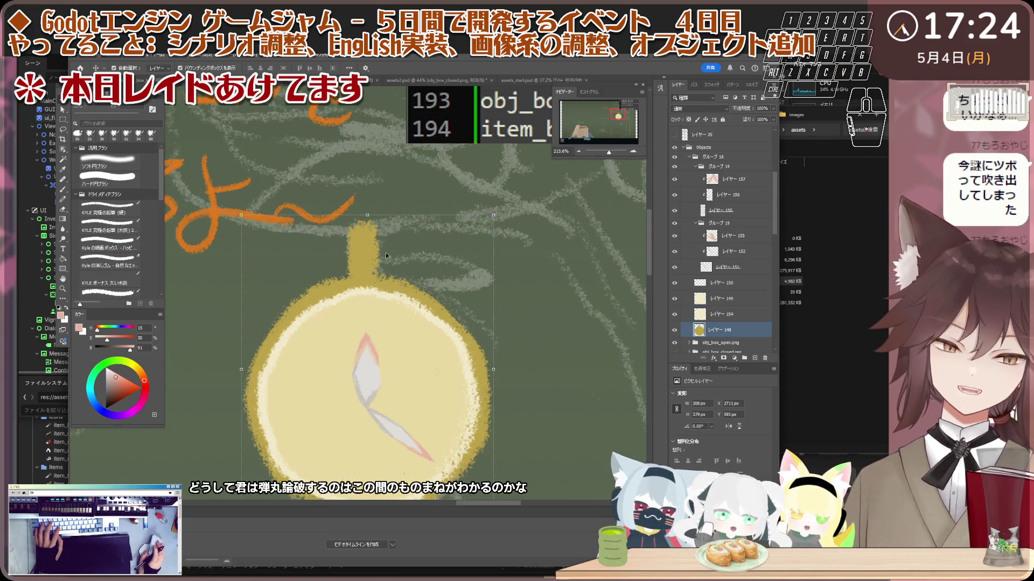
{"action": "scroll", "coordinate": [385, 253], "scroll_direction": "up", "scroll_amount": 1}
{"action": "scroll", "coordinate": [399, 248], "scroll_direction": "down", "scroll_amount": 1}
{"action": "scroll", "coordinate": [400, 248], "scroll_direction": "up", "scroll_amount": 1}
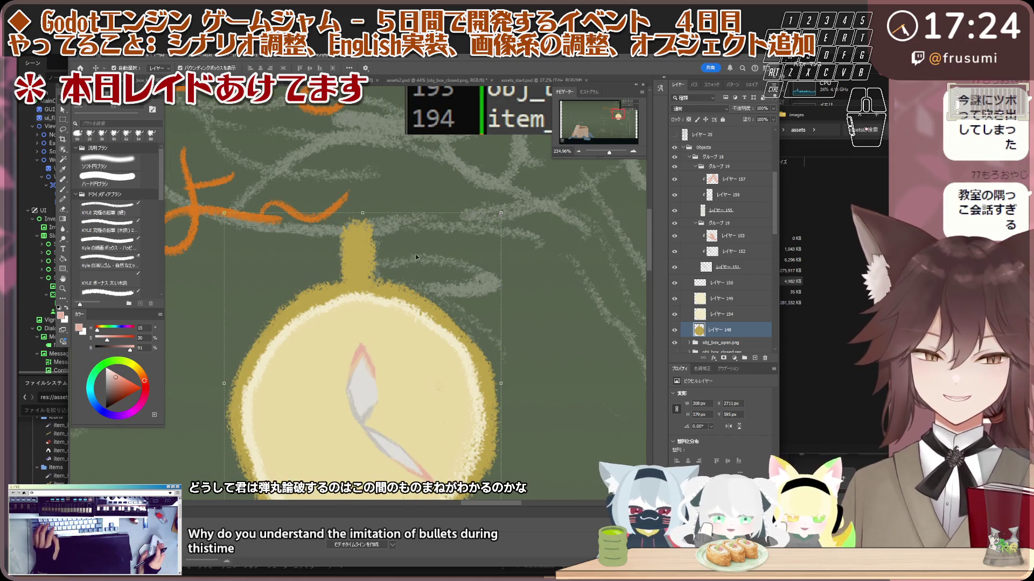
{"action": "left_click_drag", "start_coordinate": [418, 260], "coordinate": [423, 266]}
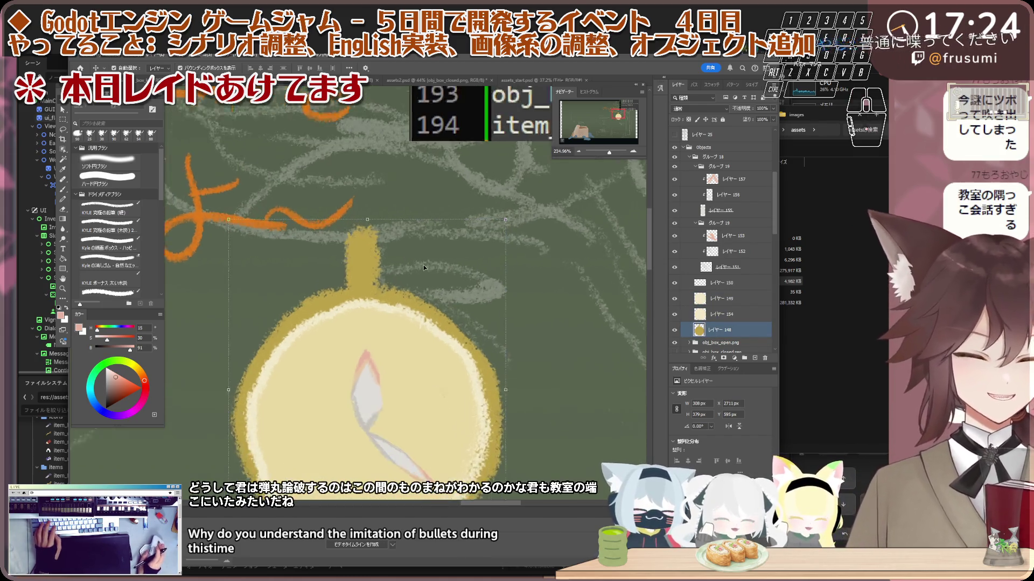
{"action": "scroll", "coordinate": [423, 265], "scroll_direction": "up", "scroll_amount": 1}
{"action": "key", "text": "i"}
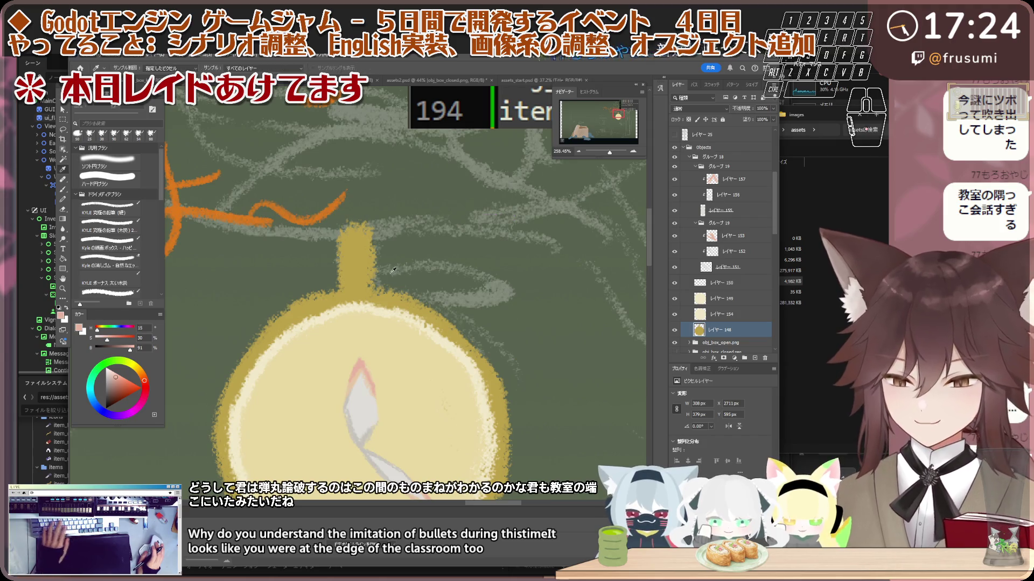
{"action": "left_click", "coordinate": [360, 259]}
{"action": "scroll", "coordinate": [372, 264], "scroll_direction": "up", "scroll_amount": 1}
{"action": "key", "text": "b"}
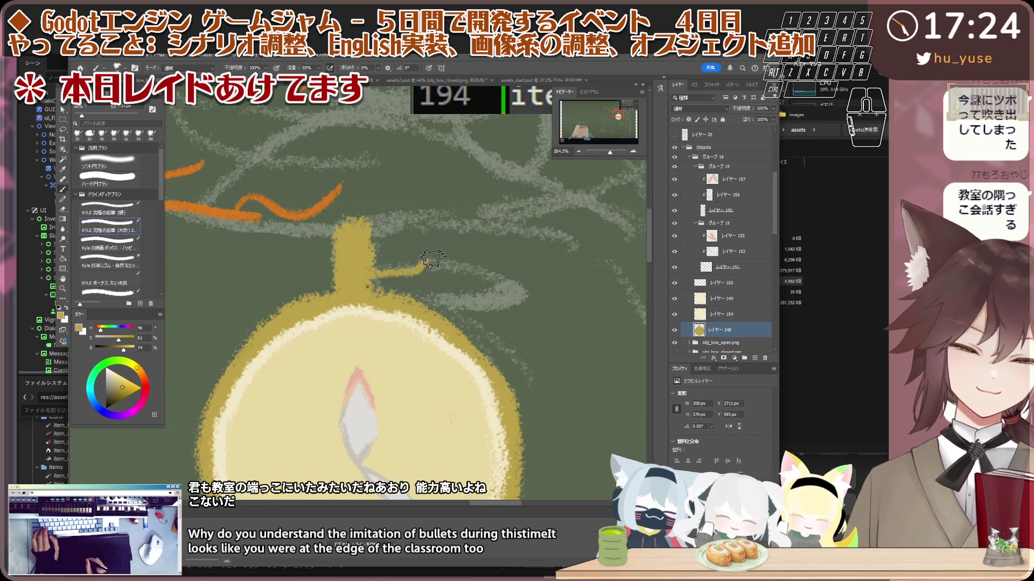
{"action": "left_click_drag", "start_coordinate": [433, 260], "coordinate": [528, 273]}
{"action": "key", "text": "ctrl+z"}
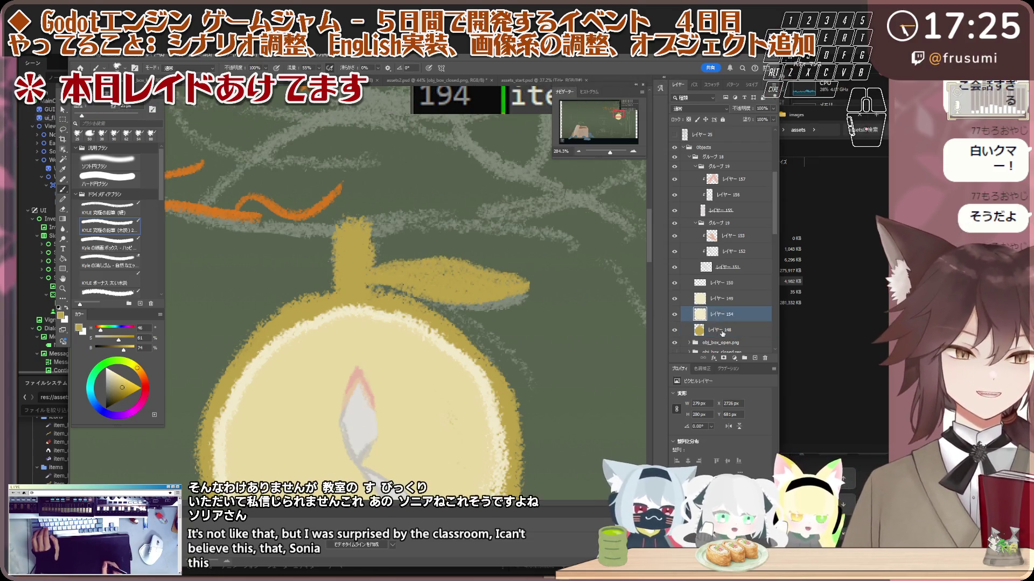
- Undo a stroke on the stem's edge, shrink the eraser, and select layer 154
{"action": "left_click_drag", "start_coordinate": [376, 228], "coordinate": [378, 264]}
{"action": "key", "text": "ctrl+z"}
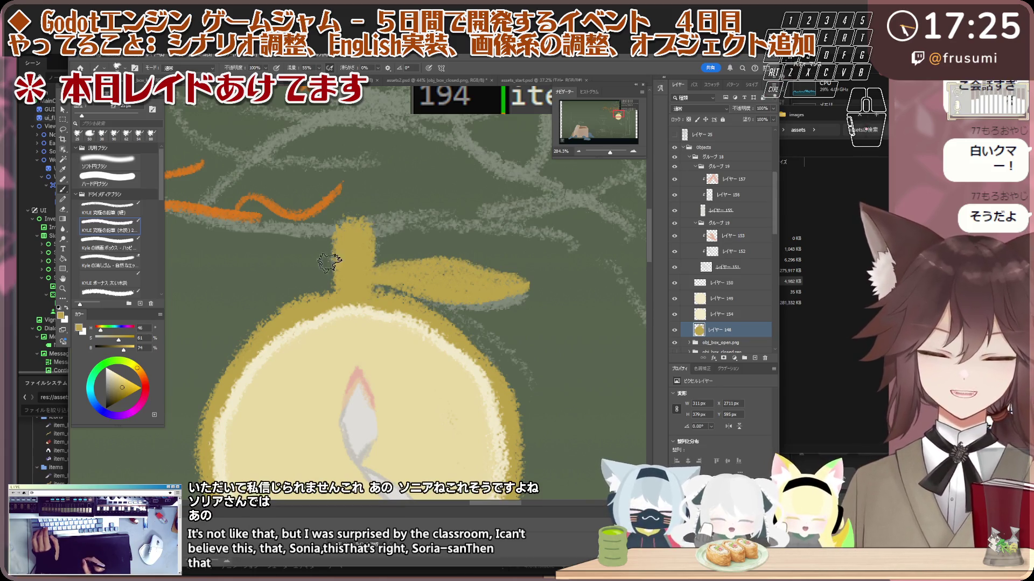
{"action": "key", "text": "e"}
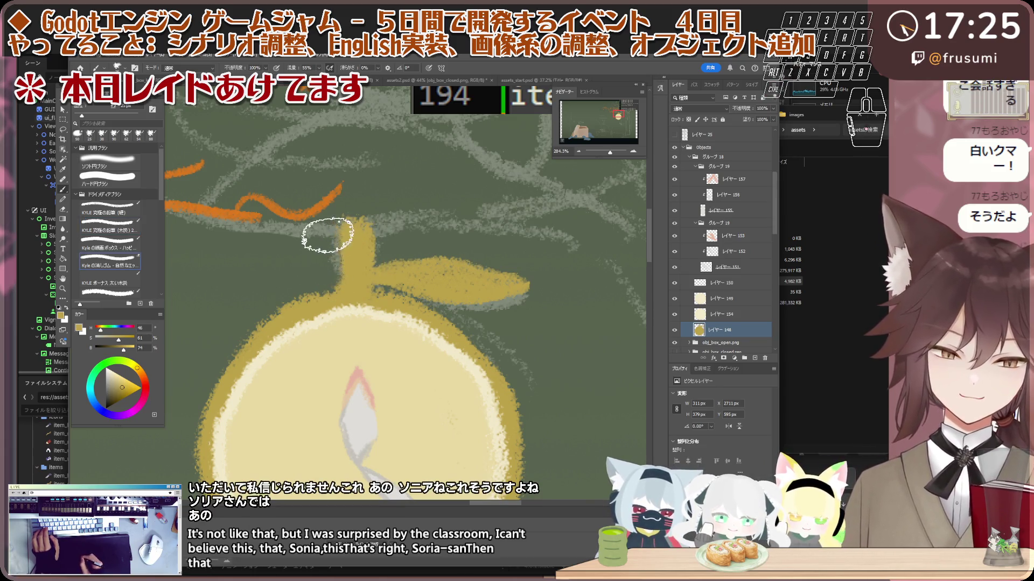
{"action": "key", "text": "bracketleft"}
{"action": "key", "text": "bracketleft"}
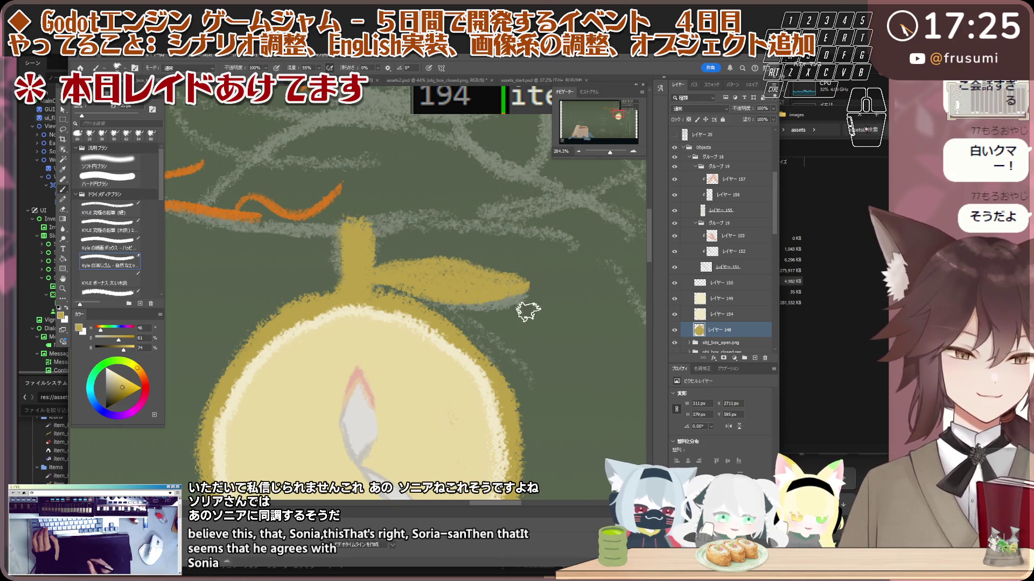
{"action": "left_click", "coordinate": [722, 318]}
{"action": "key", "text": "b"}
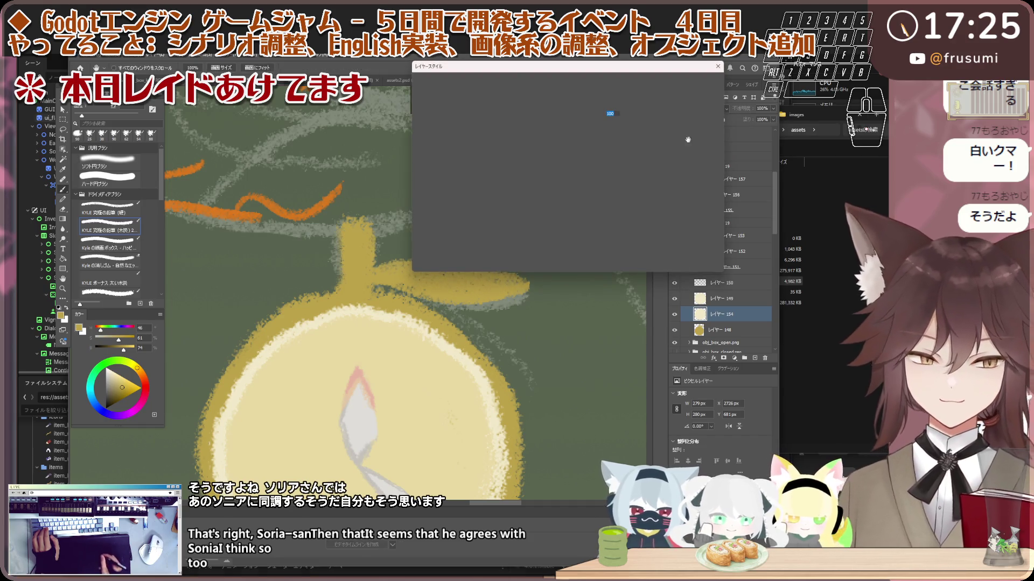
{"action": "key", "text": "Escape"}
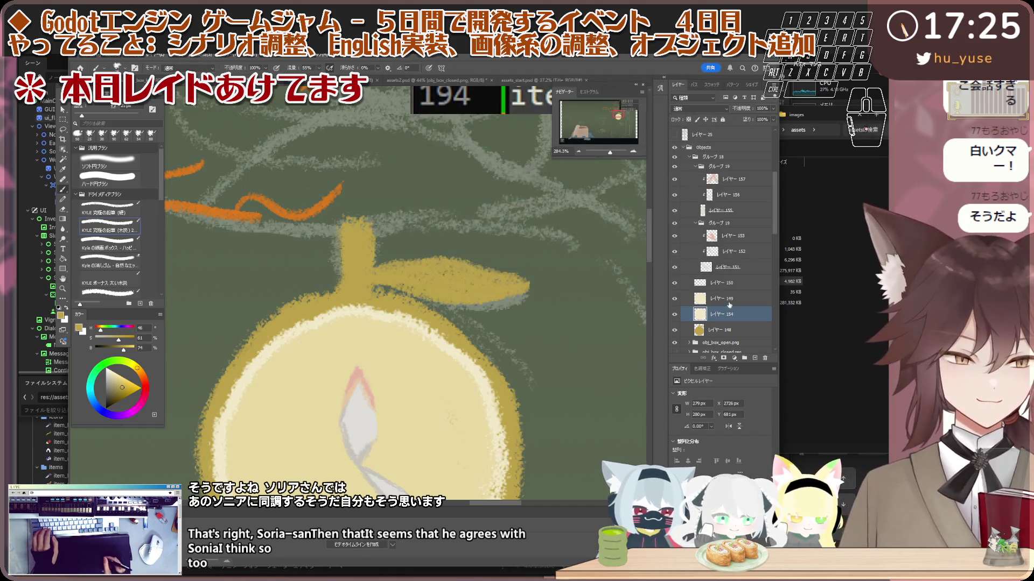
- Select the gold fruit-body layer 148 with the Move tool active
{"action": "left_click", "coordinate": [715, 331]}
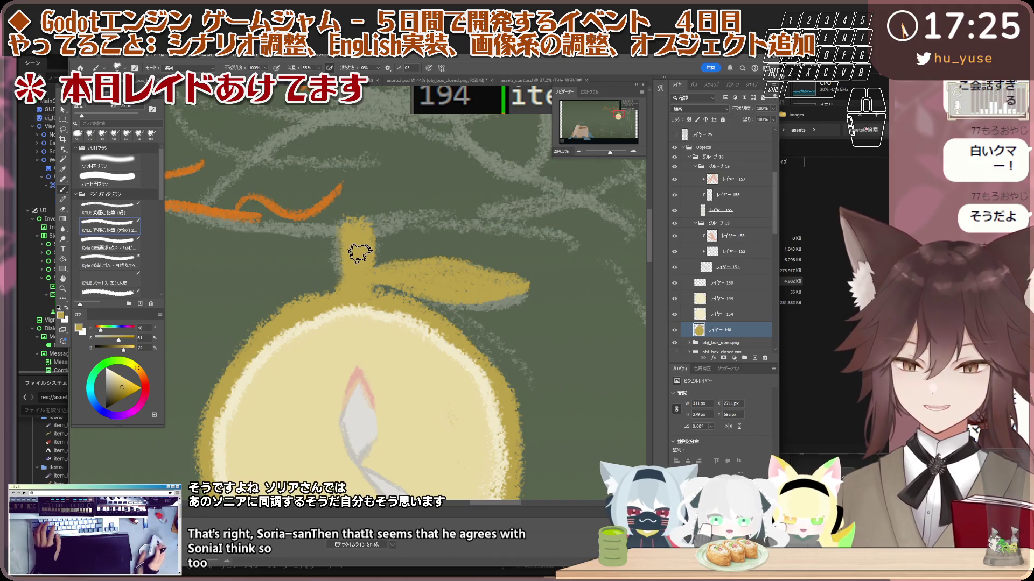
{"action": "scroll", "coordinate": [360, 253], "scroll_direction": "down", "scroll_amount": 1}
{"action": "scroll", "coordinate": [359, 253], "scroll_direction": "up", "scroll_amount": 2}
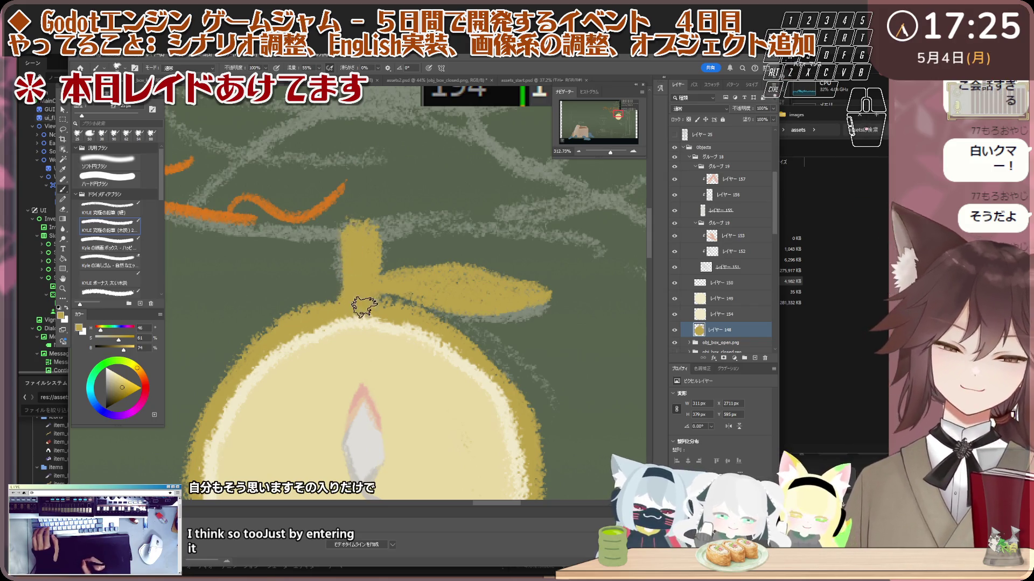
{"action": "scroll", "coordinate": [398, 318], "scroll_direction": "down", "scroll_amount": 5}
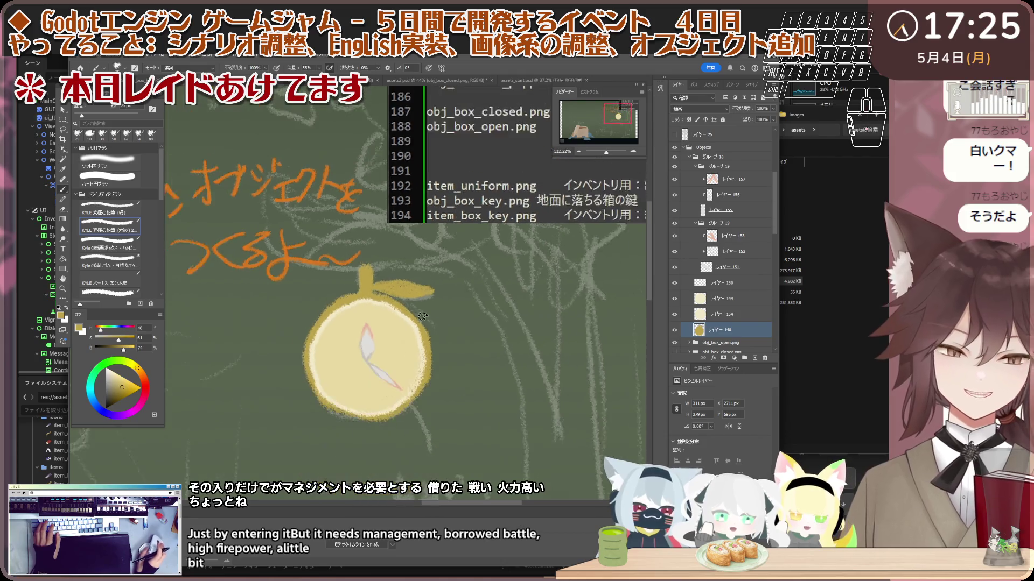
{"action": "scroll", "coordinate": [376, 350], "scroll_direction": "up", "scroll_amount": 4}
{"action": "key", "text": "v"}
{"action": "scroll", "coordinate": [372, 280], "scroll_direction": "up", "scroll_amount": 2}
{"action": "scroll", "coordinate": [385, 242], "scroll_direction": "down", "scroll_amount": 2}
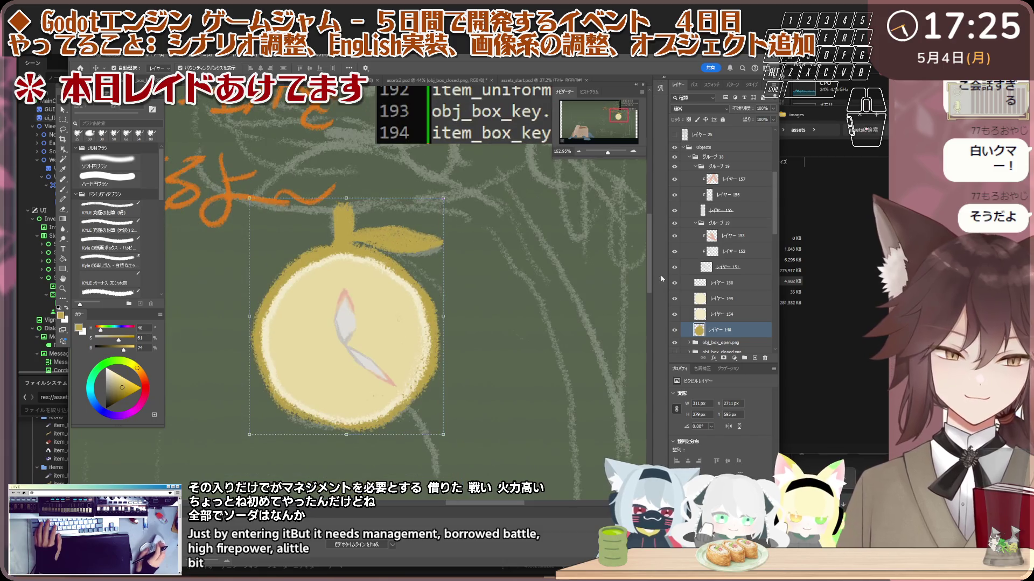
{"action": "left_click", "coordinate": [719, 323]}
{"action": "left_click", "coordinate": [707, 342], "text": "ctrl"}
- Add new layer 158 and paint a brush stroke over the leaf on it
{"action": "left_click", "coordinate": [755, 359]}
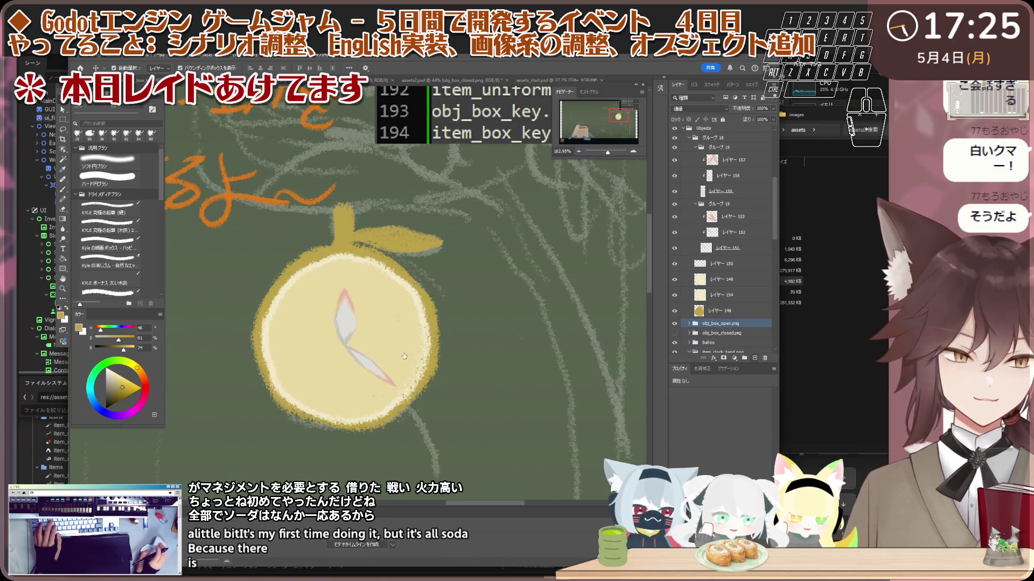
{"action": "left_click", "coordinate": [719, 310], "text": "ctrl"}
{"action": "scroll", "coordinate": [432, 293], "scroll_direction": "up", "scroll_amount": 1}
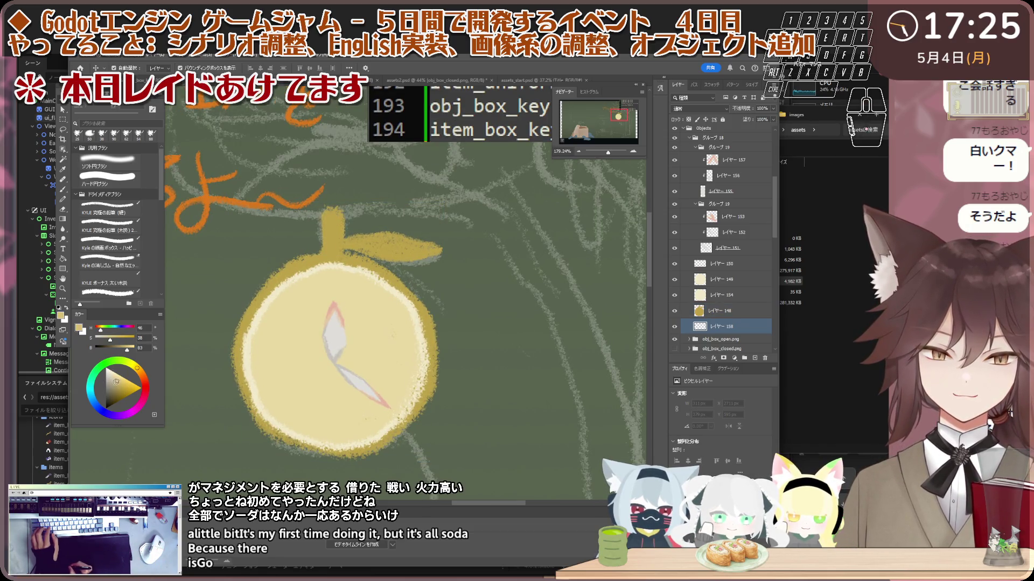
{"action": "key", "text": "b"}
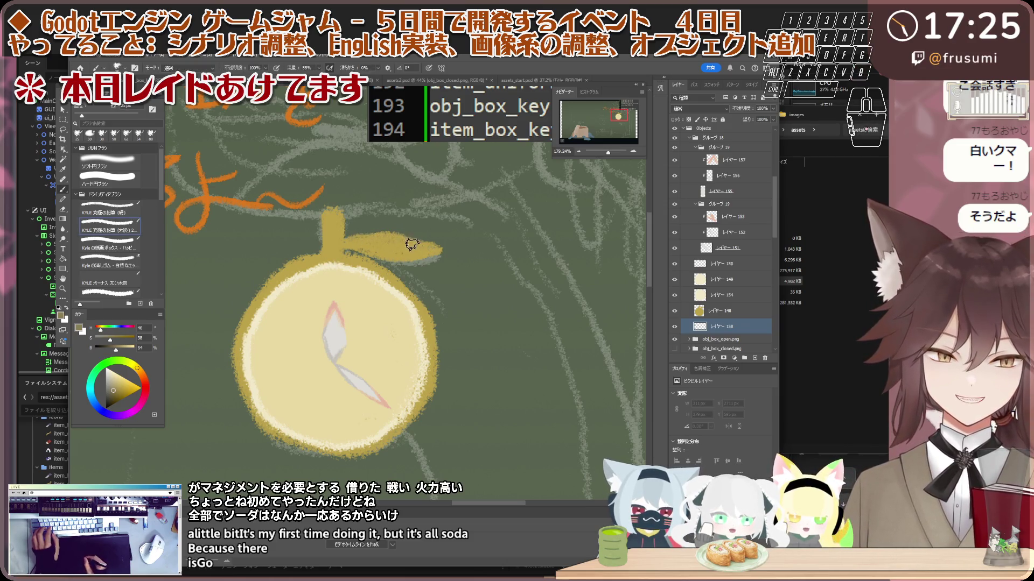
{"action": "mouse_move", "coordinate": [406, 253]}
{"action": "left_mouse_down"}
{"action": "mouse_move", "coordinate": [397, 300]}
{"action": "mouse_move", "coordinate": [253, 318]}
{"action": "left_mouse_up"}
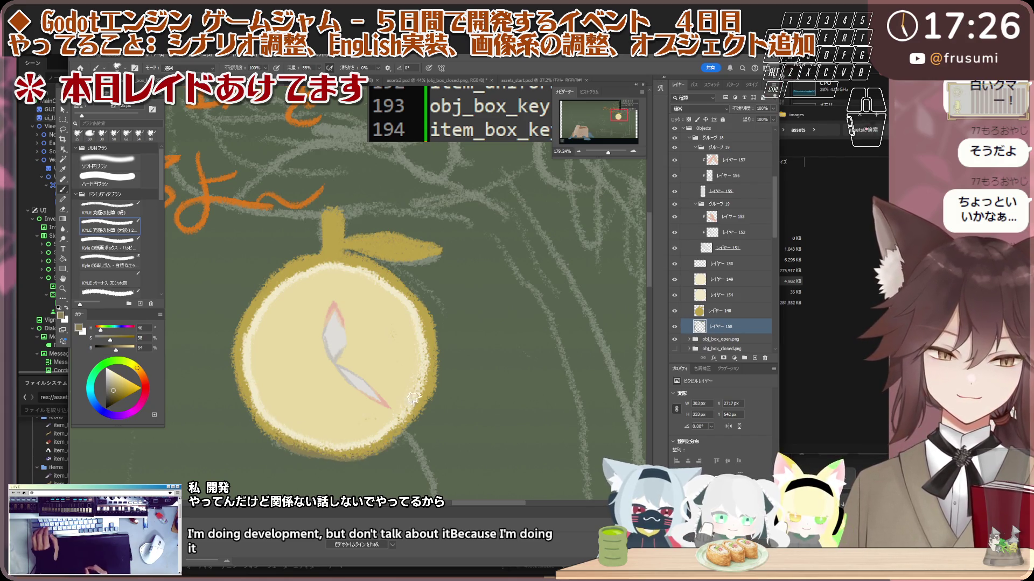
{"action": "scroll", "coordinate": [402, 351], "scroll_direction": "down", "scroll_amount": 5}
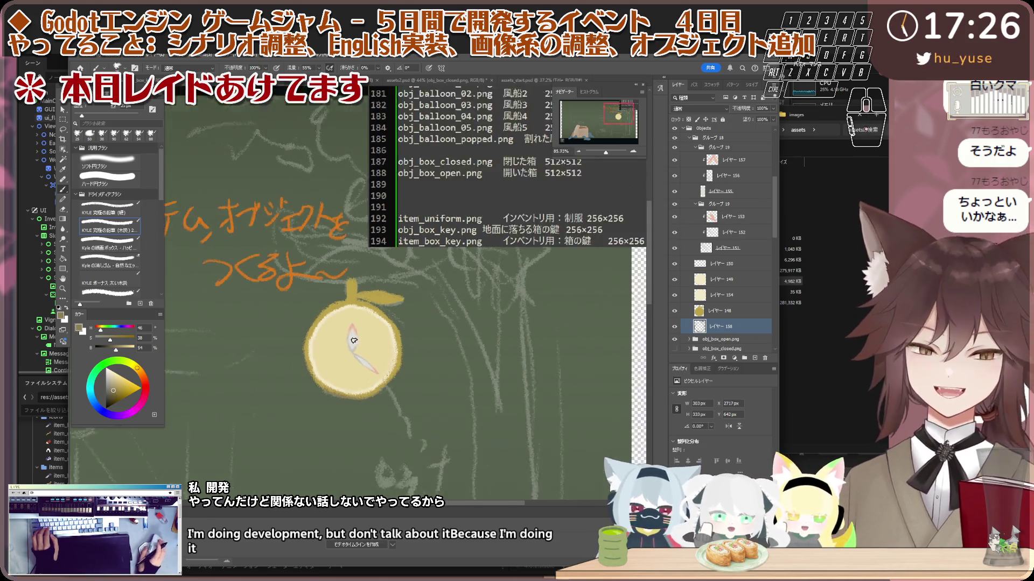
- Shrink the face layers 149 and 154 to about 93% with Free Transform
{"action": "scroll", "coordinate": [374, 314], "scroll_direction": "up", "scroll_amount": 3}
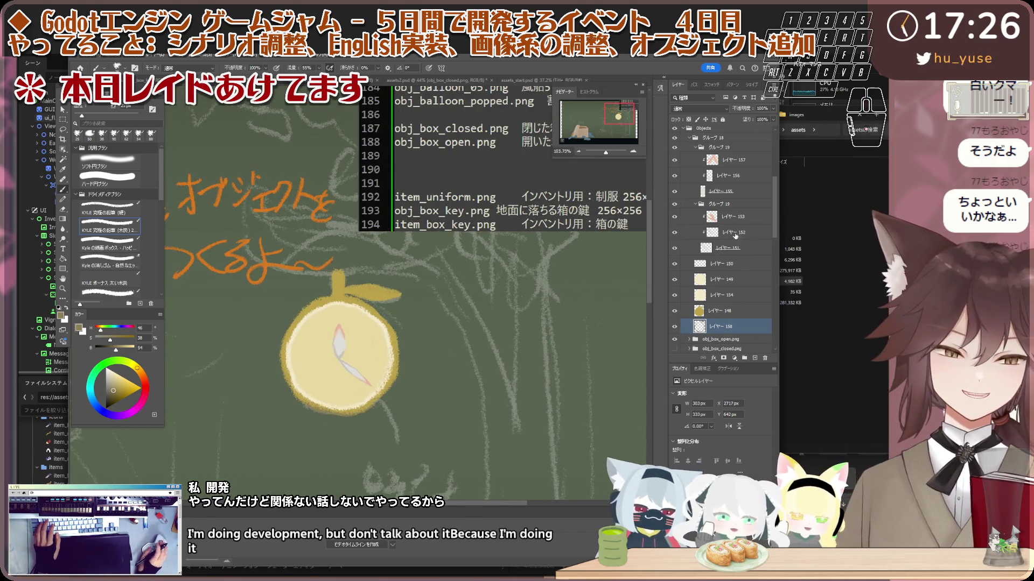
{"action": "key", "text": "v"}
{"action": "left_click", "coordinate": [370, 342]}
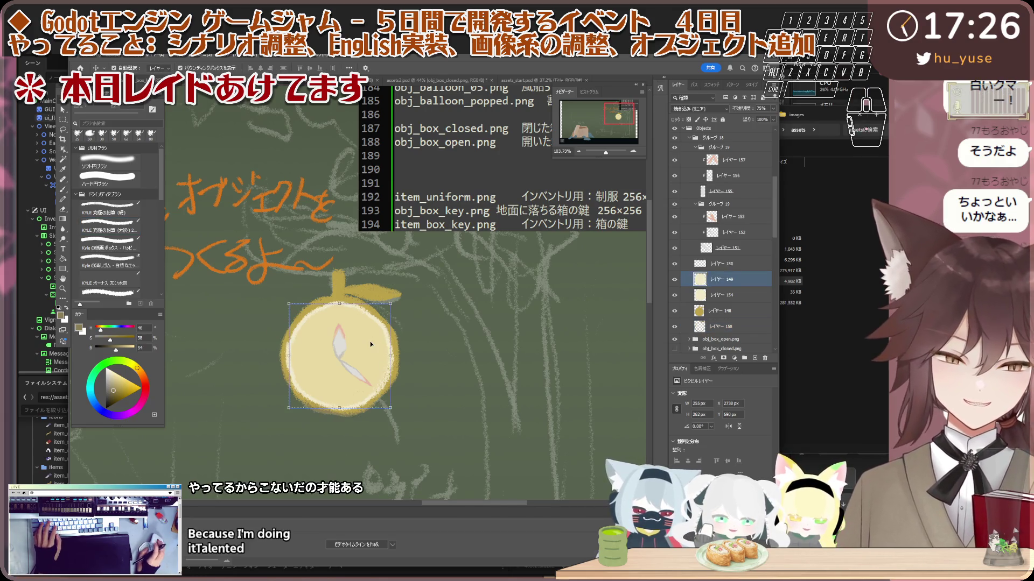
{"action": "scroll", "coordinate": [370, 341], "scroll_direction": "up", "scroll_amount": 3}
{"action": "left_click", "coordinate": [732, 295], "text": "shift"}
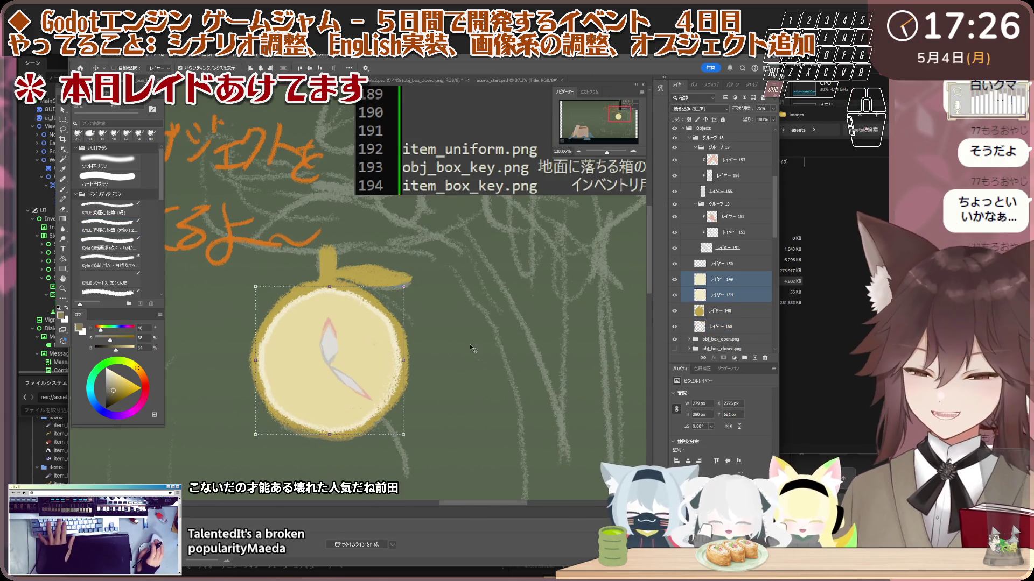
{"action": "key", "text": "ctrl+t"}
{"action": "left_click_drag", "start_coordinate": [403, 285], "coordinate": [402, 286]}
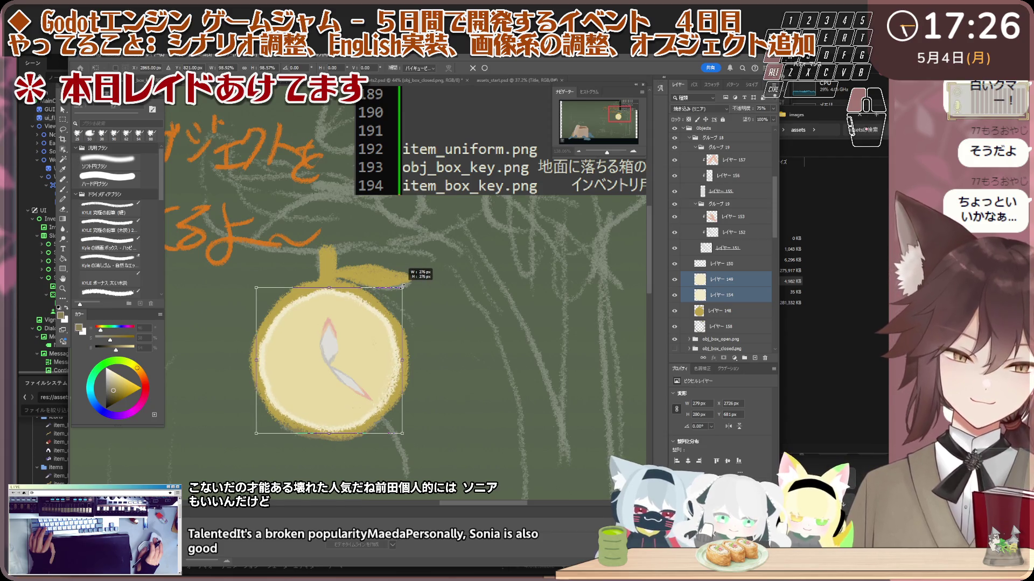
{"action": "key", "text": "Return"}
- Select clock-hand layer 152, then switch to the fruit face layer 149
{"action": "left_click", "coordinate": [744, 238]}
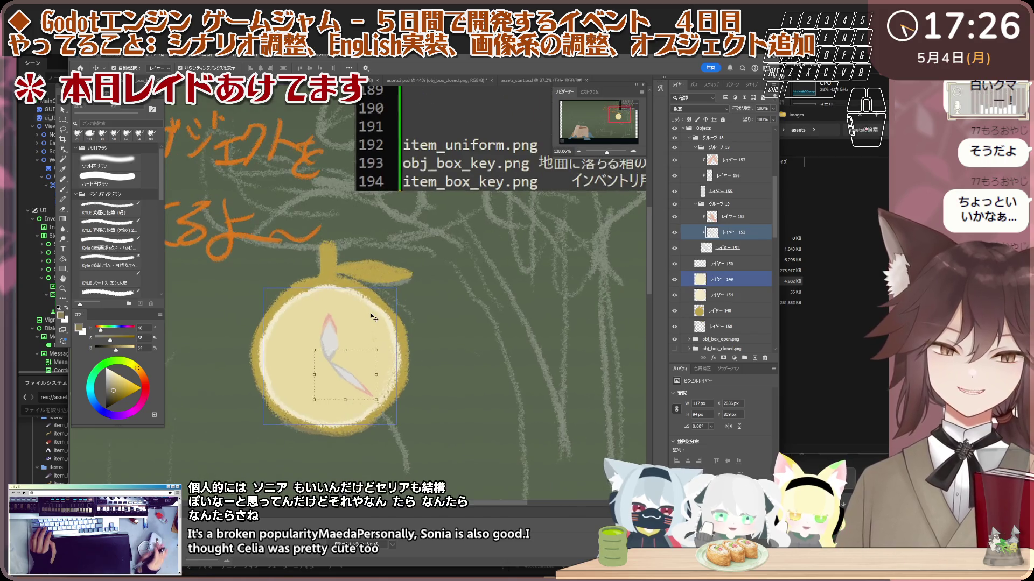
{"action": "scroll", "coordinate": [373, 318], "scroll_direction": "down", "scroll_amount": 2}
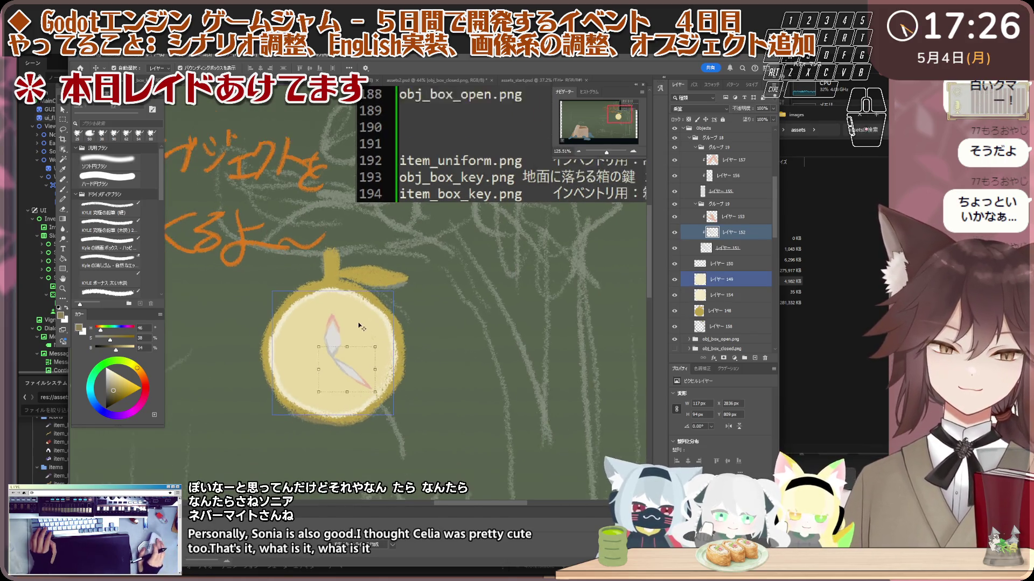
{"action": "left_click", "coordinate": [689, 295]}
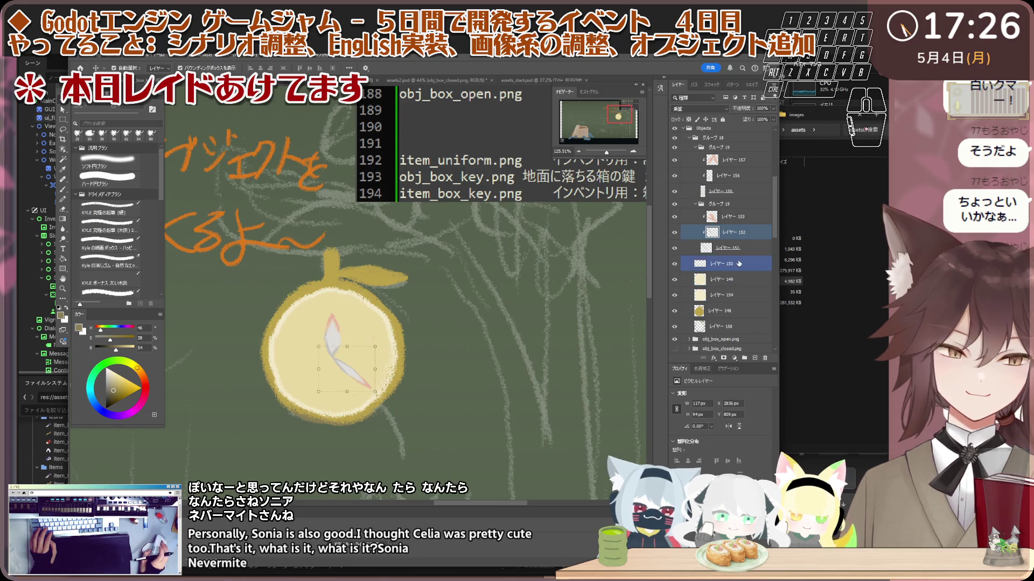
{"action": "scroll", "coordinate": [739, 267], "scroll_direction": "down", "scroll_amount": 1}
{"action": "left_click", "coordinate": [739, 274]}
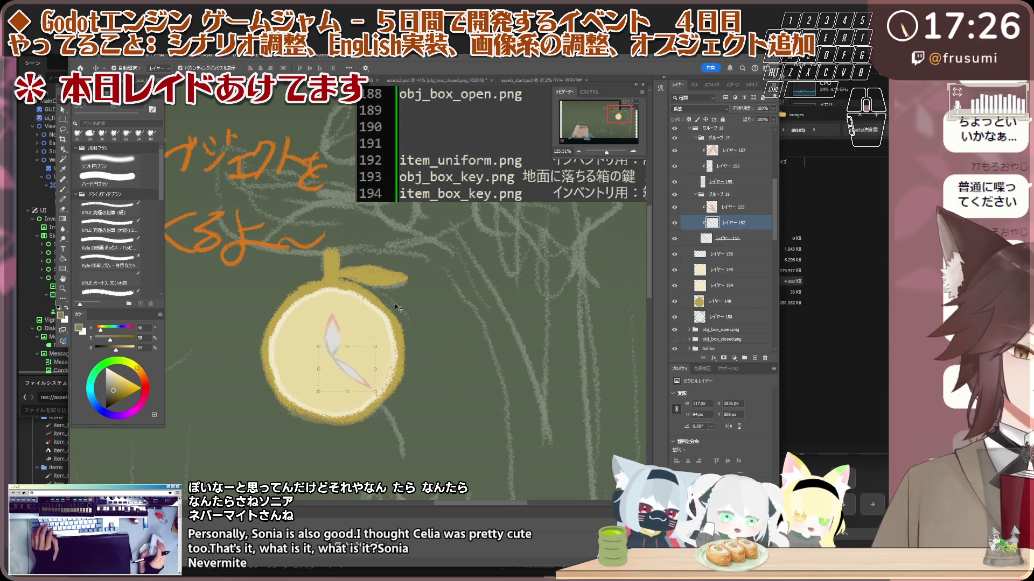
{"action": "scroll", "coordinate": [355, 323], "scroll_direction": "up", "scroll_amount": 3}
- Select the clock-face circle and leaf layers and create new layer 159 above them
{"action": "left_click", "coordinate": [320, 318]}
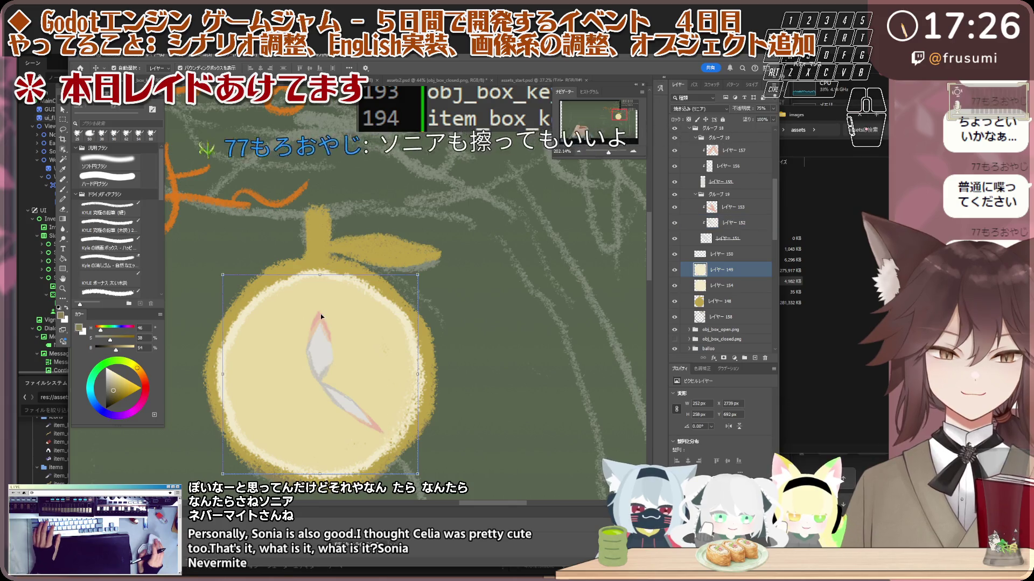
{"action": "scroll", "coordinate": [321, 314], "scroll_direction": "down", "scroll_amount": 5}
{"action": "left_click", "coordinate": [332, 317]}
{"action": "scroll", "coordinate": [332, 317], "scroll_direction": "up", "scroll_amount": 1}
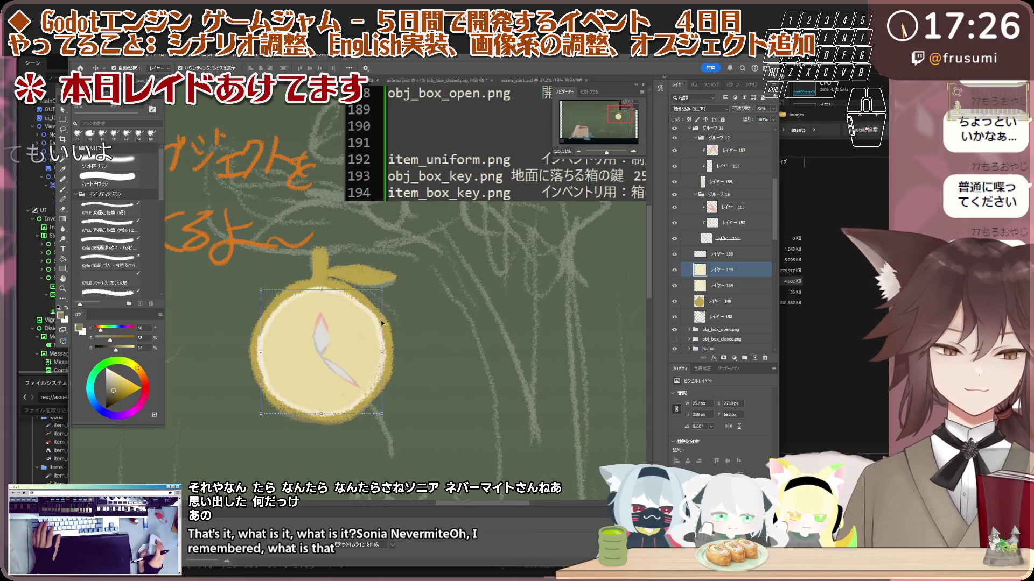
{"action": "left_click", "coordinate": [723, 302], "text": "ctrl"}
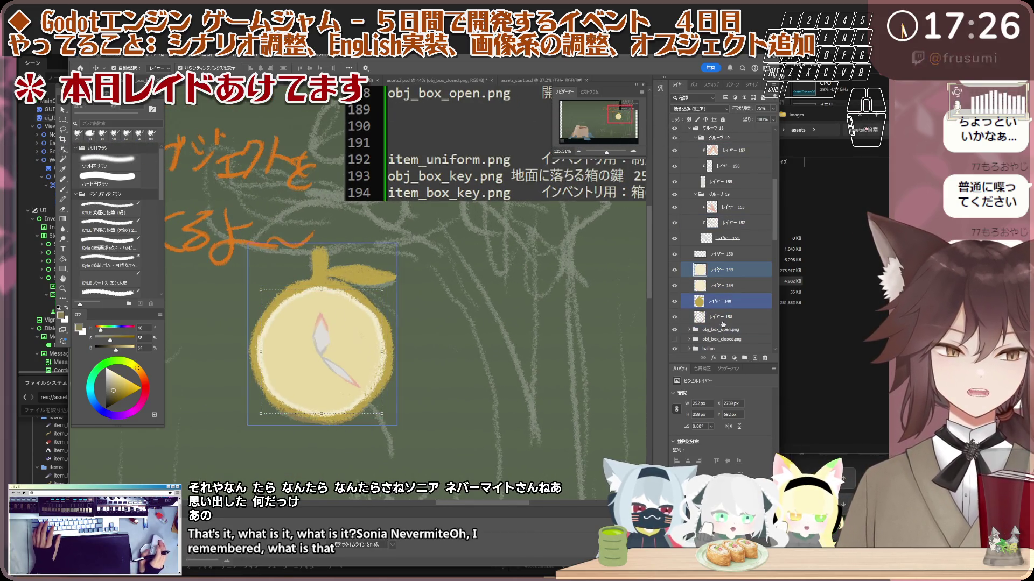
{"action": "left_click", "coordinate": [754, 358]}
{"action": "scroll", "coordinate": [398, 291], "scroll_direction": "up", "scroll_amount": 1}
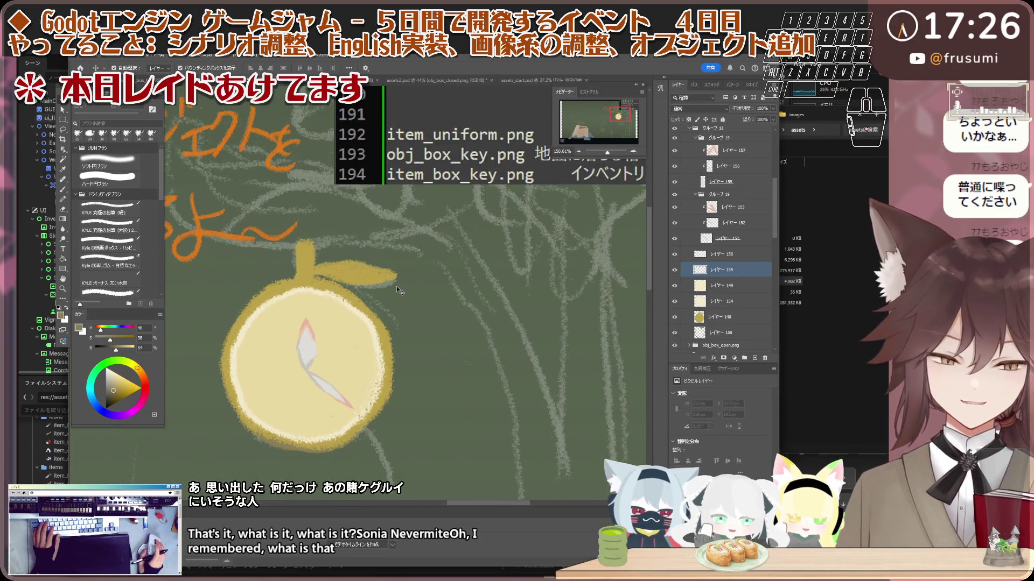
- Choose the charcoal pencil brush and a grey, and paint a mark near the fruit top
{"action": "scroll", "coordinate": [398, 291], "scroll_direction": "up", "scroll_amount": 1}
{"action": "left_click", "coordinate": [345, 300], "text": "shift"}
{"action": "left_click", "coordinate": [108, 226]}
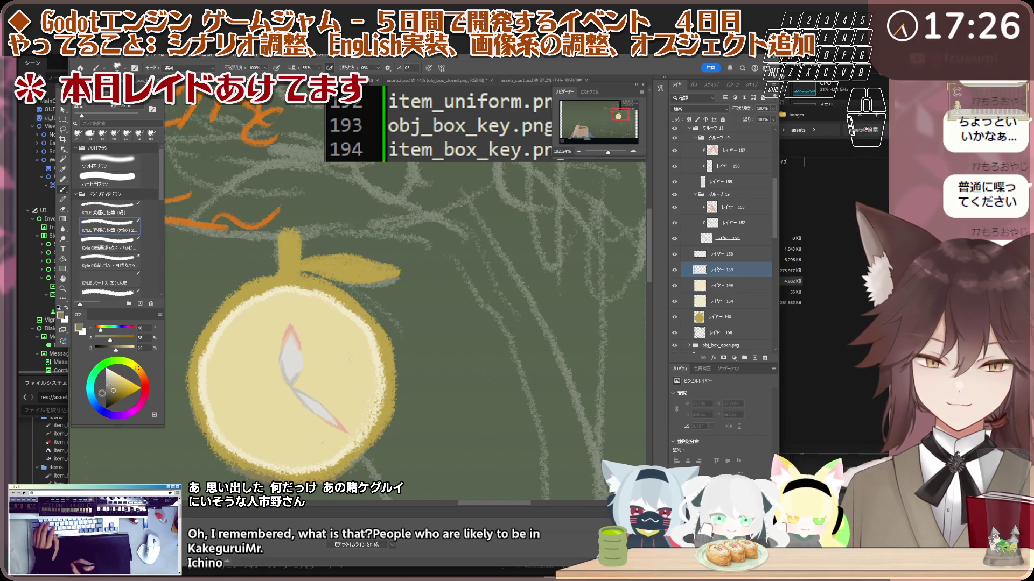
{"action": "left_click", "coordinate": [106, 390]}
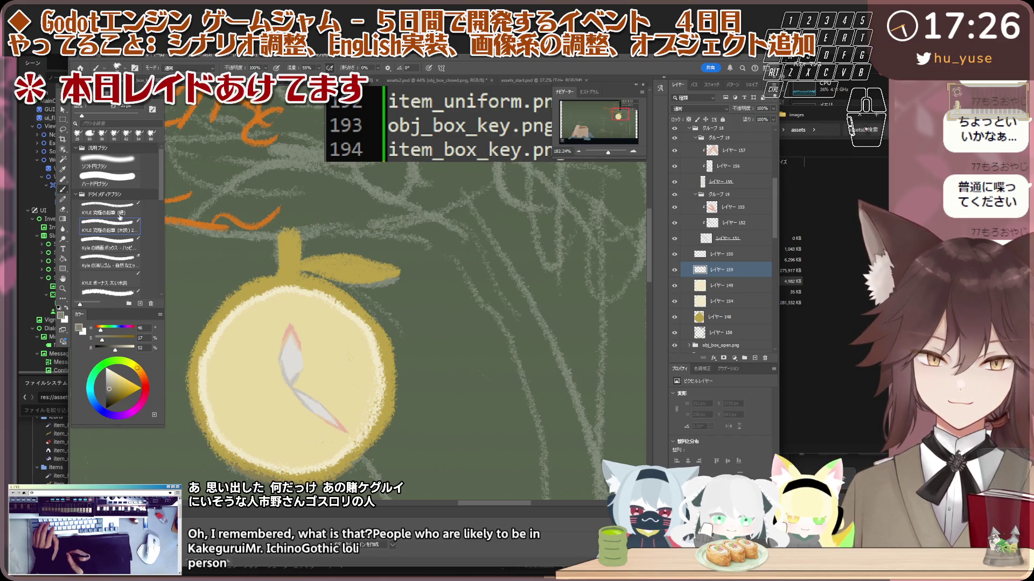
{"action": "left_click_drag", "start_coordinate": [309, 317], "coordinate": [292, 294]}
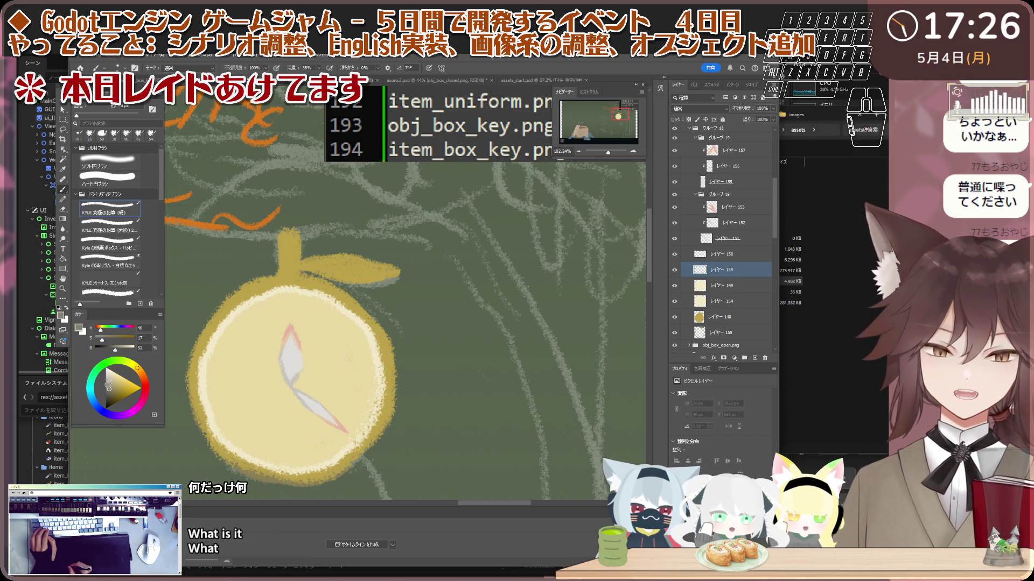
- Darken the grey and dab speckles across the fruit face, undoing stray strokes
{"action": "left_click_drag", "start_coordinate": [110, 391], "coordinate": [109, 396]}
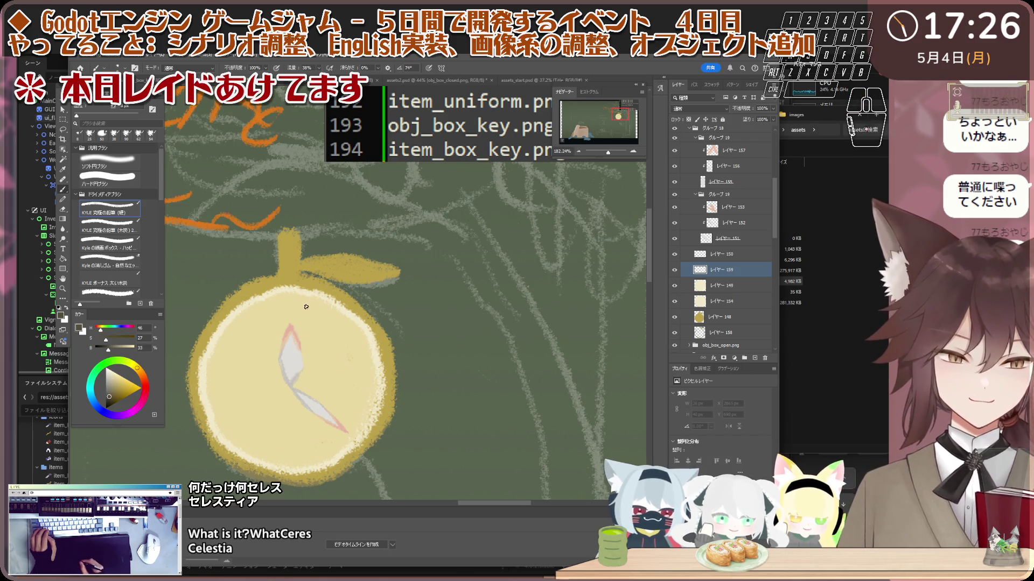
{"action": "key", "text": "ctrl+z"}
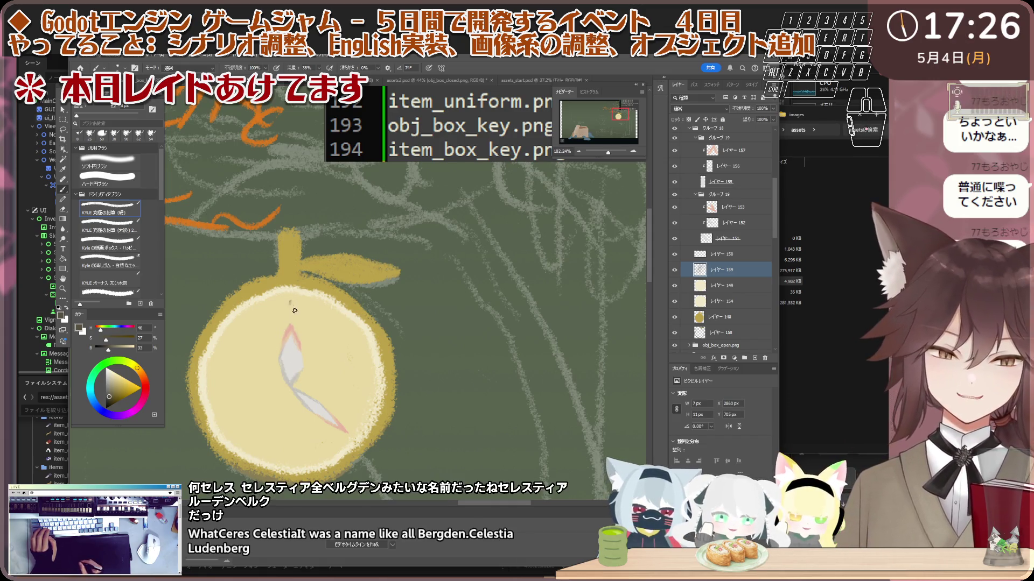
{"action": "left_click", "coordinate": [328, 323]}
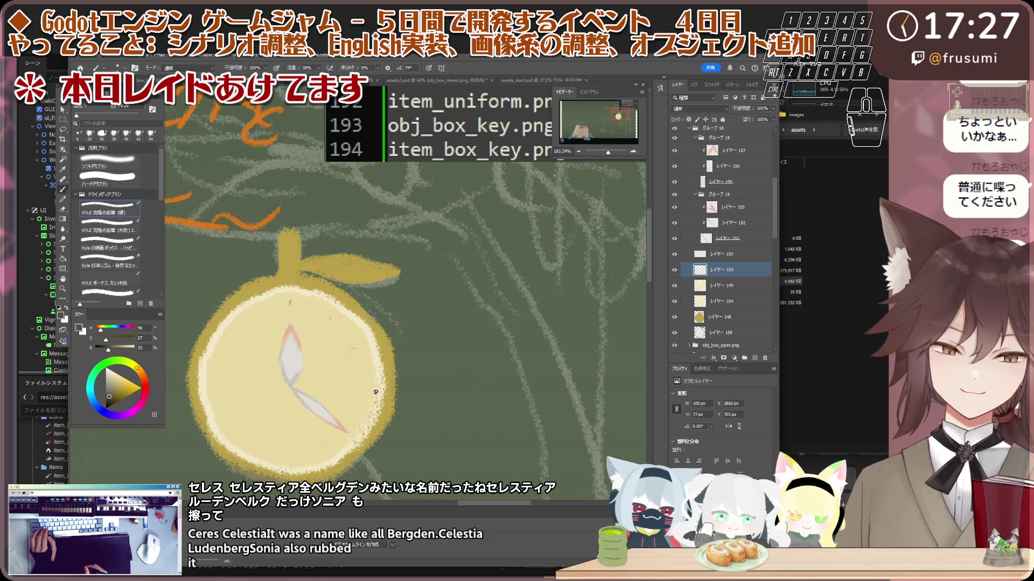
{"action": "left_click_drag", "start_coordinate": [366, 383], "coordinate": [345, 421]}
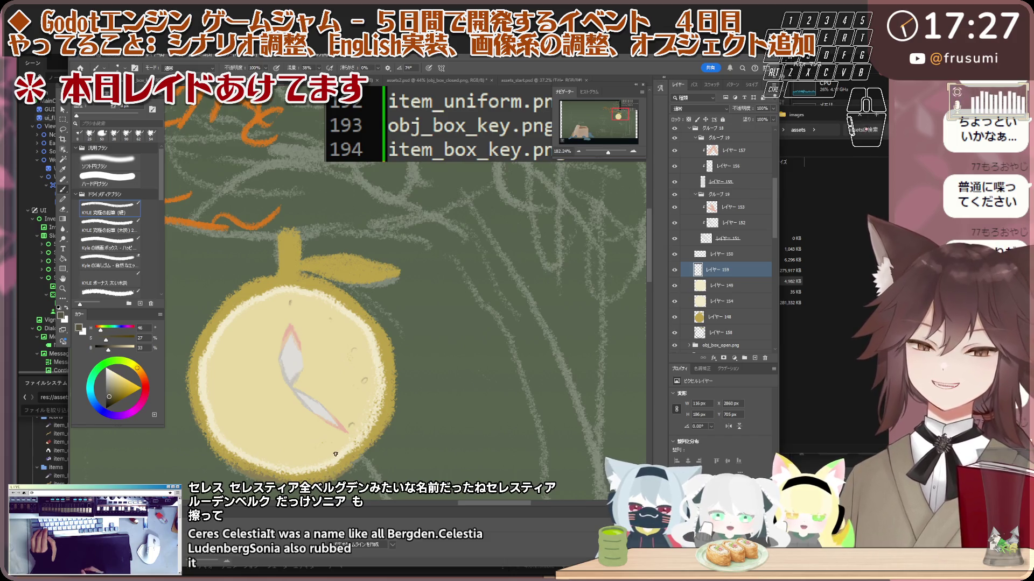
{"action": "key", "text": "ctrl+z"}
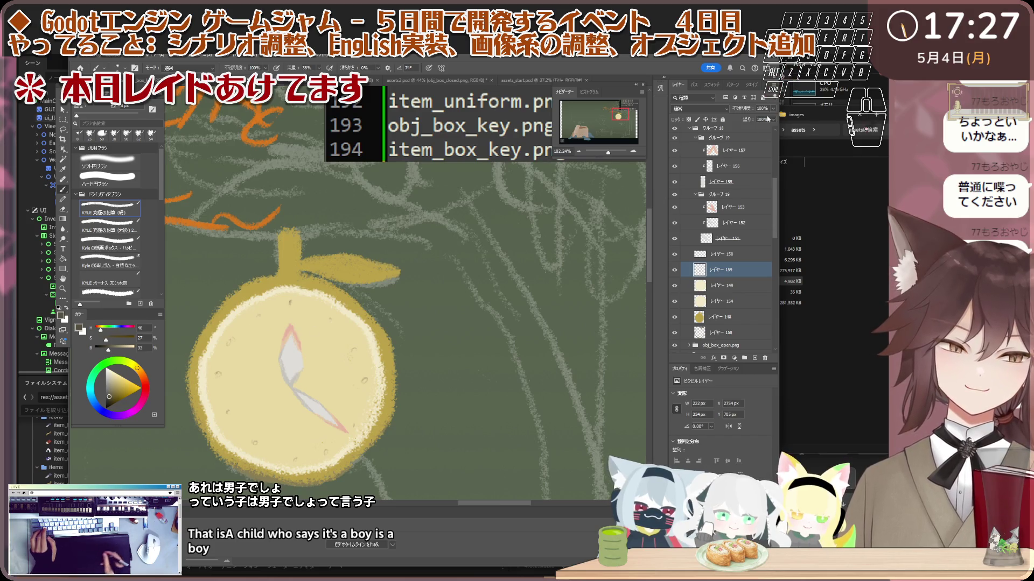
{"action": "left_click", "coordinate": [700, 108]}
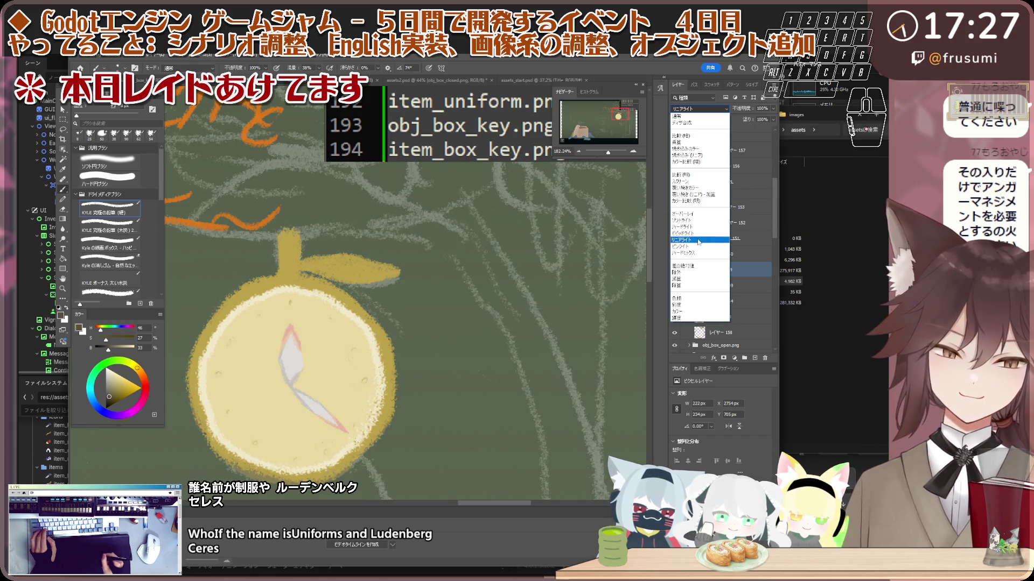
- Set the speckle layer to Linear Light after comparing it with Vivid Light
{"action": "left_click", "coordinate": [700, 241]}
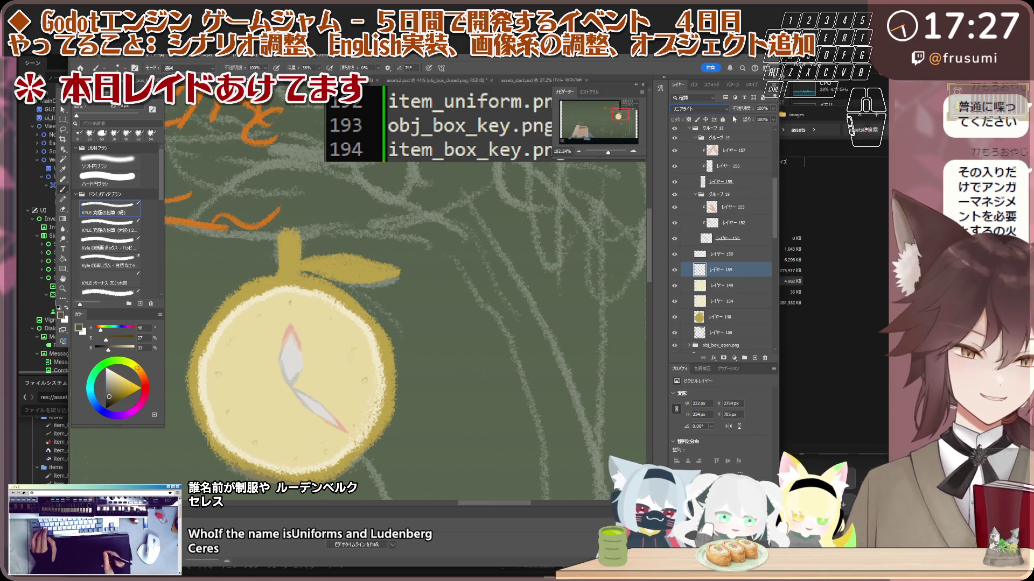
{"action": "left_click", "coordinate": [705, 108]}
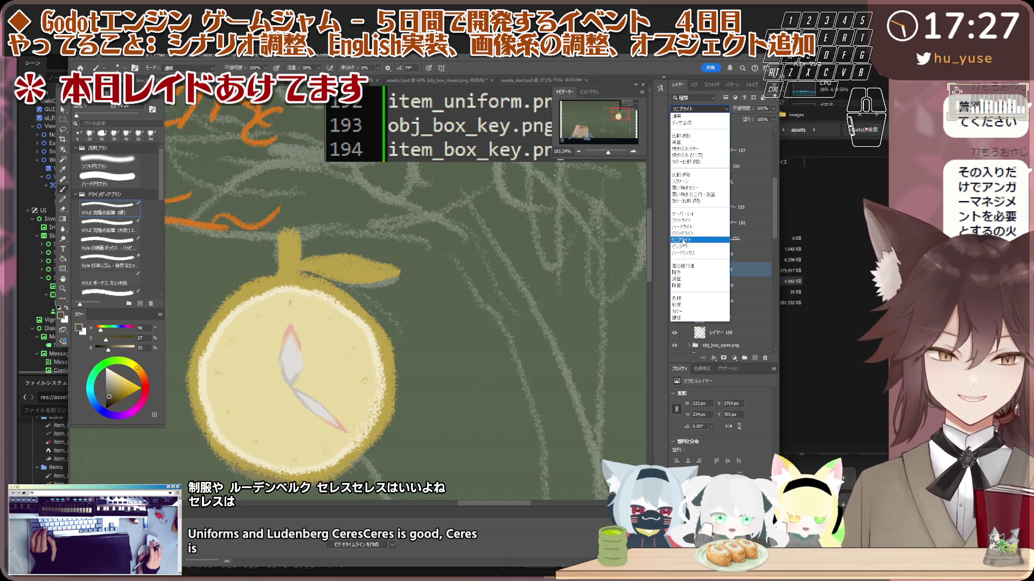
{"action": "left_click", "coordinate": [674, 240]}
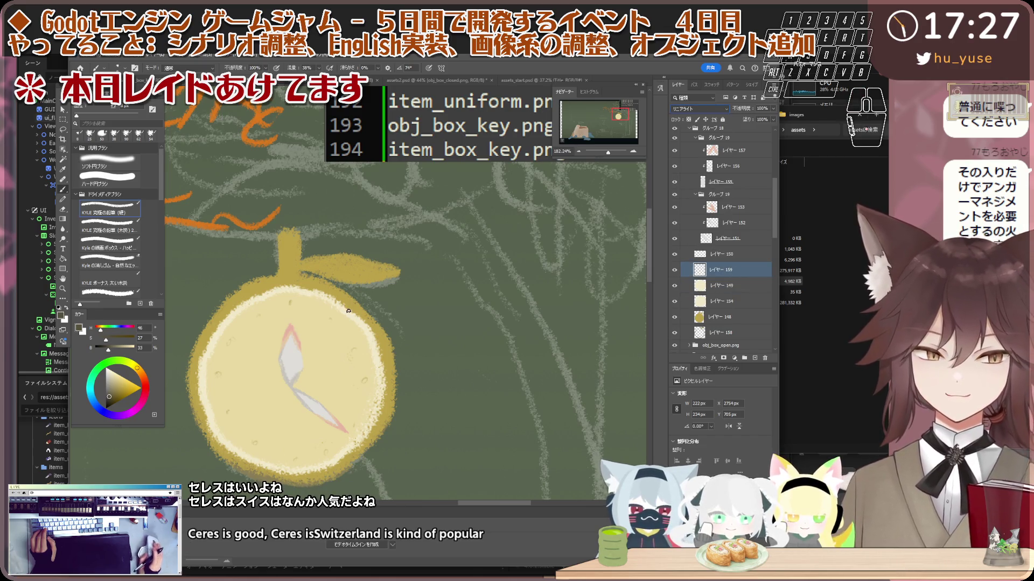
- Select the clock-face layer 149 together with layer 154
{"action": "scroll", "coordinate": [338, 308], "scroll_direction": "down", "scroll_amount": 3}
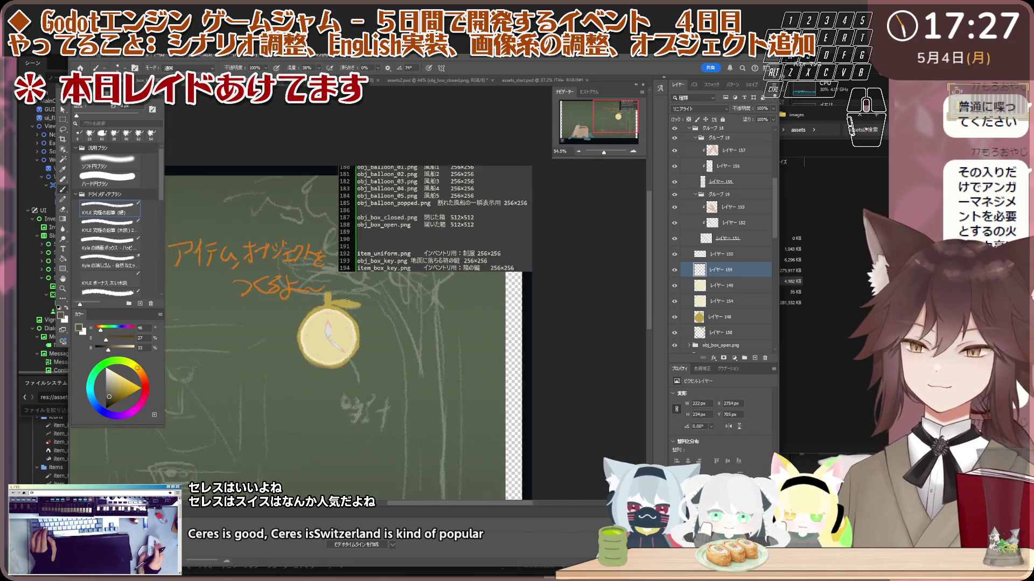
{"action": "scroll", "coordinate": [348, 298], "scroll_direction": "down", "scroll_amount": 2}
{"action": "scroll", "coordinate": [339, 323], "scroll_direction": "down", "scroll_amount": 2}
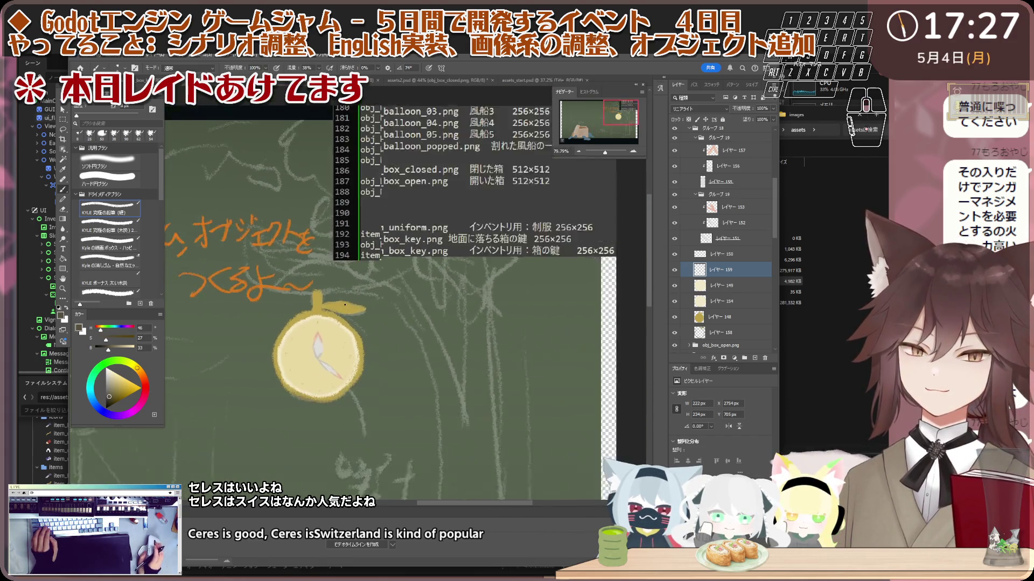
{"action": "scroll", "coordinate": [332, 342], "scroll_direction": "up", "scroll_amount": 1}
{"action": "scroll", "coordinate": [332, 342], "scroll_direction": "up", "scroll_amount": 1}
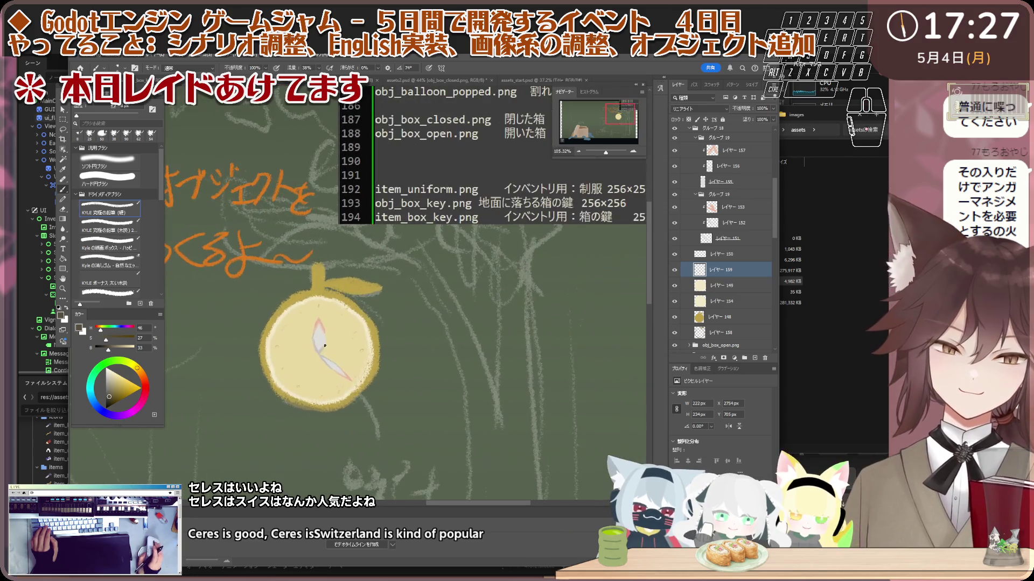
{"action": "left_click", "coordinate": [720, 286]}
{"action": "left_click", "coordinate": [722, 303], "text": "shift"}
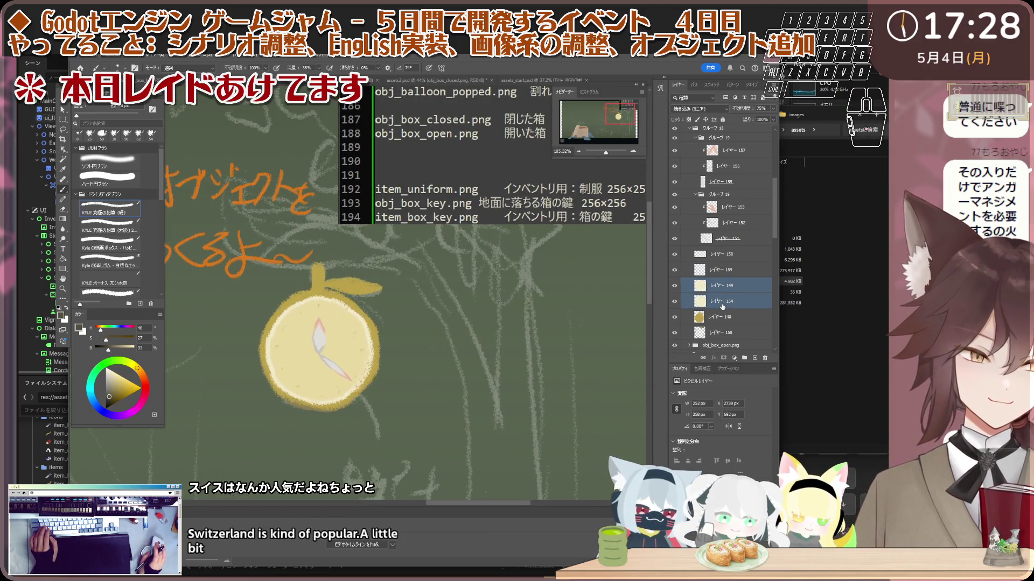
- Group face layers 149 and 154 and add a Hue/Saturation adjustment clipped to that group
{"action": "key", "text": "ctrl+g"}
{"action": "left_click", "coordinate": [733, 358]}
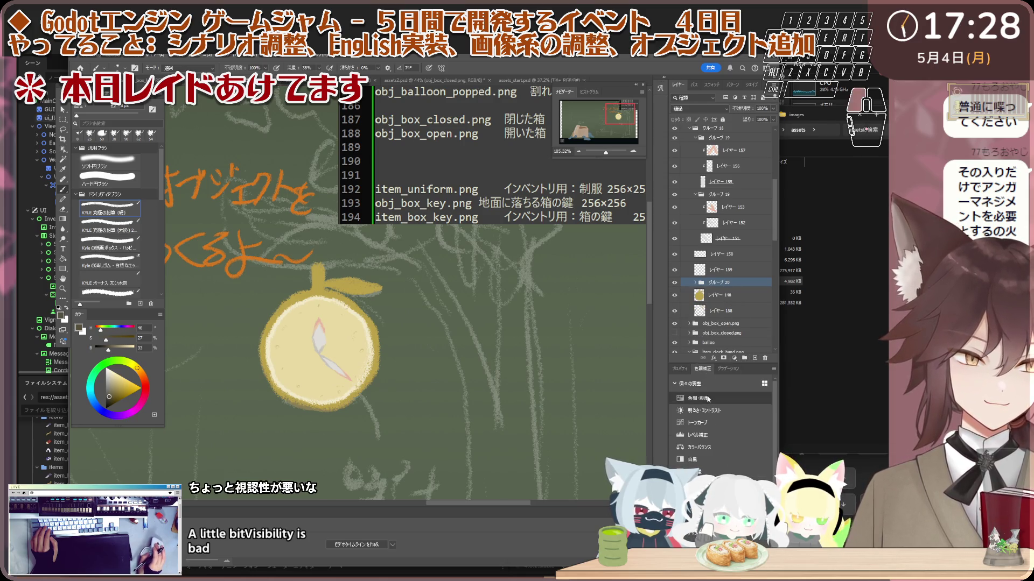
{"action": "left_click", "coordinate": [746, 291]}
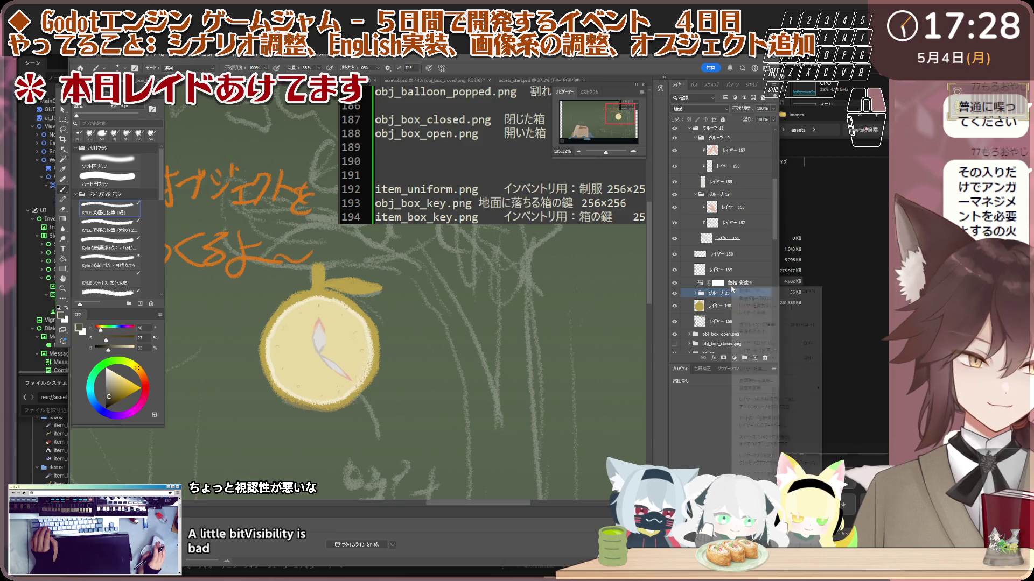
{"action": "right_click", "coordinate": [736, 288]}
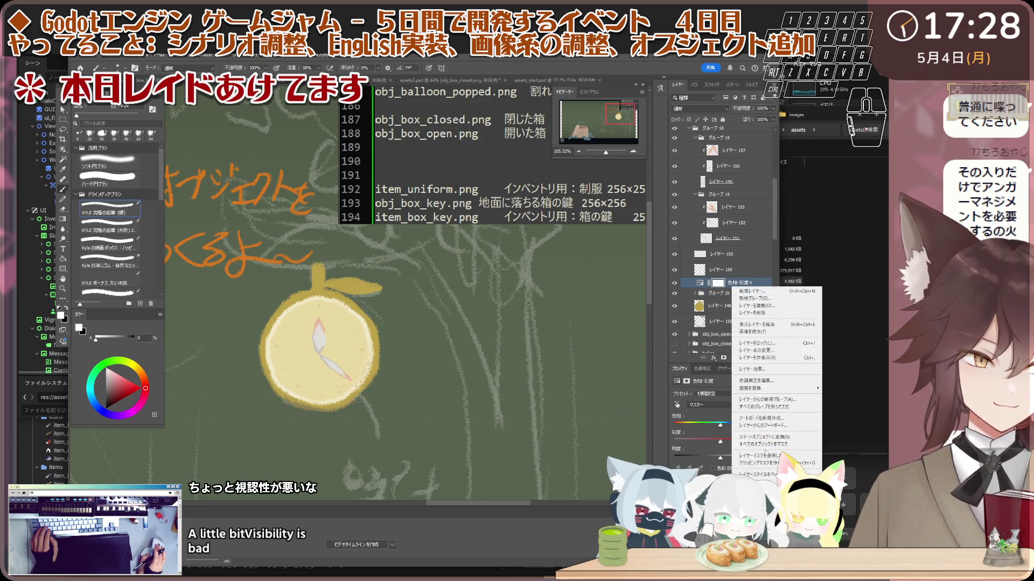
{"action": "left_click", "coordinate": [767, 463]}
- Adjust hue, saturation and lightness until the face settles on a muted, neutral beige
{"action": "left_click_drag", "start_coordinate": [720, 425], "coordinate": [712, 427]}
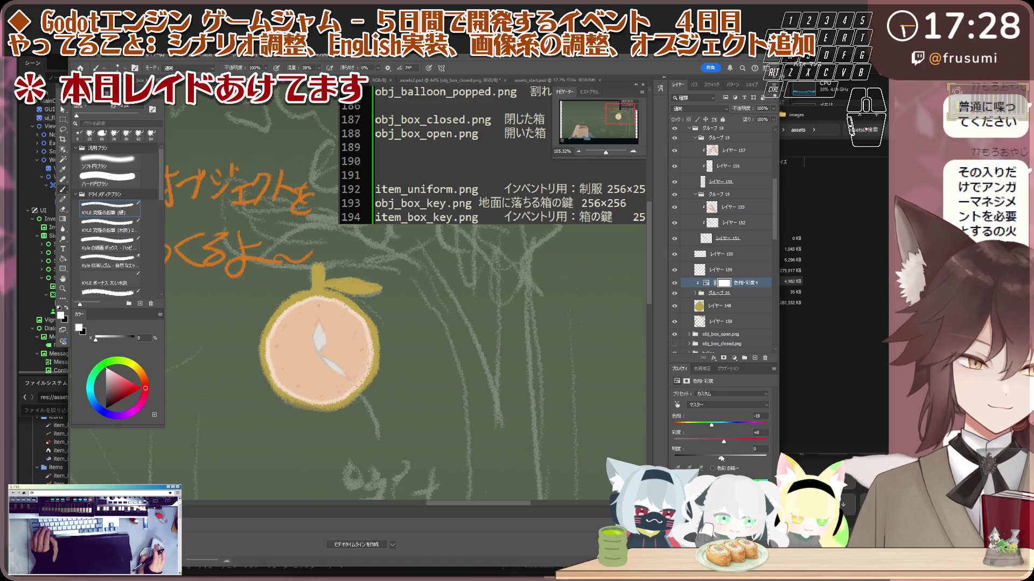
{"action": "left_click_drag", "start_coordinate": [721, 457], "coordinate": [712, 457]}
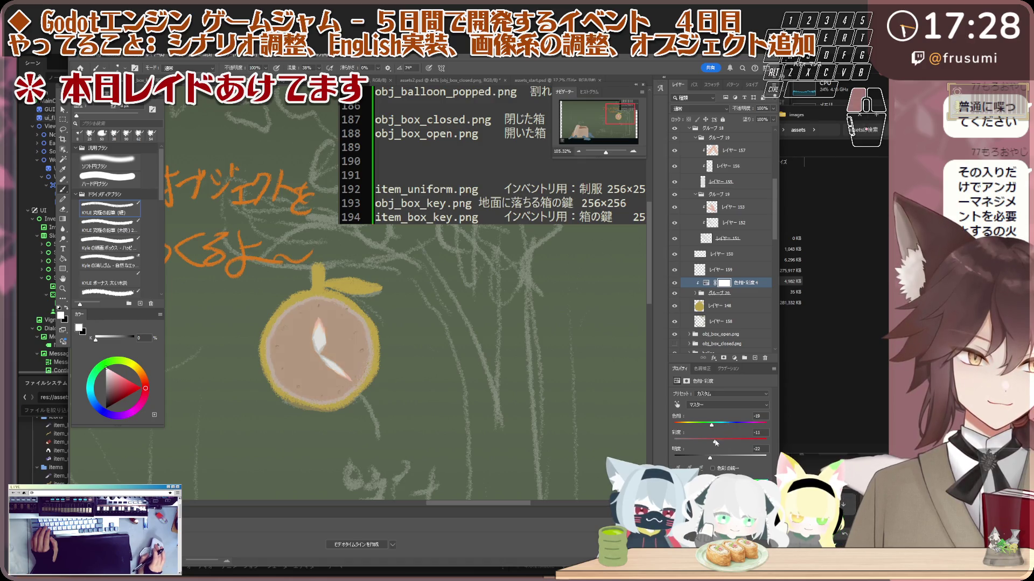
{"action": "mouse_move", "coordinate": [715, 428]}
{"action": "left_mouse_down"}
{"action": "mouse_move", "coordinate": [745, 430]}
{"action": "mouse_move", "coordinate": [719, 432]}
{"action": "left_mouse_up"}
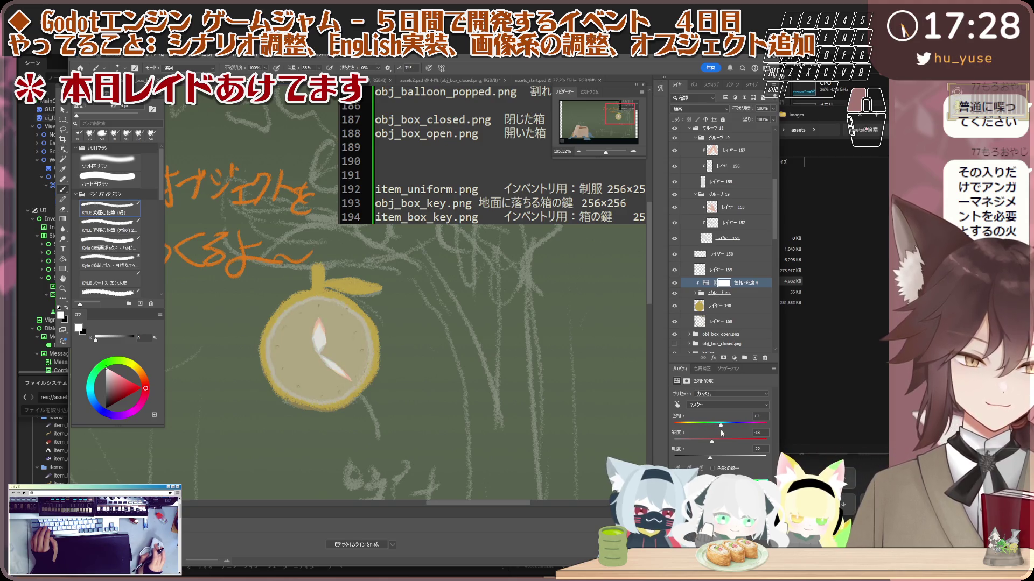
{"action": "mouse_move", "coordinate": [723, 426]}
{"action": "left_mouse_down"}
{"action": "mouse_move", "coordinate": [707, 442]}
{"action": "mouse_move", "coordinate": [716, 457]}
{"action": "left_mouse_up"}
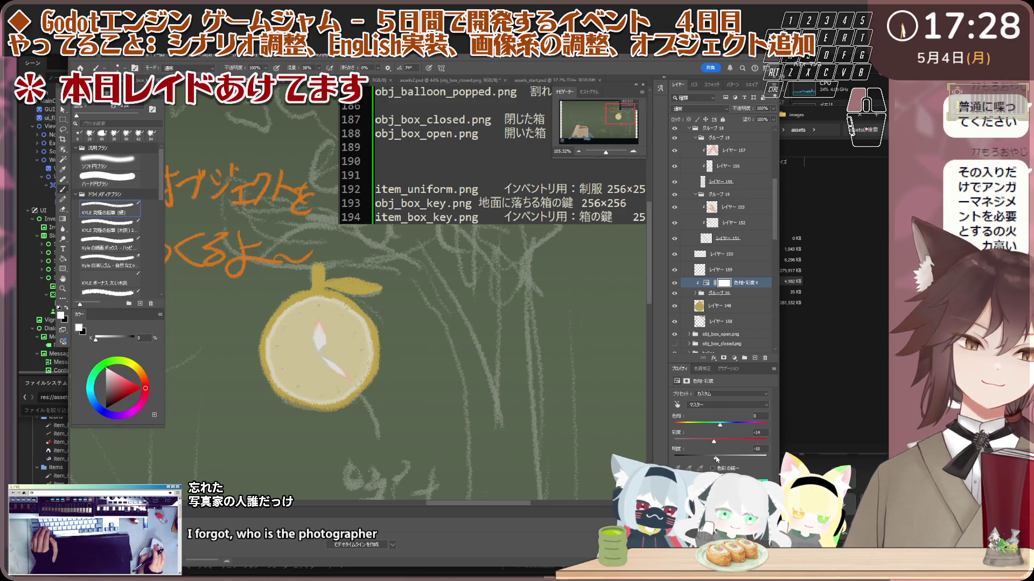
- Reselect the speckle layer 159 in the Layers panel
{"action": "left_click", "coordinate": [693, 270]}
{"action": "scroll", "coordinate": [369, 324], "scroll_direction": "down", "scroll_amount": 3}
{"action": "scroll", "coordinate": [369, 324], "scroll_direction": "up", "scroll_amount": 3}
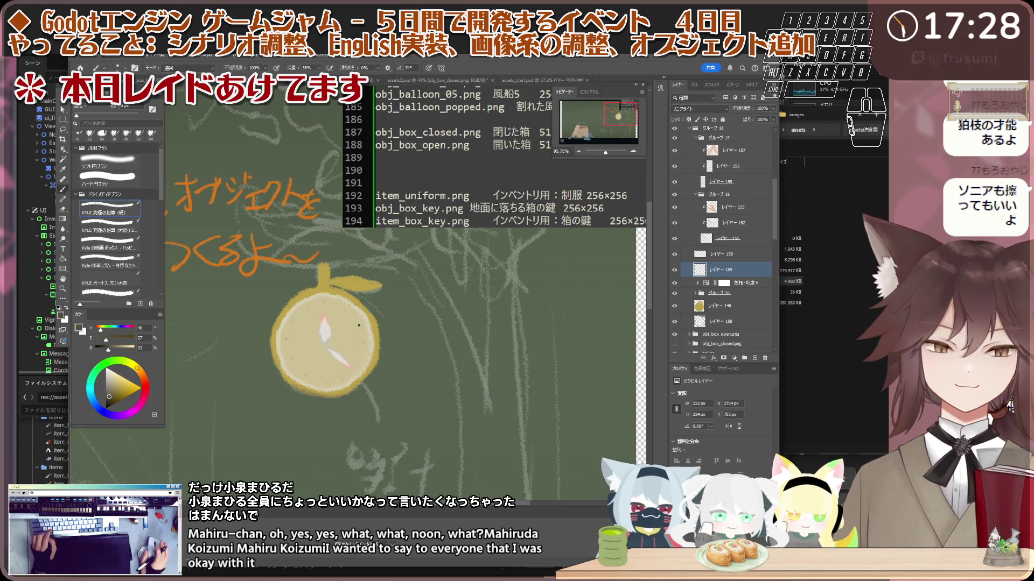
- Select only the fruit's gold base layer 148 with the Move tool
{"action": "scroll", "coordinate": [302, 273], "scroll_direction": "up", "scroll_amount": 3}
{"action": "scroll", "coordinate": [302, 273], "scroll_direction": "up", "scroll_amount": 2}
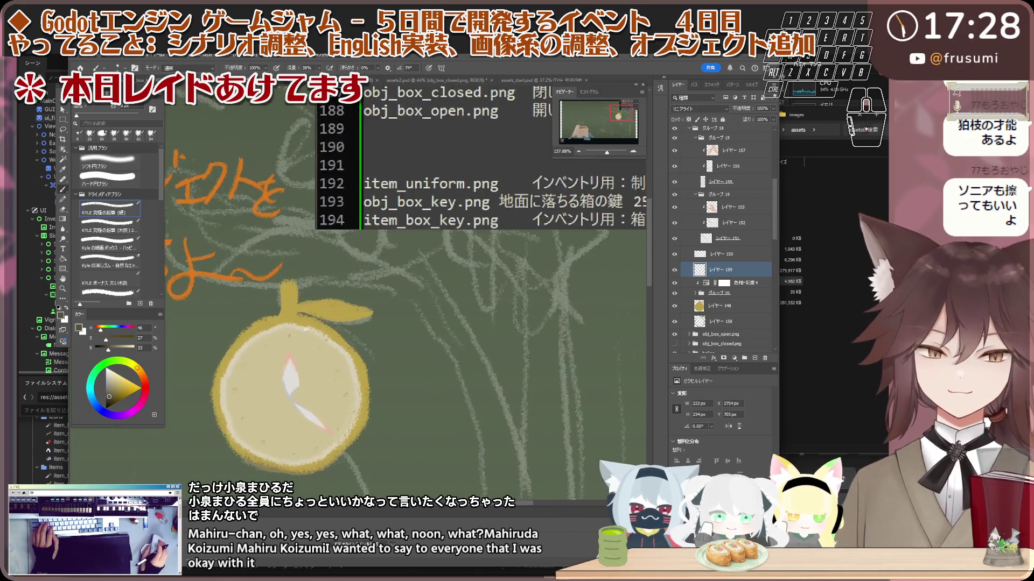
{"action": "scroll", "coordinate": [336, 328], "scroll_direction": "up", "scroll_amount": 2}
{"action": "scroll", "coordinate": [336, 329], "scroll_direction": "down", "scroll_amount": 2}
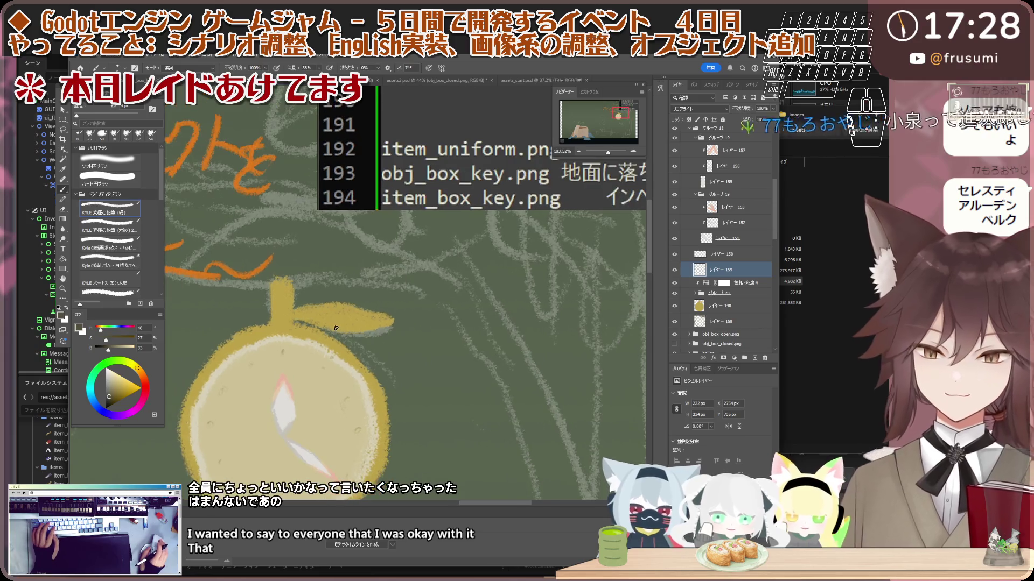
{"action": "scroll", "coordinate": [339, 323], "scroll_direction": "up", "scroll_amount": 1}
{"action": "key", "text": "v"}
{"action": "left_click", "coordinate": [345, 318]}
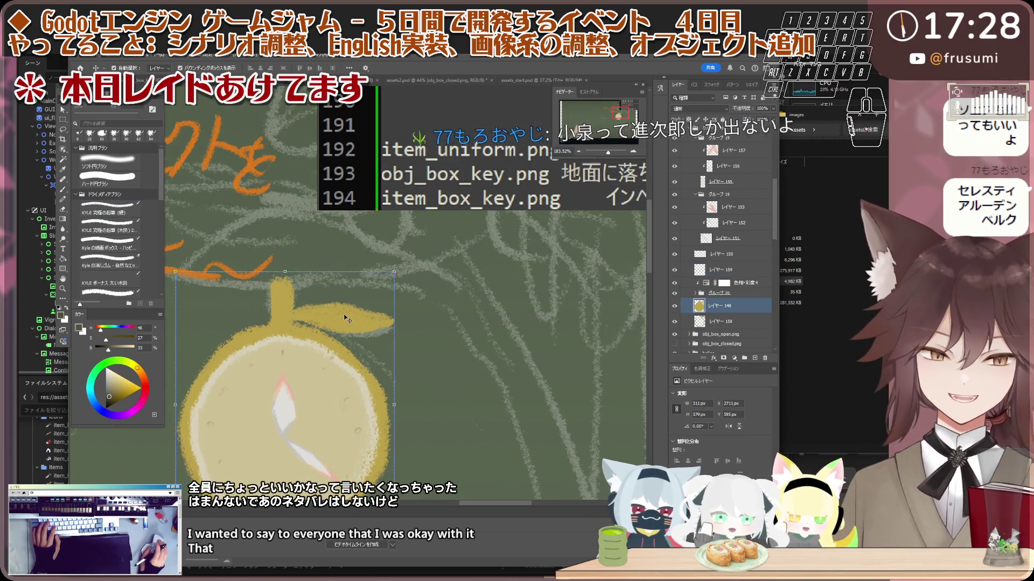
{"action": "scroll", "coordinate": [345, 319], "scroll_direction": "up", "scroll_amount": 2}
{"action": "left_click", "coordinate": [744, 305]}
{"action": "left_click", "coordinate": [744, 305]}
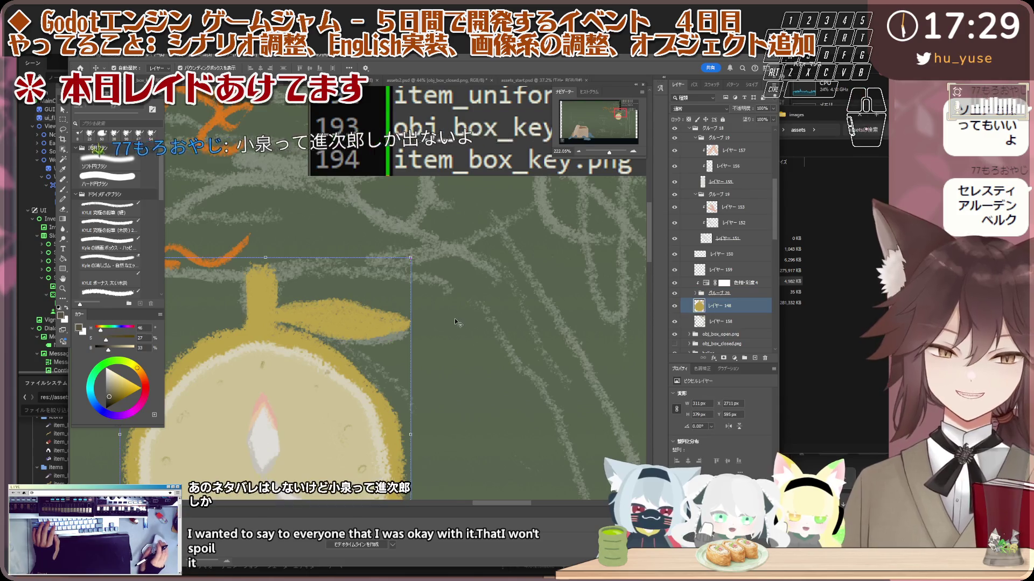
- Create a new layer above 148 and clip it to the fruit base with Ctrl+Alt+G
{"action": "left_click", "coordinate": [755, 358]}
{"action": "right_click", "coordinate": [699, 306]}
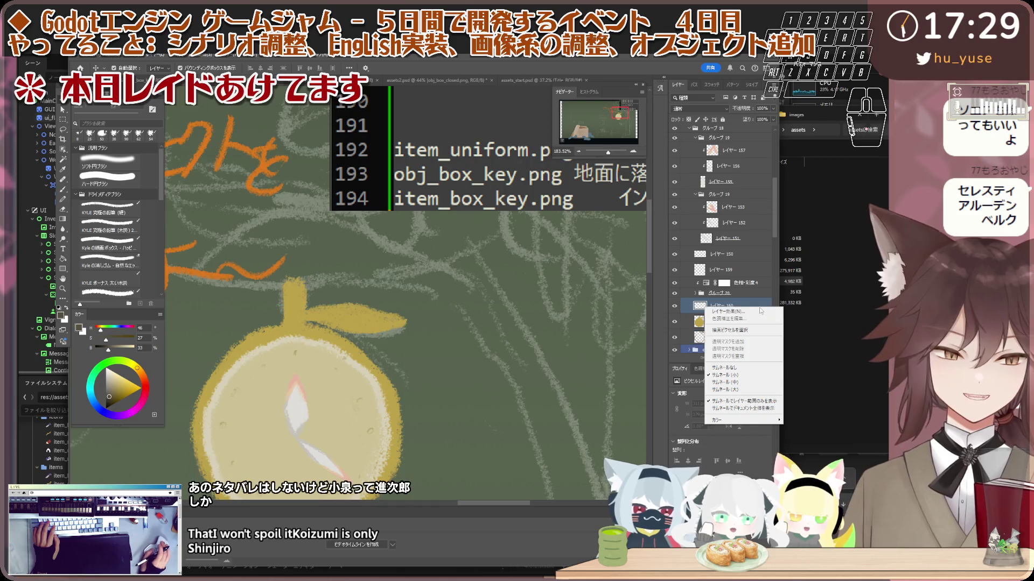
{"action": "right_click", "coordinate": [759, 304]}
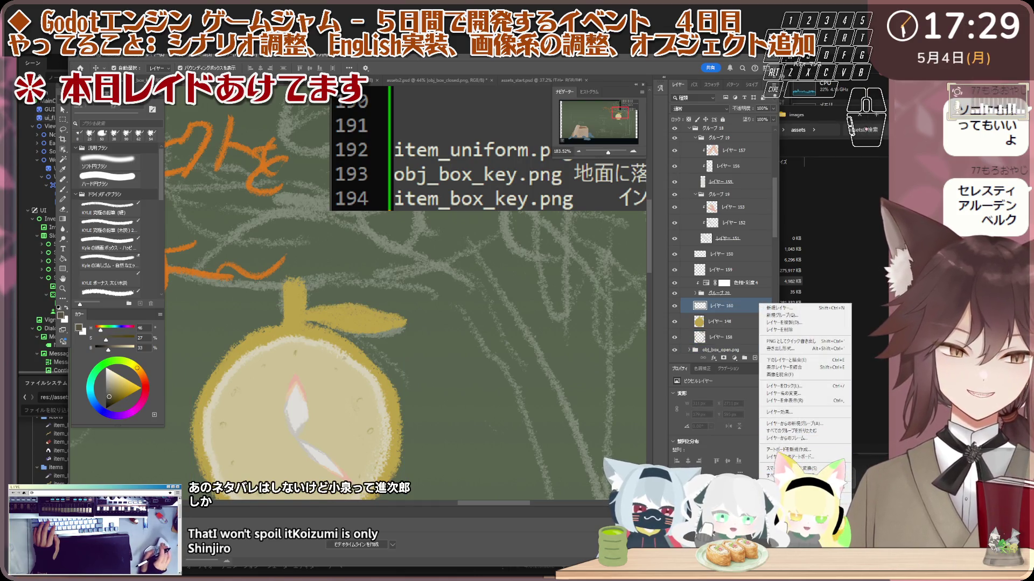
{"action": "key", "text": "Escape"}
{"action": "key", "text": "ctrl+alt+g"}
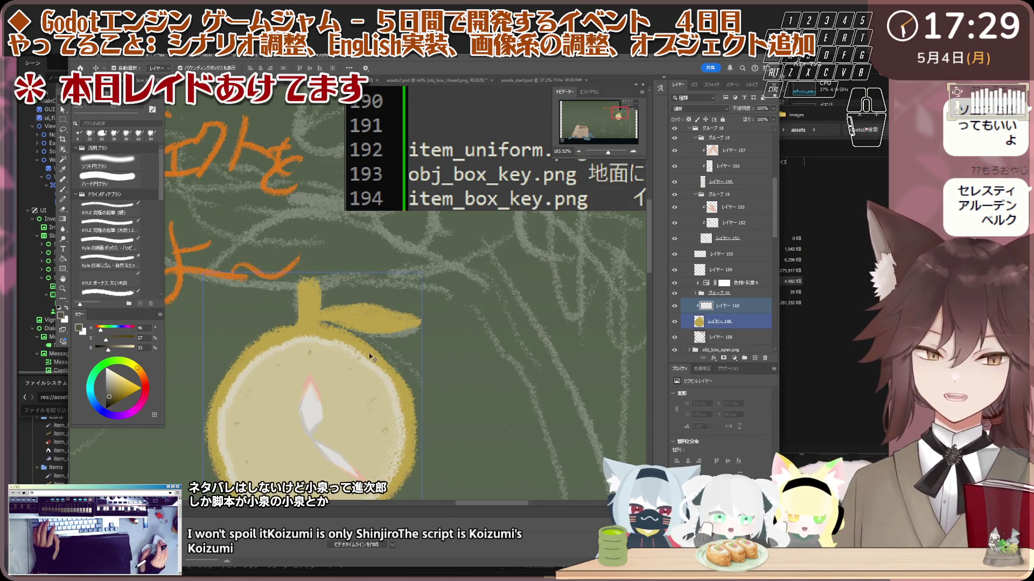
{"action": "scroll", "coordinate": [371, 357], "scroll_direction": "down", "scroll_amount": 2}
{"action": "scroll", "coordinate": [336, 322], "scroll_direction": "down", "scroll_amount": 1}
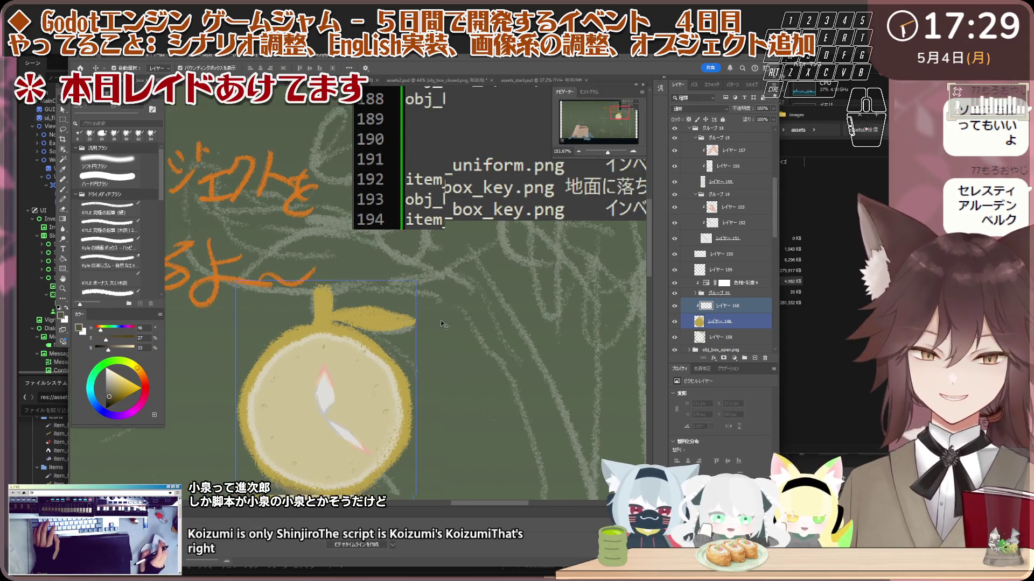
- Set the new layer to Linear Dodge (Add) and sample the fruit's yellow as the brush colour
{"action": "left_click", "coordinate": [698, 108]}
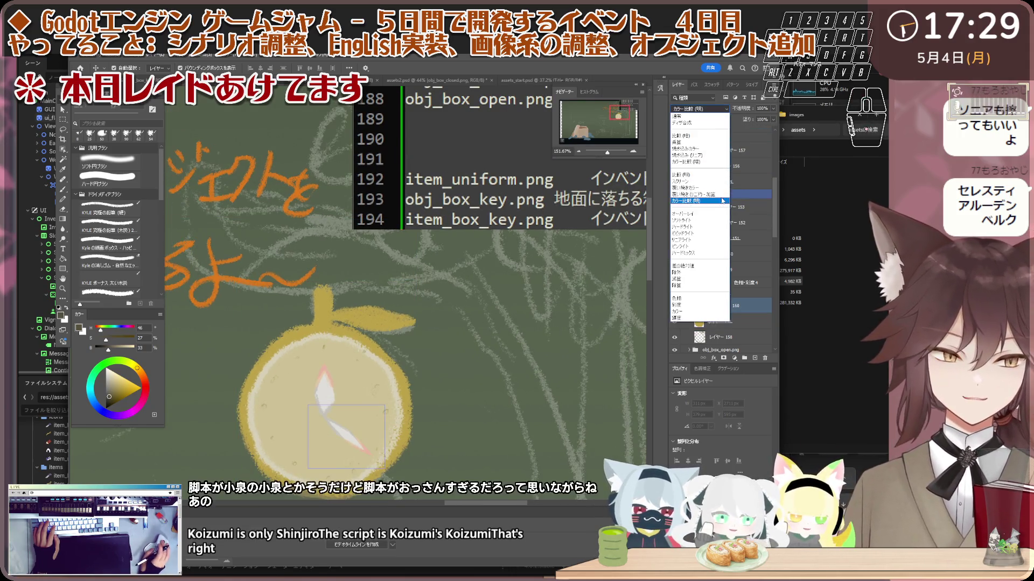
{"action": "left_click", "coordinate": [700, 194]}
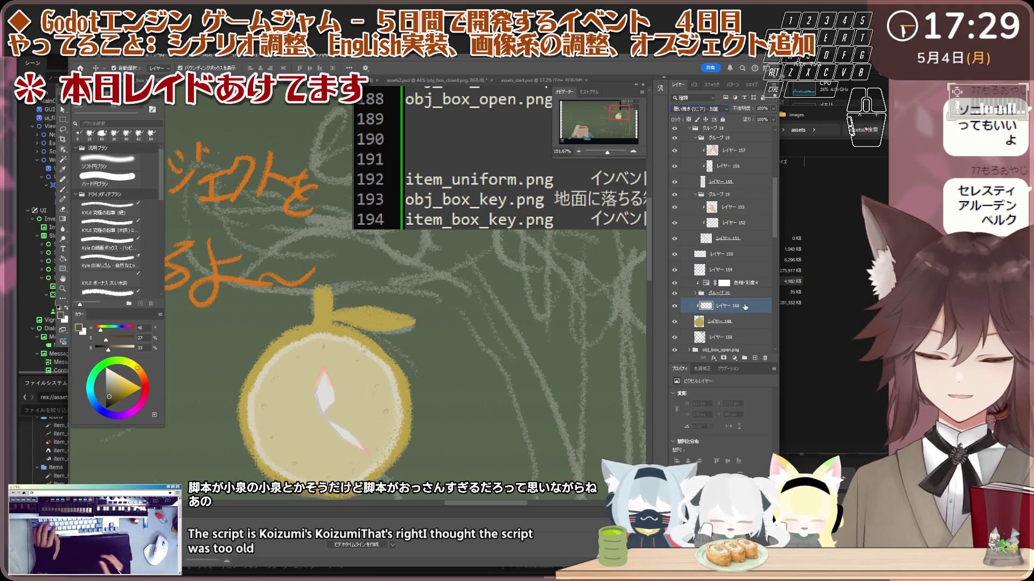
{"action": "left_click", "coordinate": [325, 311]}
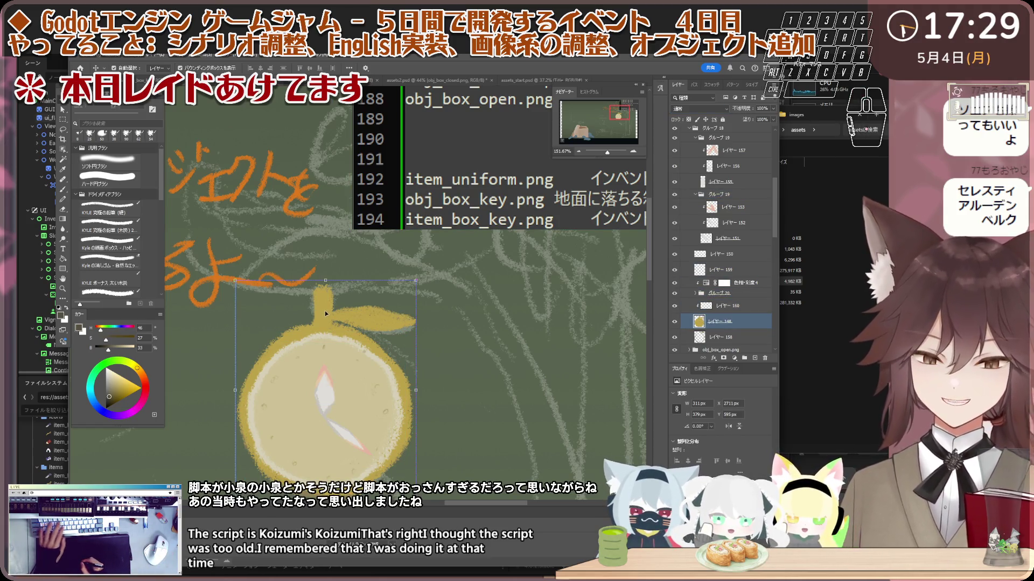
{"action": "key", "text": "i"}
{"action": "left_click", "coordinate": [324, 308]}
{"action": "key", "text": "b"}
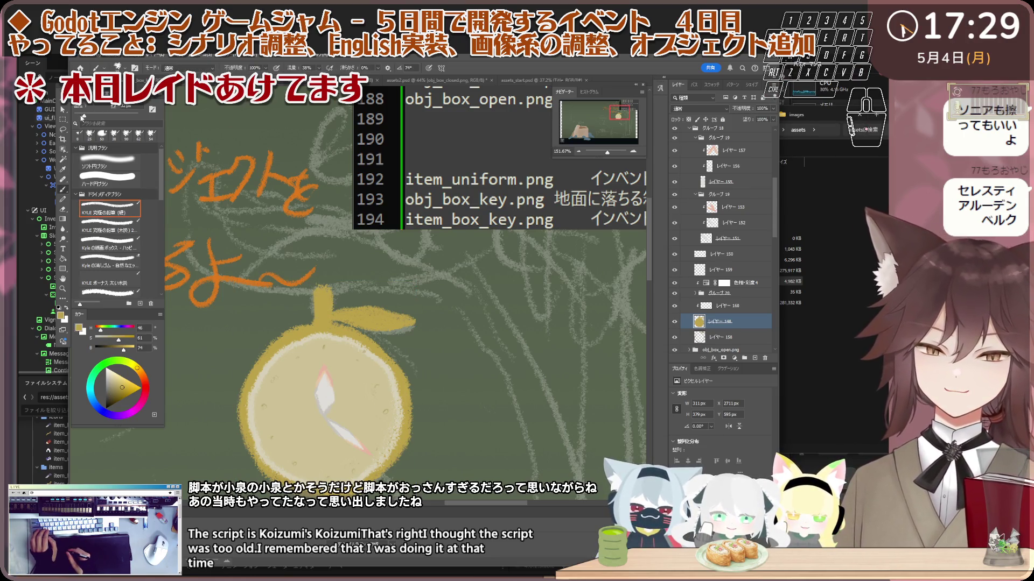
- Keep the Linear Dodge (Add) blend and paint yellow highlights on the stem and across the leaf
{"action": "left_click", "coordinate": [694, 109]}
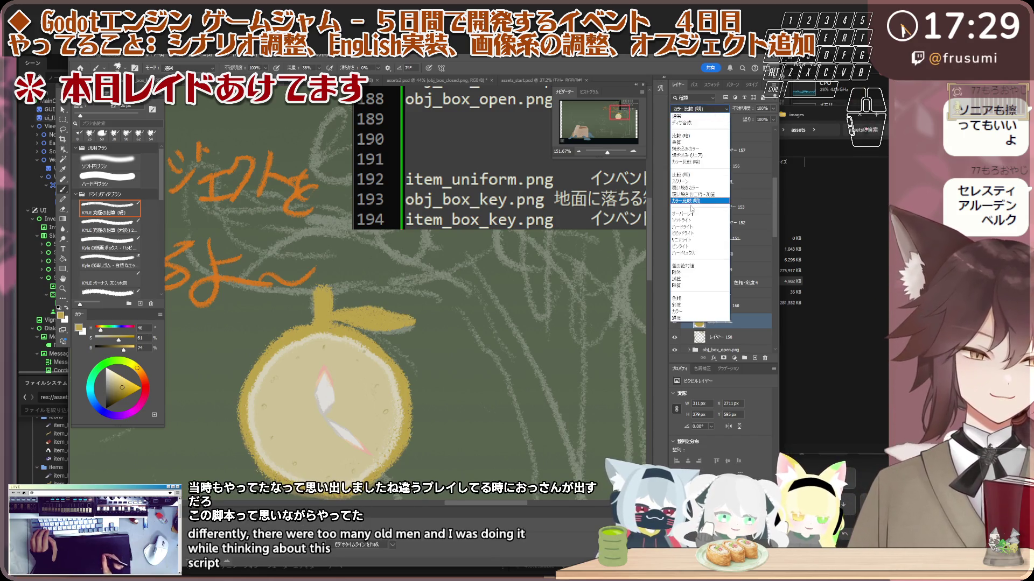
{"action": "left_click", "coordinate": [697, 196]}
{"action": "key", "text": "ctrl+z"}
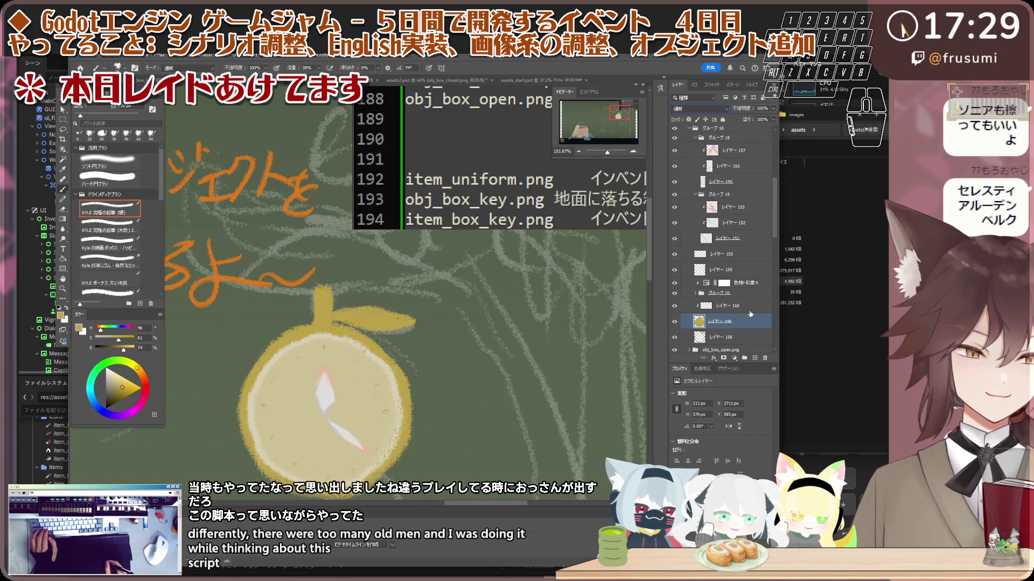
{"action": "mouse_move", "coordinate": [316, 327]}
{"action": "left_mouse_down"}
{"action": "mouse_move", "coordinate": [316, 291]}
{"action": "mouse_move", "coordinate": [311, 314]}
{"action": "left_mouse_up"}
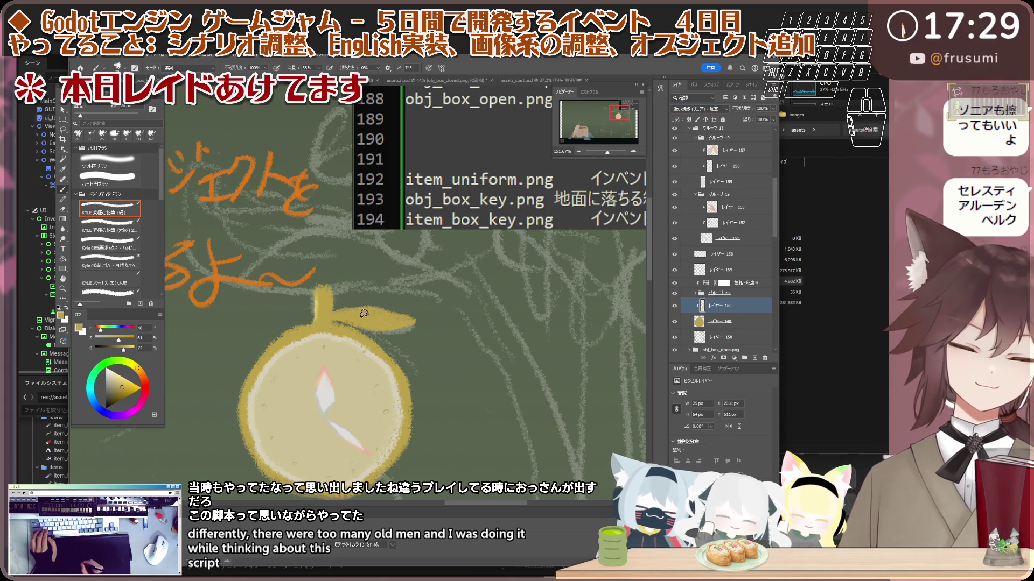
{"action": "left_click_drag", "start_coordinate": [394, 329], "coordinate": [414, 323]}
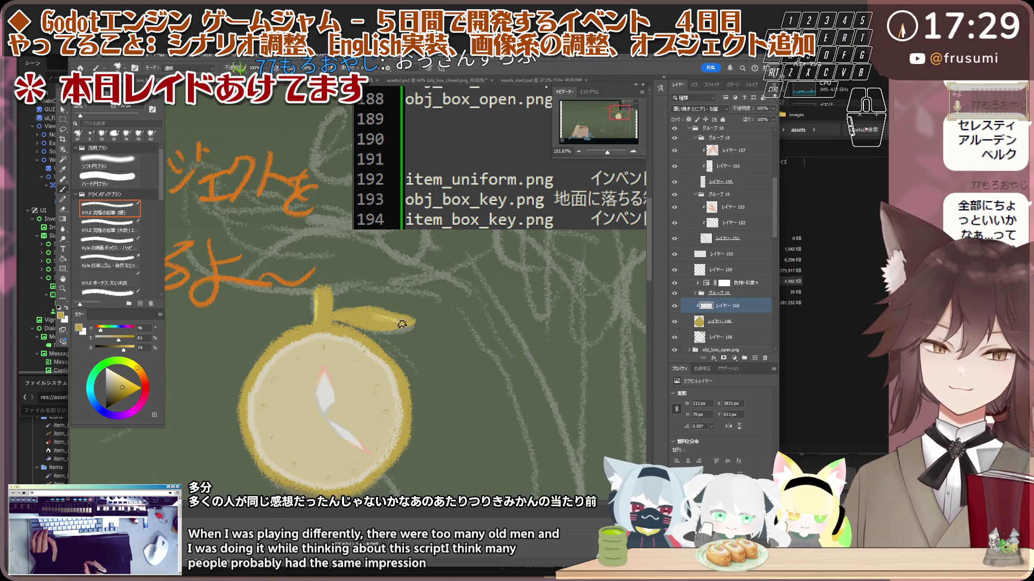
{"action": "left_click_drag", "start_coordinate": [414, 323], "coordinate": [379, 321]}
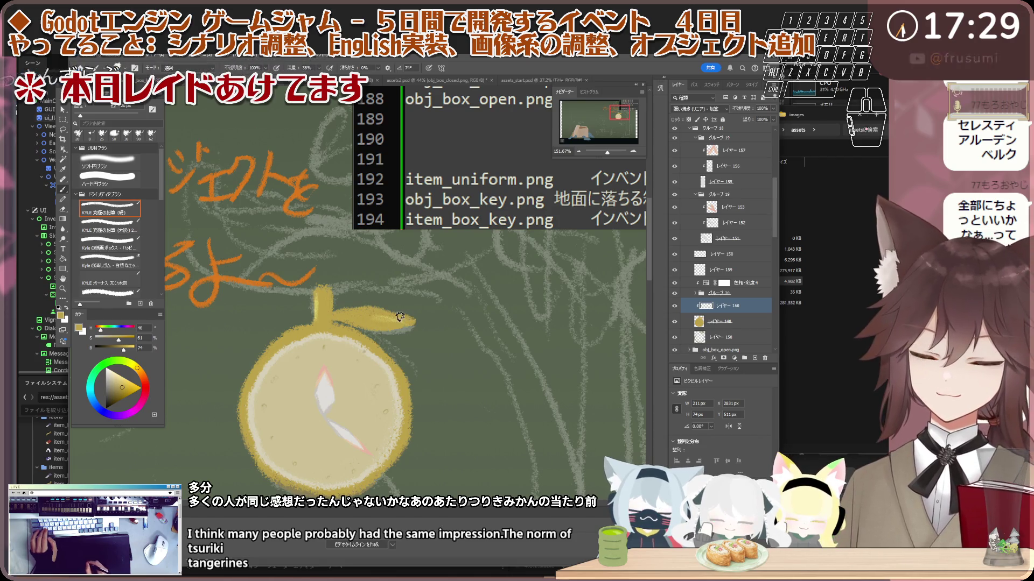
- Paint glowing highlights along the fruit's upper-left, top and right rim edges
{"action": "key", "text": "e"}
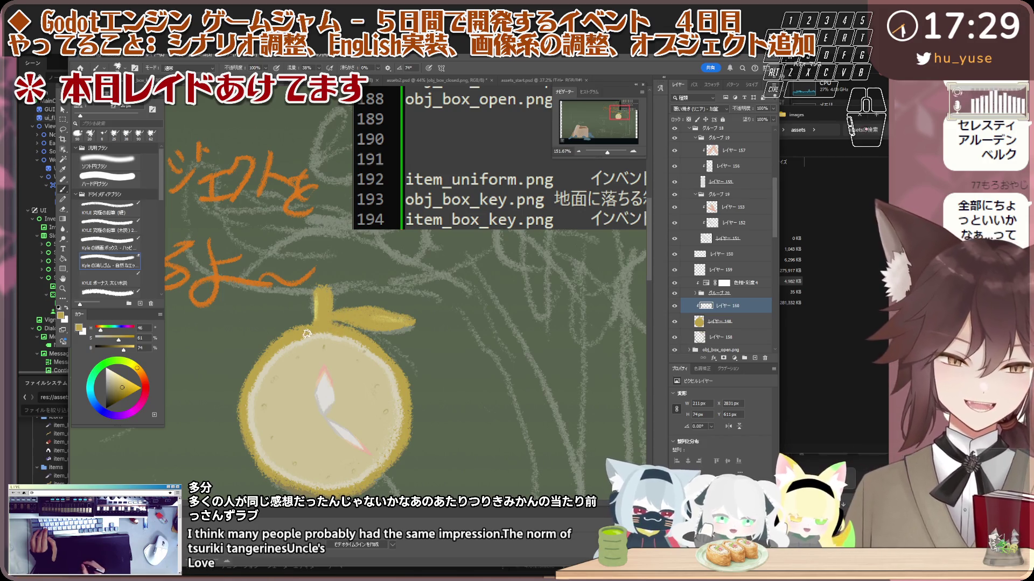
{"action": "key", "text": "b"}
{"action": "left_click_drag", "start_coordinate": [253, 369], "coordinate": [279, 342]}
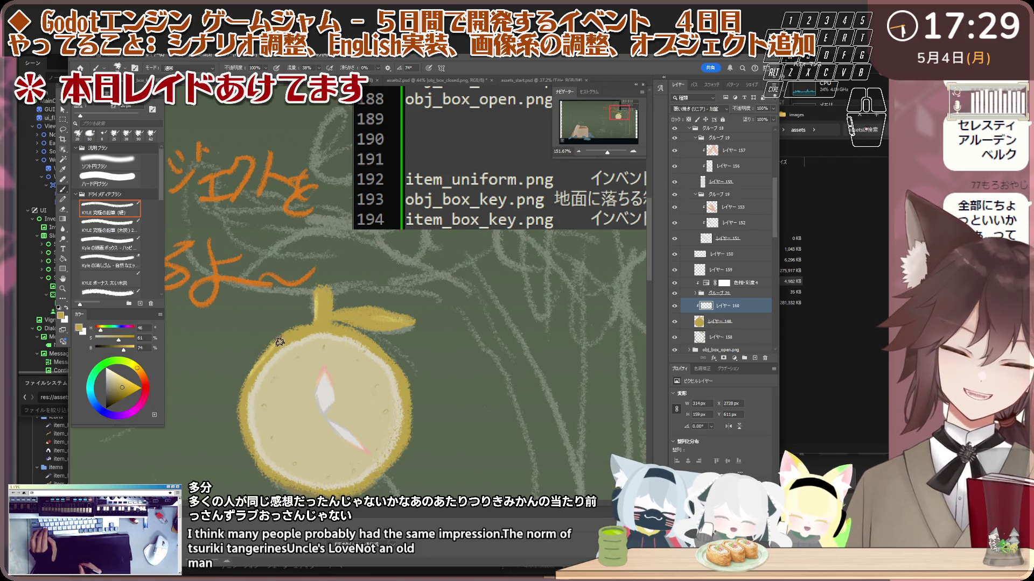
{"action": "left_click_drag", "start_coordinate": [225, 397], "coordinate": [296, 391]}
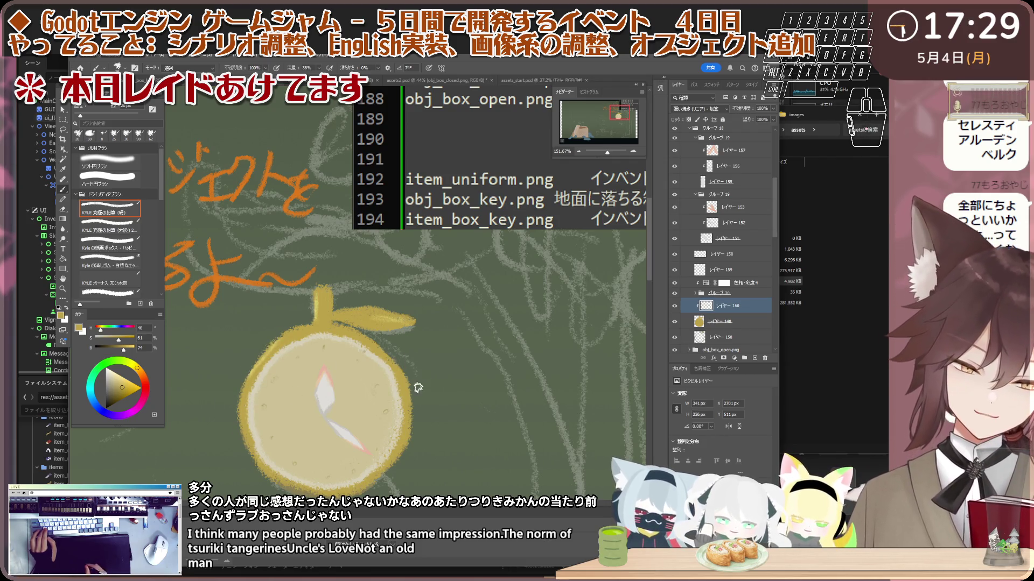
{"action": "left_click_drag", "start_coordinate": [393, 372], "coordinate": [381, 383]}
{"action": "scroll", "coordinate": [387, 384], "scroll_direction": "down", "scroll_amount": 3}
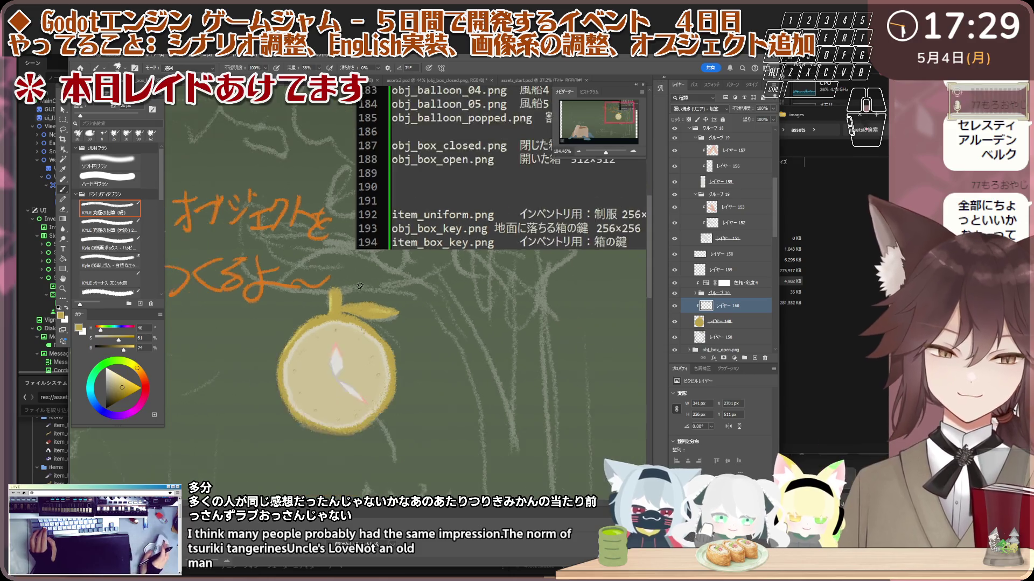
{"action": "scroll", "coordinate": [390, 250], "scroll_direction": "up", "scroll_amount": 1}
{"action": "left_click_drag", "start_coordinate": [274, 364], "coordinate": [250, 373]}
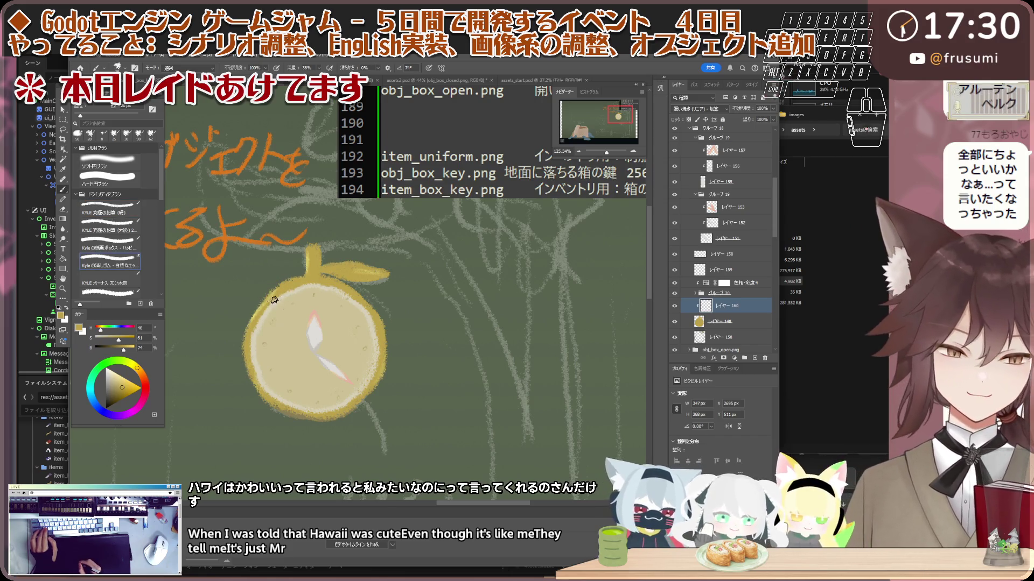
{"action": "key", "text": "b"}
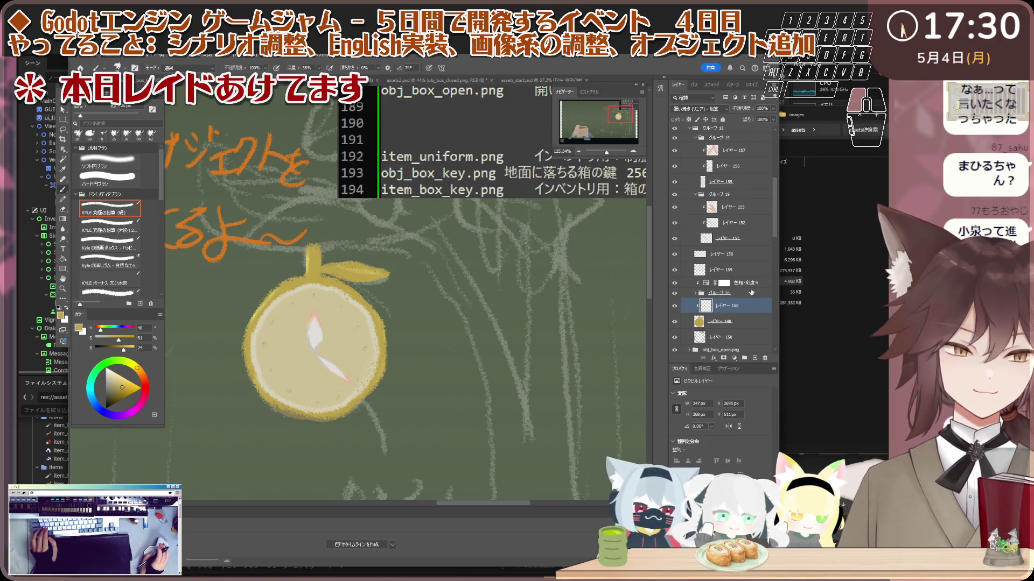
{"action": "scroll", "coordinate": [265, 293], "scroll_direction": "up", "scroll_amount": 3}
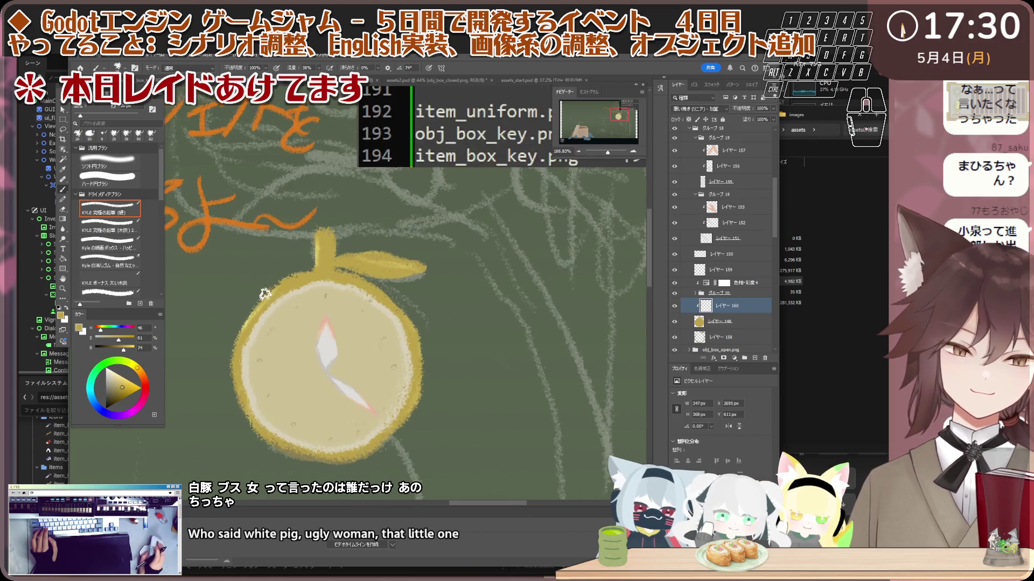
- Switch to the eraser and collapse, then re-expand, グループ 19 in the Layers panel
{"action": "scroll", "coordinate": [265, 294], "scroll_direction": "up", "scroll_amount": 5}
{"action": "key", "text": "e"}
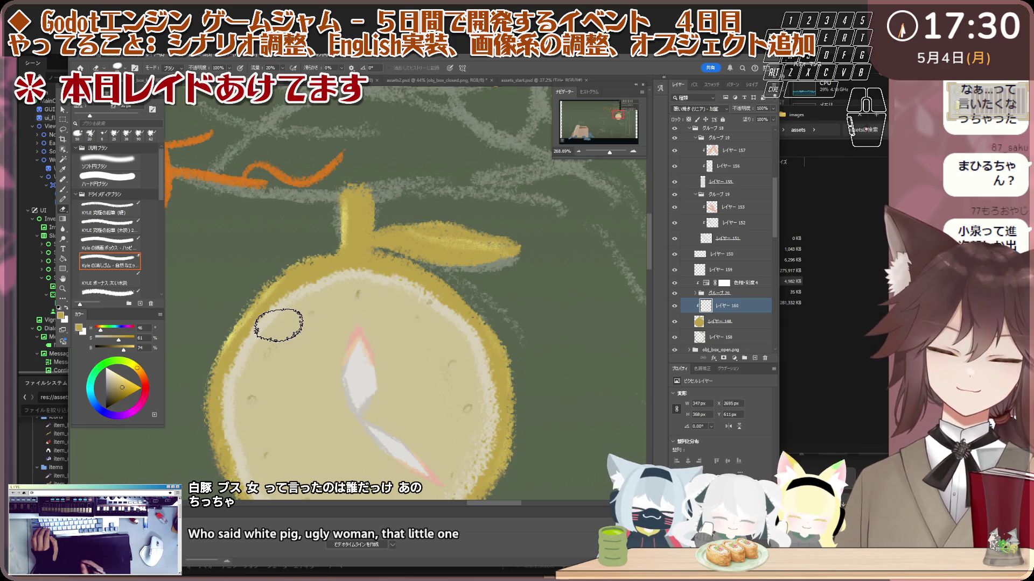
{"action": "scroll", "coordinate": [279, 325], "scroll_direction": "down", "scroll_amount": 3}
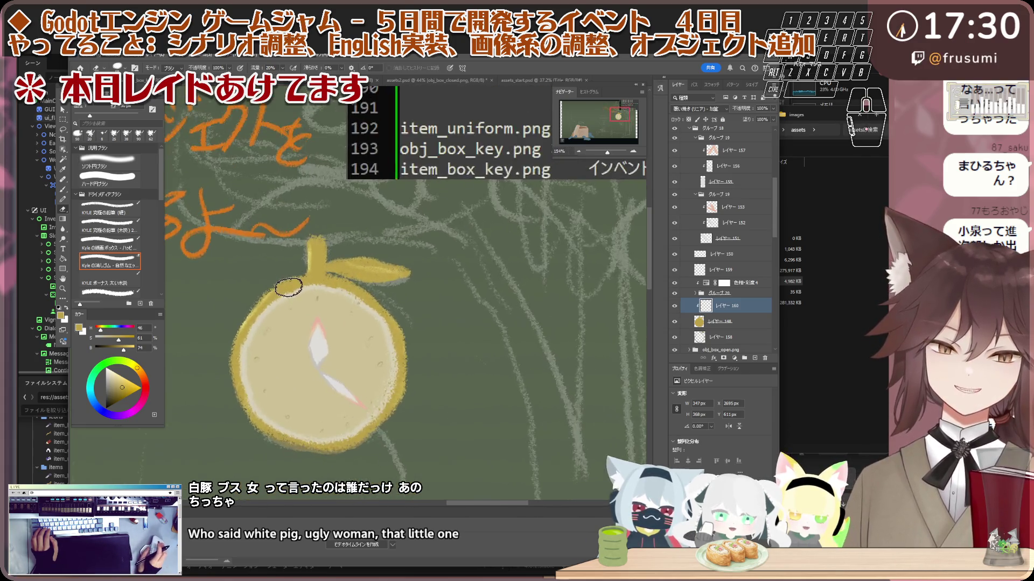
{"action": "scroll", "coordinate": [288, 288], "scroll_direction": "down", "scroll_amount": 3}
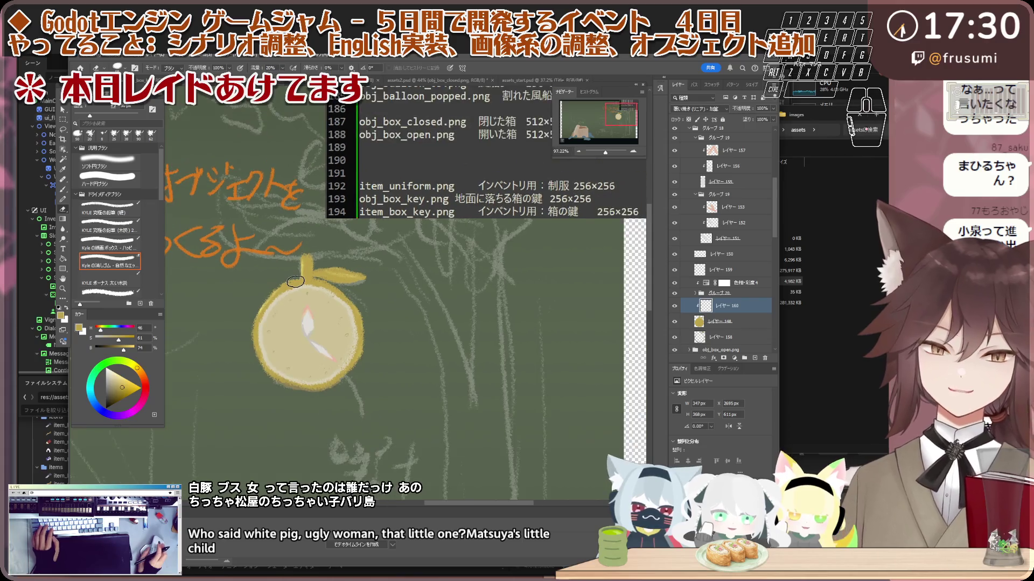
{"action": "scroll", "coordinate": [295, 282], "scroll_direction": "up", "scroll_amount": 3}
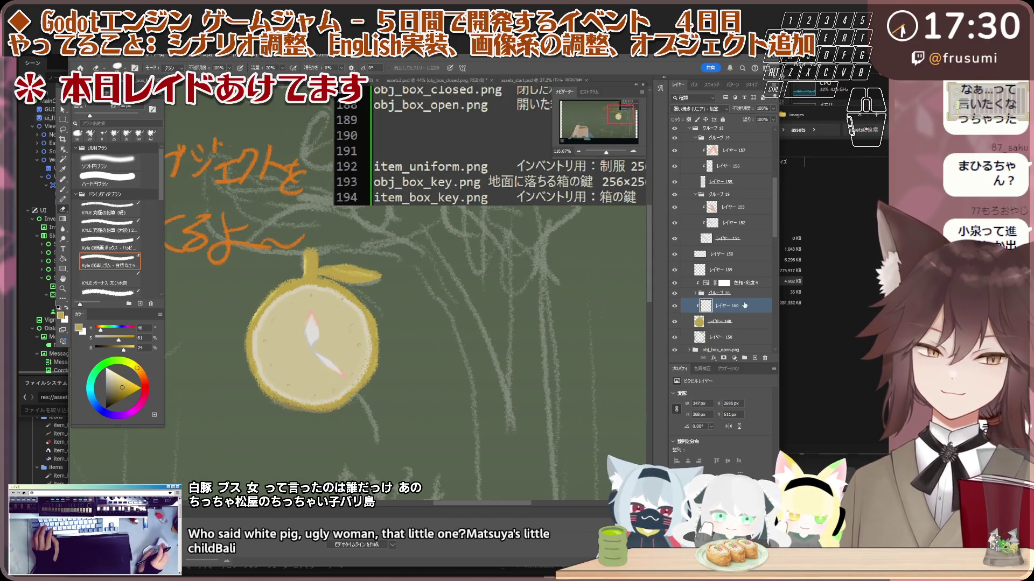
{"action": "scroll", "coordinate": [738, 323], "scroll_direction": "up", "scroll_amount": 3}
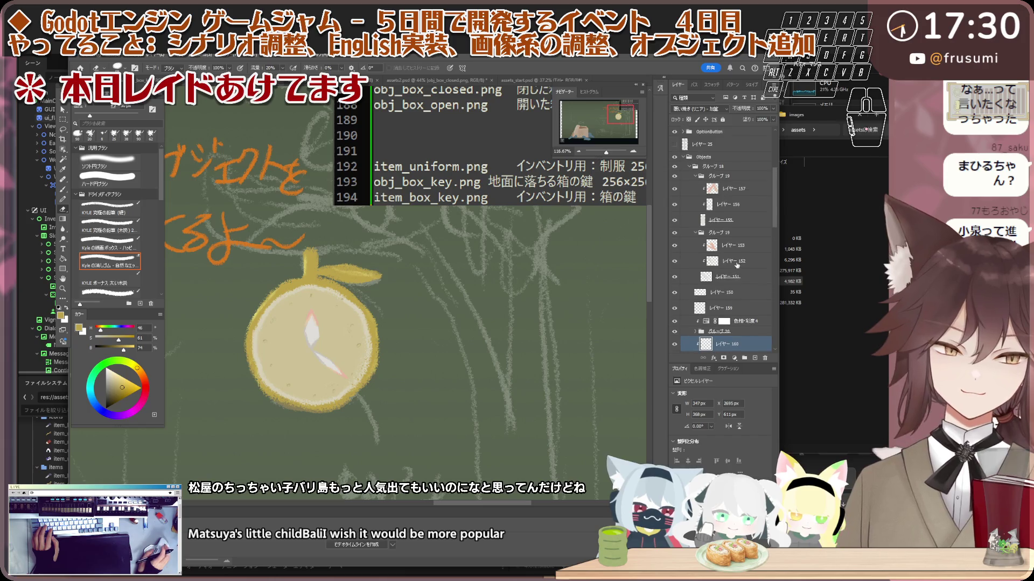
{"action": "scroll", "coordinate": [727, 242], "scroll_direction": "down", "scroll_amount": 2}
{"action": "scroll", "coordinate": [699, 194], "scroll_direction": "up", "scroll_amount": 2}
{"action": "left_click", "coordinate": [697, 178]}
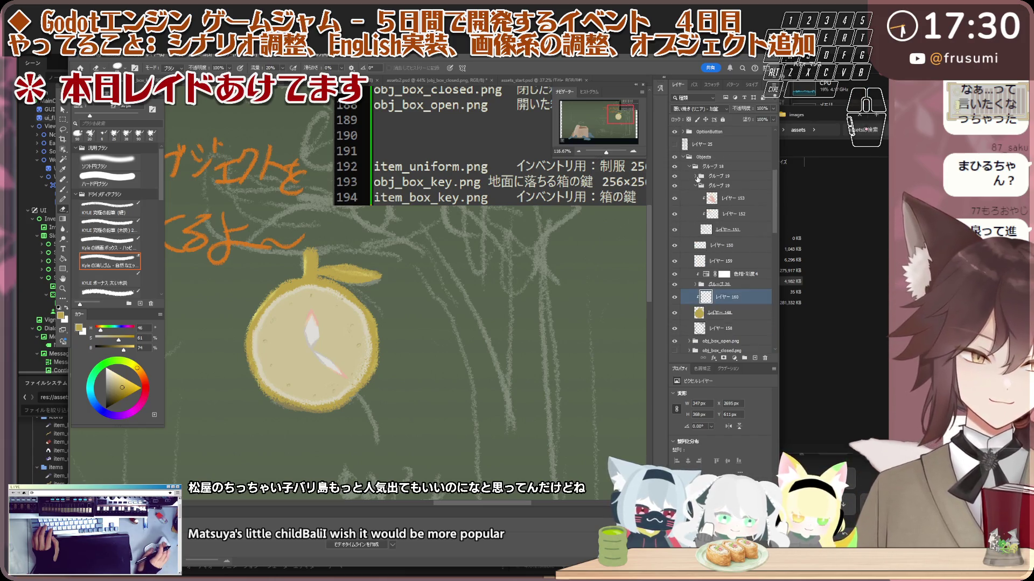
{"action": "left_click", "coordinate": [697, 177]}
- Zoom in closely on the leaf's underside and switch to the Lasso tool
{"action": "scroll", "coordinate": [409, 296], "scroll_direction": "down", "scroll_amount": 2}
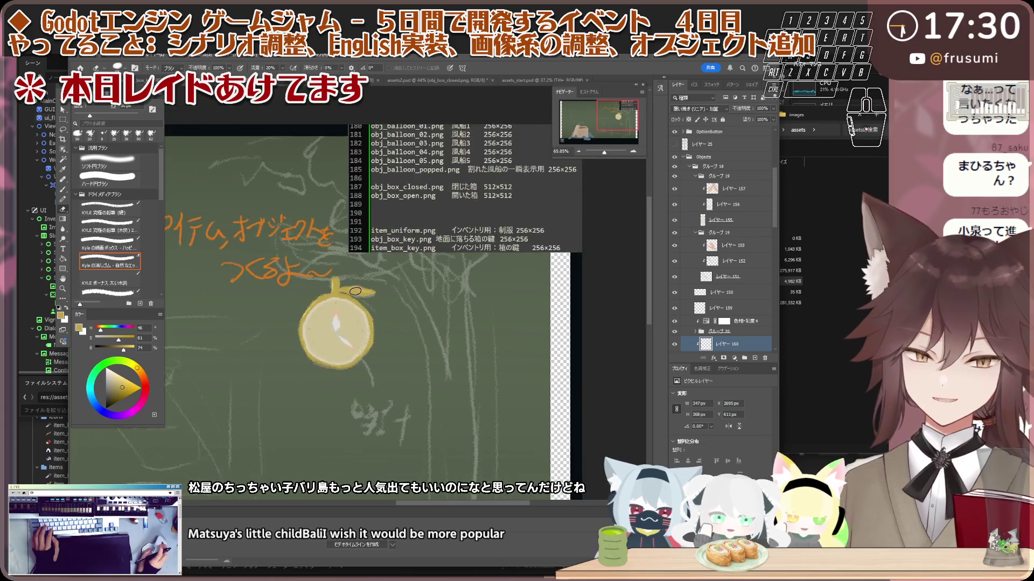
{"action": "scroll", "coordinate": [357, 291], "scroll_direction": "up", "scroll_amount": 2}
{"action": "scroll", "coordinate": [345, 302], "scroll_direction": "down", "scroll_amount": 2}
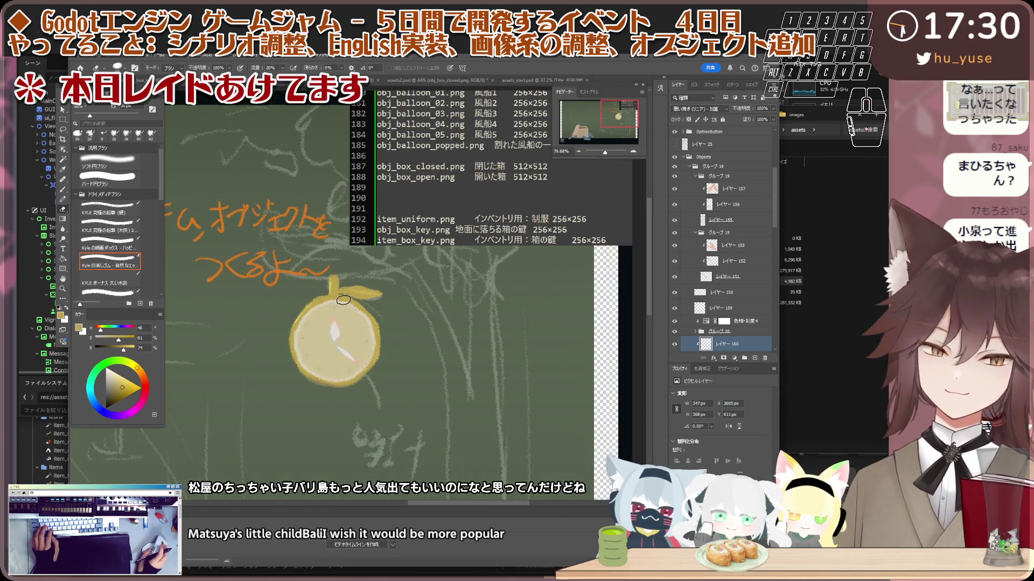
{"action": "scroll", "coordinate": [332, 308], "scroll_direction": "up", "scroll_amount": 2}
{"action": "scroll", "coordinate": [366, 299], "scroll_direction": "up", "scroll_amount": 1}
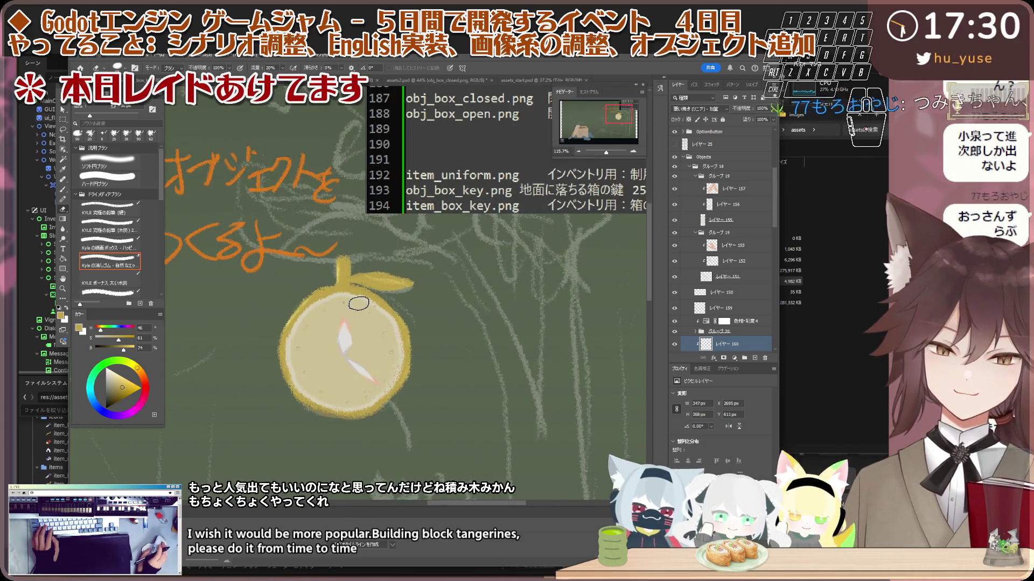
{"action": "scroll", "coordinate": [397, 291], "scroll_direction": "up", "scroll_amount": 1}
{"action": "scroll", "coordinate": [404, 288], "scroll_direction": "up", "scroll_amount": 1}
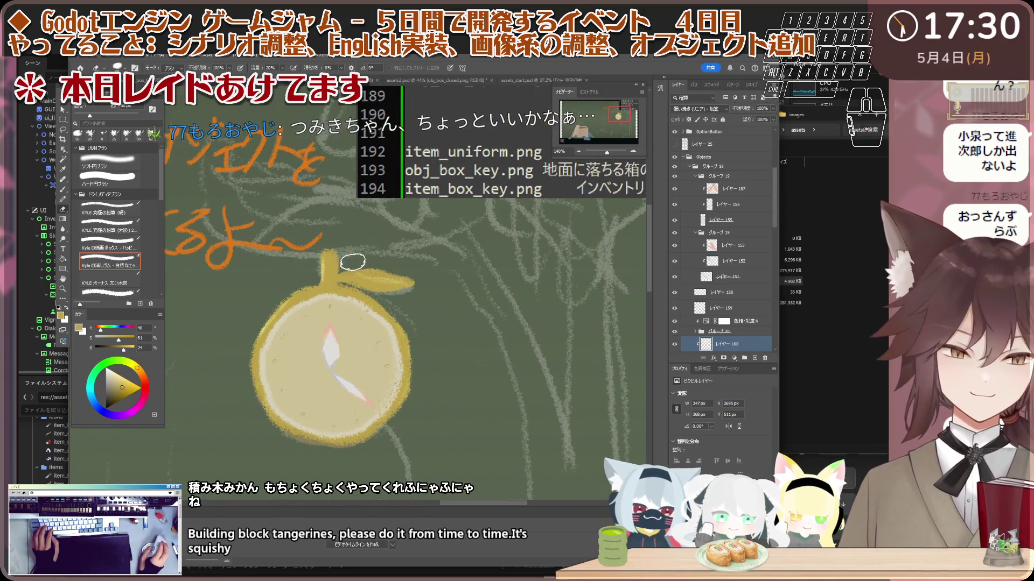
{"action": "scroll", "coordinate": [354, 299], "scroll_direction": "up", "scroll_amount": 1}
{"action": "scroll", "coordinate": [355, 297], "scroll_direction": "up", "scroll_amount": 1}
{"action": "scroll", "coordinate": [357, 296], "scroll_direction": "up", "scroll_amount": 1}
{"action": "scroll", "coordinate": [359, 294], "scroll_direction": "up", "scroll_amount": 1}
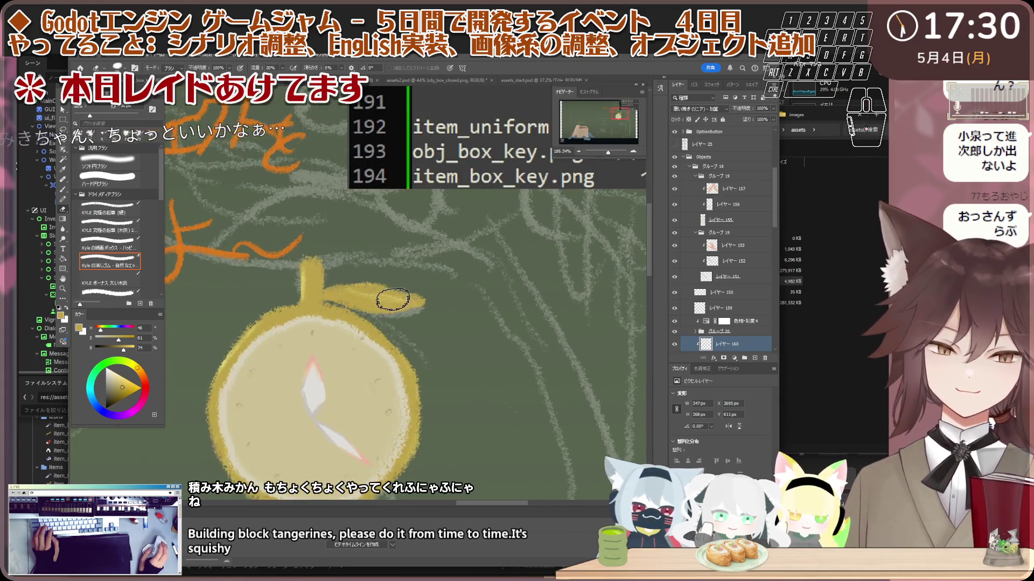
{"action": "scroll", "coordinate": [360, 292], "scroll_direction": "up", "scroll_amount": 1}
{"action": "scroll", "coordinate": [360, 291], "scroll_direction": "up", "scroll_amount": 1}
{"action": "scroll", "coordinate": [360, 292], "scroll_direction": "up", "scroll_amount": 2}
{"action": "scroll", "coordinate": [359, 291], "scroll_direction": "down", "scroll_amount": 1}
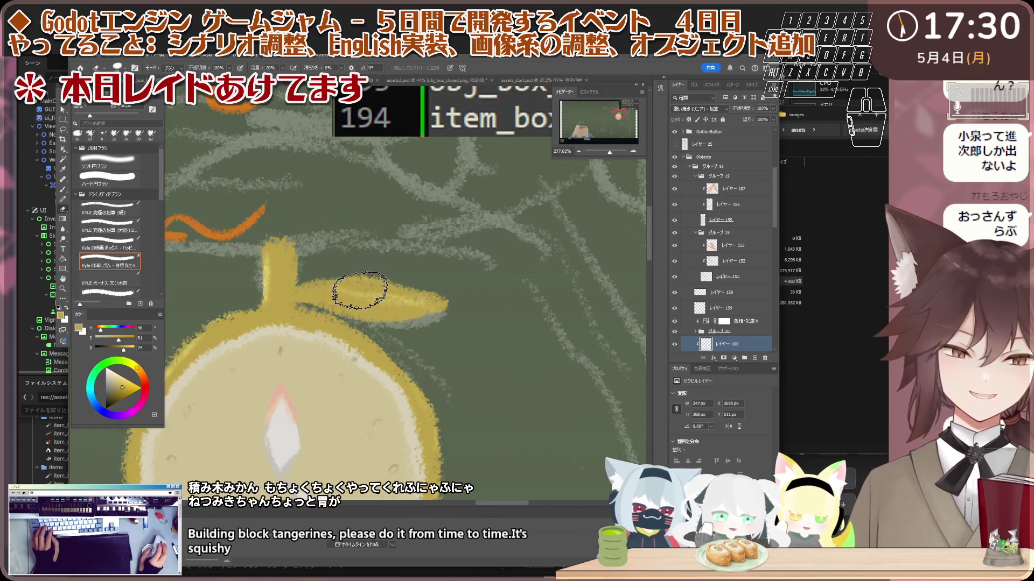
{"action": "scroll", "coordinate": [359, 291], "scroll_direction": "up", "scroll_amount": 1}
{"action": "scroll", "coordinate": [355, 280], "scroll_direction": "up", "scroll_amount": 1}
{"action": "key", "text": "l"}
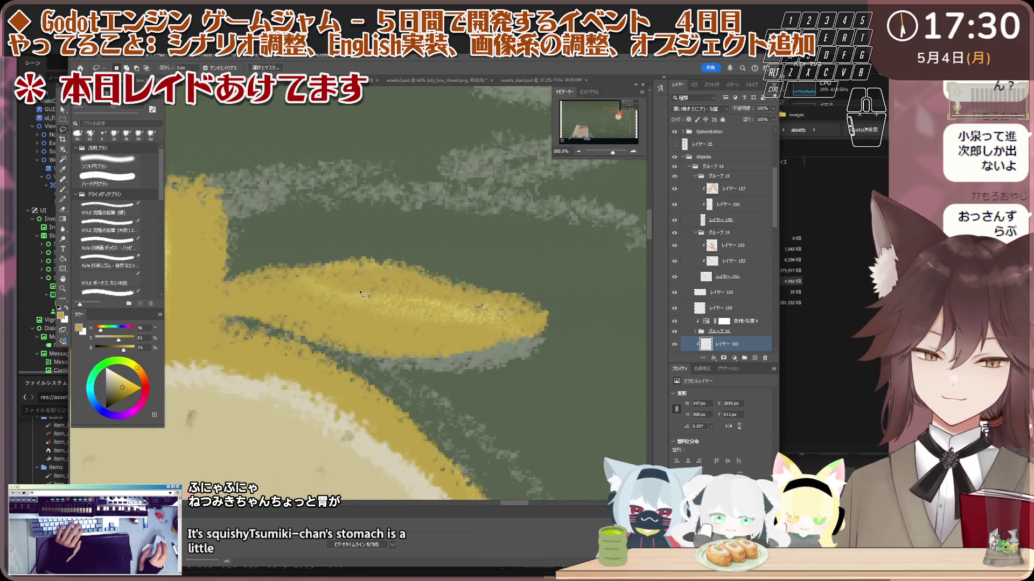
{"action": "scroll", "coordinate": [346, 257], "scroll_direction": "up", "scroll_amount": 1}
{"action": "scroll", "coordinate": [347, 256], "scroll_direction": "down", "scroll_amount": 1}
{"action": "scroll", "coordinate": [349, 254], "scroll_direction": "down", "scroll_amount": 1}
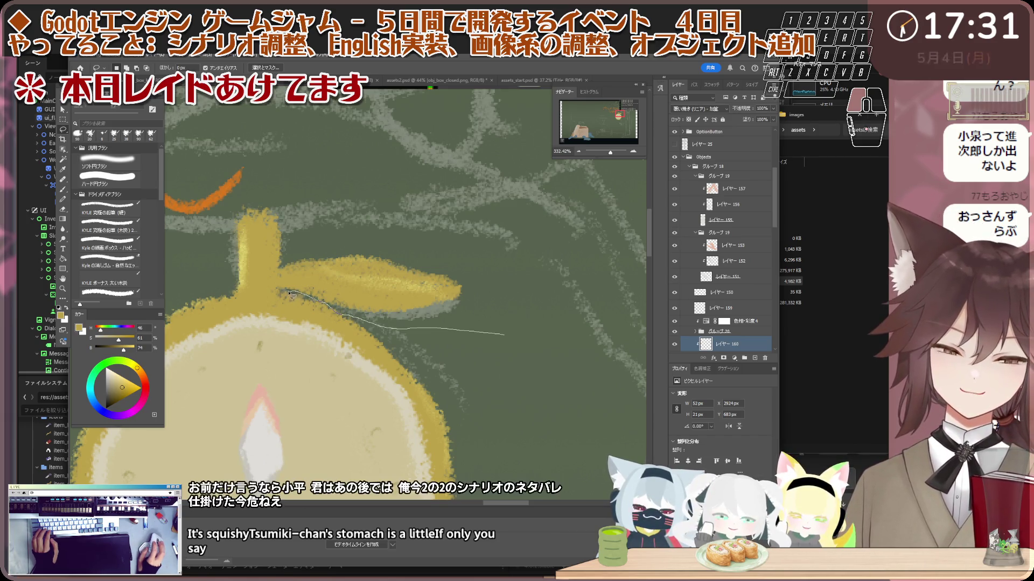
- Clear the pending selection, dismiss the warning, and switch to the Move tool
{"action": "key", "text": "Delete"}
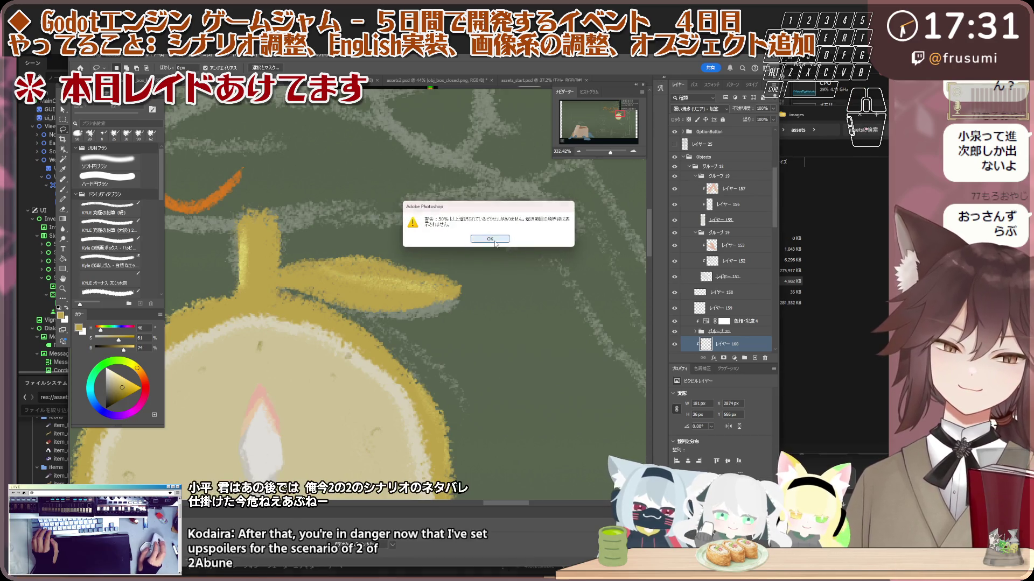
{"action": "key", "text": "Return"}
{"action": "scroll", "coordinate": [434, 275], "scroll_direction": "down", "scroll_amount": 5}
{"action": "key", "text": "v"}
{"action": "scroll", "coordinate": [433, 275], "scroll_direction": "up", "scroll_amount": 4}
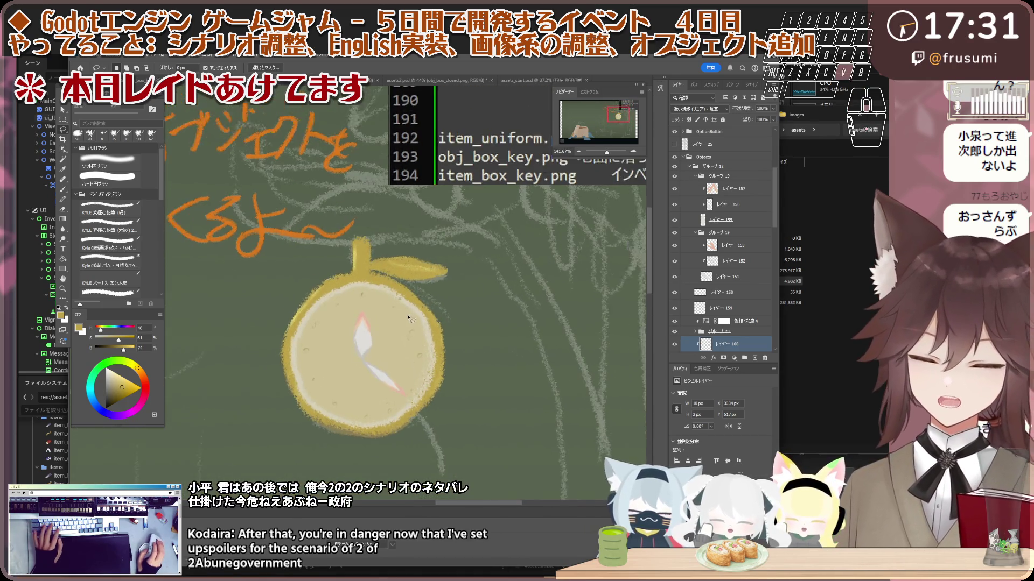
{"action": "scroll", "coordinate": [388, 294], "scroll_direction": "down", "scroll_amount": 4}
{"action": "scroll", "coordinate": [717, 242], "scroll_direction": "up", "scroll_amount": 3}
- Tidy the Layers panel by collapsing the グループ 18, 19 and 20 folders around the clock layers
{"action": "left_click", "coordinate": [716, 227]}
{"action": "scroll", "coordinate": [718, 230], "scroll_direction": "down", "scroll_amount": 2}
{"action": "left_click", "coordinate": [696, 200]}
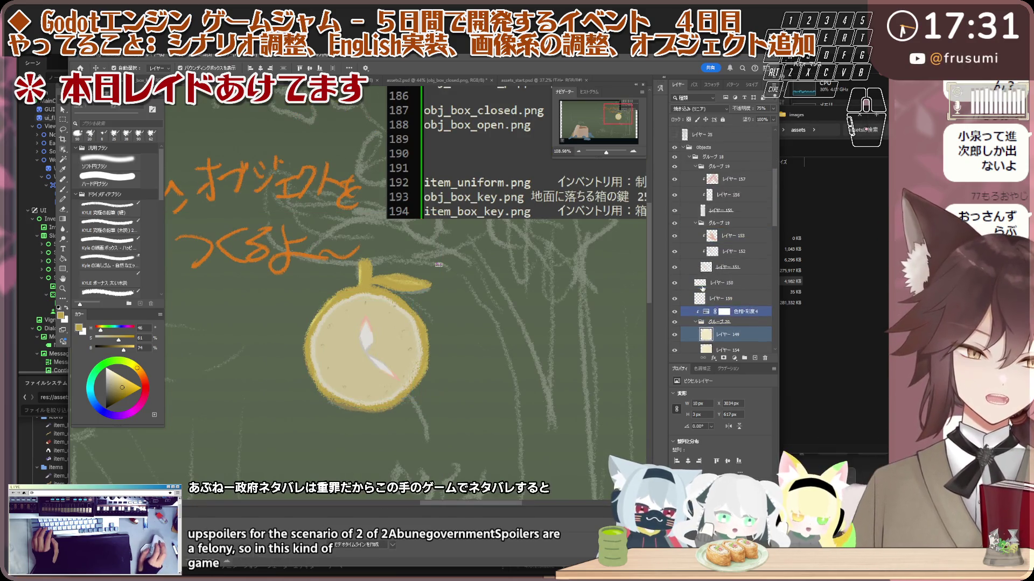
{"action": "left_click", "coordinate": [694, 176]}
{"action": "left_click", "coordinate": [689, 167]}
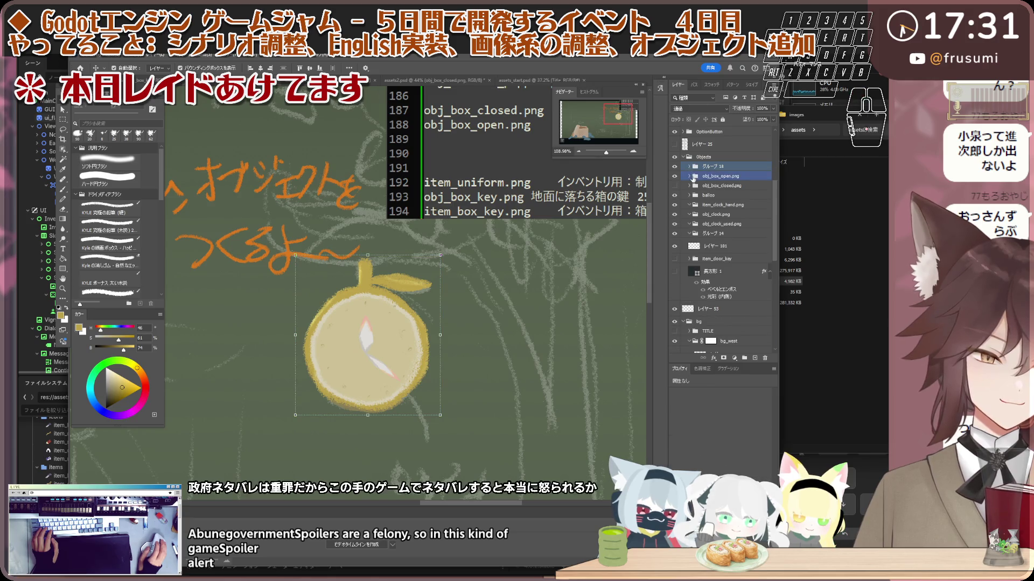
{"action": "left_click", "coordinate": [689, 166]}
{"action": "left_click", "coordinate": [695, 176]}
{"action": "left_click", "coordinate": [695, 186]}
{"action": "left_click", "coordinate": [702, 198]}
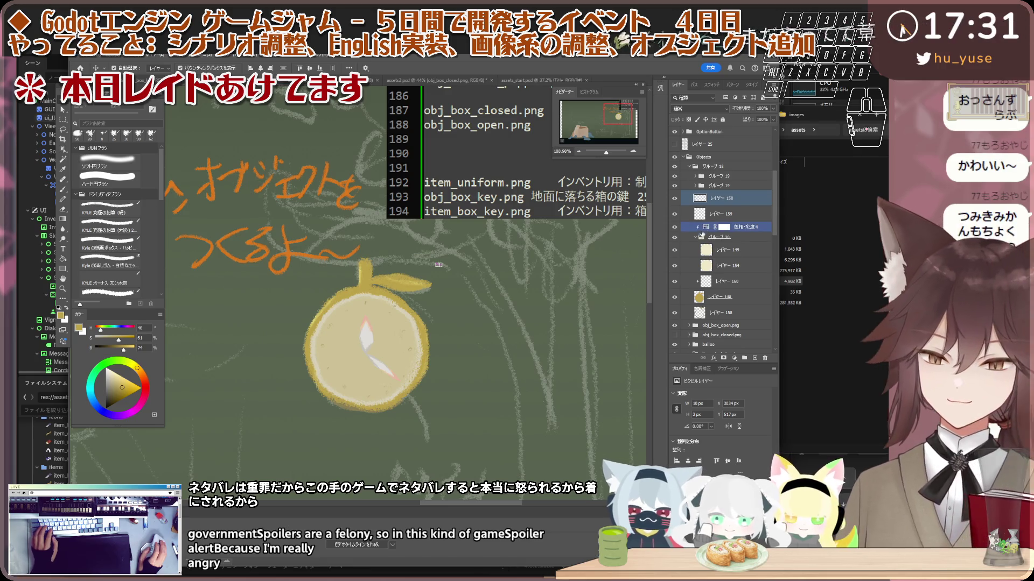
{"action": "left_click", "coordinate": [700, 249]}
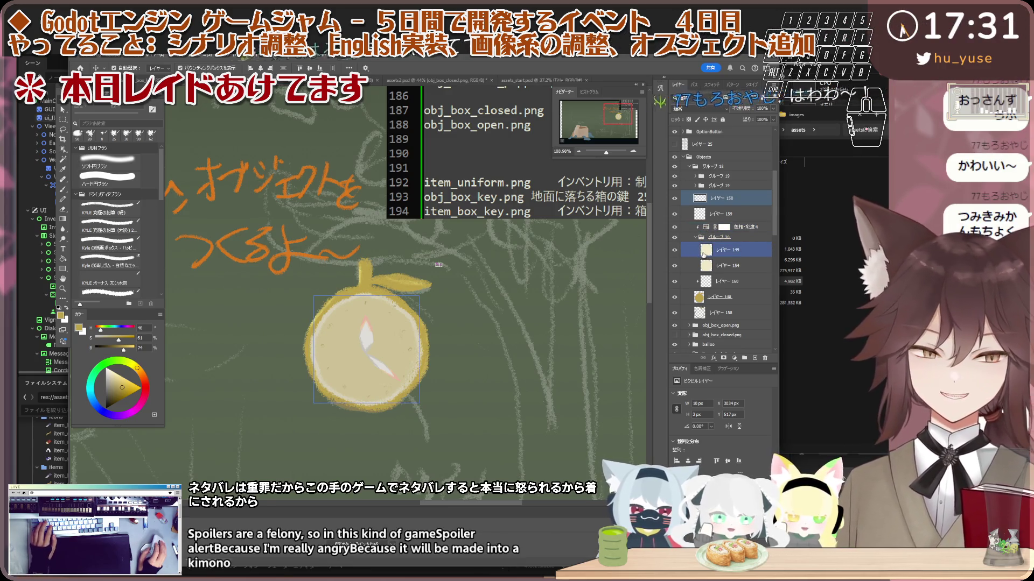
{"action": "left_click", "coordinate": [695, 237]}
{"action": "left_click", "coordinate": [697, 250]}
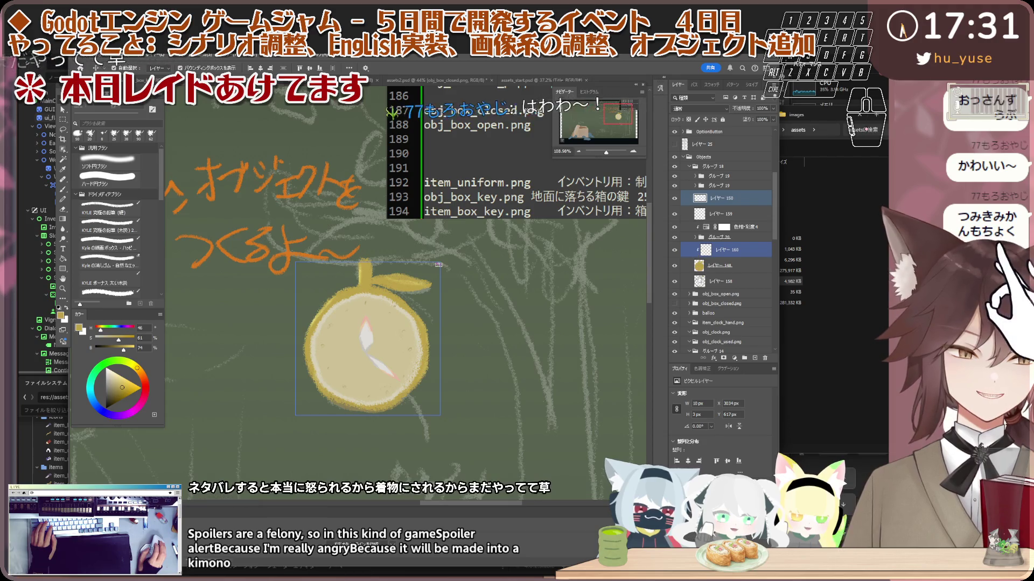
- Select レイヤー 150 through 158 and group them as グループ 21
{"action": "scroll", "coordinate": [721, 280], "scroll_direction": "down", "scroll_amount": 2}
{"action": "left_click", "coordinate": [724, 265]}
{"action": "left_click", "coordinate": [721, 252], "text": "shift"}
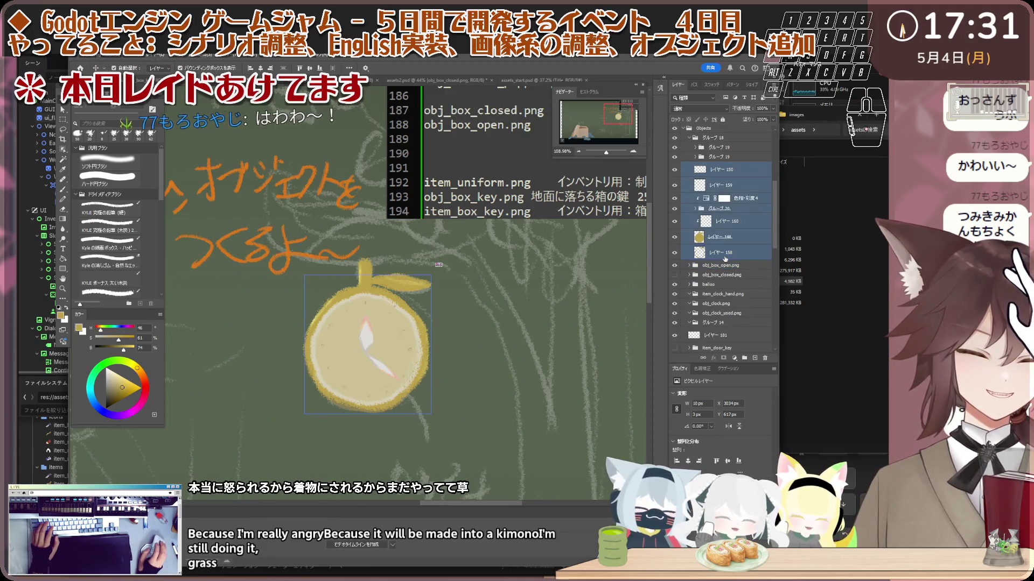
{"action": "left_click", "coordinate": [745, 359]}
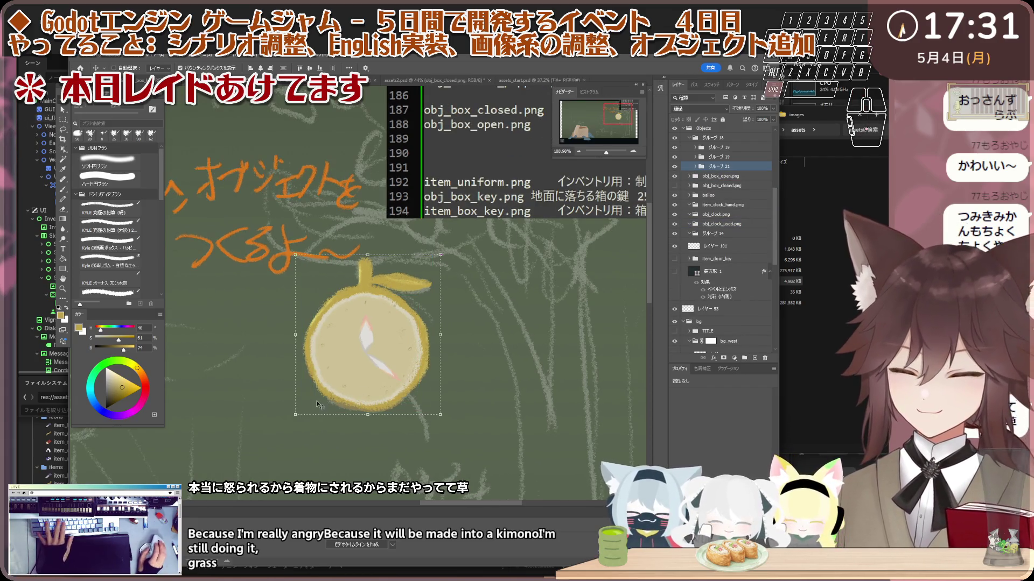
- Scale the whole clock down to about 91% and confirm
{"action": "scroll", "coordinate": [411, 311], "scroll_direction": "up", "scroll_amount": 3}
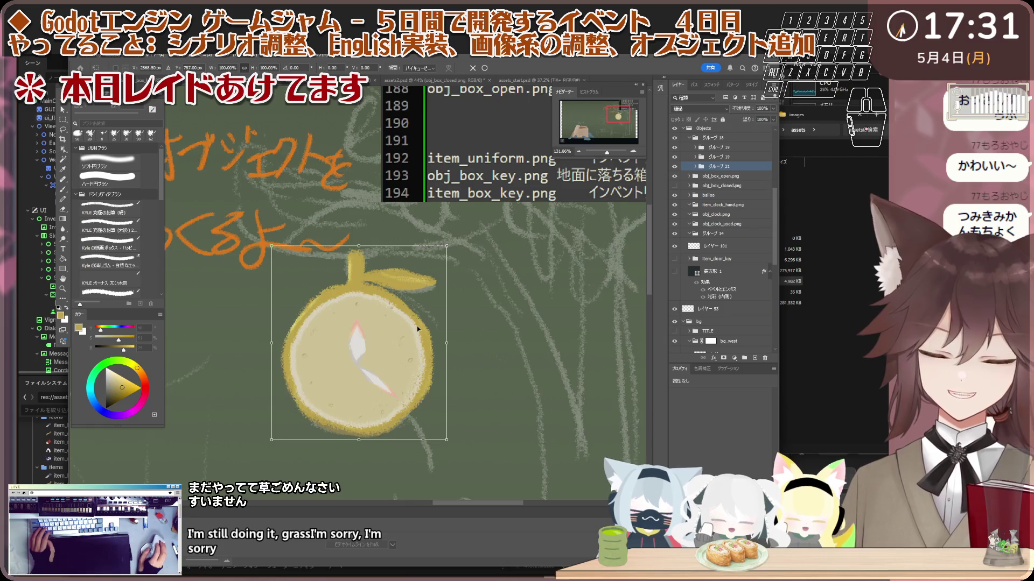
{"action": "key", "text": "ctrl+t"}
{"action": "left_click_drag", "start_coordinate": [449, 344], "coordinate": [442, 346]}
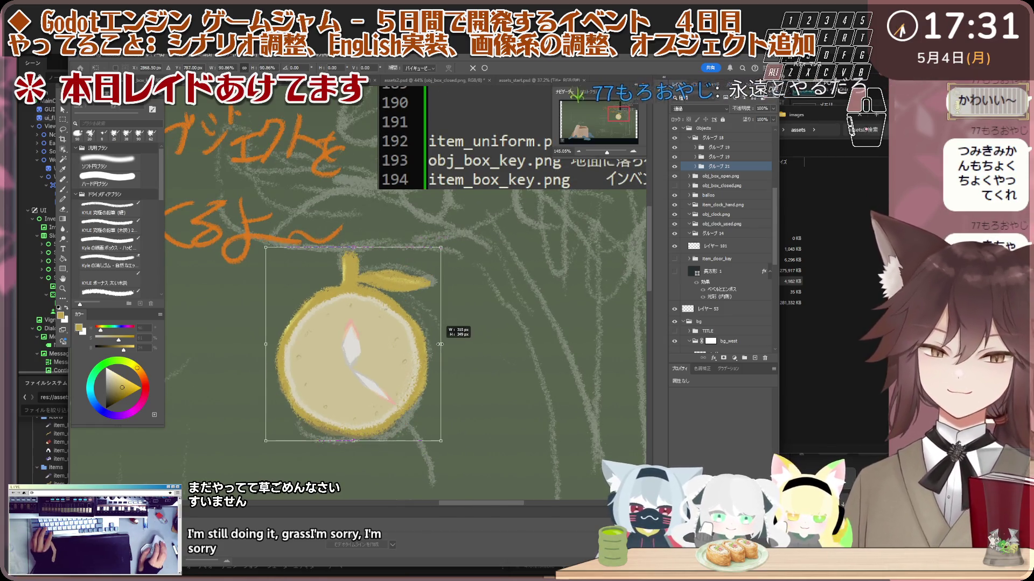
{"action": "key", "text": "Return"}
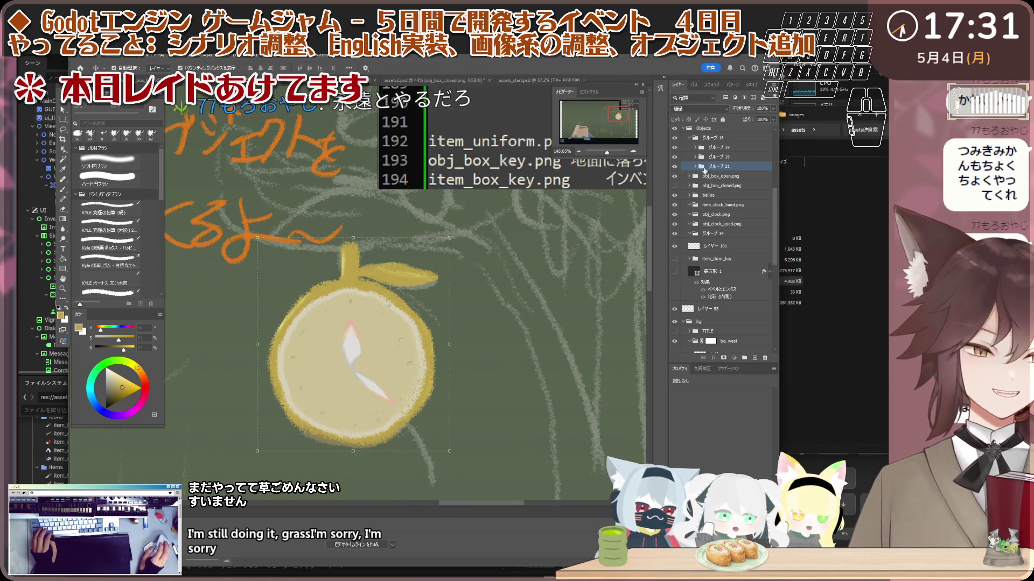
- Select グループ 19 for transforming, then return the selection to グループ 21
{"action": "left_click", "coordinate": [702, 157], "text": "ctrl"}
{"action": "left_click", "coordinate": [702, 167], "text": "ctrl"}
{"action": "scroll", "coordinate": [362, 333], "scroll_direction": "up", "scroll_amount": 1}
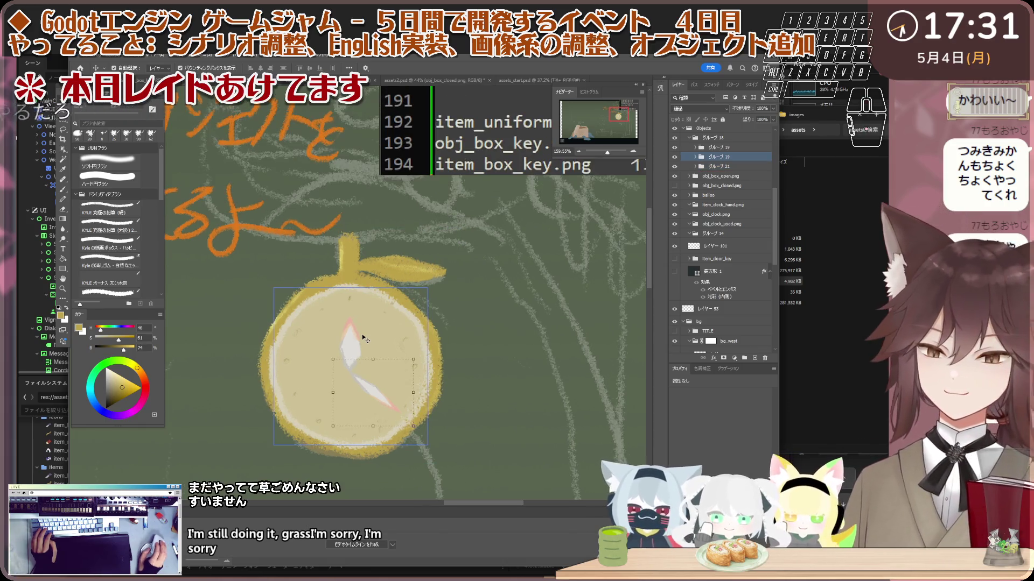
{"action": "scroll", "coordinate": [381, 335], "scroll_direction": "down", "scroll_amount": 1}
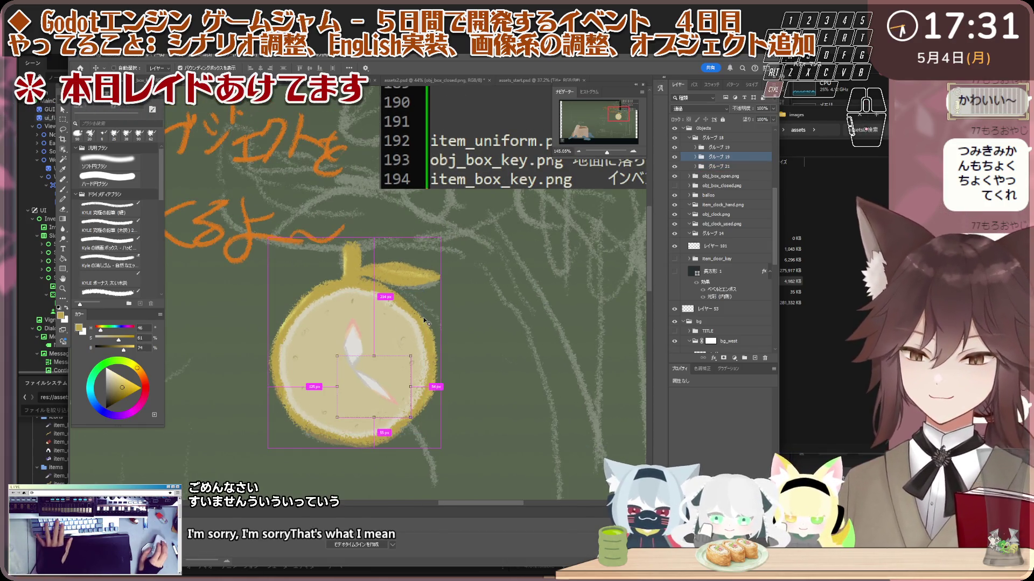
{"action": "key", "text": "ctrl+t"}
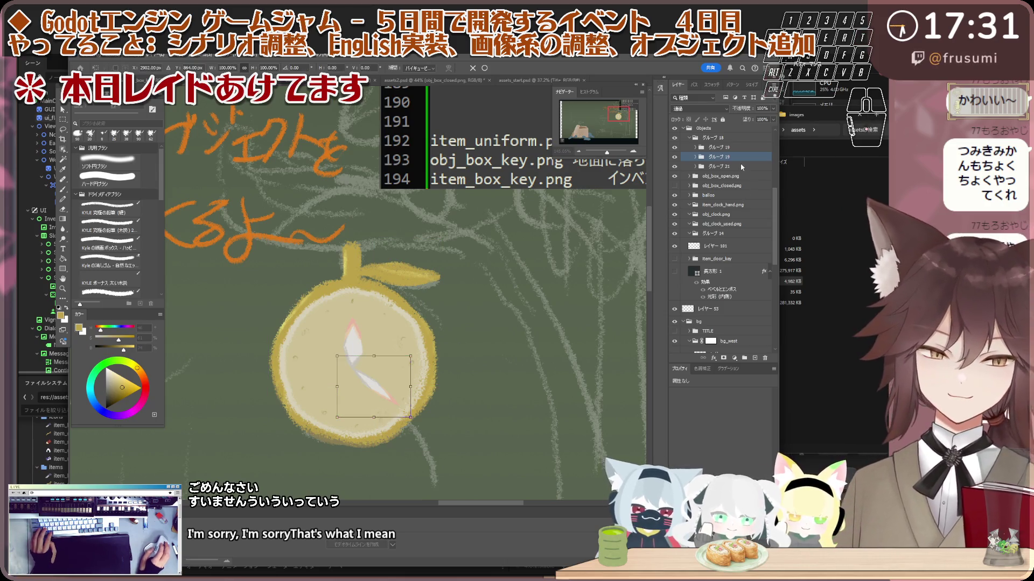
{"action": "left_click", "coordinate": [742, 168]}
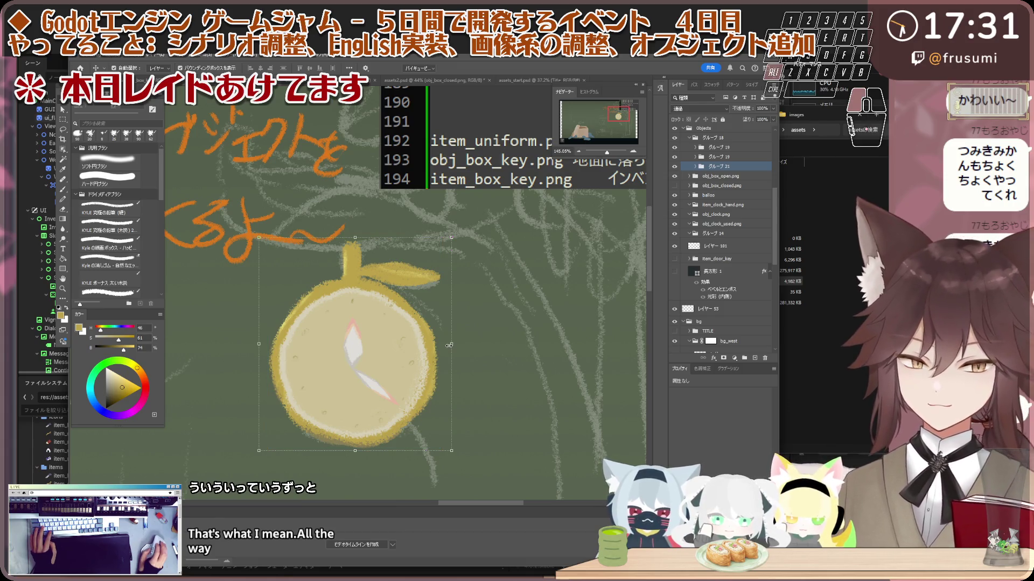
- Narrow the clock horizontally to about 94.5% width and commit the transform
{"action": "mouse_move", "coordinate": [446, 345]}
{"action": "left_mouse_down"}
{"action": "mouse_move", "coordinate": [427, 346]}
{"action": "mouse_move", "coordinate": [451, 346]}
{"action": "left_mouse_up"}
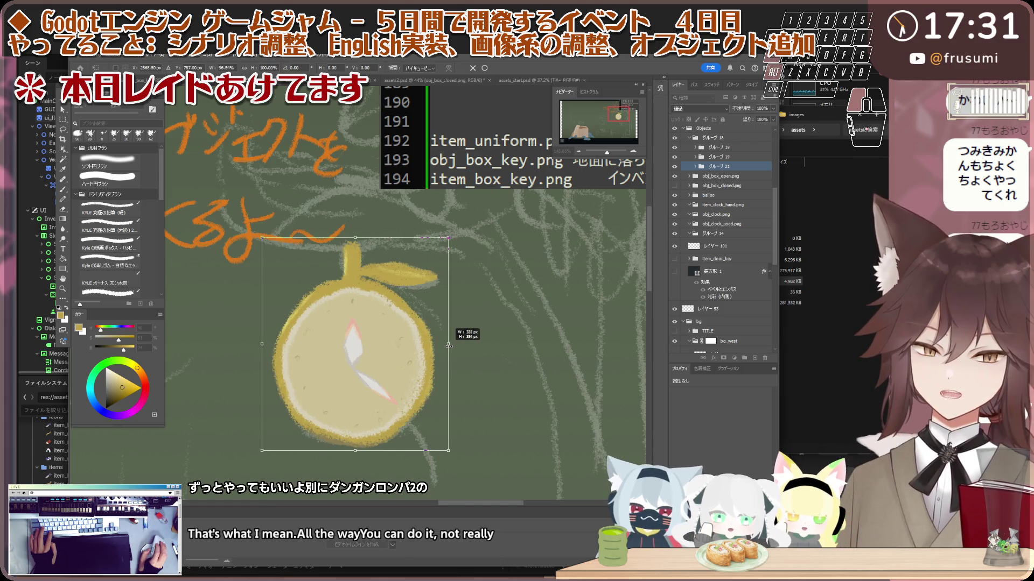
{"action": "scroll", "coordinate": [341, 319], "scroll_direction": "down", "scroll_amount": 2}
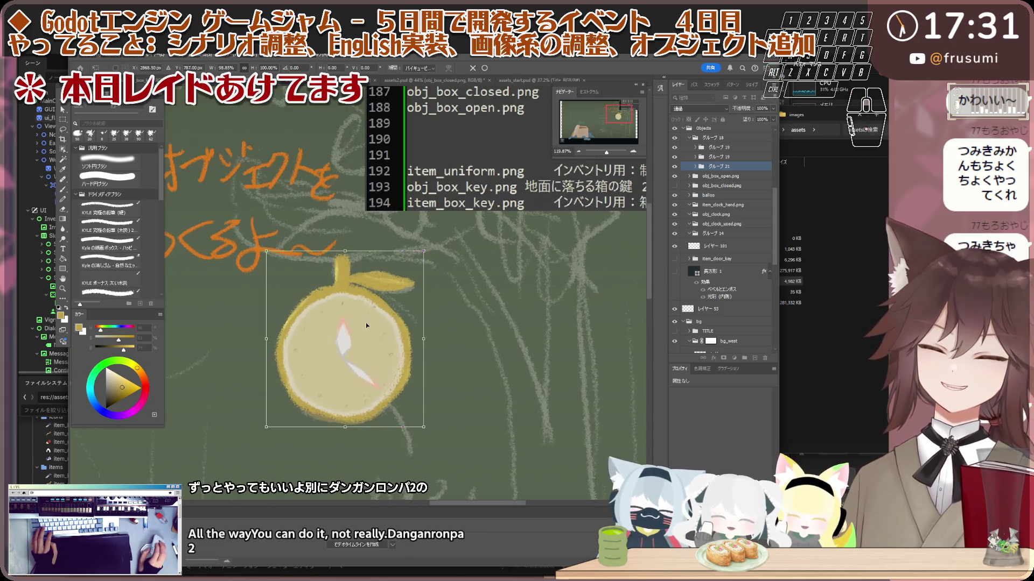
{"action": "left_click_drag", "start_coordinate": [425, 338], "coordinate": [424, 338]}
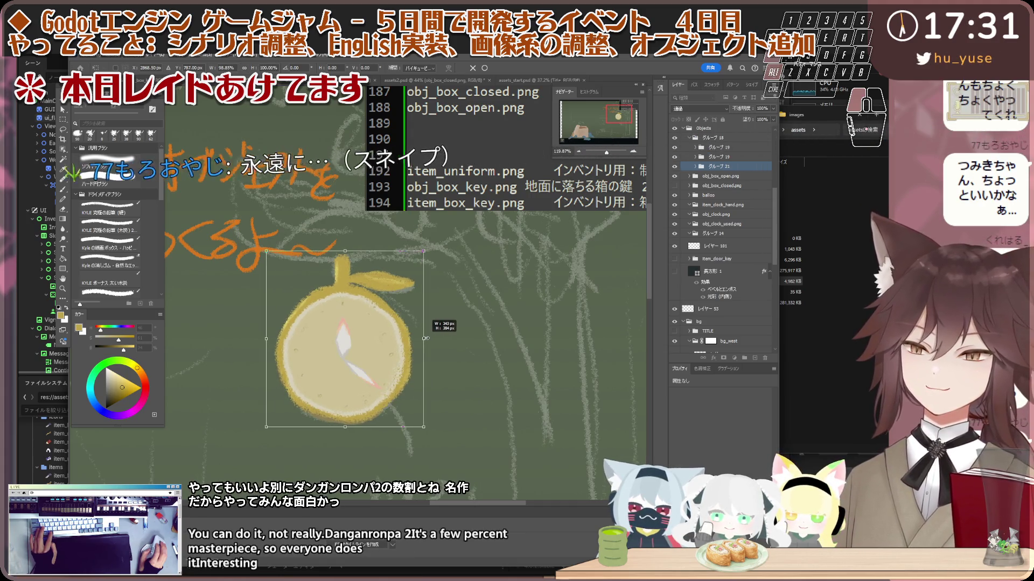
{"action": "scroll", "coordinate": [377, 318], "scroll_direction": "down", "scroll_amount": 2}
{"action": "scroll", "coordinate": [387, 319], "scroll_direction": "up", "scroll_amount": 2}
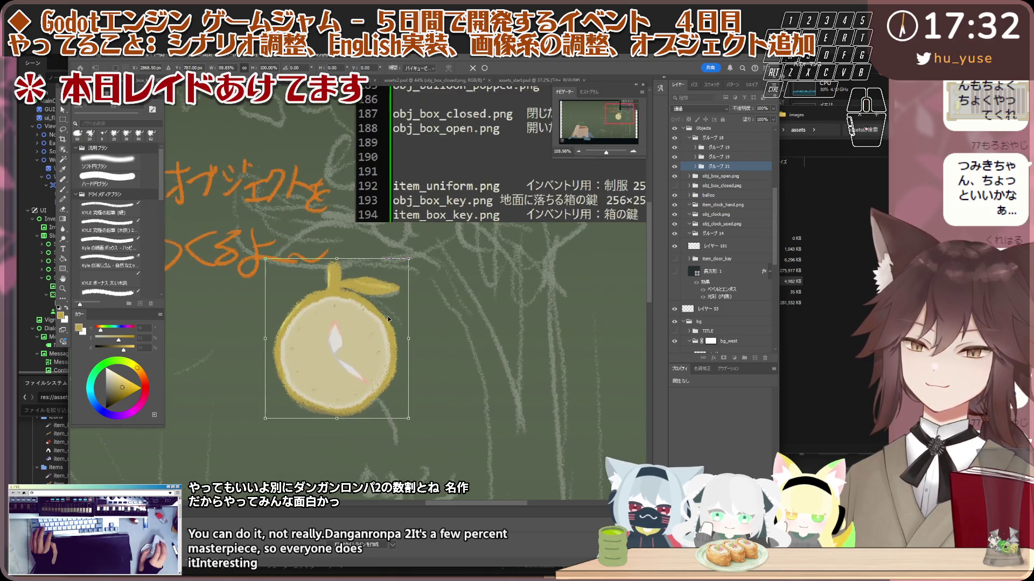
{"action": "scroll", "coordinate": [389, 318], "scroll_direction": "up", "scroll_amount": 1}
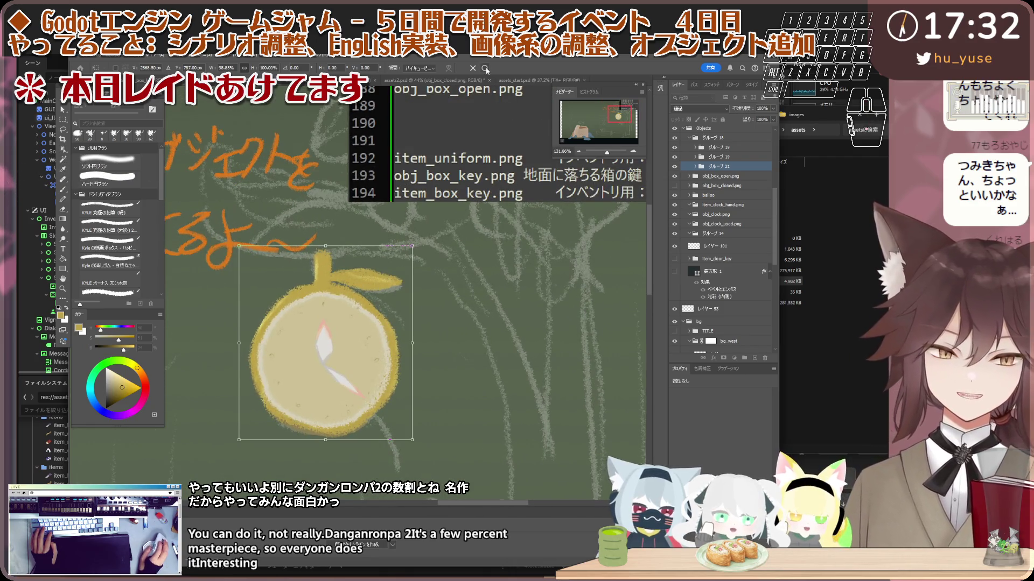
{"action": "left_click", "coordinate": [726, 168]}
- Select the clock face group layers
{"action": "left_click", "coordinate": [731, 157]}
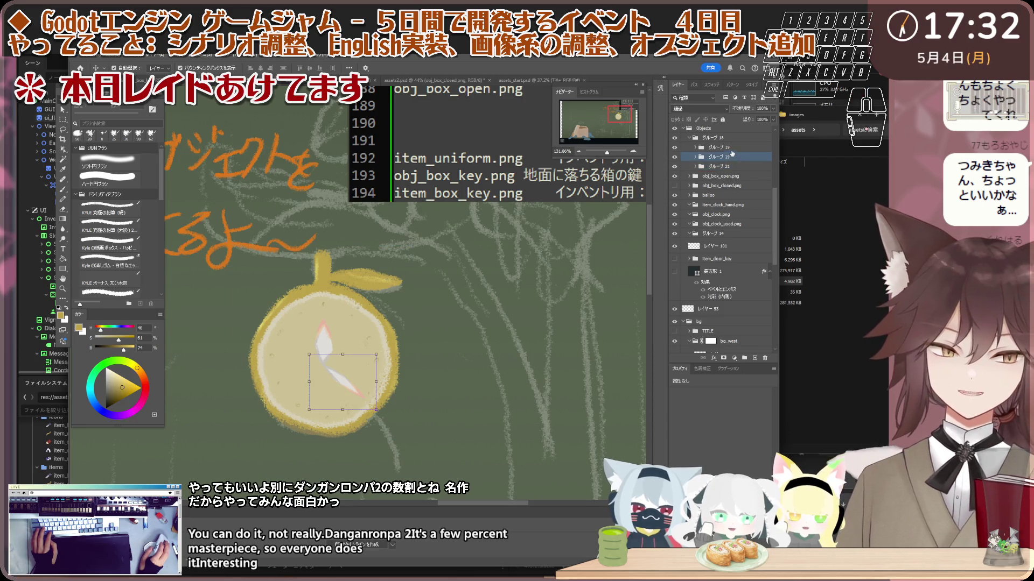
{"action": "left_click", "coordinate": [724, 147], "text": "ctrl"}
{"action": "scroll", "coordinate": [378, 341], "scroll_direction": "up", "scroll_amount": 2}
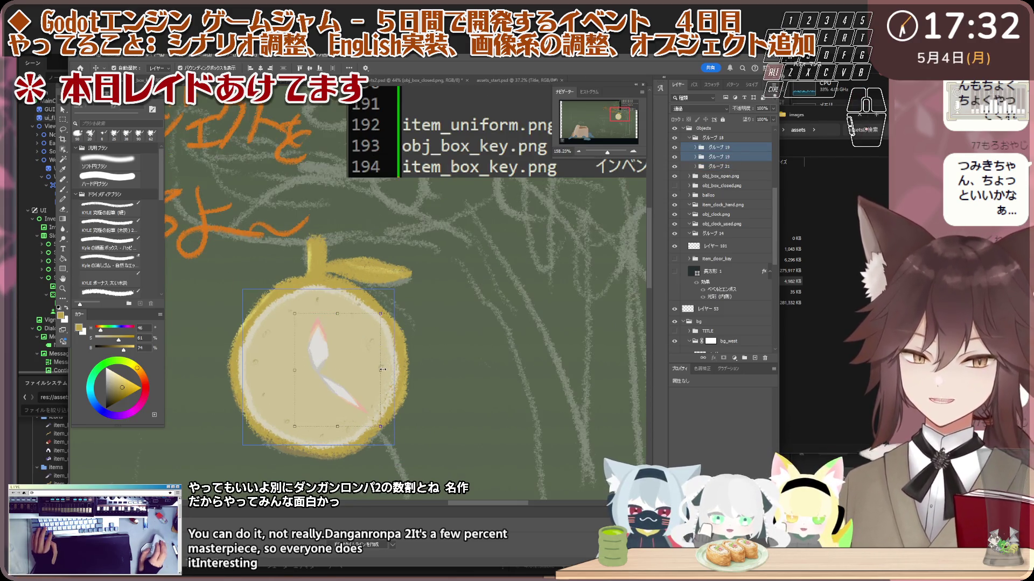
- Narrow the clock hands to about 85% width, enlarge them slightly, and nudge them 2 px right
{"action": "left_click_drag", "start_coordinate": [377, 370], "coordinate": [354, 369]}
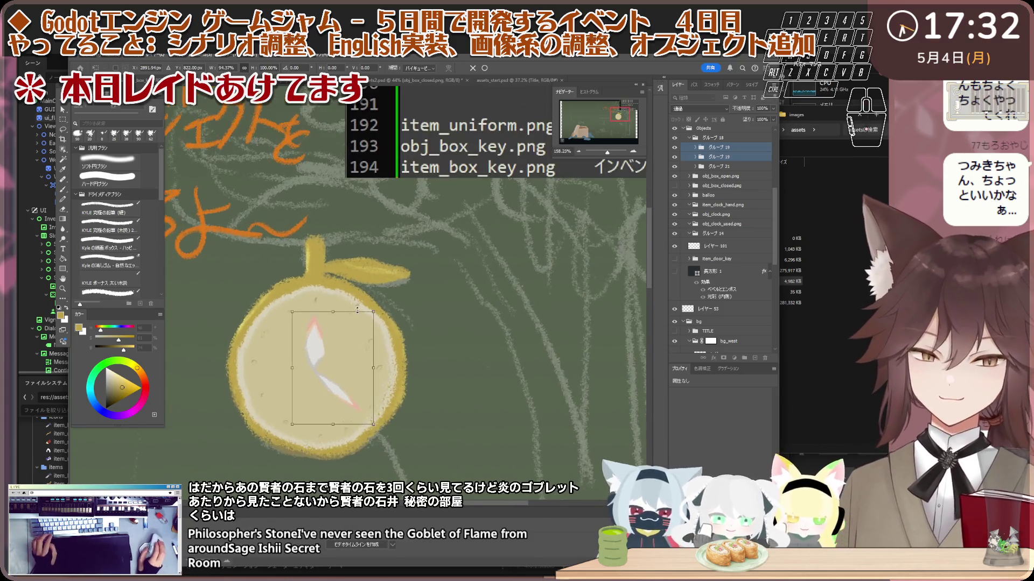
{"action": "scroll", "coordinate": [398, 318], "scroll_direction": "down", "scroll_amount": 3}
{"action": "scroll", "coordinate": [407, 317], "scroll_direction": "up", "scroll_amount": 1}
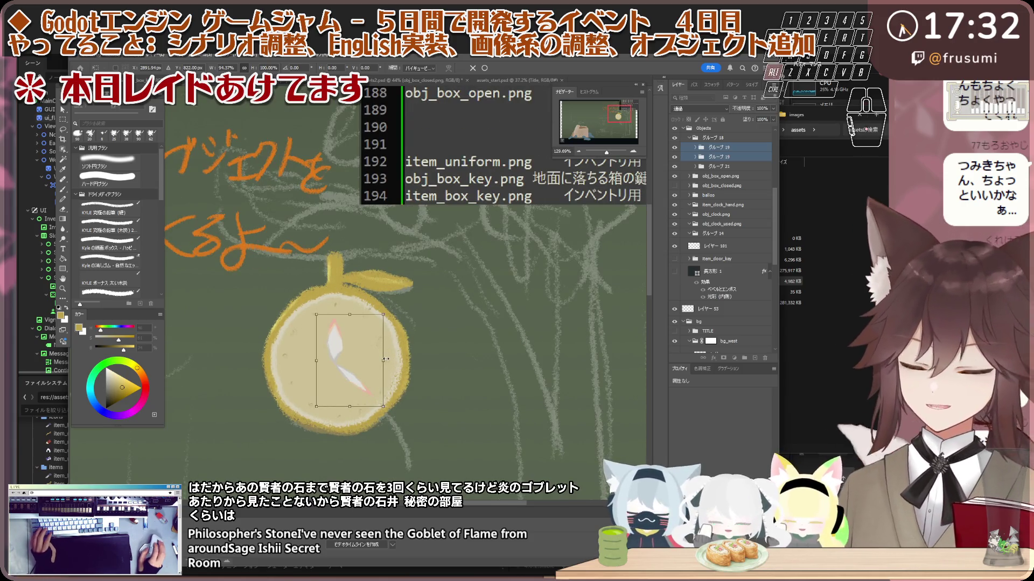
{"action": "left_click_drag", "start_coordinate": [384, 359], "coordinate": [386, 359]}
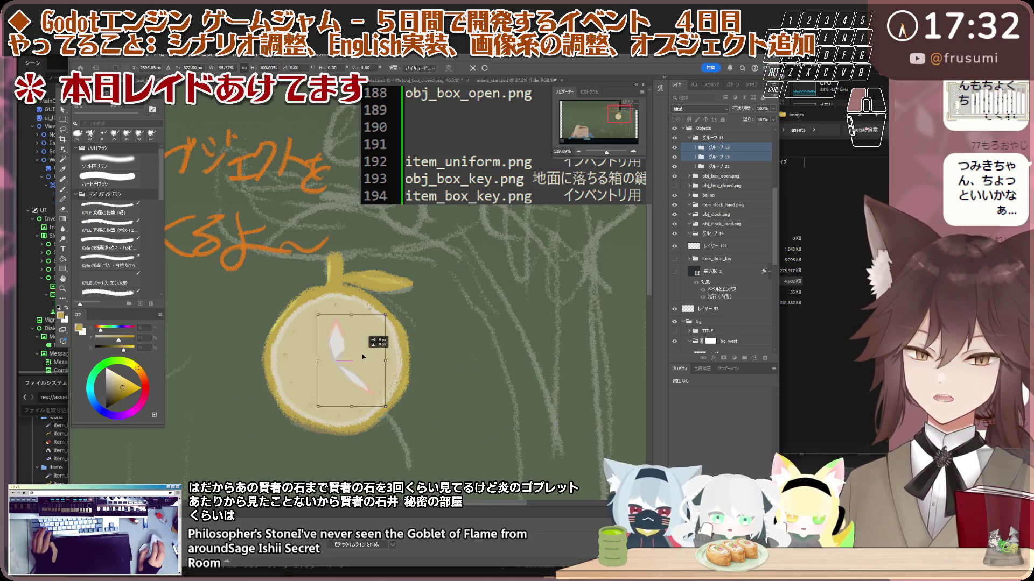
{"action": "left_click_drag", "start_coordinate": [361, 356], "coordinate": [361, 357]}
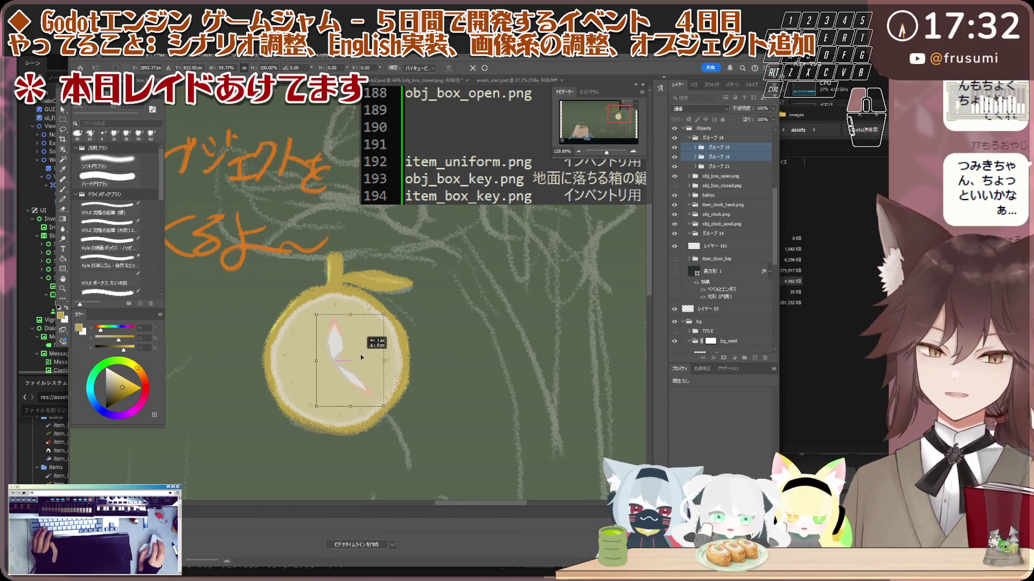
{"action": "scroll", "coordinate": [361, 354], "scroll_direction": "down", "scroll_amount": 2}
{"action": "scroll", "coordinate": [362, 358], "scroll_direction": "down", "scroll_amount": 2}
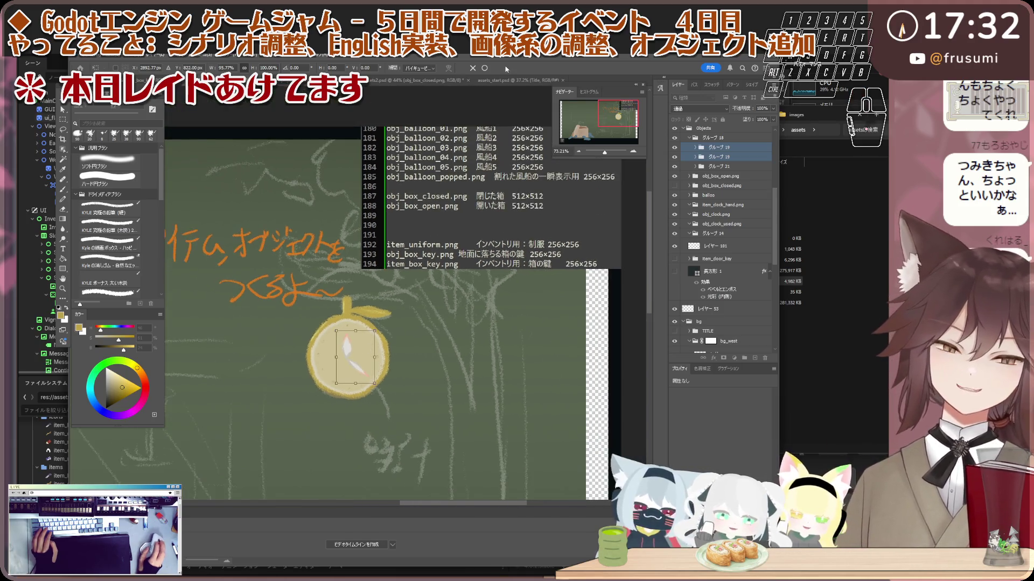
- Apply the resize of the clock hands
{"action": "key", "text": "Return"}
{"action": "scroll", "coordinate": [398, 258], "scroll_direction": "down", "scroll_amount": 2}
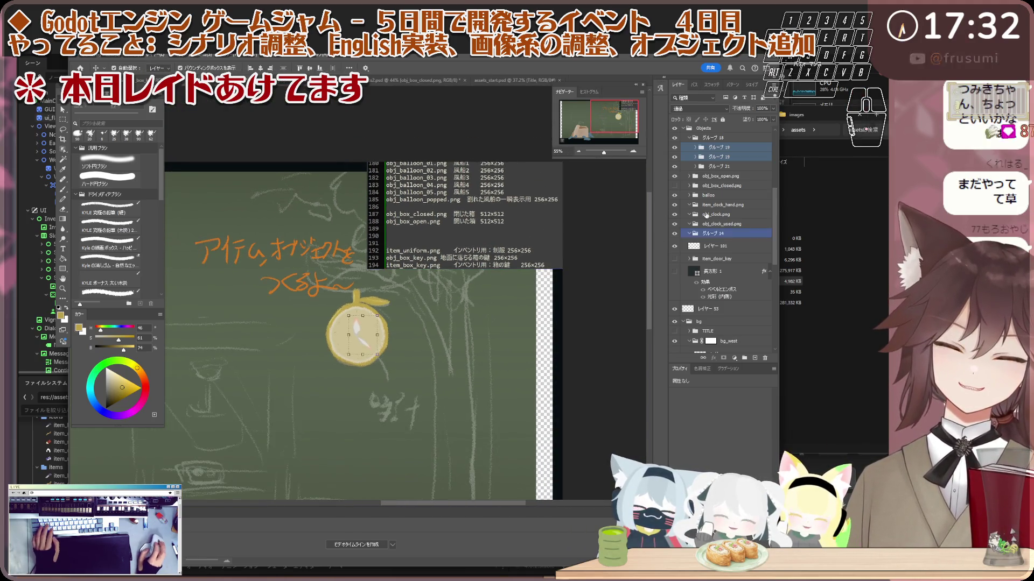
{"action": "scroll", "coordinate": [378, 326], "scroll_direction": "up", "scroll_amount": 2}
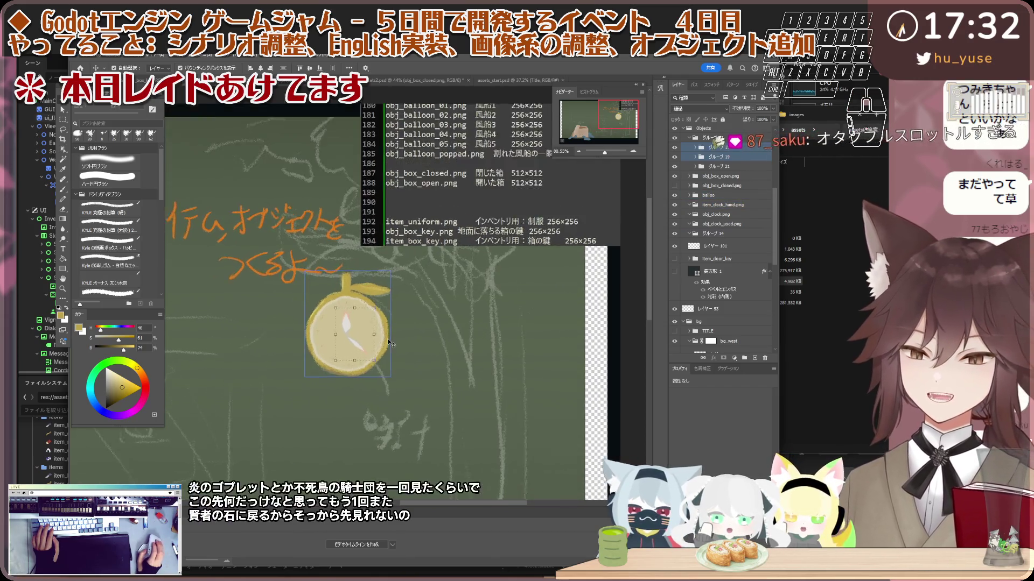
{"action": "scroll", "coordinate": [377, 326], "scroll_direction": "up", "scroll_amount": 2}
{"action": "scroll", "coordinate": [378, 326], "scroll_direction": "up", "scroll_amount": 2}
- Select the clock face layer inside the fruit watch group and add a new empty layer above it
{"action": "left_click", "coordinate": [743, 167]}
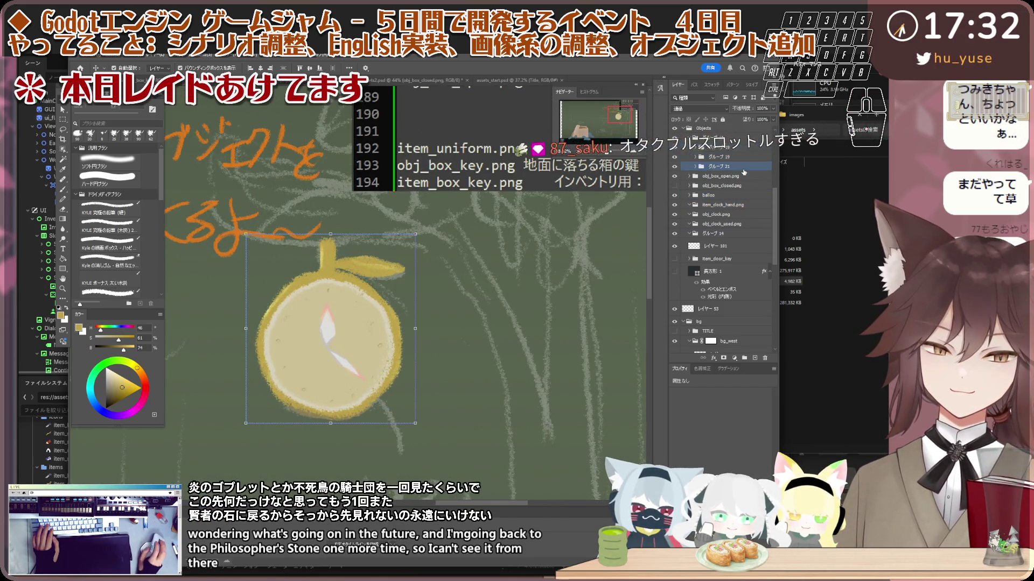
{"action": "scroll", "coordinate": [317, 300], "scroll_direction": "up", "scroll_amount": 2}
{"action": "scroll", "coordinate": [317, 300], "scroll_direction": "up", "scroll_amount": 2}
{"action": "left_click", "coordinate": [318, 300]}
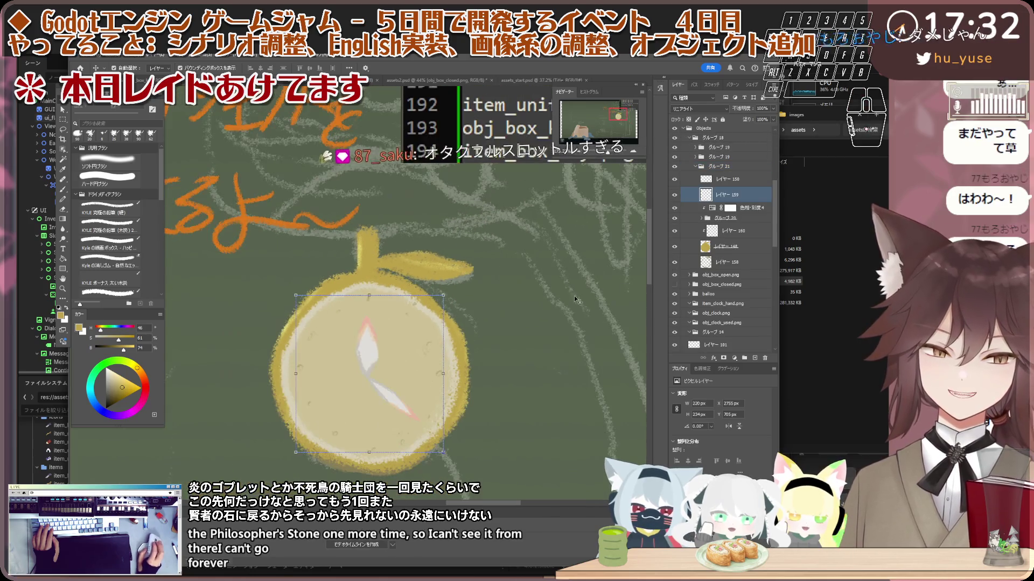
{"action": "scroll", "coordinate": [495, 323], "scroll_direction": "down", "scroll_amount": 1}
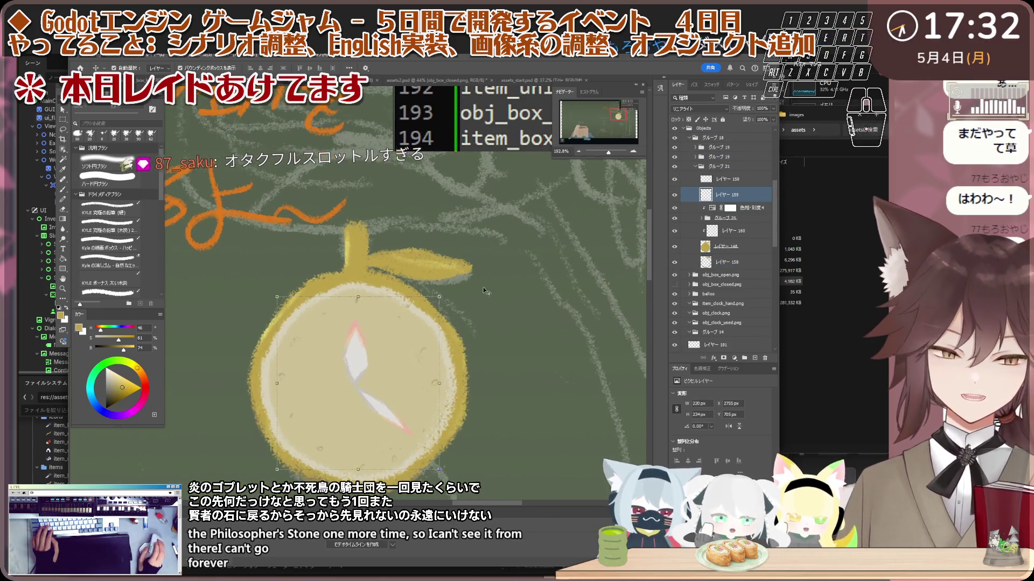
{"action": "scroll", "coordinate": [466, 298], "scroll_direction": "up", "scroll_amount": 1}
{"action": "key", "text": "ctrl+shift+alt+n"}
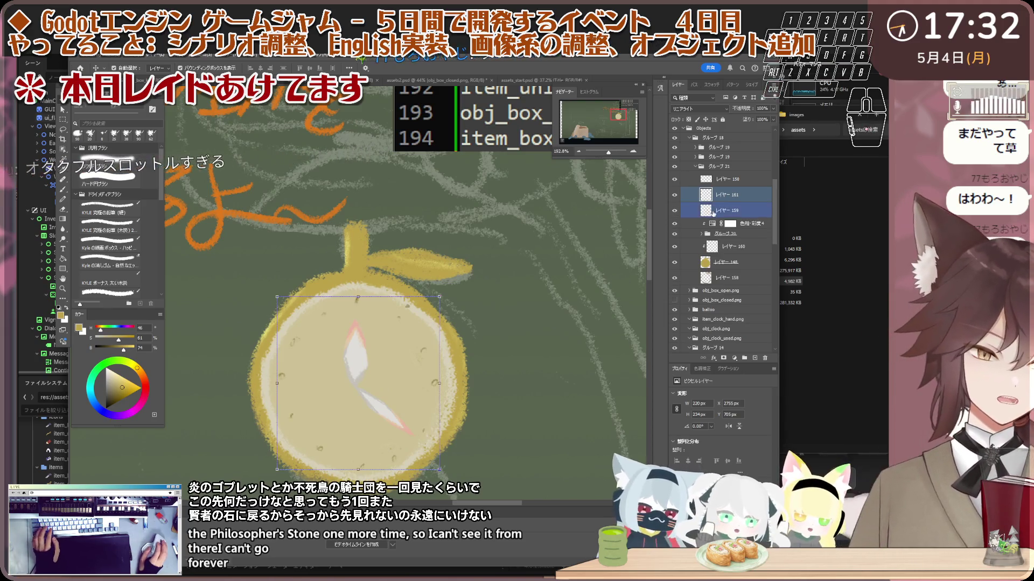
- Return to clock face layer 159 alone and set its blend mode to Linear Dodge (Add)
{"action": "left_click", "coordinate": [726, 210]}
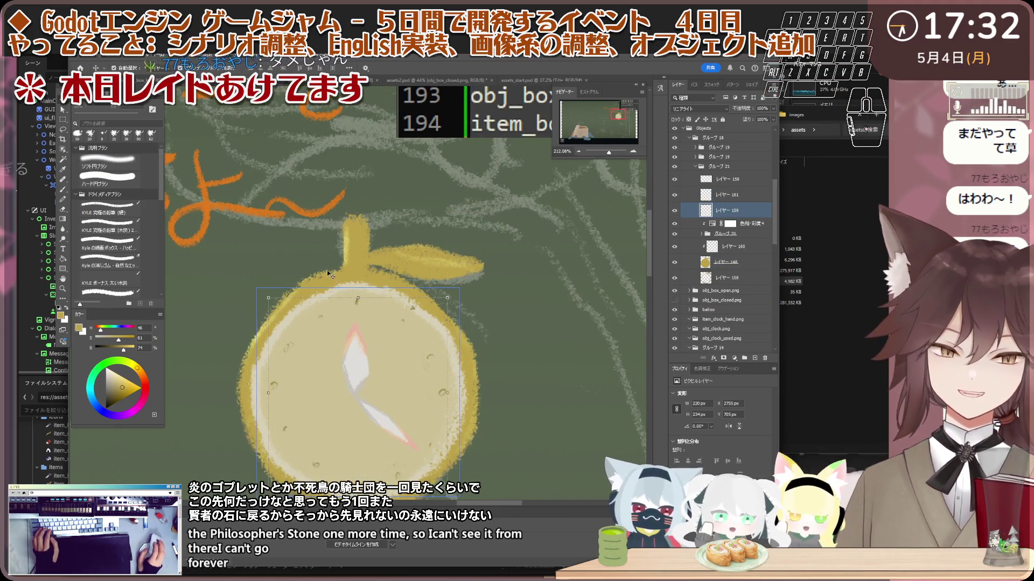
{"action": "scroll", "coordinate": [355, 296], "scroll_direction": "up", "scroll_amount": 1}
{"action": "left_click", "coordinate": [439, 237], "text": "shift"}
{"action": "left_click", "coordinate": [439, 237]}
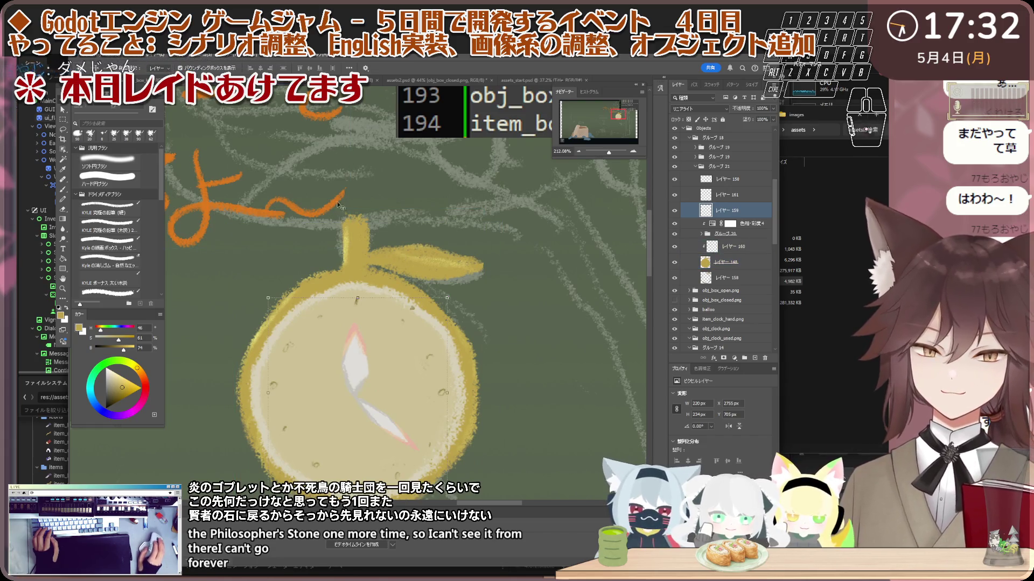
{"action": "left_click", "coordinate": [372, 271], "text": "shift"}
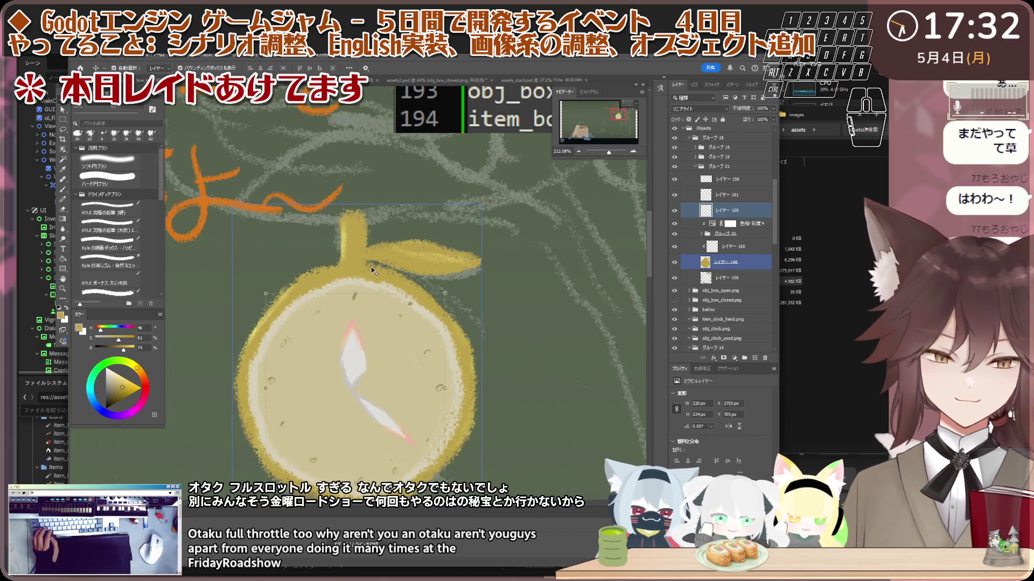
{"action": "left_click", "coordinate": [373, 271], "text": "shift"}
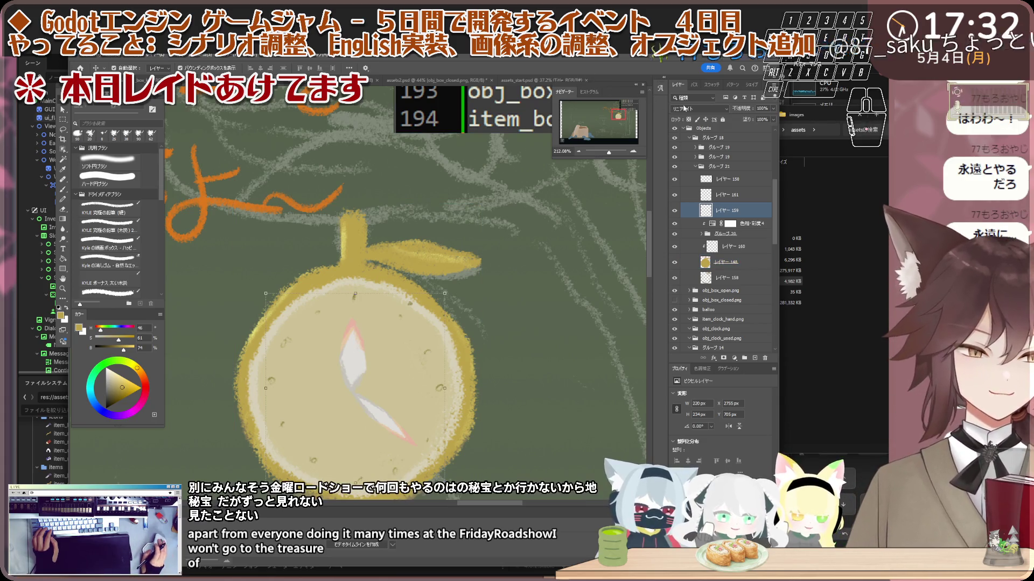
{"action": "left_click", "coordinate": [695, 108]}
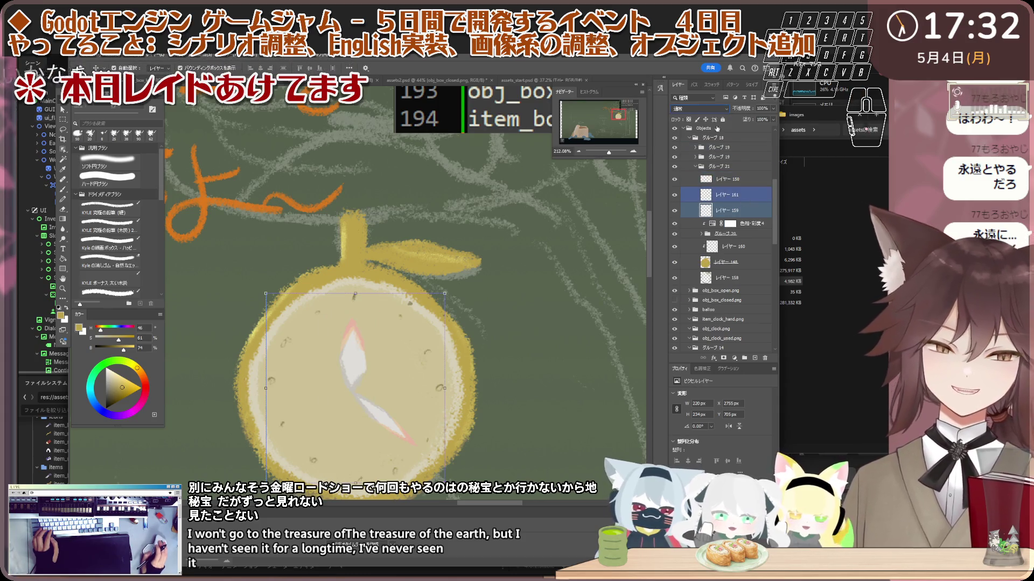
{"action": "left_click", "coordinate": [721, 194]}
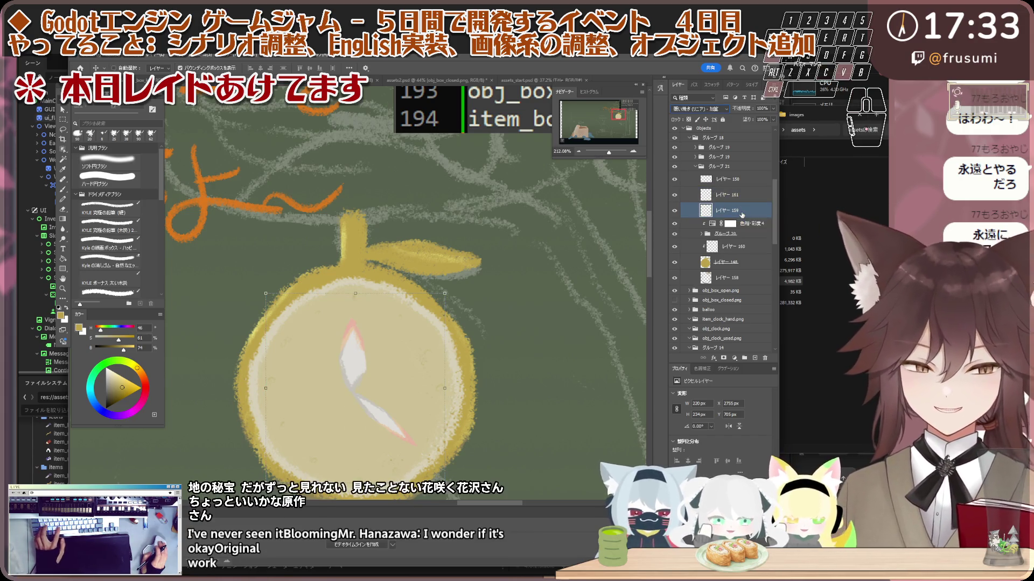
- Add another new layer over the face, trying Dissolve blending before leaving it Normal
{"action": "key", "text": "ctrl+shift+alt+n"}
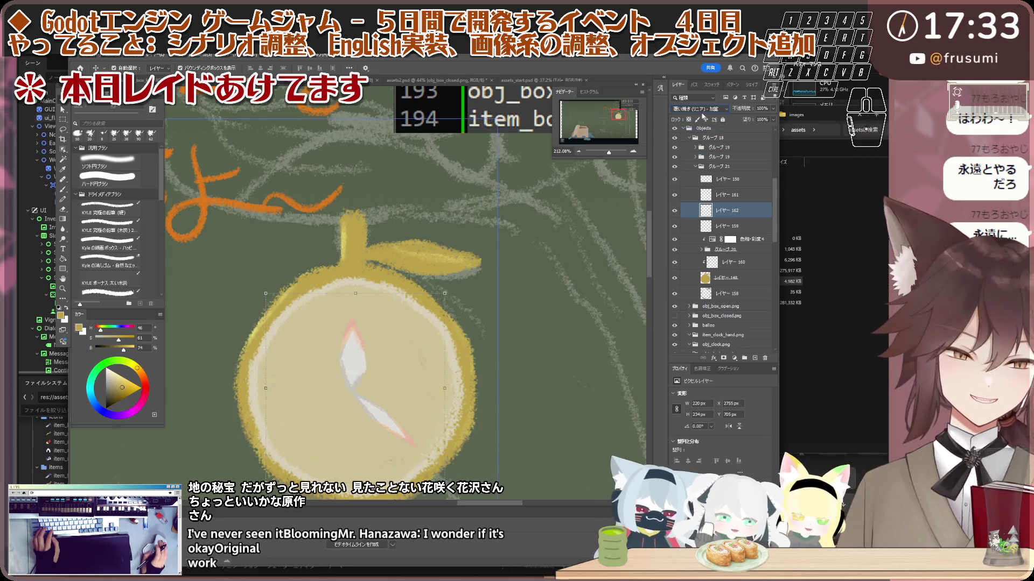
{"action": "left_click", "coordinate": [700, 109]}
{"action": "left_click", "coordinate": [700, 120]}
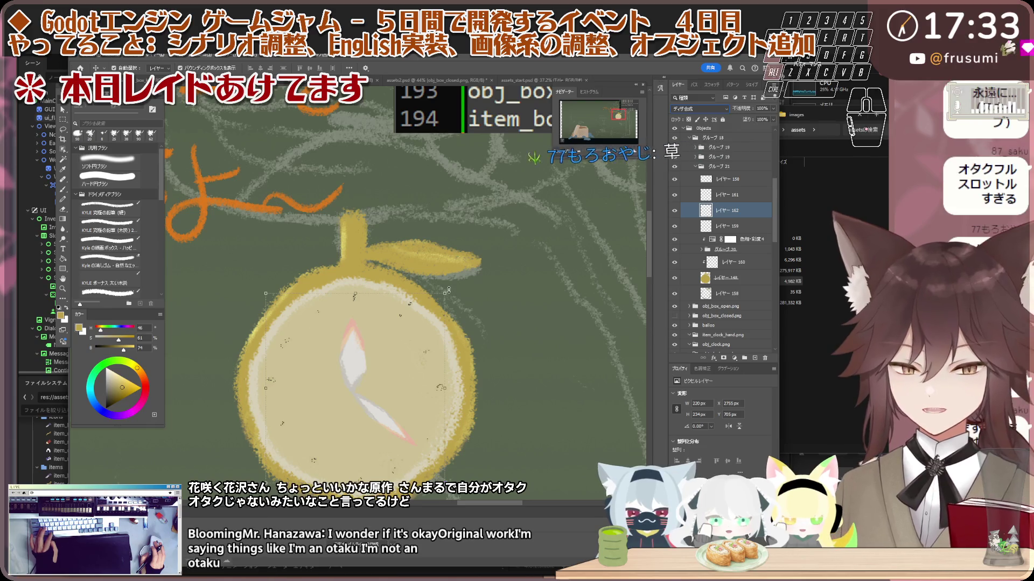
{"action": "key", "text": "ctrl+t"}
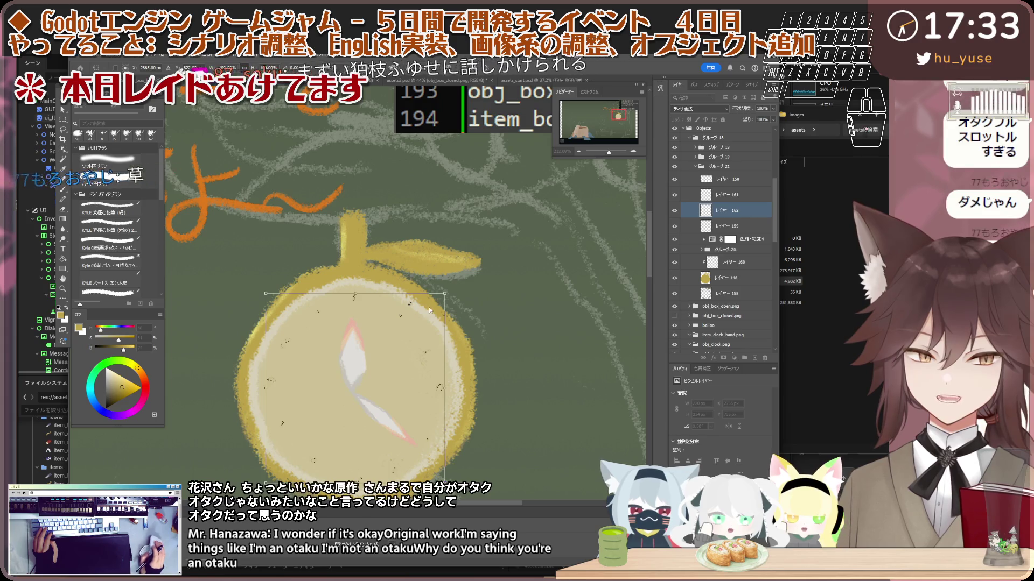
{"action": "key", "text": "Return"}
{"action": "scroll", "coordinate": [344, 356], "scroll_direction": "up", "scroll_amount": 2}
{"action": "scroll", "coordinate": [321, 324], "scroll_direction": "up", "scroll_amount": 1}
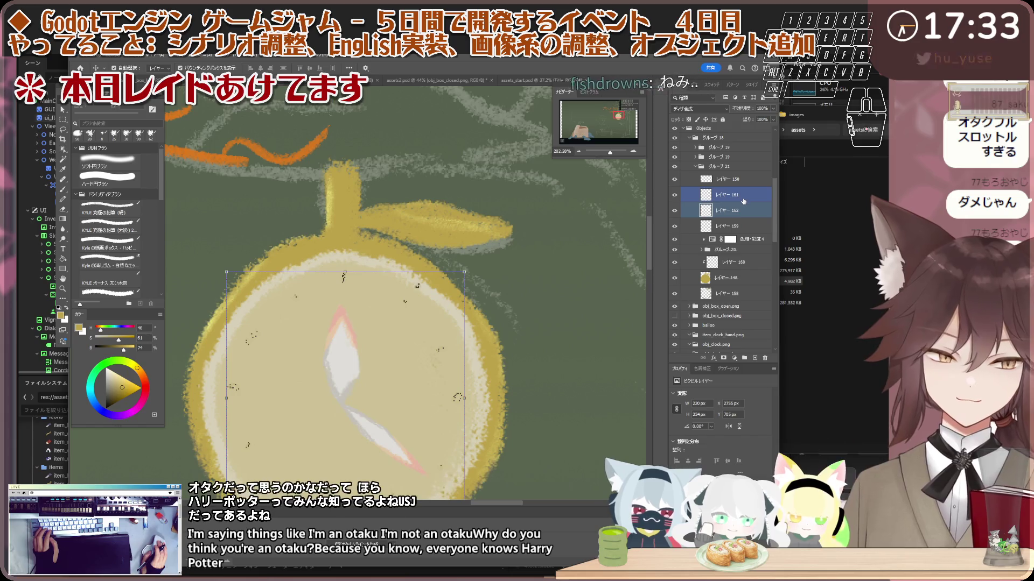
{"action": "left_click", "coordinate": [705, 109]}
{"action": "key", "text": "Escape"}
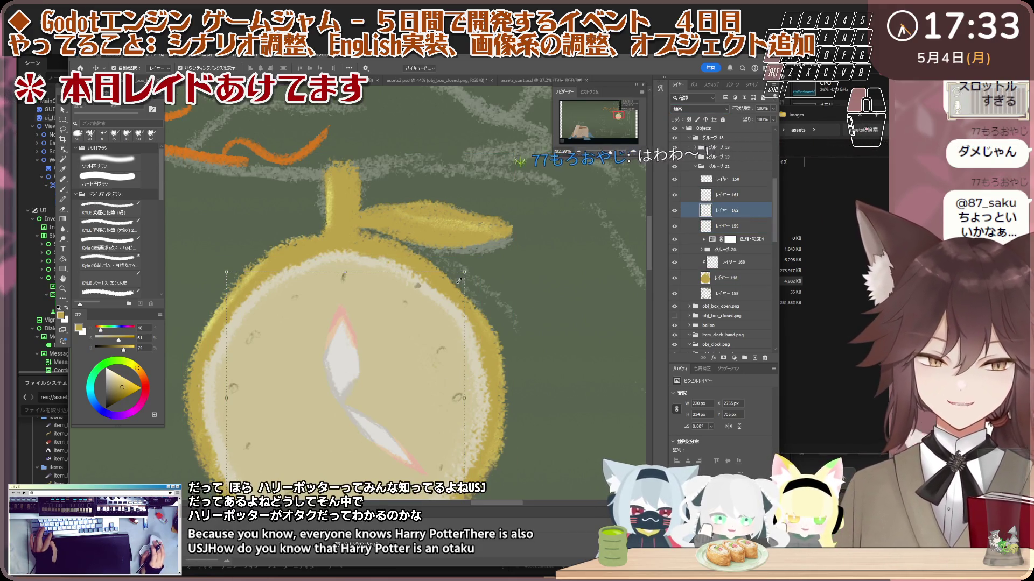
- Shrink the clock face layer to about 87% and commit the resize
{"action": "left_click_drag", "start_coordinate": [466, 272], "coordinate": [446, 293]}
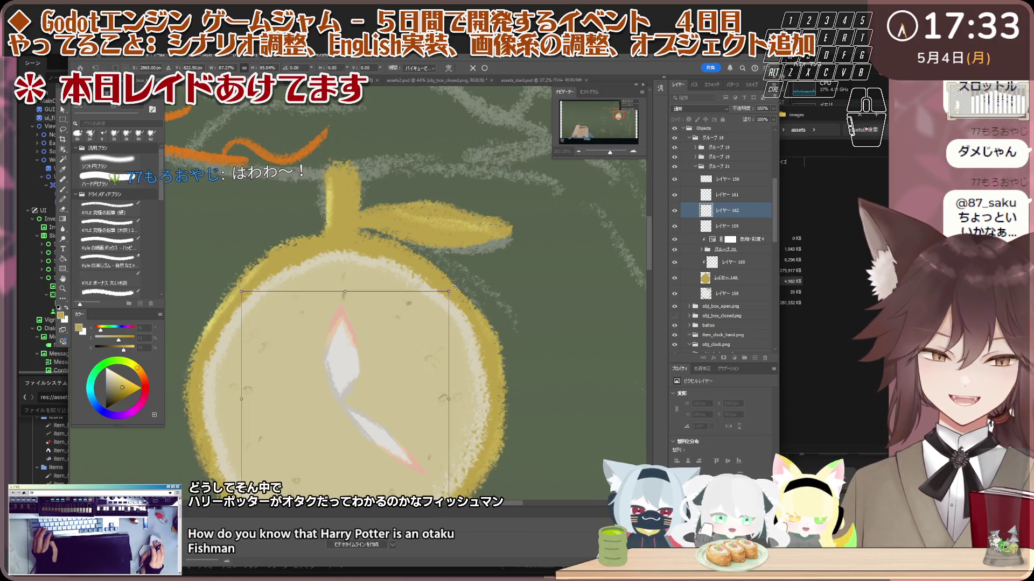
{"action": "key", "text": "Return"}
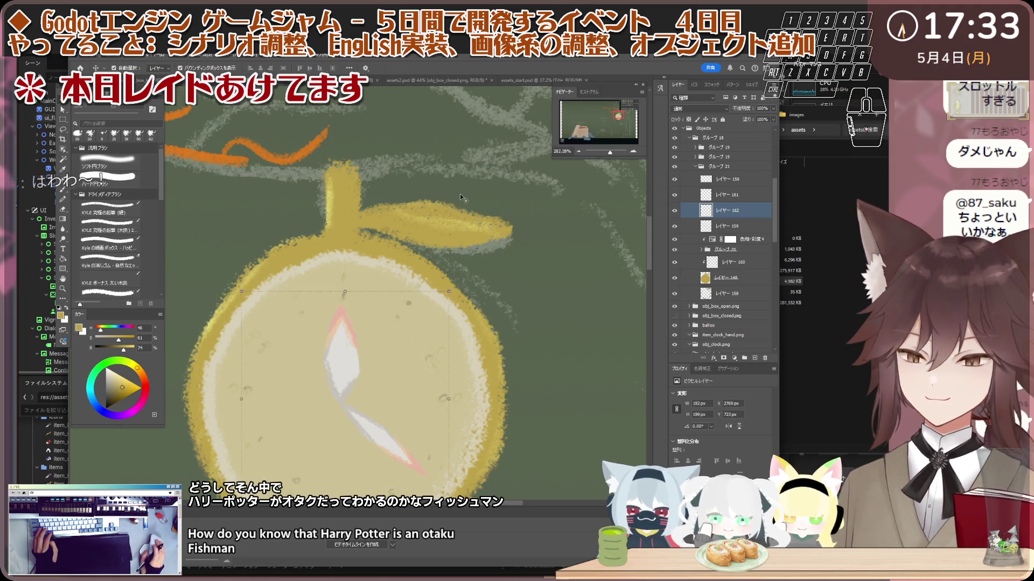
{"action": "scroll", "coordinate": [441, 242], "scroll_direction": "down", "scroll_amount": 2}
{"action": "scroll", "coordinate": [424, 284], "scroll_direction": "up", "scroll_amount": 4}
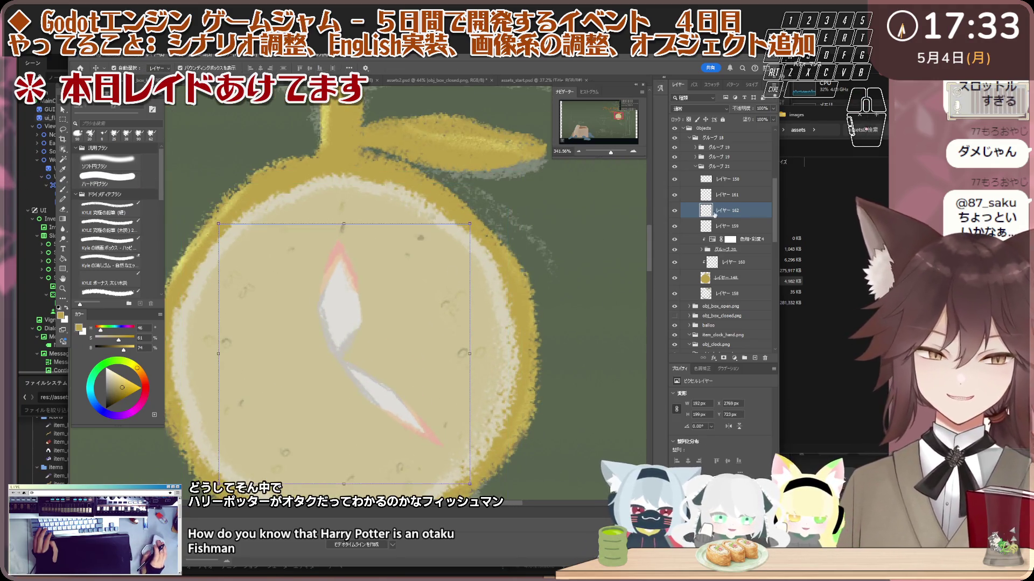
- Add layer 161 to the selection and set the face layers to Hard Light blending
{"action": "left_click", "coordinate": [736, 197], "text": "shift"}
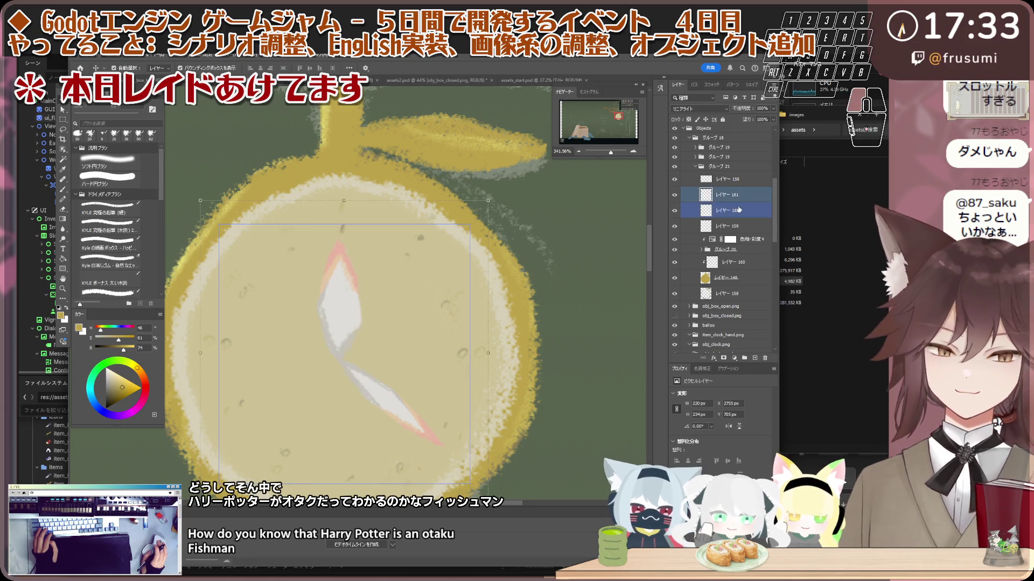
{"action": "left_click", "coordinate": [700, 109]}
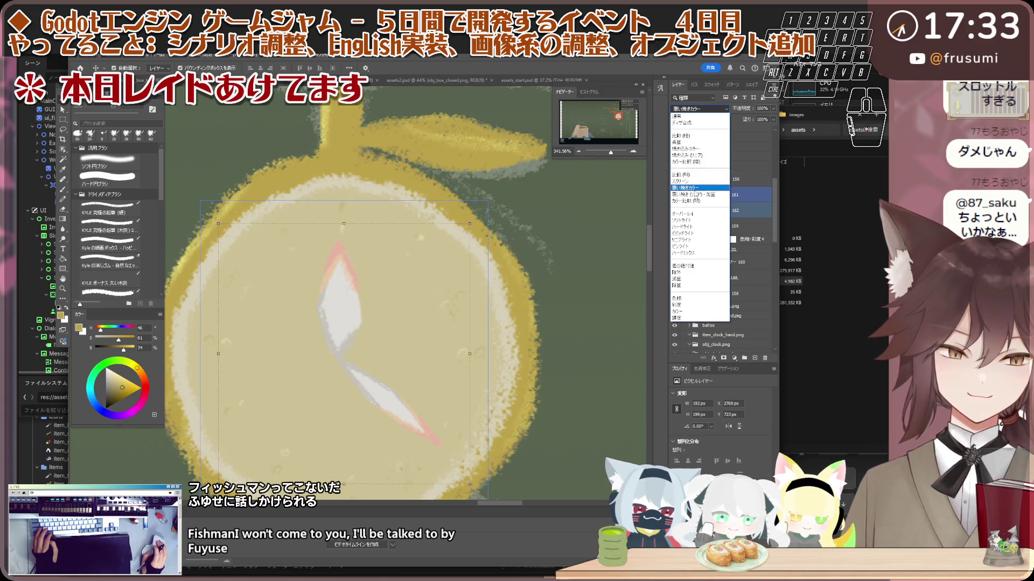
{"action": "left_click", "coordinate": [690, 230]}
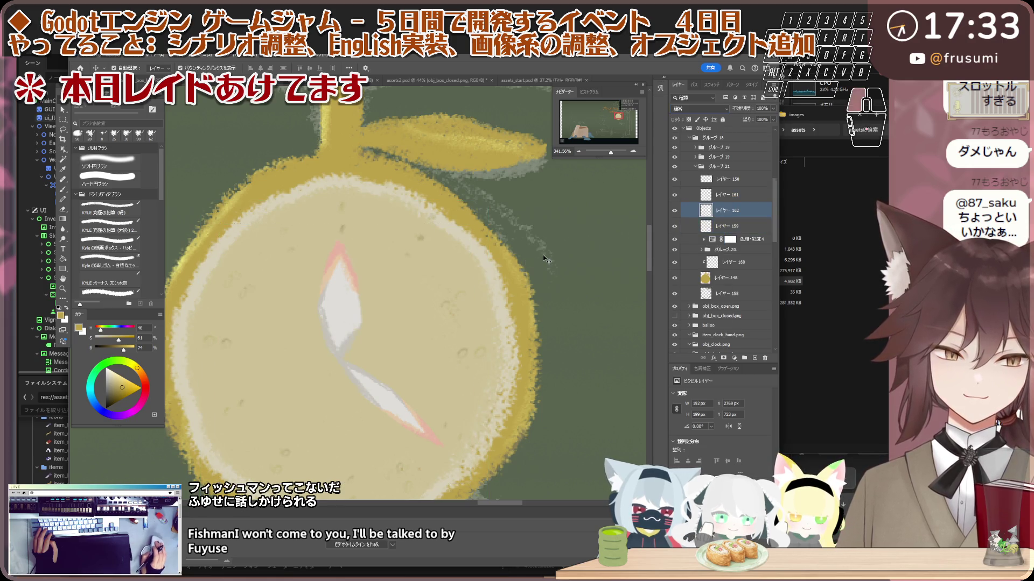
{"action": "left_click", "coordinate": [546, 258]}
{"action": "scroll", "coordinate": [444, 246], "scroll_direction": "down", "scroll_amount": 8}
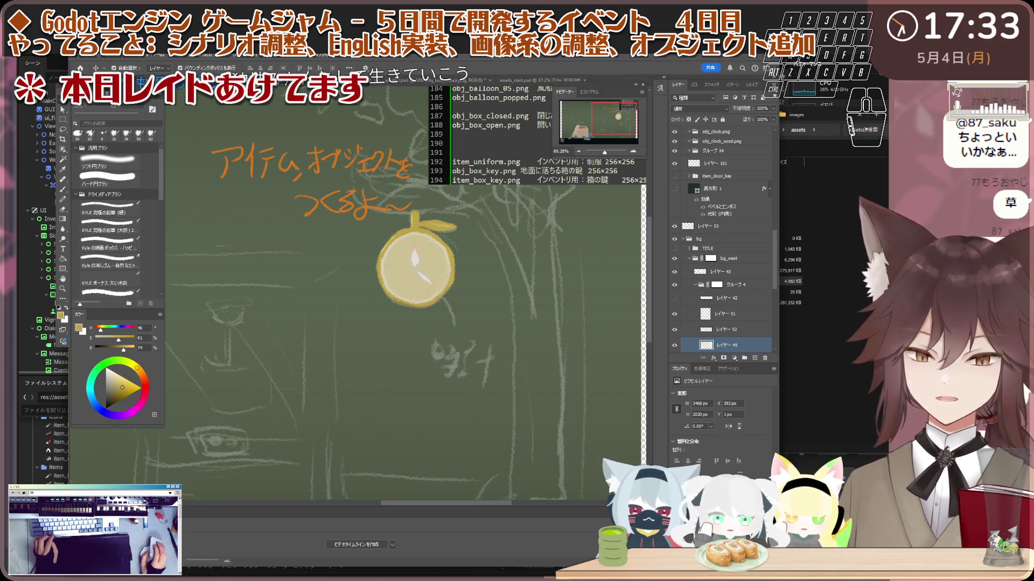
- Pick the clock face layer and toggle layers 154 and 149 on and off to compare the face
{"action": "scroll", "coordinate": [434, 219], "scroll_direction": "down", "scroll_amount": 2}
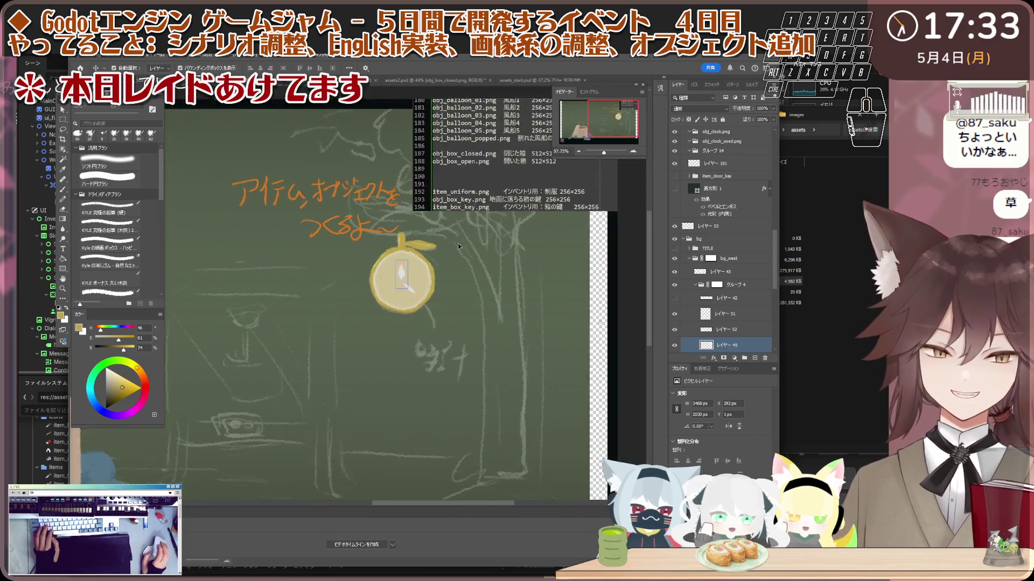
{"action": "scroll", "coordinate": [425, 267], "scroll_direction": "up", "scroll_amount": 4}
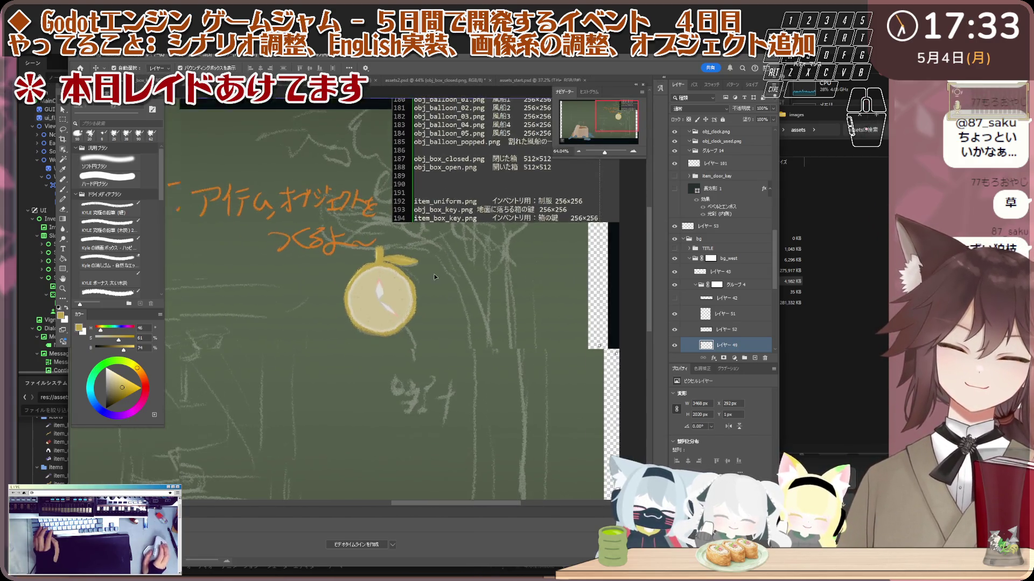
{"action": "left_click", "coordinate": [396, 297]}
{"action": "scroll", "coordinate": [396, 296], "scroll_direction": "down", "scroll_amount": 1}
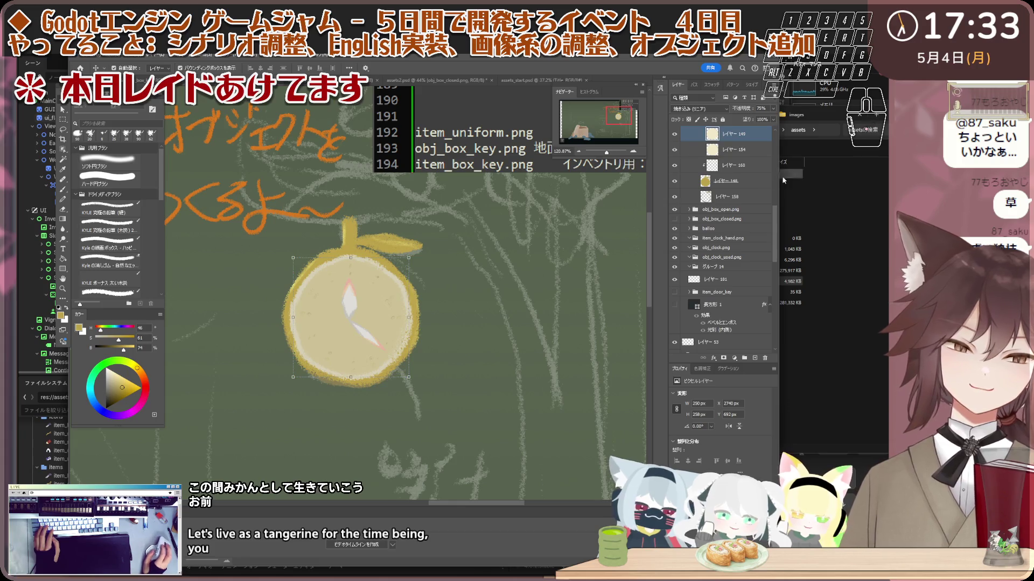
{"action": "scroll", "coordinate": [726, 205], "scroll_direction": "up", "scroll_amount": 5}
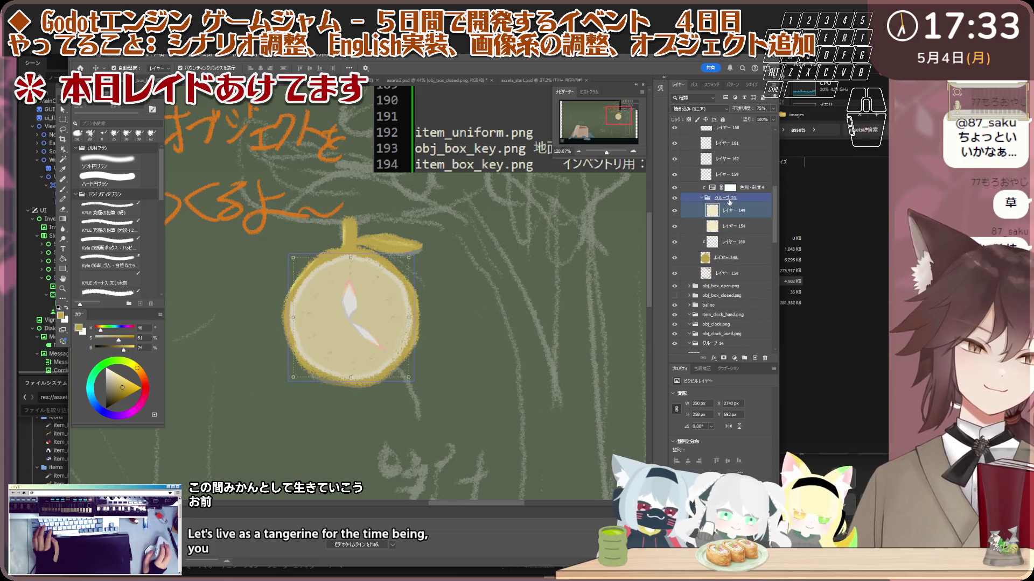
{"action": "left_click", "coordinate": [731, 237], "text": "shift"}
{"action": "left_click", "coordinate": [675, 235]}
{"action": "left_click", "coordinate": [675, 237]}
{"action": "left_click", "coordinate": [675, 221]}
{"action": "left_click", "coordinate": [674, 220]}
{"action": "left_click", "coordinate": [675, 221]}
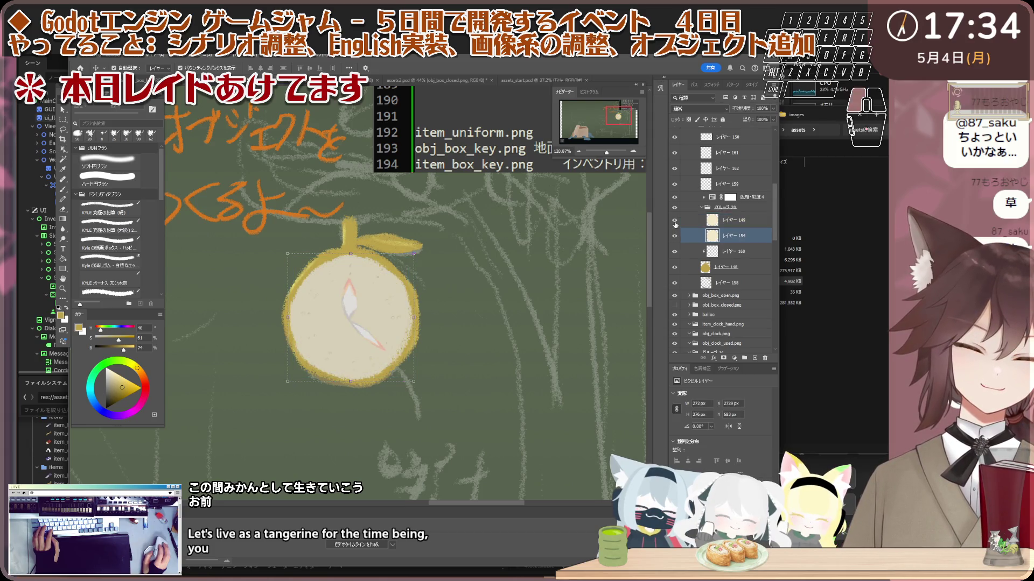
{"action": "left_click", "coordinate": [675, 220]}
{"action": "left_click", "coordinate": [674, 221]}
{"action": "left_click", "coordinate": [674, 221]}
{"action": "left_click", "coordinate": [675, 221]}
{"action": "left_click", "coordinate": [674, 221]}
{"action": "left_click", "coordinate": [734, 220], "text": "ctrl"}
- Select layer 148 with layer 154 and toggle layer 154's visibility again to preview the face
{"action": "left_click", "coordinate": [727, 267], "text": "ctrl"}
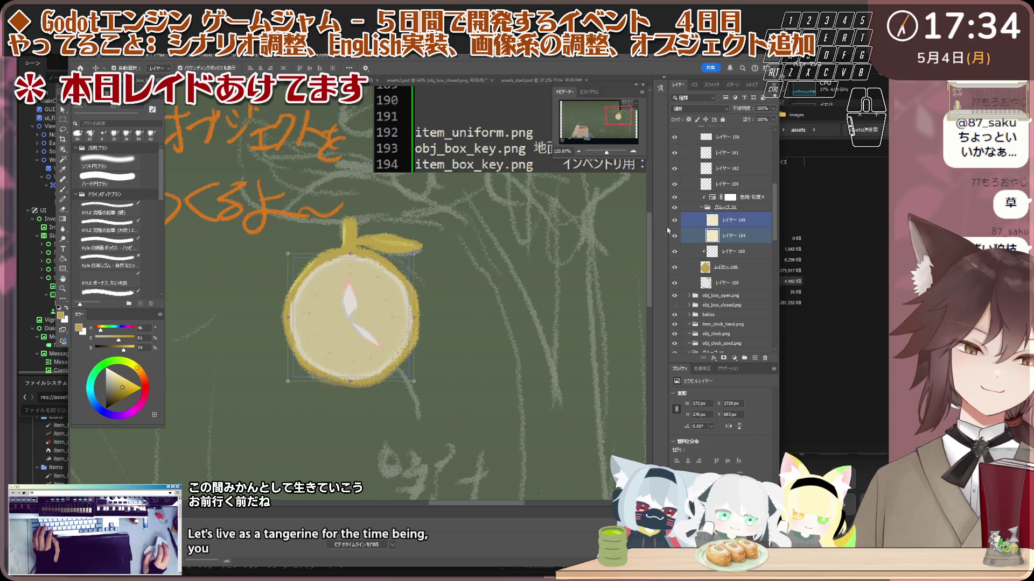
{"action": "scroll", "coordinate": [393, 236], "scroll_direction": "up", "scroll_amount": 2}
{"action": "scroll", "coordinate": [393, 236], "scroll_direction": "up", "scroll_amount": 1}
{"action": "scroll", "coordinate": [331, 250], "scroll_direction": "down", "scroll_amount": 2}
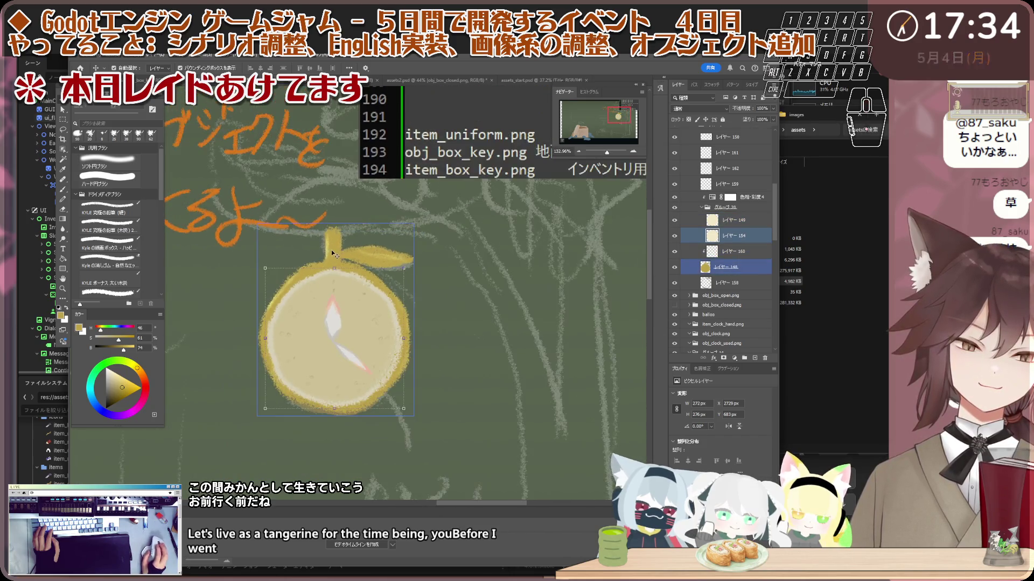
{"action": "scroll", "coordinate": [331, 250], "scroll_direction": "down", "scroll_amount": 1}
{"action": "scroll", "coordinate": [343, 236], "scroll_direction": "up", "scroll_amount": 2}
{"action": "scroll", "coordinate": [343, 236], "scroll_direction": "up", "scroll_amount": 1}
{"action": "scroll", "coordinate": [368, 244], "scroll_direction": "up", "scroll_amount": 1}
{"action": "scroll", "coordinate": [380, 250], "scroll_direction": "up", "scroll_amount": 1}
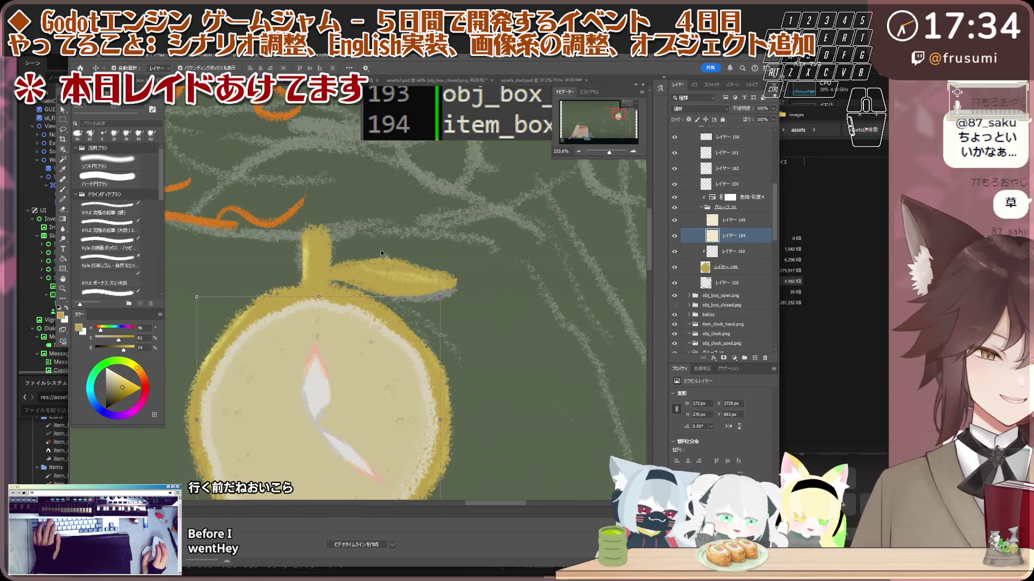
{"action": "double_click", "coordinate": [676, 219]}
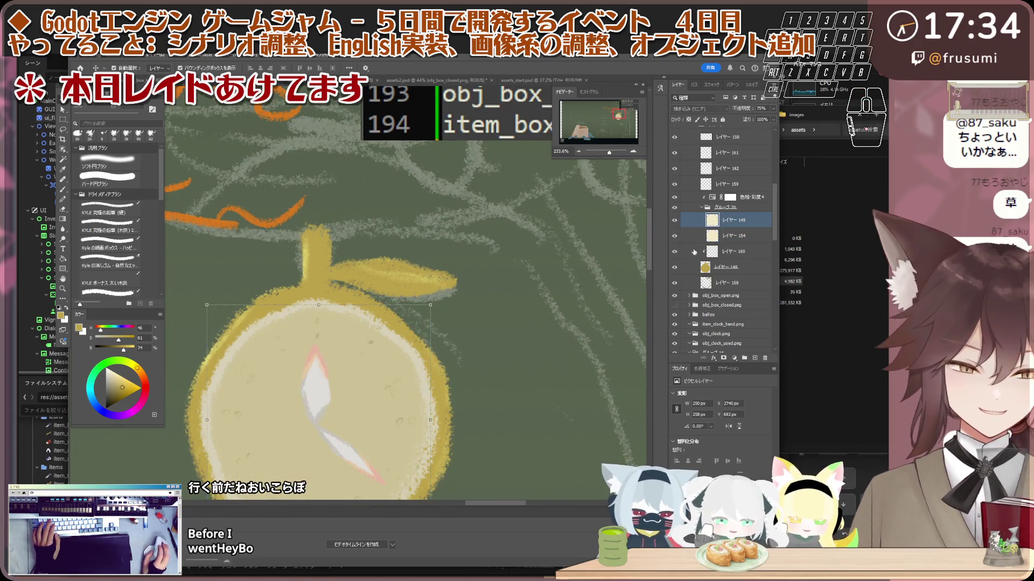
{"action": "left_click", "coordinate": [675, 236]}
{"action": "left_click", "coordinate": [676, 235]}
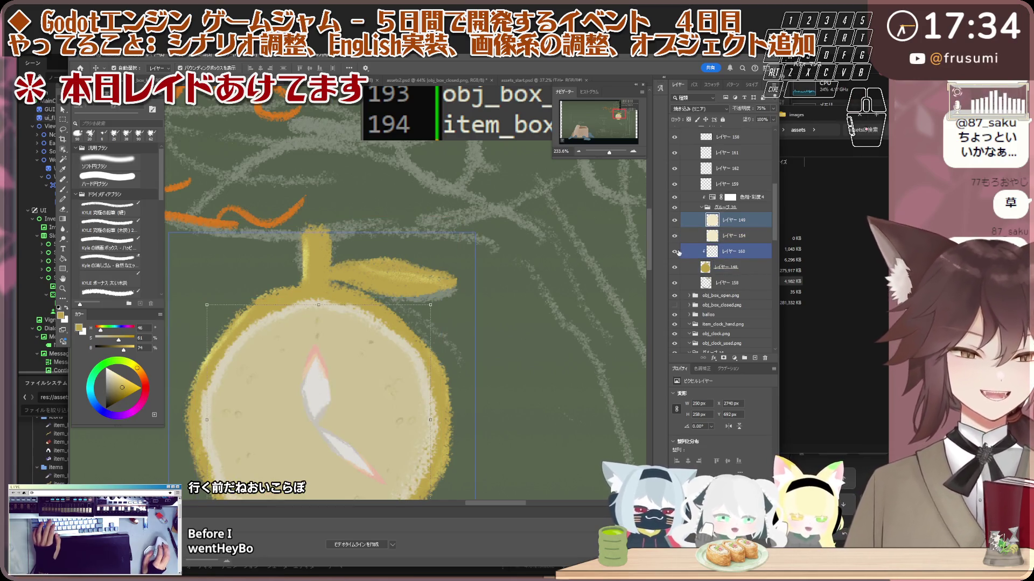
- Try erasing on layer 160, then undo the erase
{"action": "left_click", "coordinate": [732, 252]}
{"action": "scroll", "coordinate": [279, 260], "scroll_direction": "up", "scroll_amount": 2}
{"action": "key", "text": "e"}
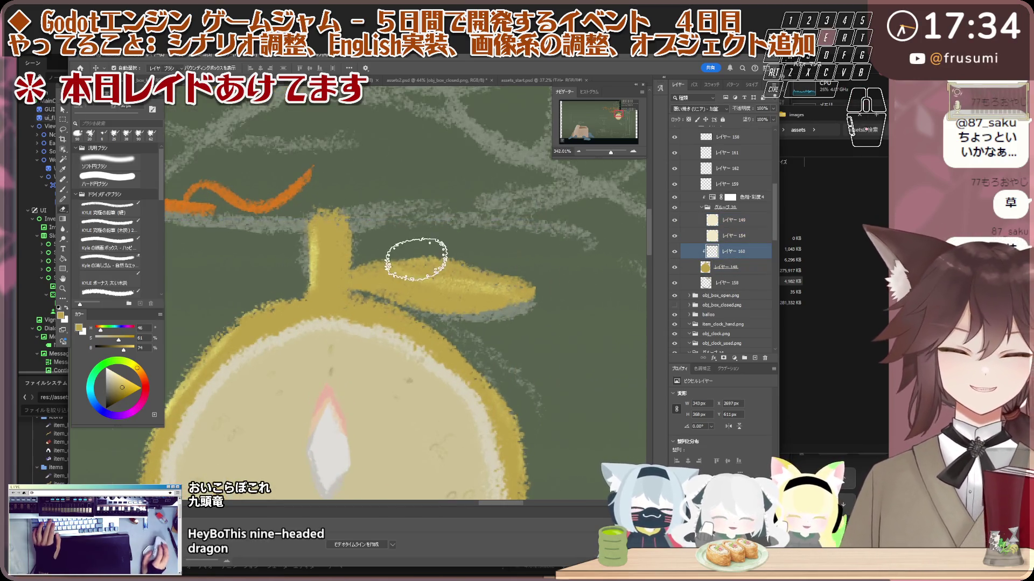
{"action": "scroll", "coordinate": [420, 246], "scroll_direction": "down", "scroll_amount": 2}
{"action": "scroll", "coordinate": [398, 250], "scroll_direction": "down", "scroll_amount": 2}
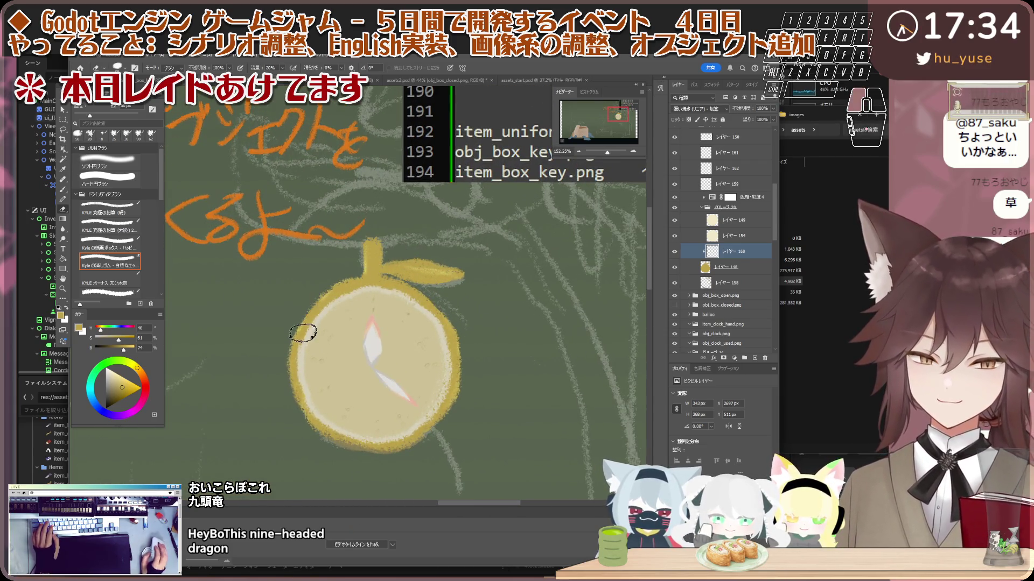
{"action": "key", "text": "ctrl+z"}
{"action": "scroll", "coordinate": [321, 317], "scroll_direction": "down", "scroll_amount": 2}
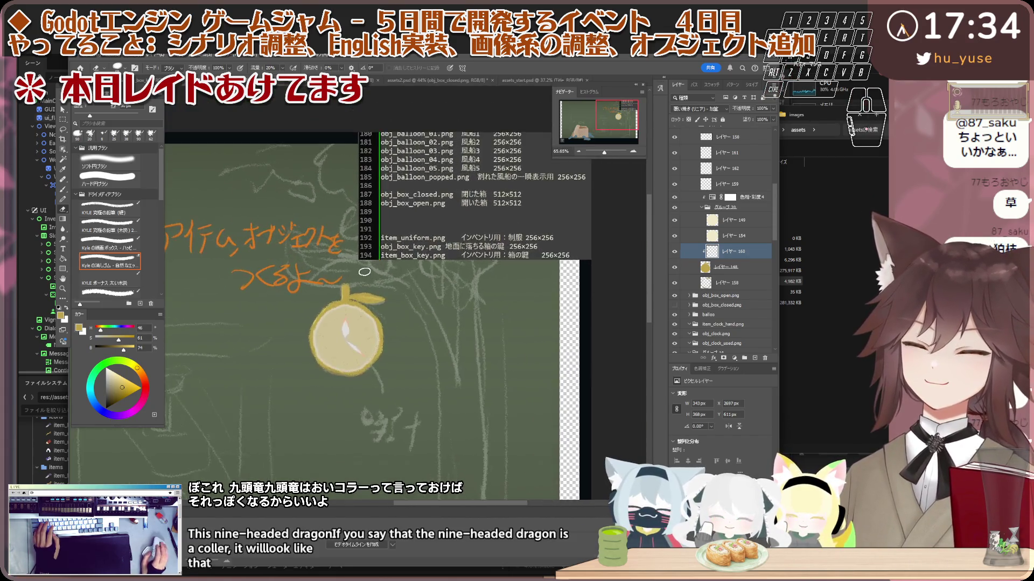
{"action": "scroll", "coordinate": [351, 339], "scroll_direction": "up", "scroll_amount": 2}
- Select the clock face layers with the Move tool and start Free Transform
{"action": "key", "text": "v"}
{"action": "scroll", "coordinate": [351, 340], "scroll_direction": "up", "scroll_amount": 1}
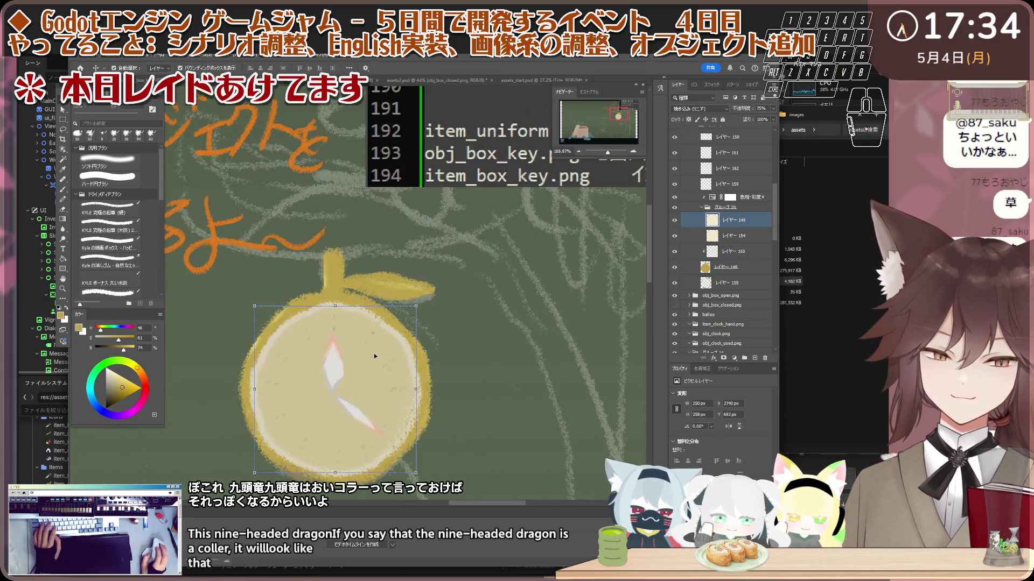
{"action": "left_click", "coordinate": [374, 353]}
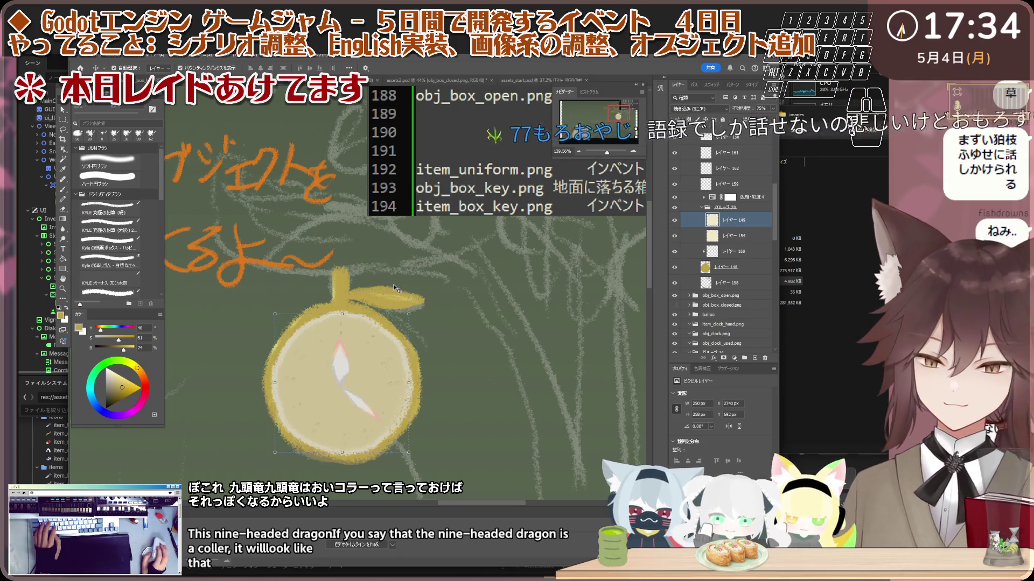
{"action": "scroll", "coordinate": [393, 285], "scroll_direction": "up", "scroll_amount": 2}
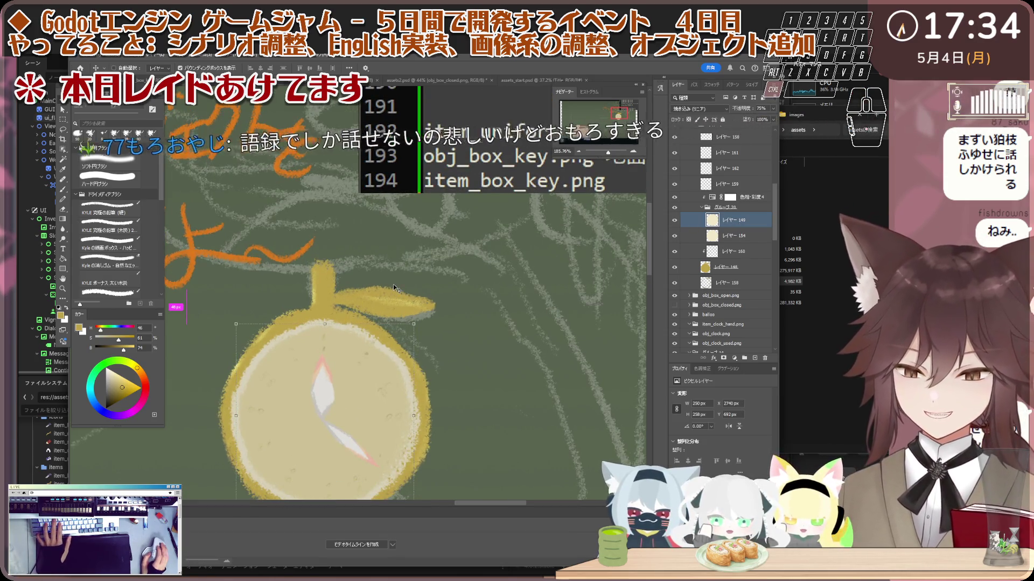
{"action": "scroll", "coordinate": [390, 256], "scroll_direction": "down", "scroll_amount": 2}
{"action": "key", "text": "ctrl+t"}
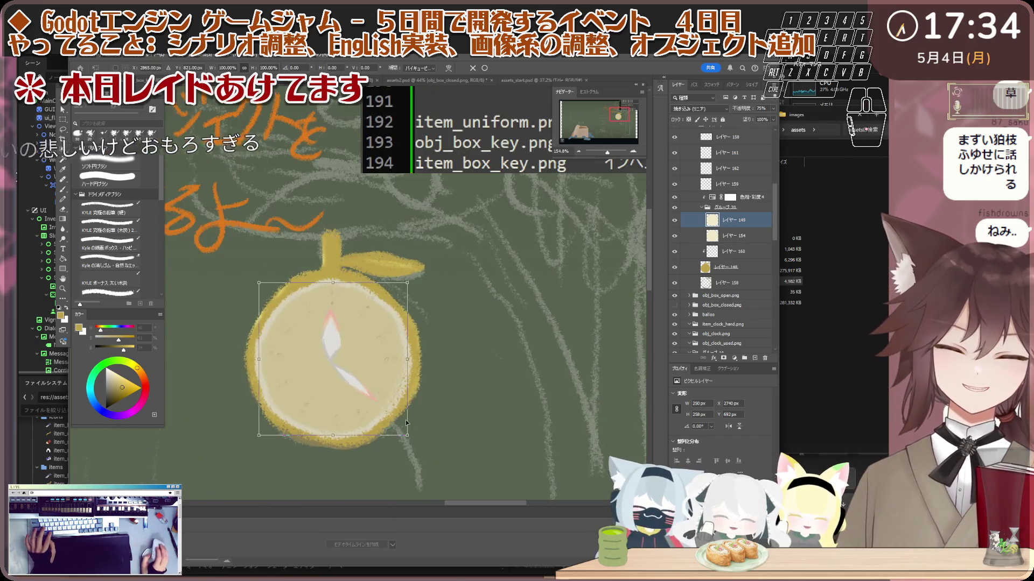
- Scale the clock face to about 94% and shift it a few pixels left
{"action": "left_click_drag", "start_coordinate": [406, 434], "coordinate": [392, 425]}
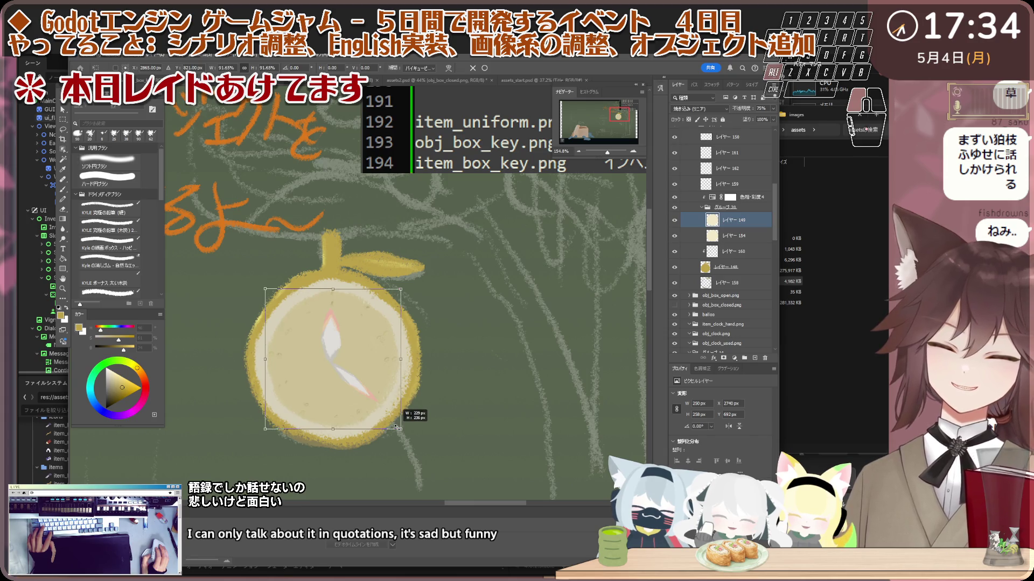
{"action": "scroll", "coordinate": [345, 337], "scroll_direction": "down", "scroll_amount": 1}
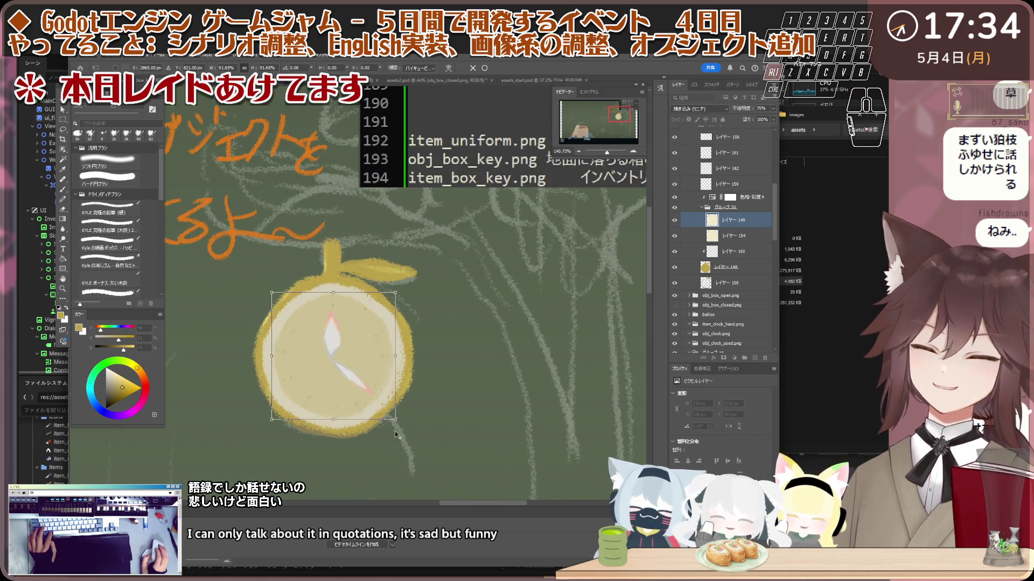
{"action": "left_click_drag", "start_coordinate": [391, 417], "coordinate": [397, 423]}
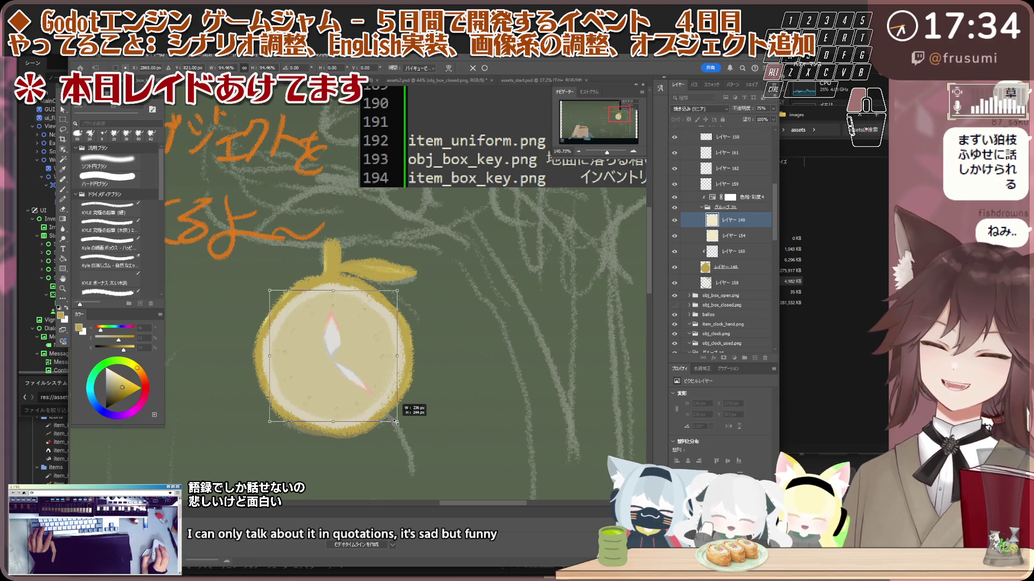
{"action": "left_click_drag", "start_coordinate": [349, 358], "coordinate": [349, 355]}
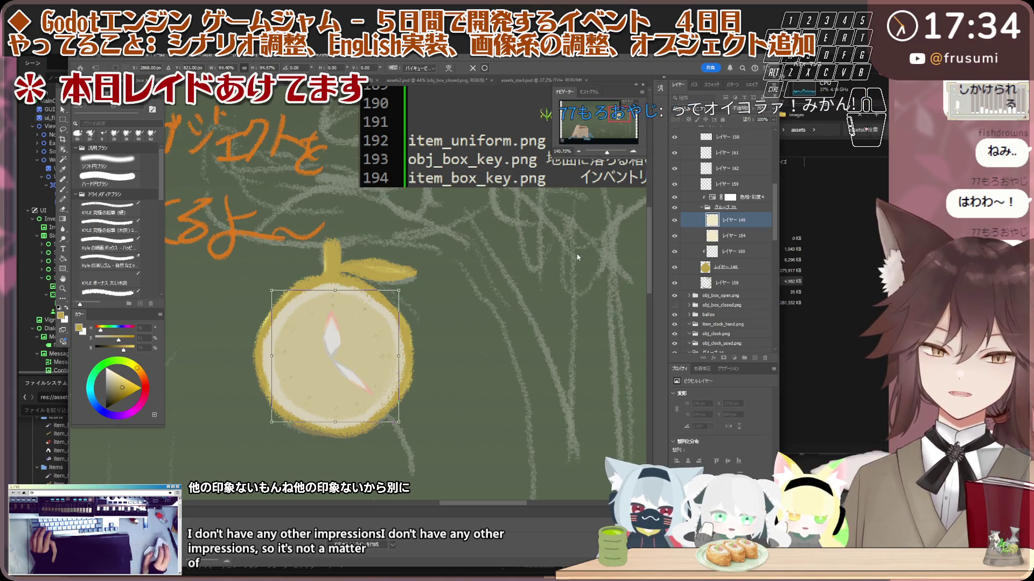
- Commit the clock face resize, then select layer 154 and start transforming it
{"action": "key", "text": "Return"}
{"action": "left_click", "coordinate": [368, 334], "text": "ctrl"}
{"action": "scroll", "coordinate": [359, 334], "scroll_direction": "up", "scroll_amount": 2}
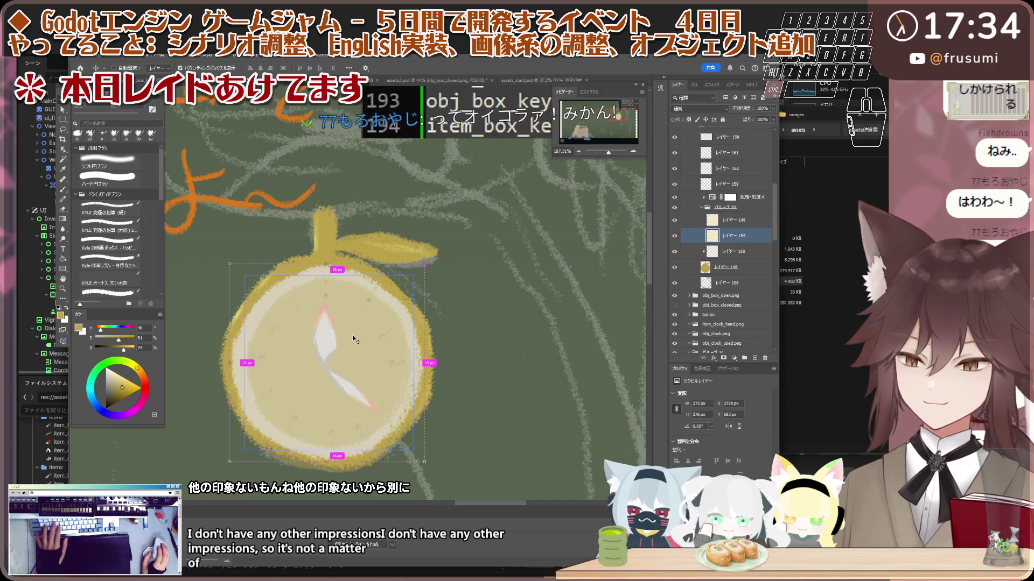
{"action": "key", "text": "ctrl+t"}
{"action": "scroll", "coordinate": [347, 340], "scroll_direction": "up", "scroll_amount": 1}
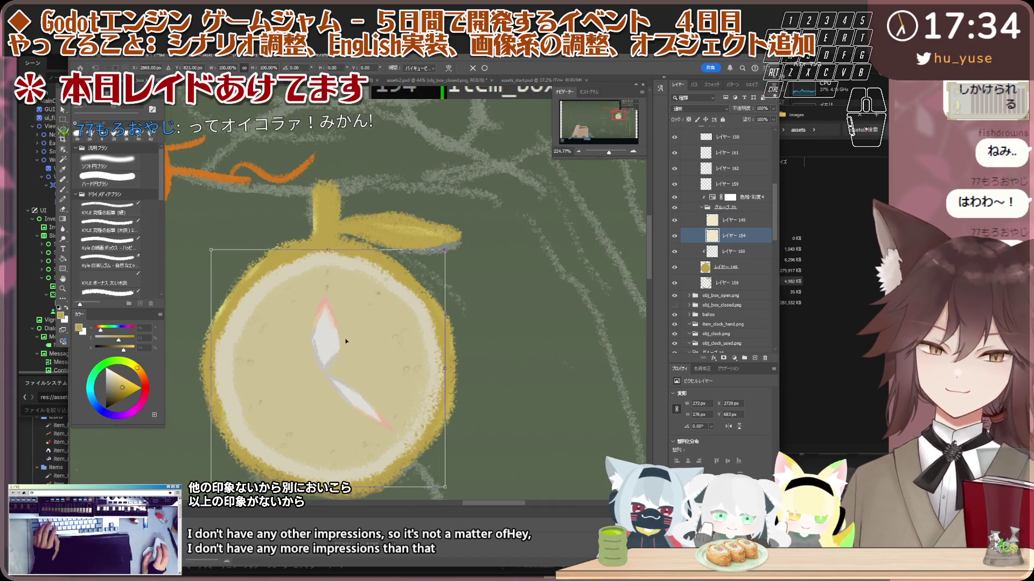
- Nudge the clock hands with the arrow keys, ending slightly right, and apply the position
{"action": "key", "text": "Right"}
{"action": "key", "text": "Down"}
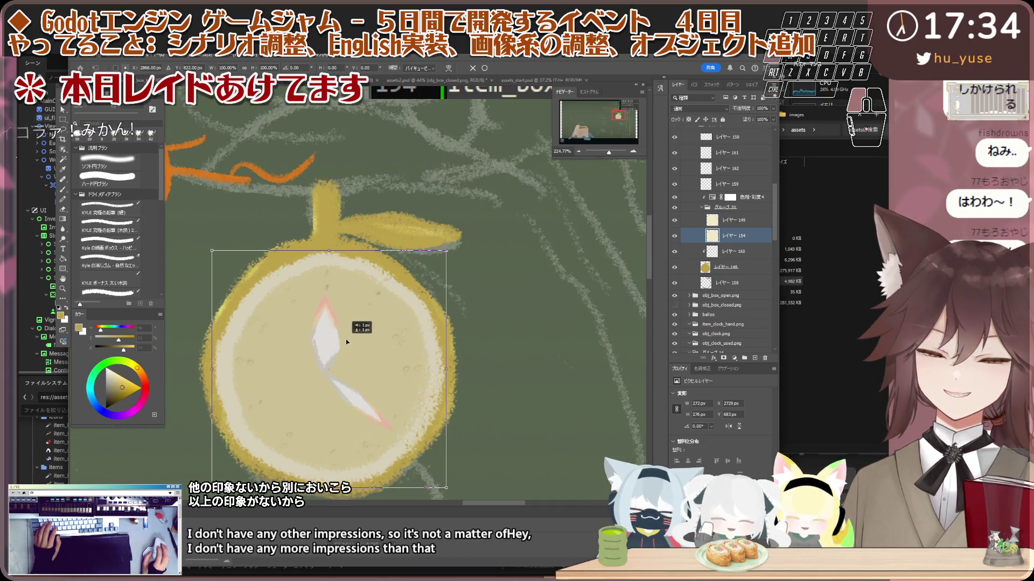
{"action": "key", "text": "Left"}
{"action": "key", "text": "Left"}
{"action": "key", "text": "Up"}
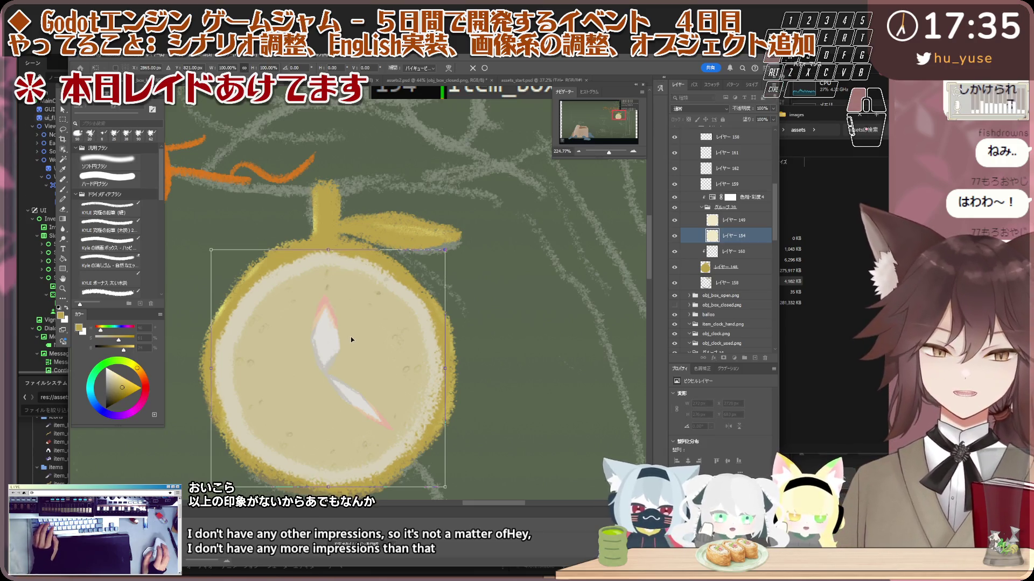
{"action": "key", "text": "Left"}
{"action": "key", "text": "Right"}
{"action": "key", "text": "Right"}
{"action": "key", "text": "Right"}
{"action": "key", "text": "Right"}
{"action": "key", "text": "Right"}
{"action": "key", "text": "Right"}
{"action": "key", "text": "Left"}
{"action": "key", "text": "Left"}
{"action": "key", "text": "Up"}
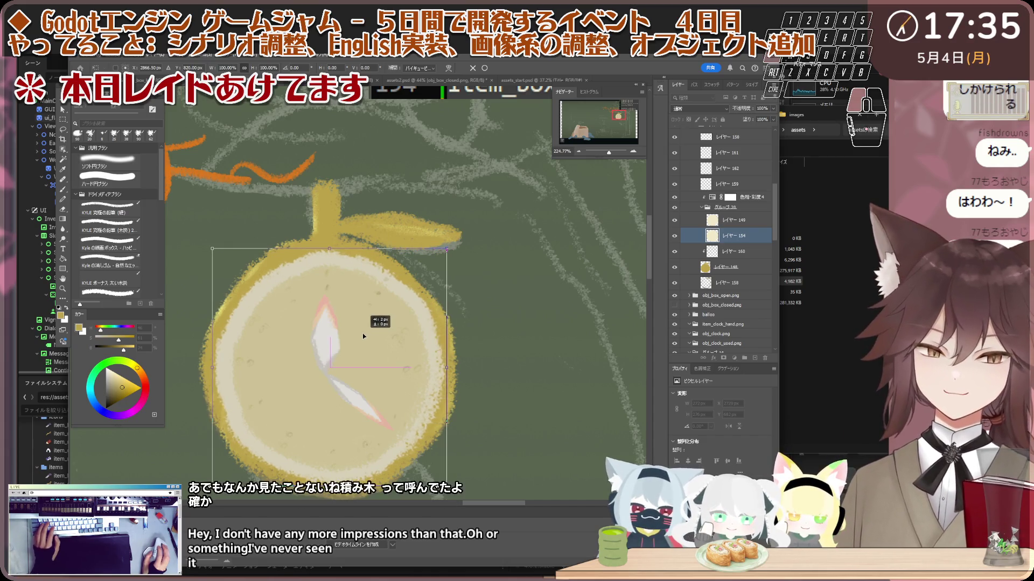
{"action": "key", "text": "Right"}
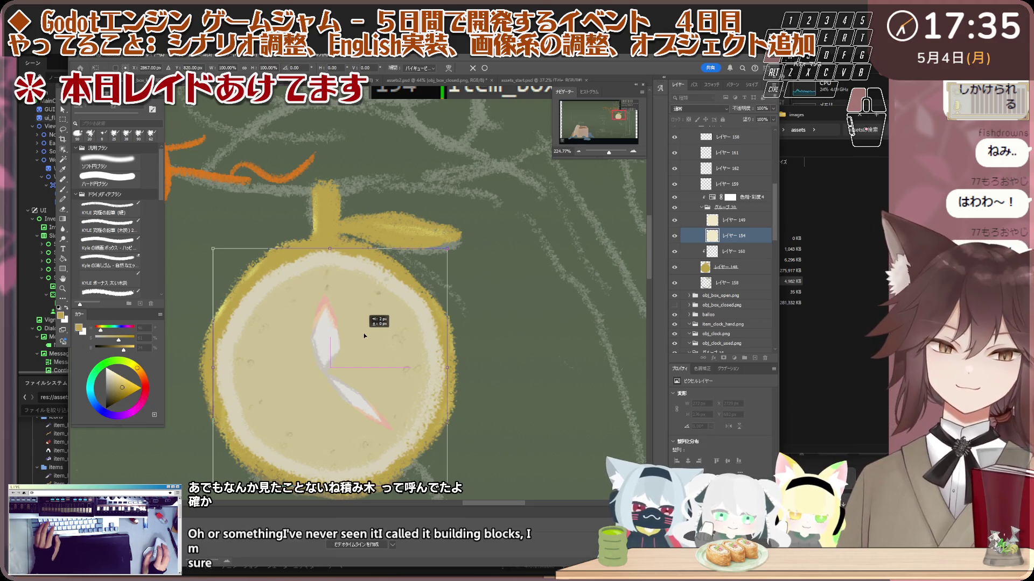
{"action": "scroll", "coordinate": [363, 333], "scroll_direction": "down", "scroll_amount": 4}
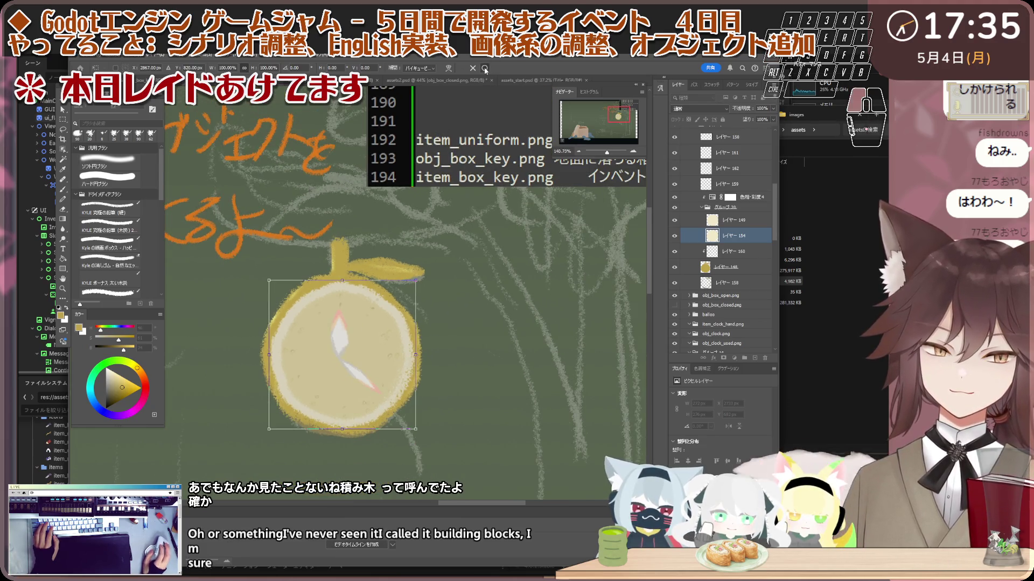
{"action": "key", "text": "Return"}
{"action": "scroll", "coordinate": [354, 269], "scroll_direction": "down", "scroll_amount": 3}
{"action": "scroll", "coordinate": [353, 283], "scroll_direction": "up", "scroll_amount": 2}
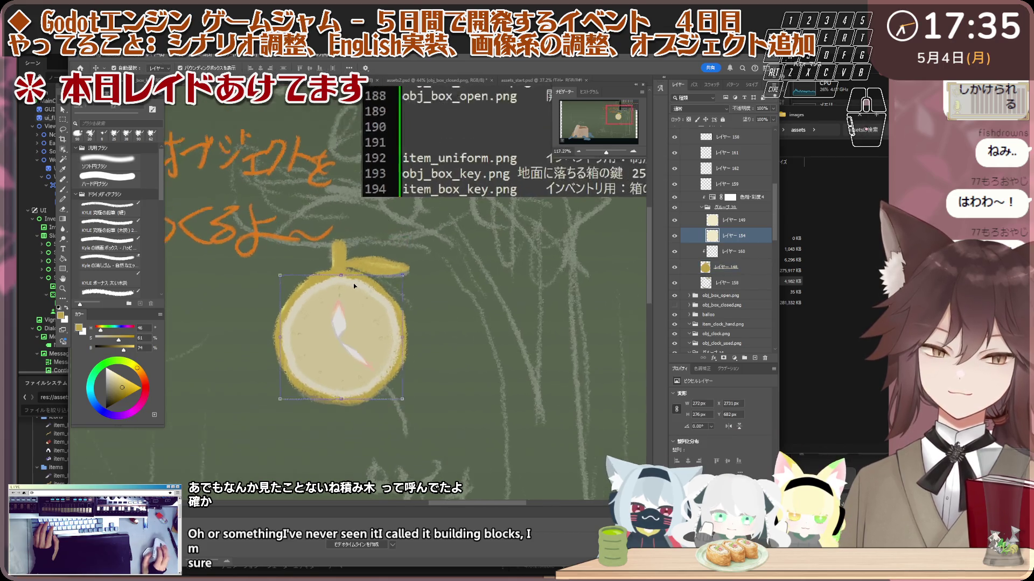
- Select both clock-hand groups together
{"action": "left_click", "coordinate": [338, 330]}
{"action": "scroll", "coordinate": [338, 330], "scroll_direction": "up", "scroll_amount": 3}
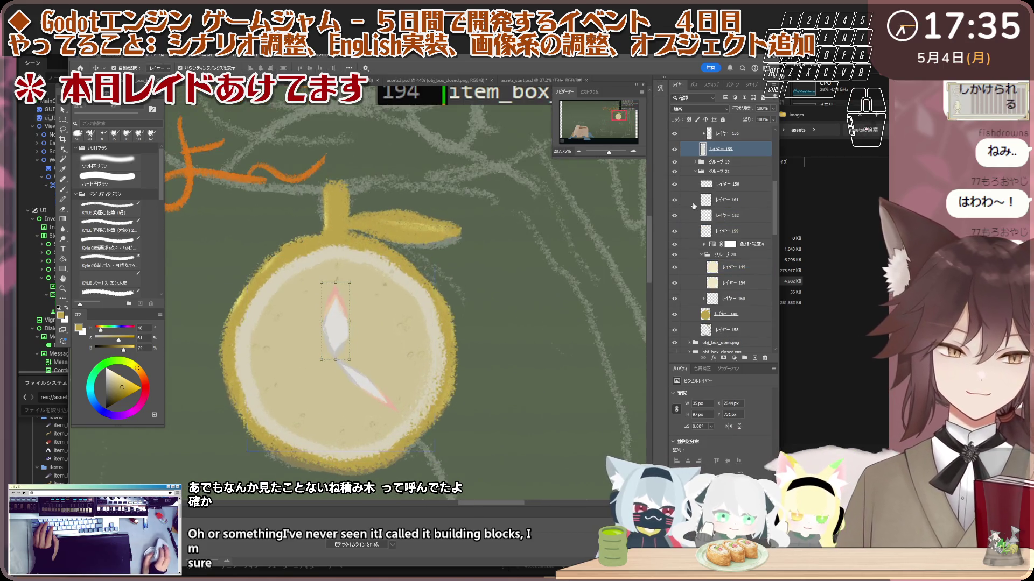
{"action": "left_click", "coordinate": [724, 204], "text": "ctrl"}
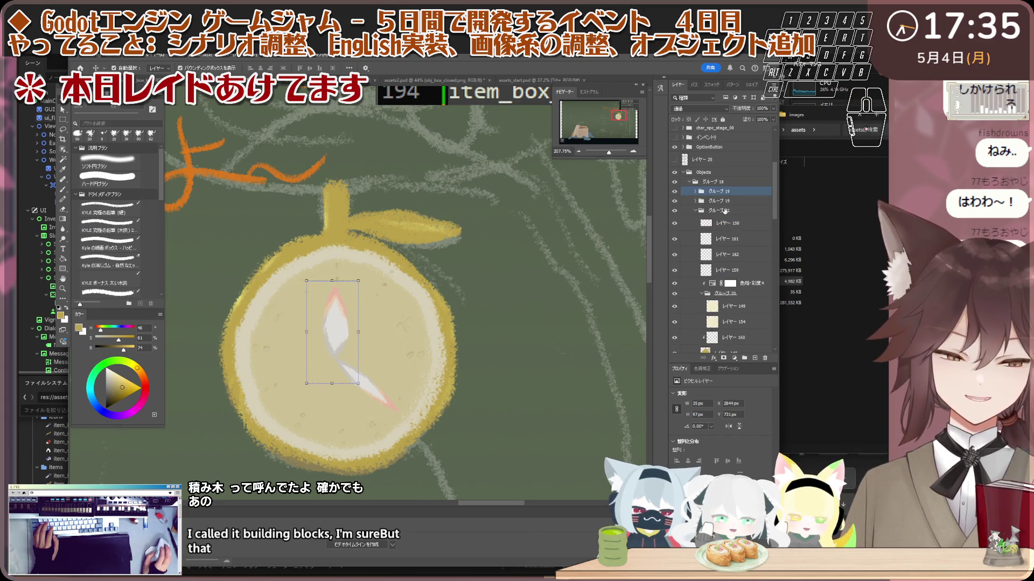
{"action": "scroll", "coordinate": [354, 323], "scroll_direction": "up", "scroll_amount": 1}
{"action": "left_click", "coordinate": [354, 323], "text": "ctrl"}
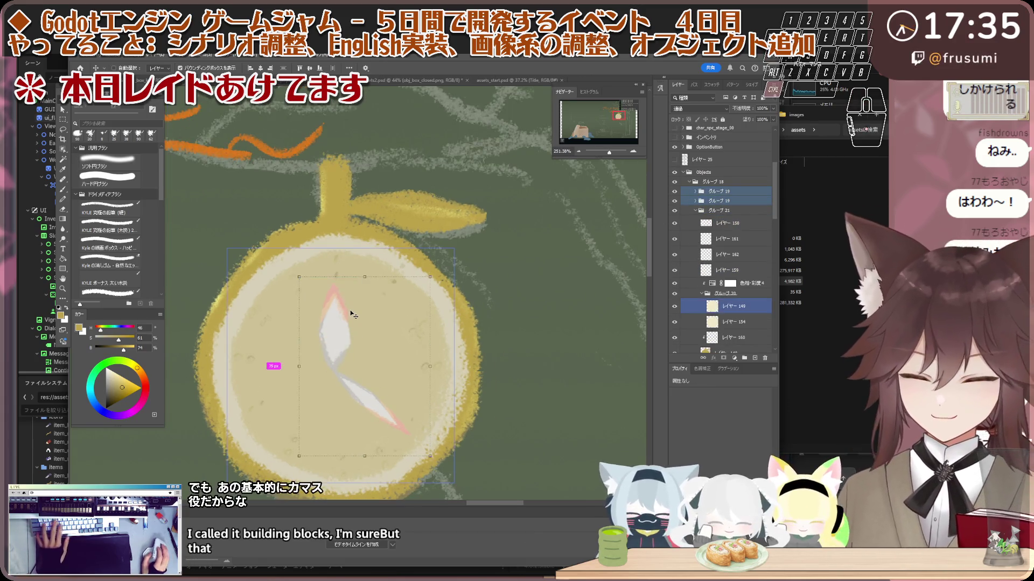
- Move the clock hands about 8 px right, apply the move, and clear the layer selection
{"action": "key", "text": "ctrl+t"}
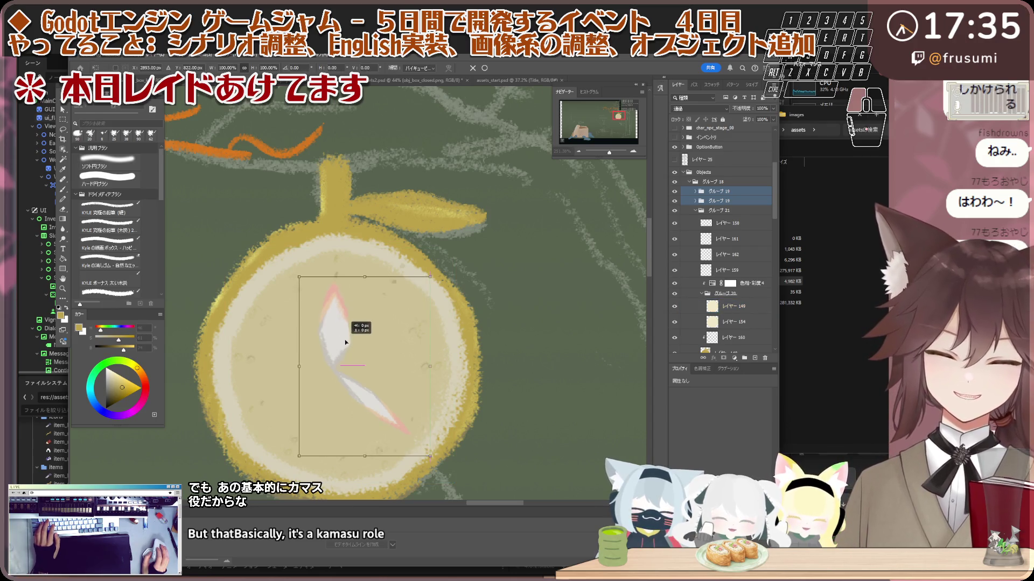
{"action": "left_click_drag", "start_coordinate": [345, 342], "coordinate": [349, 343]}
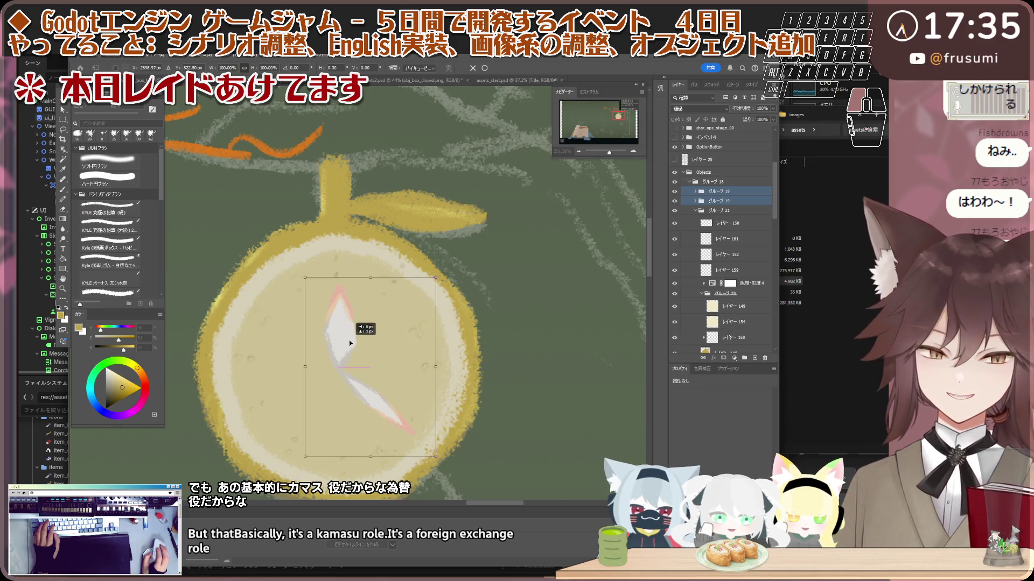
{"action": "scroll", "coordinate": [350, 342], "scroll_direction": "down", "scroll_amount": 3}
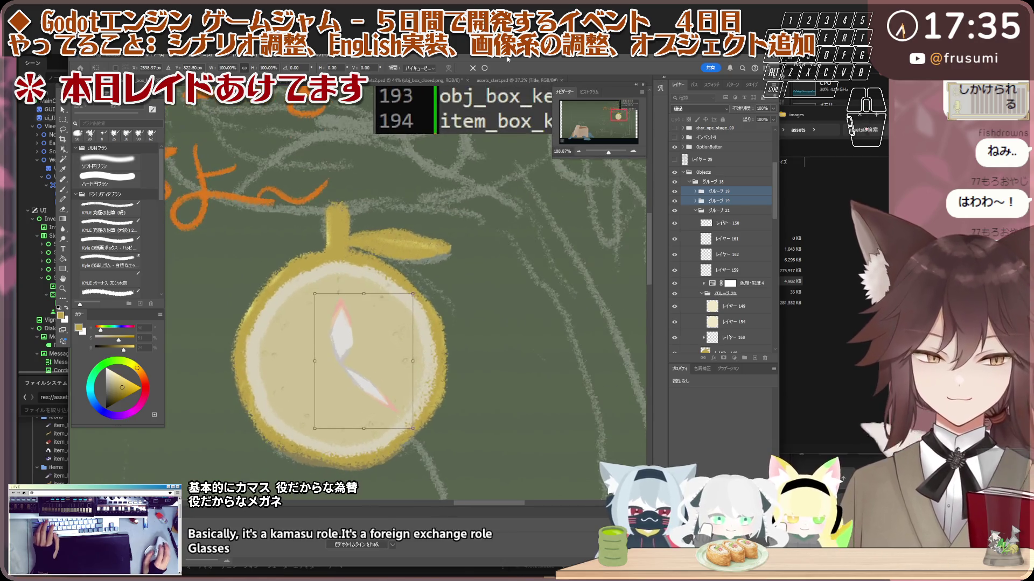
{"action": "key", "text": "Return"}
{"action": "scroll", "coordinate": [458, 157], "scroll_direction": "down", "scroll_amount": 5}
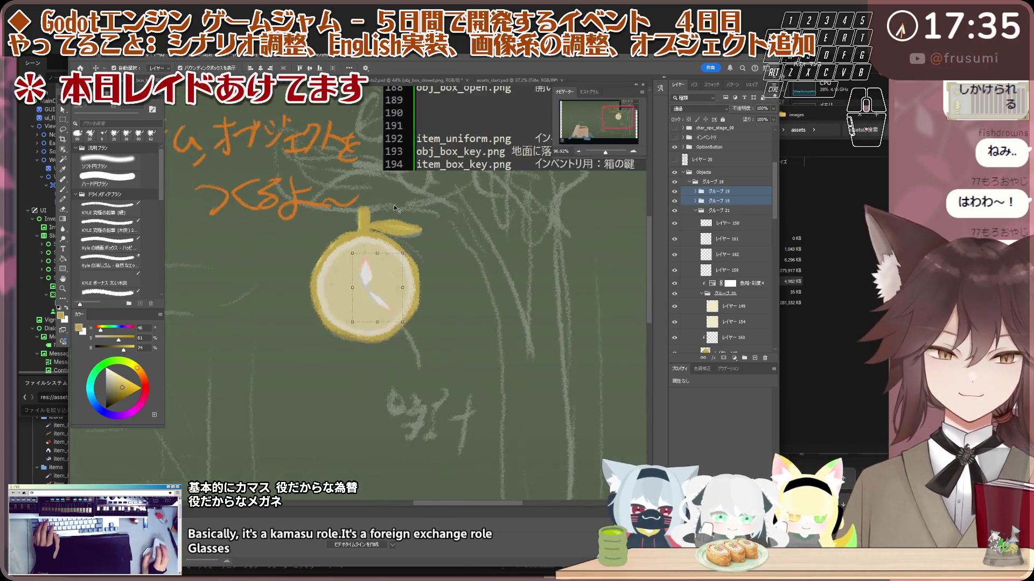
{"action": "left_click", "coordinate": [587, 251]}
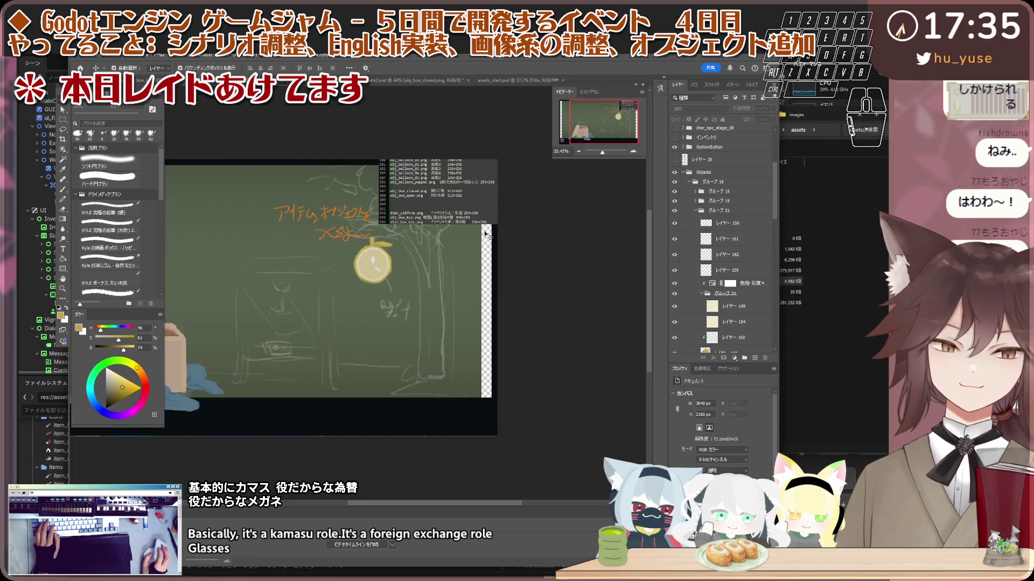
{"action": "scroll", "coordinate": [388, 231], "scroll_direction": "up", "scroll_amount": 5}
{"action": "scroll", "coordinate": [377, 303], "scroll_direction": "up", "scroll_amount": 2}
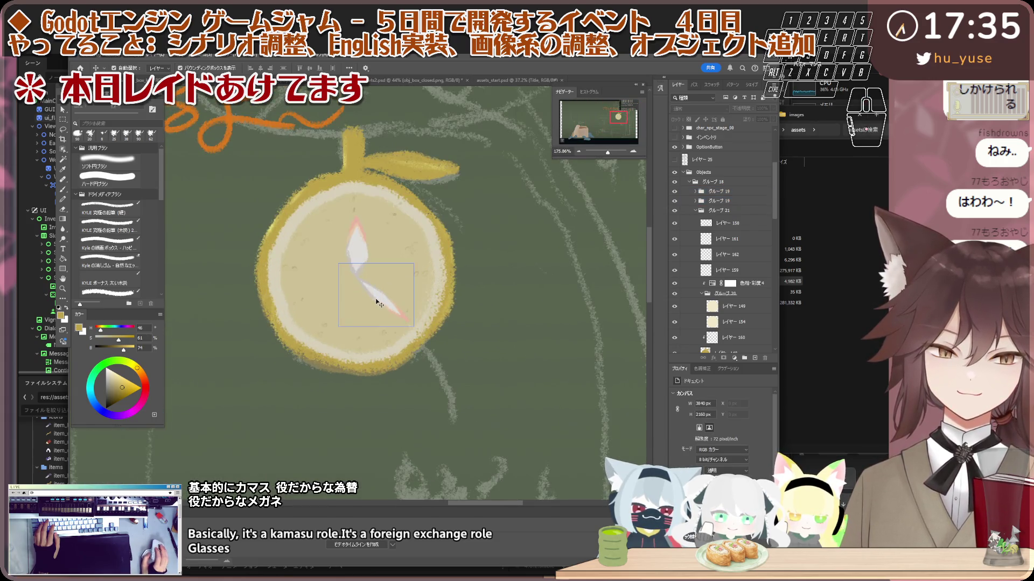
- Copy the lower clock hand and place the copy above the face group
{"action": "left_click", "coordinate": [380, 303]}
{"action": "scroll", "coordinate": [369, 288], "scroll_direction": "up", "scroll_amount": 3}
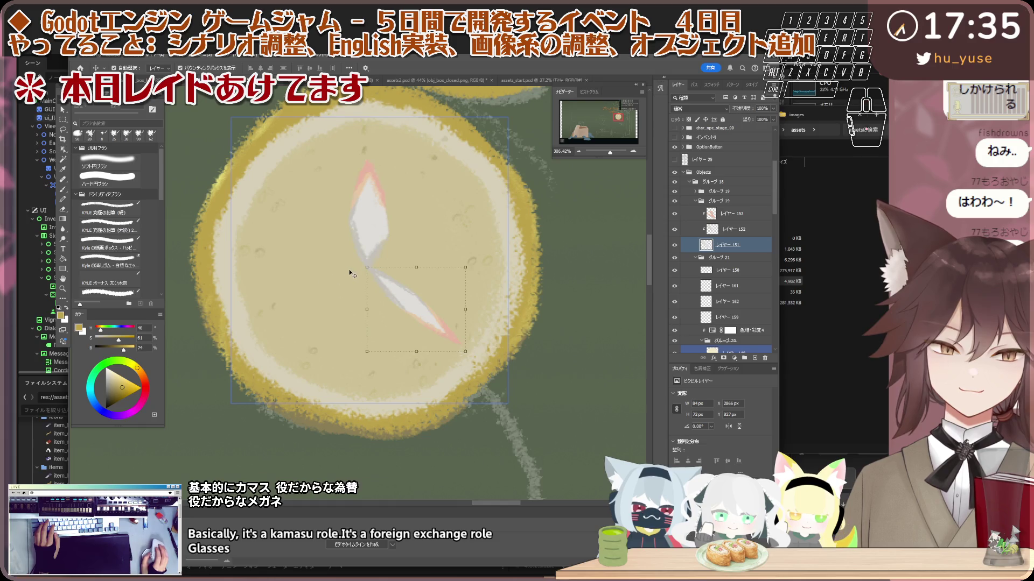
{"action": "key", "text": "ctrl+t"}
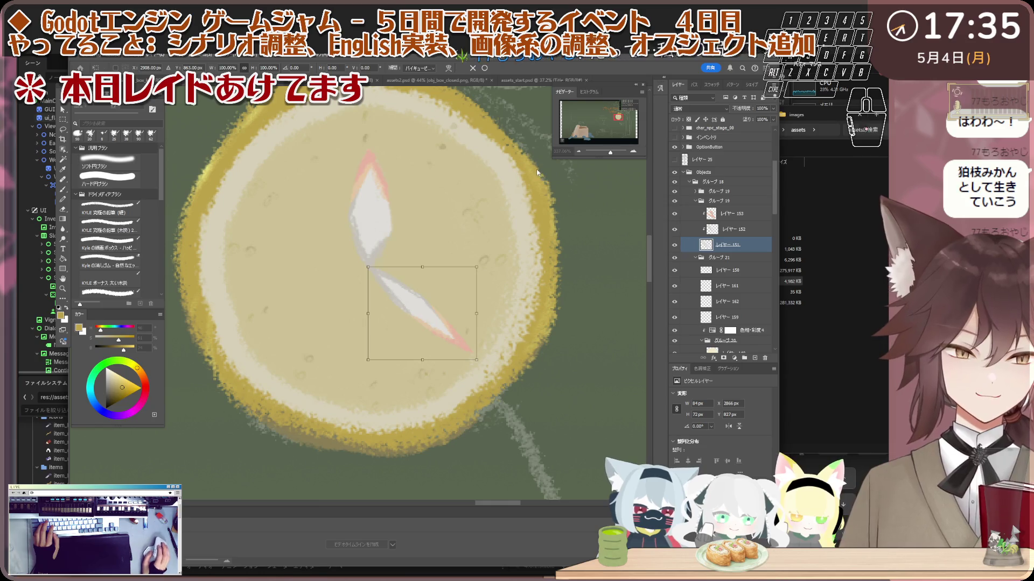
{"action": "left_click", "coordinate": [732, 213], "text": "ctrl"}
{"action": "left_click", "coordinate": [695, 201]}
{"action": "left_click", "coordinate": [722, 211]}
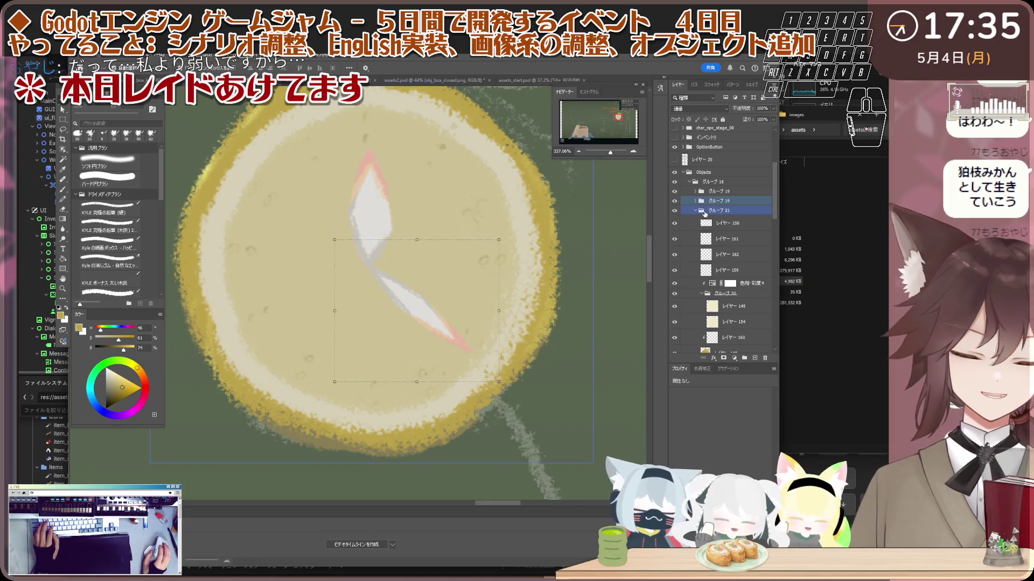
{"action": "left_click", "coordinate": [724, 212]}
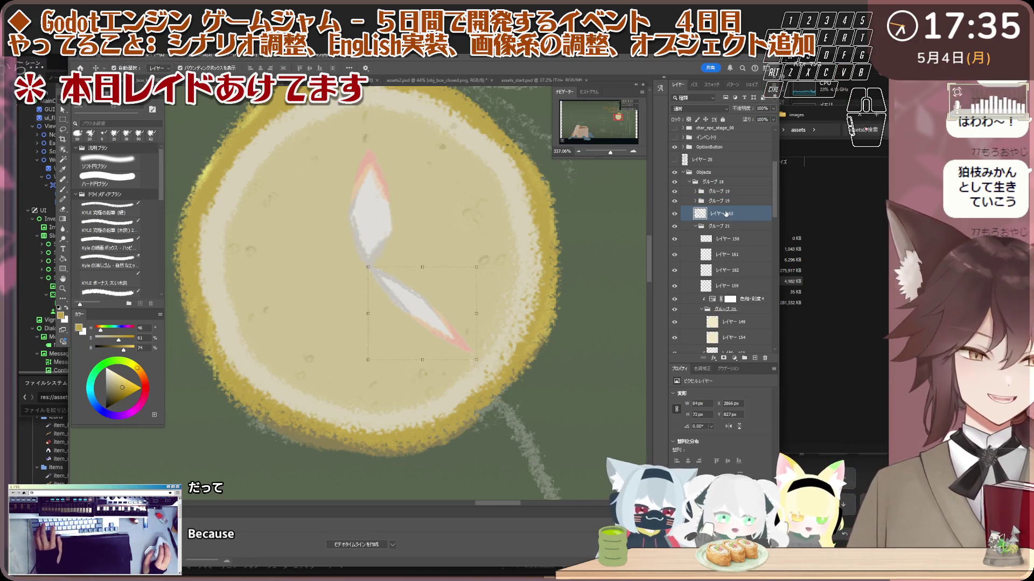
- Rotate the copied hand about 120° and move it left of the face's centre
{"action": "scroll", "coordinate": [402, 296], "scroll_direction": "up", "scroll_amount": 1, "text": "alt"}
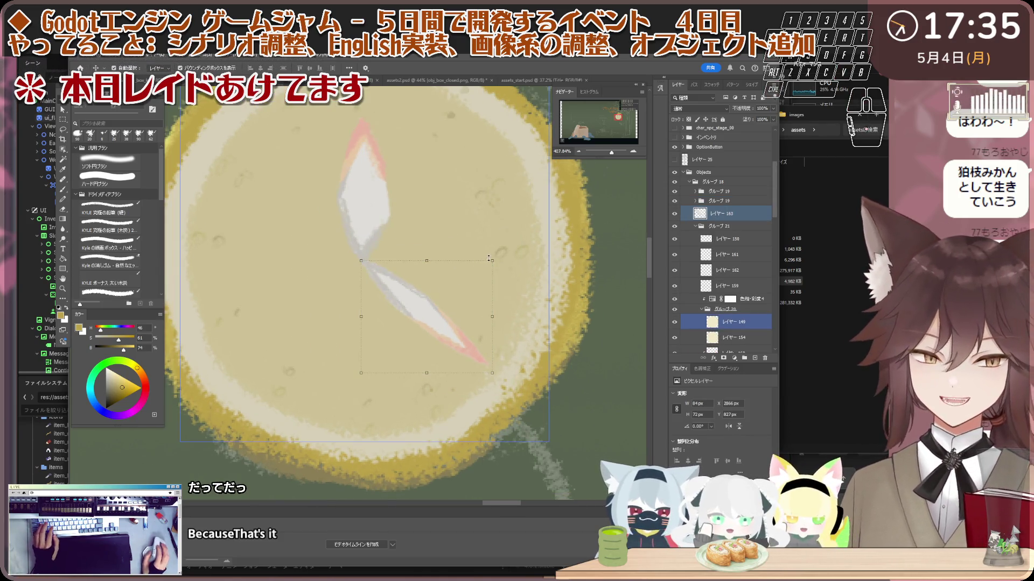
{"action": "left_click_drag", "start_coordinate": [501, 287], "coordinate": [500, 293]}
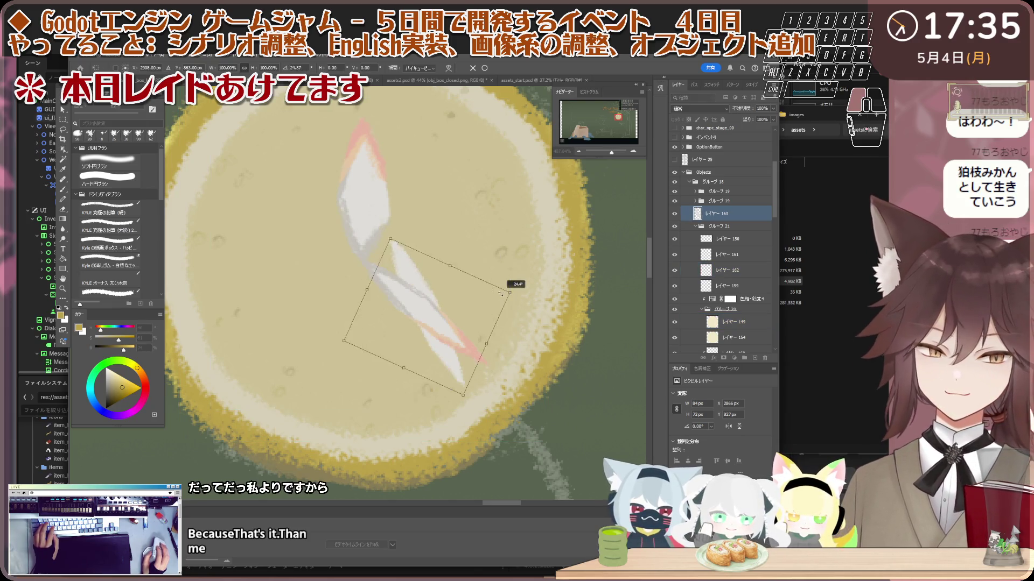
{"action": "left_click_drag", "start_coordinate": [469, 350], "coordinate": [436, 368]}
{"action": "left_click_drag", "start_coordinate": [451, 309], "coordinate": [310, 273]}
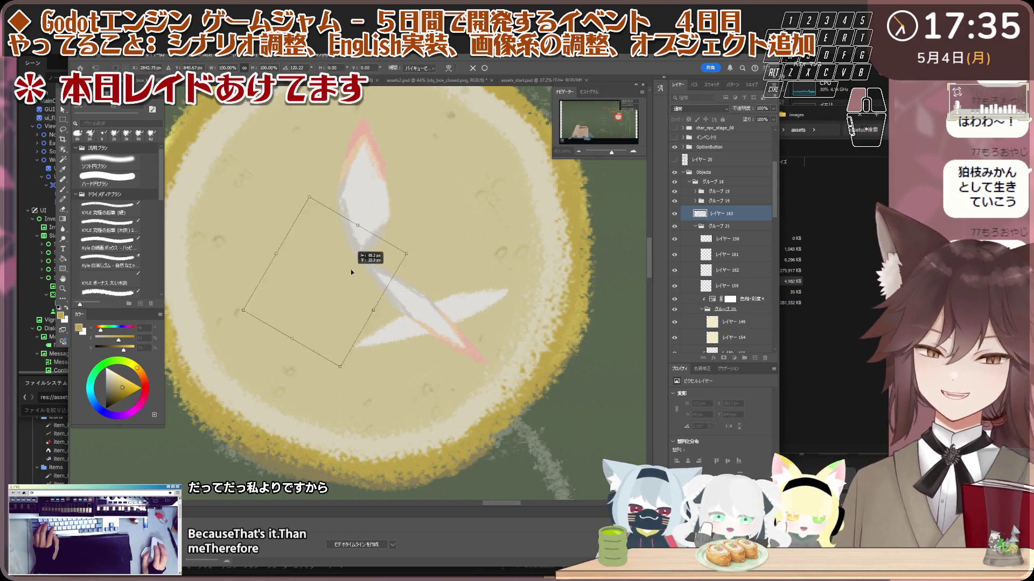
{"action": "scroll", "coordinate": [328, 251], "scroll_direction": "down", "scroll_amount": 2}
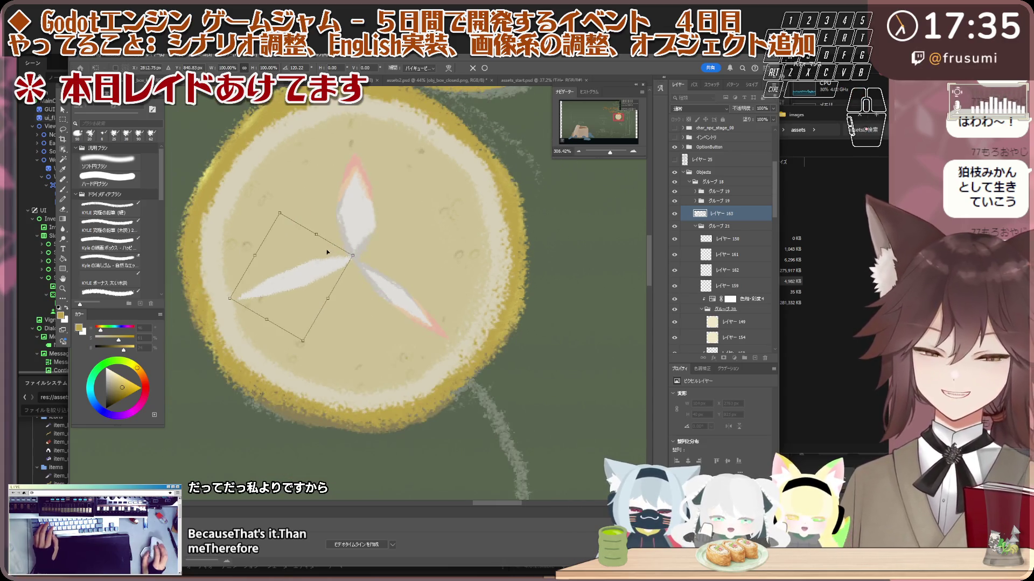
{"action": "scroll", "coordinate": [324, 243], "scroll_direction": "up", "scroll_amount": 1}
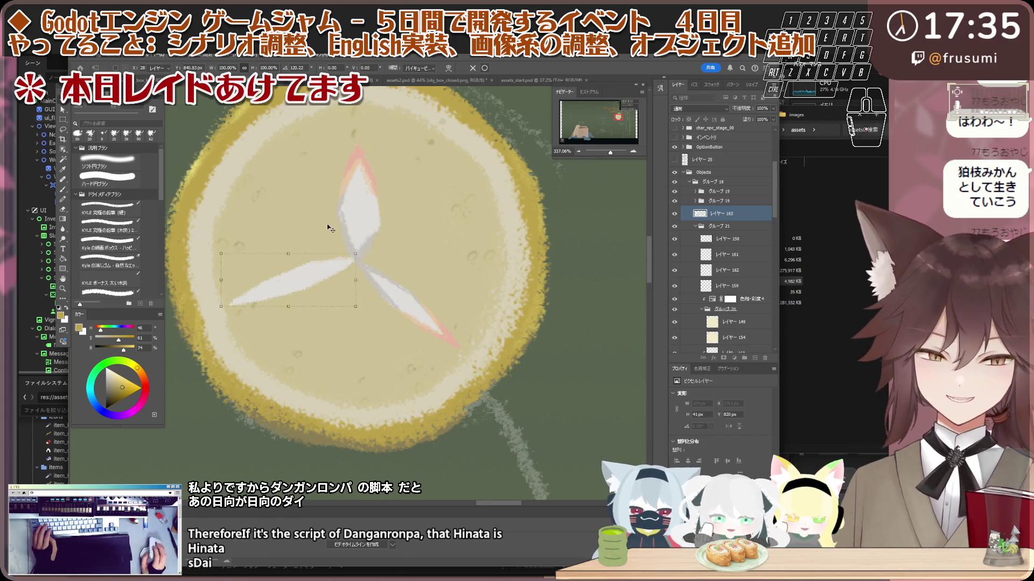
- Apply the third hand's rotation and erase the overlap where the three hands meet
{"action": "key", "text": "Return"}
{"action": "scroll", "coordinate": [328, 228], "scroll_direction": "up", "scroll_amount": 2}
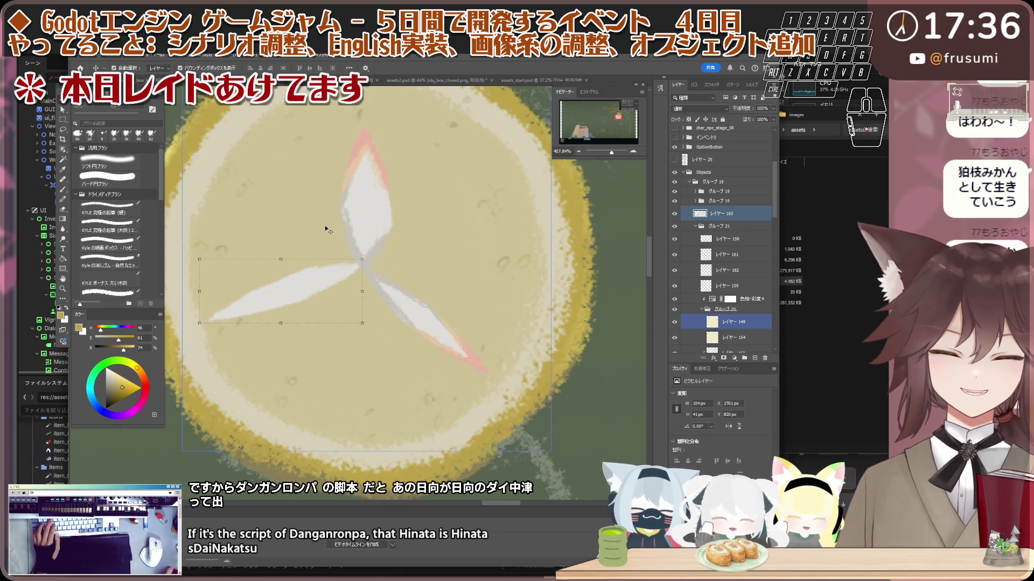
{"action": "key", "text": "e"}
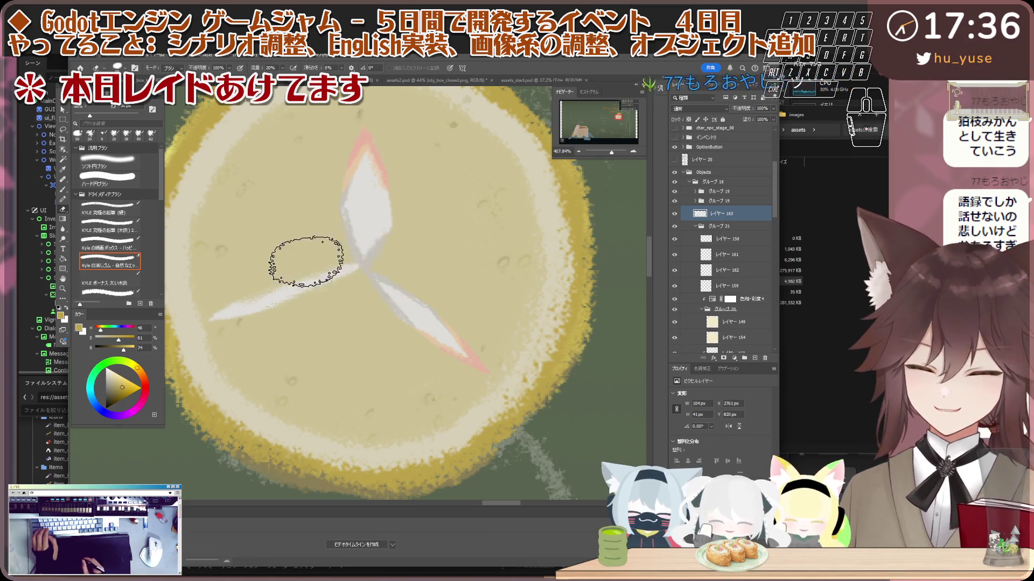
{"action": "left_click_drag", "start_coordinate": [347, 240], "coordinate": [342, 270]}
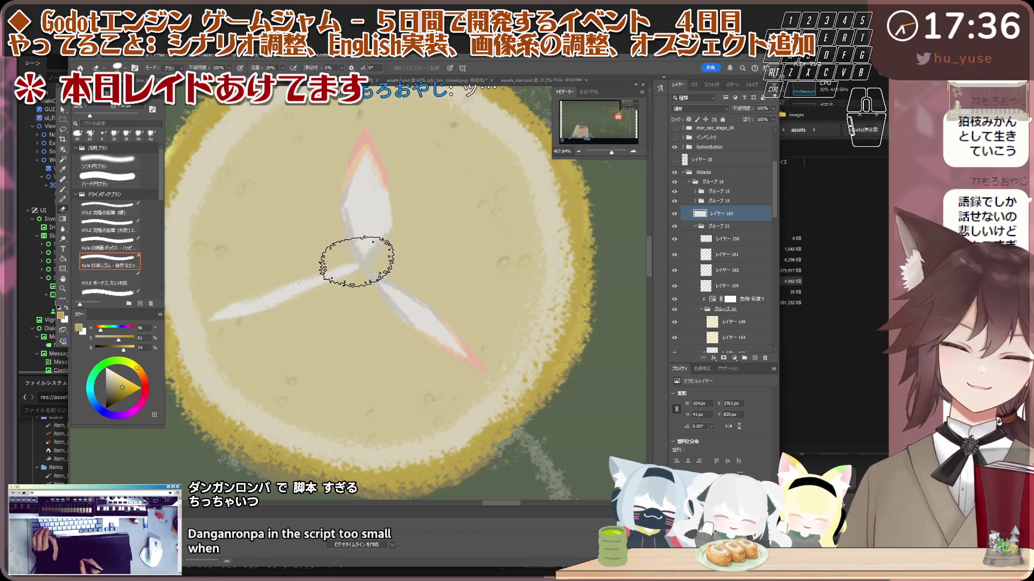
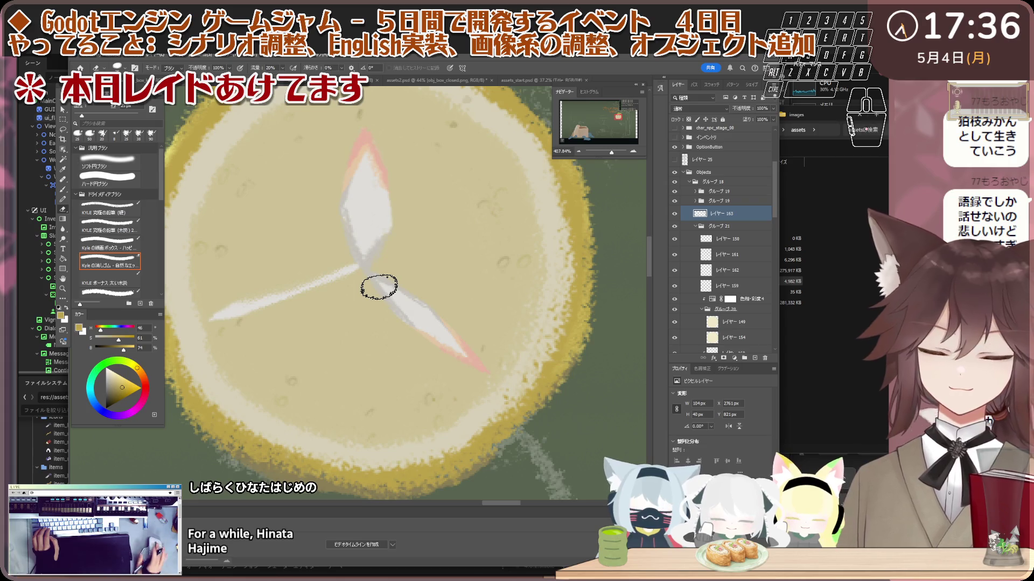
- Scale the left clock hand down to about 87% and nudge it slightly down-right
{"action": "scroll", "coordinate": [379, 287], "scroll_direction": "down", "scroll_amount": 4}
{"action": "scroll", "coordinate": [334, 269], "scroll_direction": "up", "scroll_amount": 3}
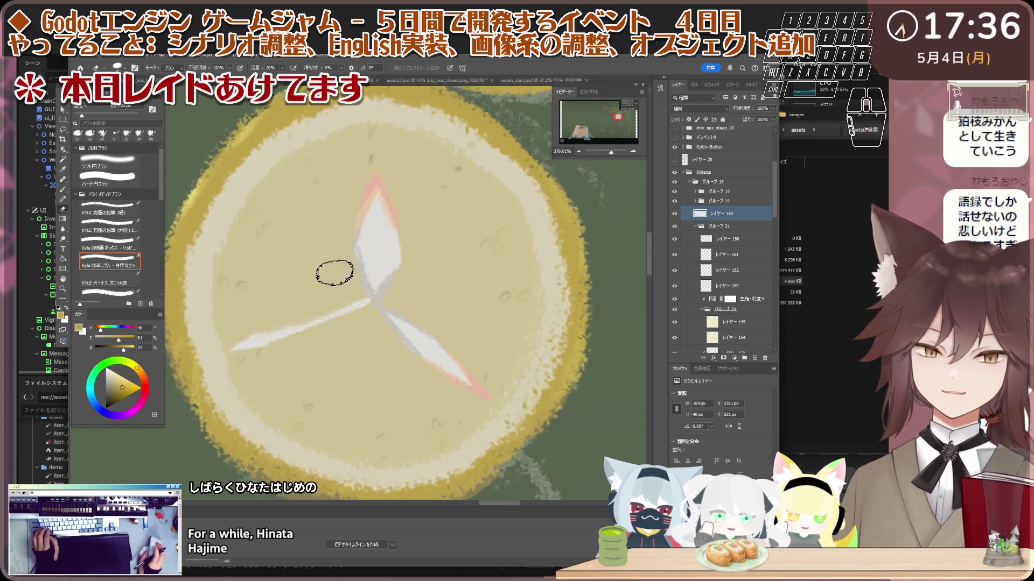
{"action": "scroll", "coordinate": [339, 265], "scroll_direction": "down", "scroll_amount": 2}
{"action": "scroll", "coordinate": [286, 323], "scroll_direction": "up", "scroll_amount": 2}
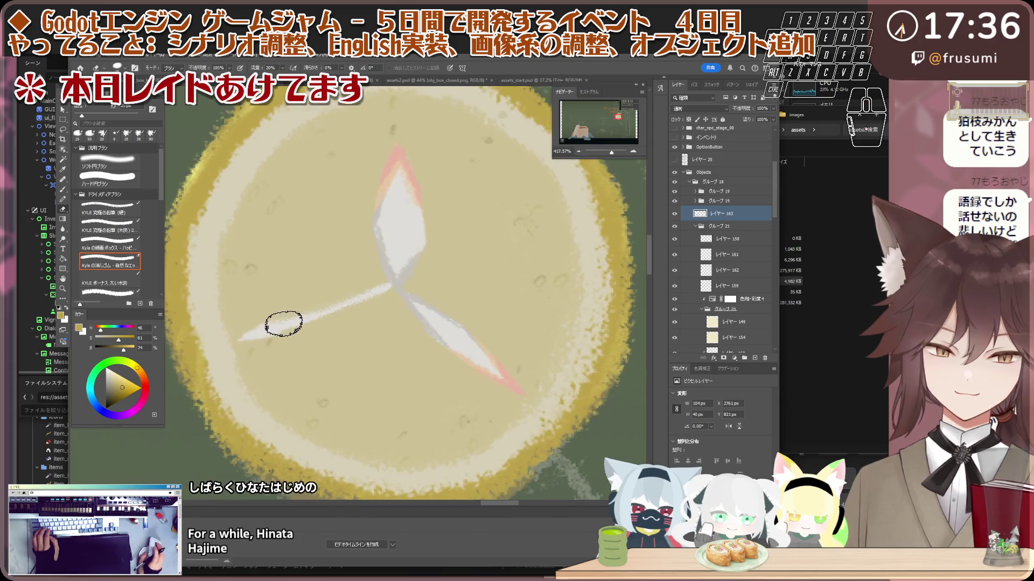
{"action": "scroll", "coordinate": [339, 300], "scroll_direction": "down", "scroll_amount": 3}
{"action": "scroll", "coordinate": [383, 278], "scroll_direction": "up", "scroll_amount": 1}
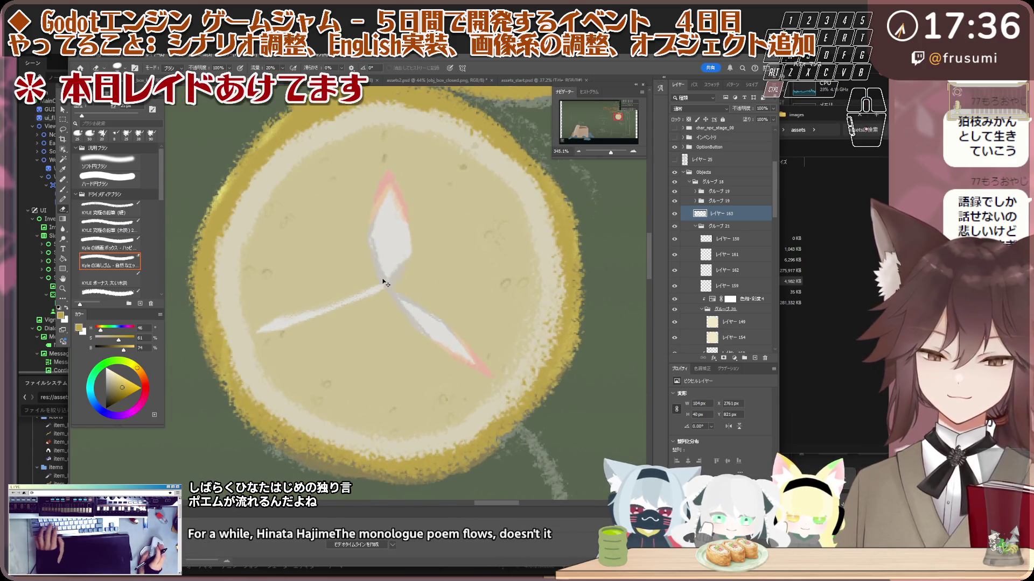
{"action": "key", "text": "ctrl+t"}
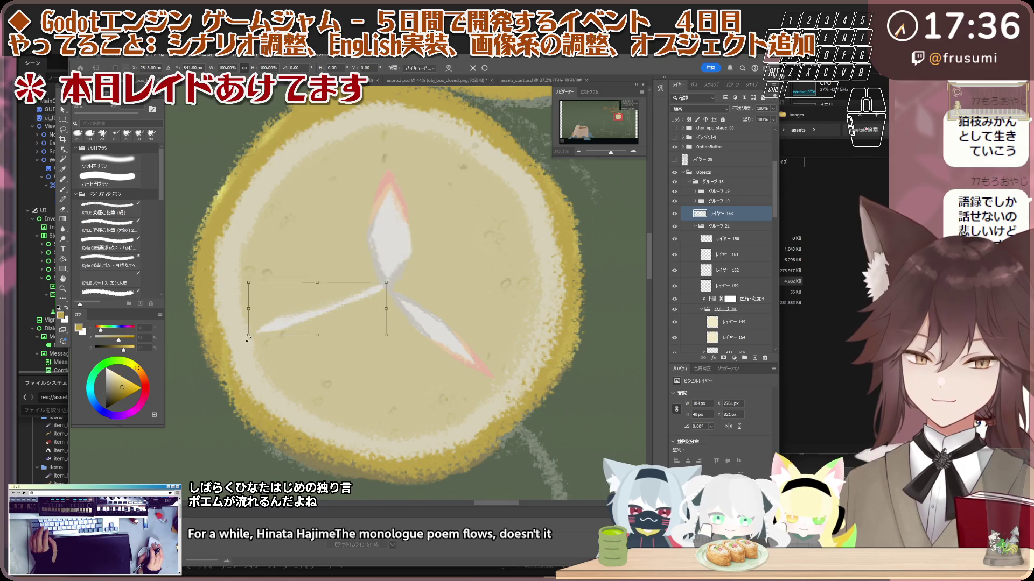
{"action": "left_click_drag", "start_coordinate": [248, 335], "coordinate": [264, 331]}
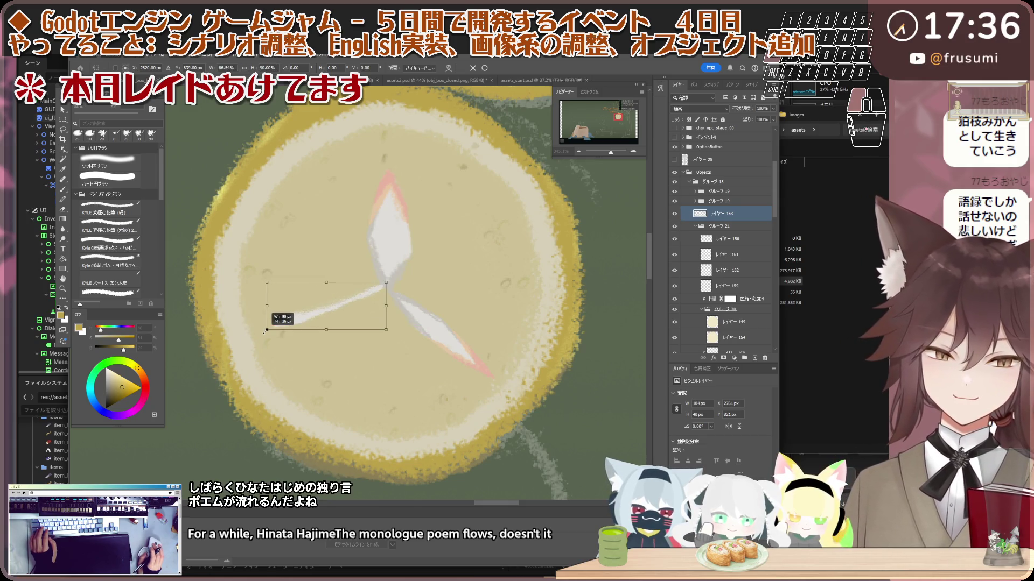
{"action": "left_click_drag", "start_coordinate": [339, 303], "coordinate": [340, 306]}
- Rotate the hand about -55° toward the lower left of the slice and apply the transform
{"action": "left_click_drag", "start_coordinate": [406, 278], "coordinate": [363, 237]}
{"action": "left_click_drag", "start_coordinate": [340, 285], "coordinate": [370, 331]}
{"action": "left_click_drag", "start_coordinate": [381, 270], "coordinate": [368, 267]}
{"action": "left_click_drag", "start_coordinate": [369, 313], "coordinate": [380, 312]}
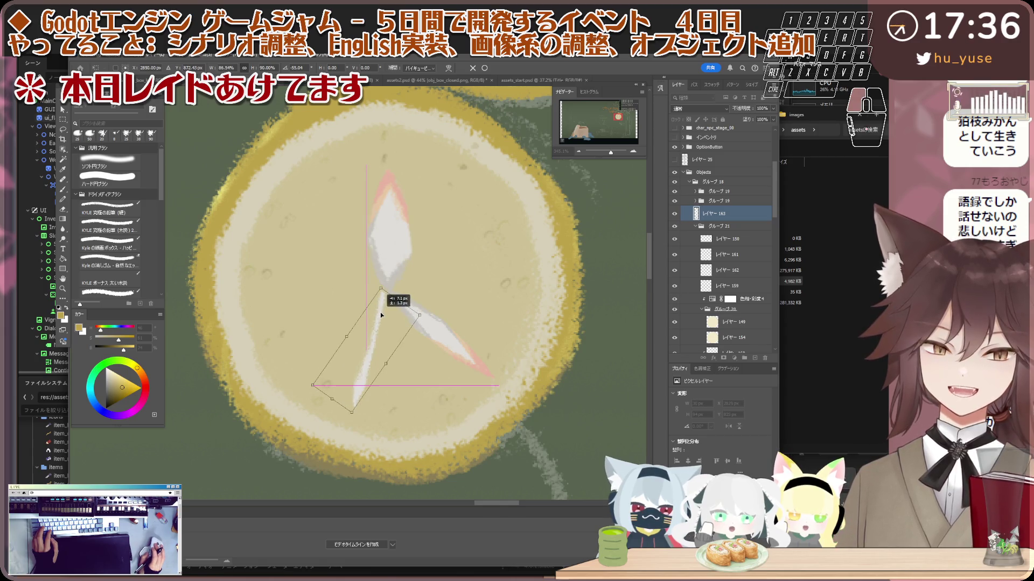
{"action": "scroll", "coordinate": [381, 310], "scroll_direction": "down", "scroll_amount": 1}
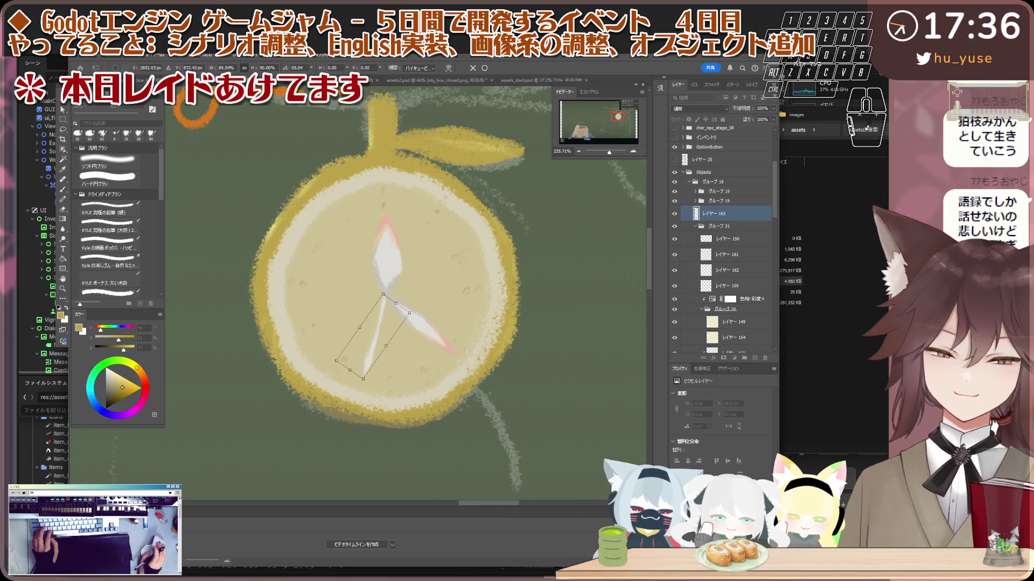
{"action": "key", "text": "Return"}
{"action": "key", "text": "e"}
{"action": "scroll", "coordinate": [387, 307], "scroll_direction": "up", "scroll_amount": 1}
{"action": "scroll", "coordinate": [397, 346], "scroll_direction": "up", "scroll_amount": 1}
{"action": "scroll", "coordinate": [372, 353], "scroll_direction": "up", "scroll_amount": 1}
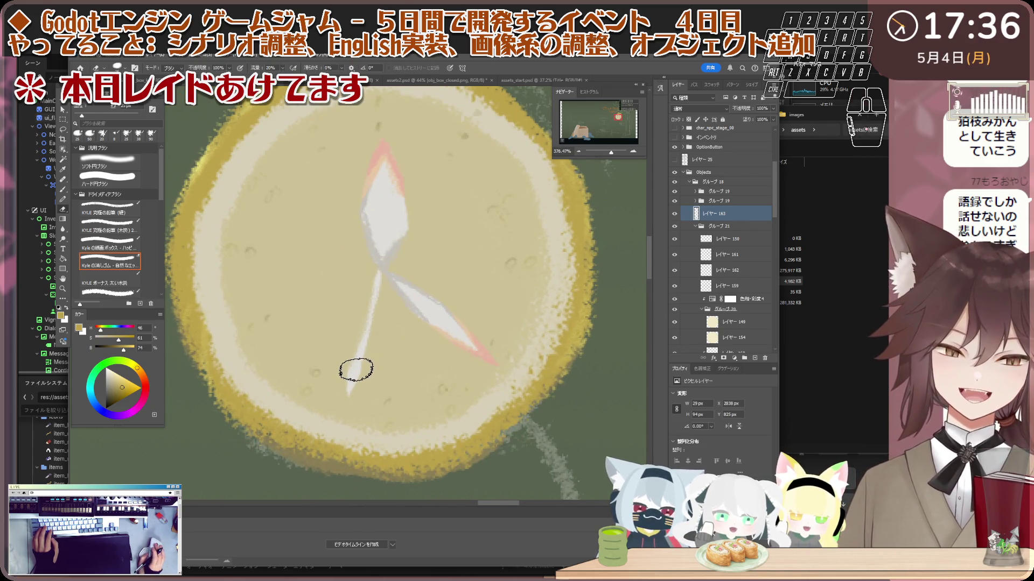
{"action": "scroll", "coordinate": [355, 369], "scroll_direction": "up", "scroll_amount": 1}
{"action": "key", "text": "v"}
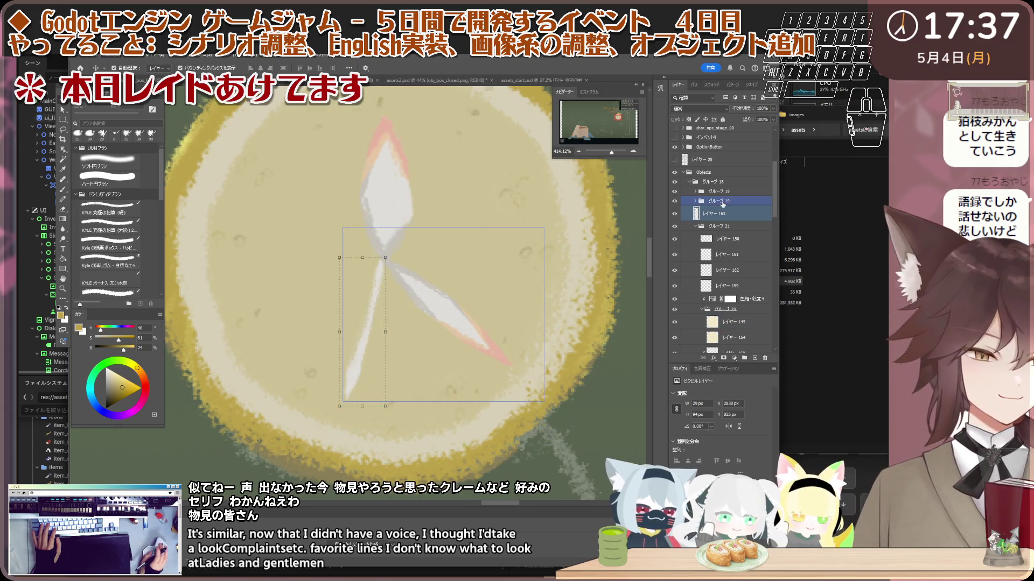
- Select the lower clock hand's layer, Layer 163, with the Move tool active
{"action": "scroll", "coordinate": [379, 330], "scroll_direction": "up", "scroll_amount": 1}
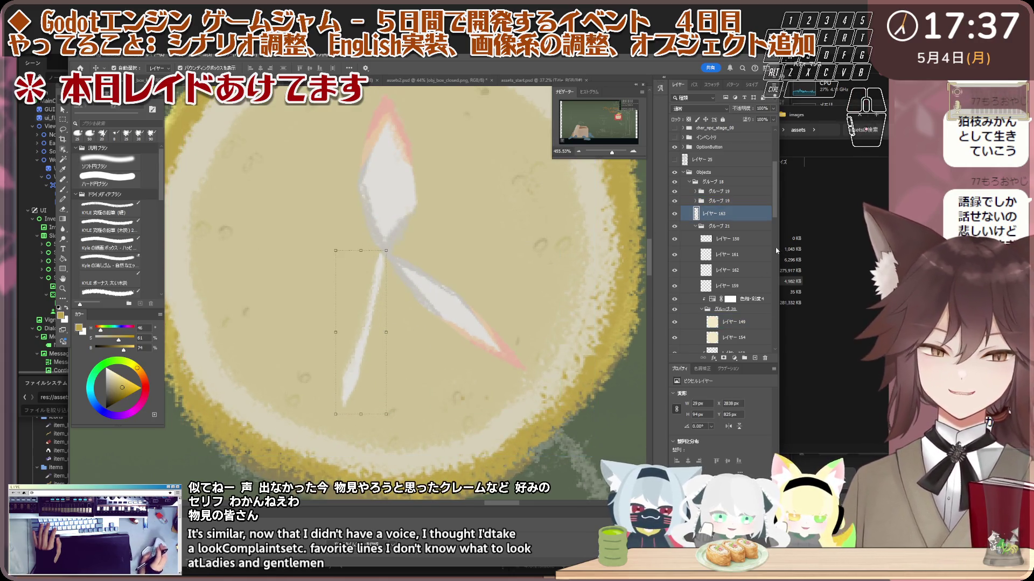
{"action": "left_click", "coordinate": [736, 219]}
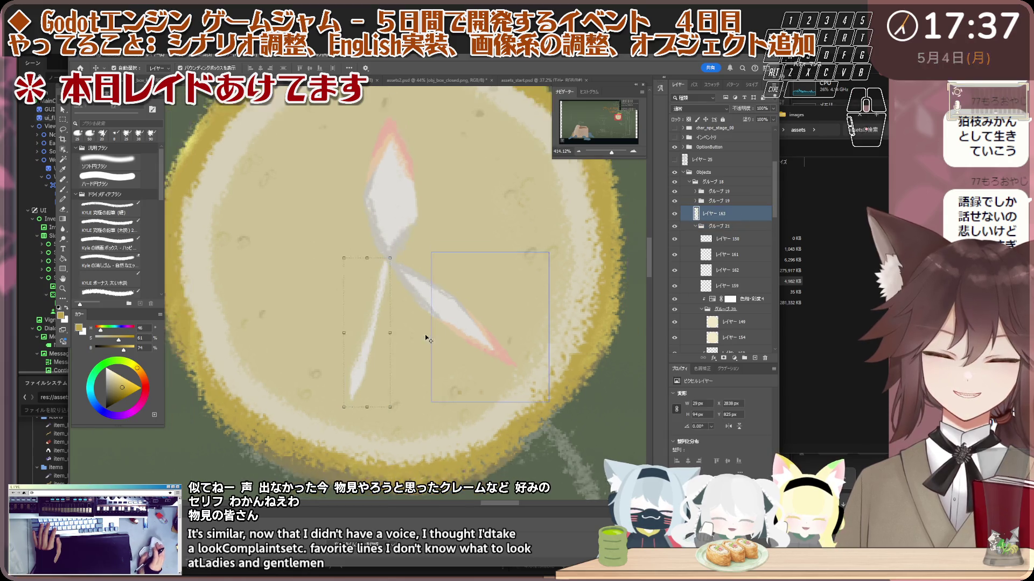
{"action": "left_click_drag", "start_coordinate": [425, 334], "coordinate": [431, 338]}
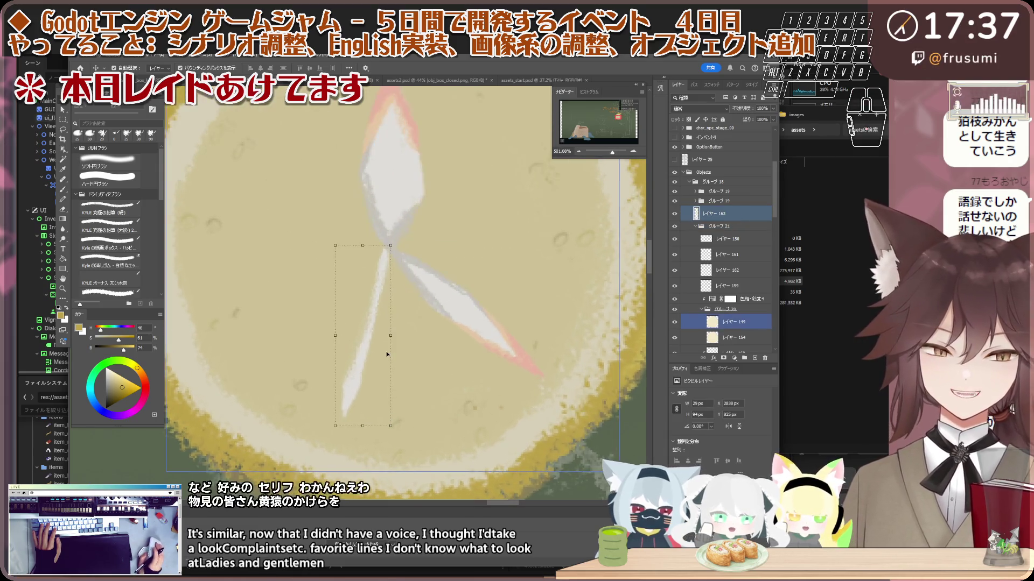
{"action": "left_click", "coordinate": [718, 222]}
{"action": "left_click", "coordinate": [719, 214]}
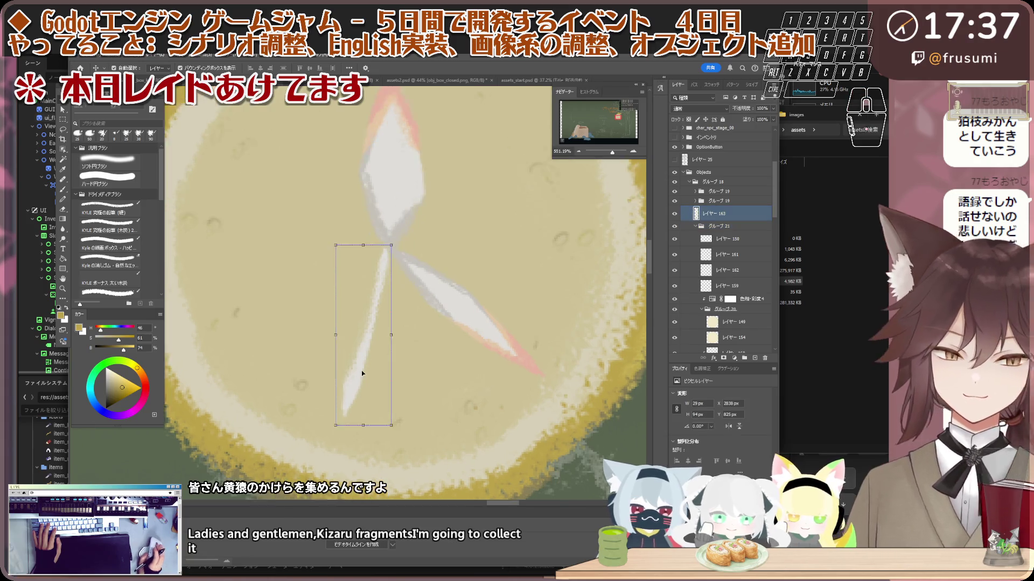
{"action": "key", "text": "e"}
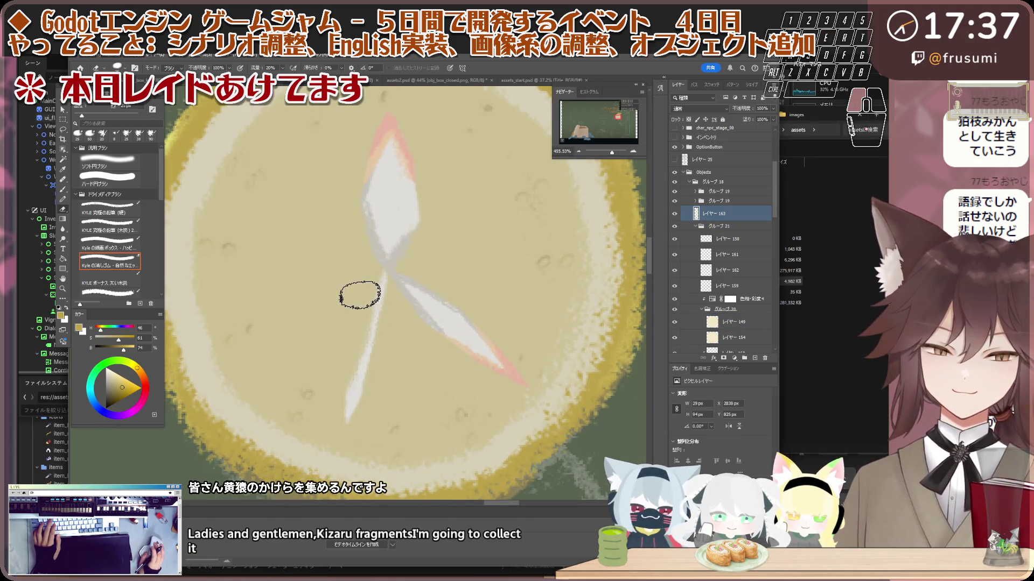
{"action": "scroll", "coordinate": [369, 296], "scroll_direction": "up", "scroll_amount": 1}
{"action": "key", "text": "v"}
- Nudge the lower hand down 2 px and resize it to 26 × 83 px
{"action": "left_click_drag", "start_coordinate": [350, 407], "coordinate": [350, 408]}
{"action": "left_click", "coordinate": [370, 367], "text": "shift"}
{"action": "scroll", "coordinate": [370, 366], "scroll_direction": "down", "scroll_amount": 3}
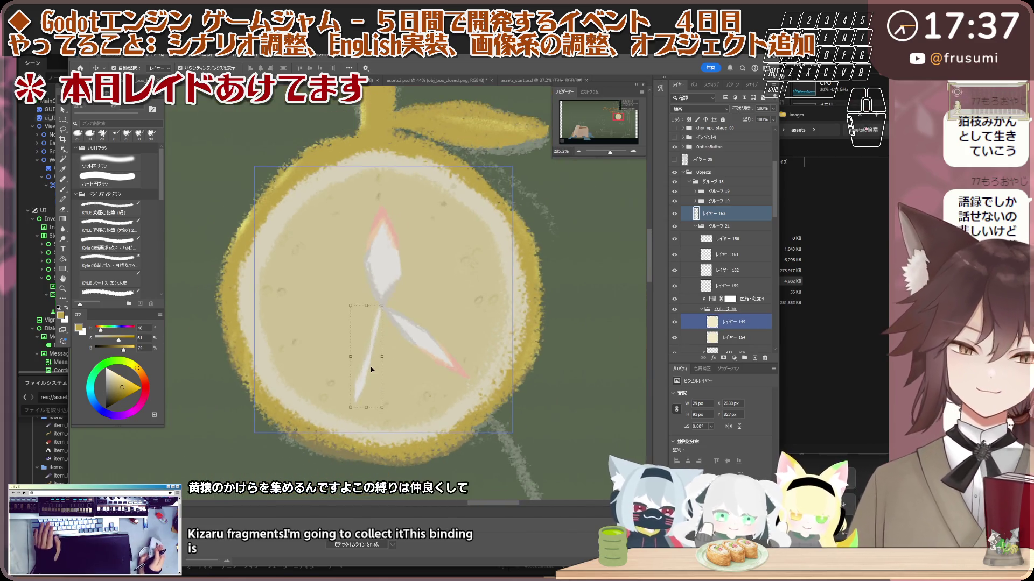
{"action": "scroll", "coordinate": [377, 377], "scroll_direction": "up", "scroll_amount": 2}
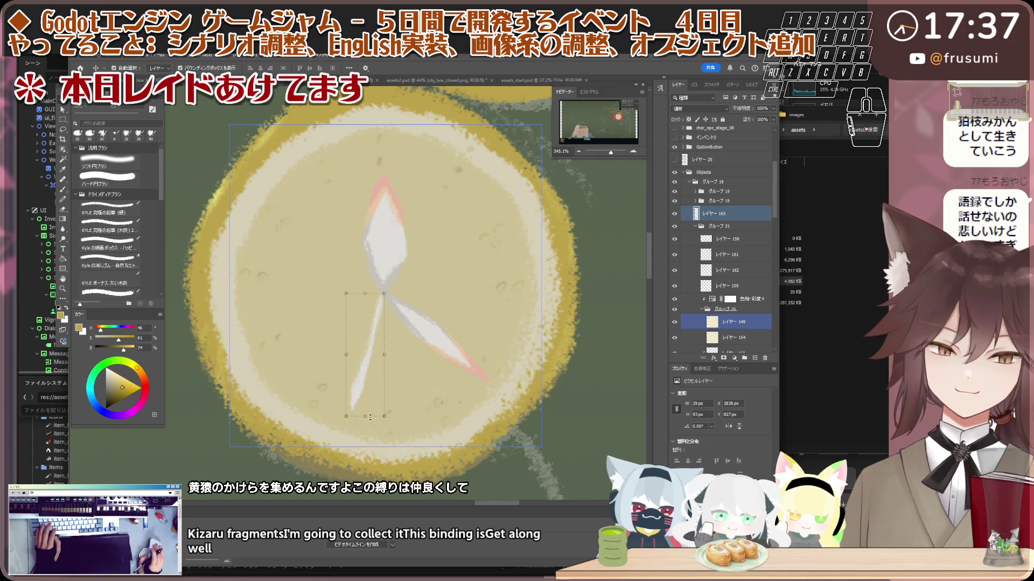
{"action": "left_click_drag", "start_coordinate": [382, 413], "coordinate": [371, 379]}
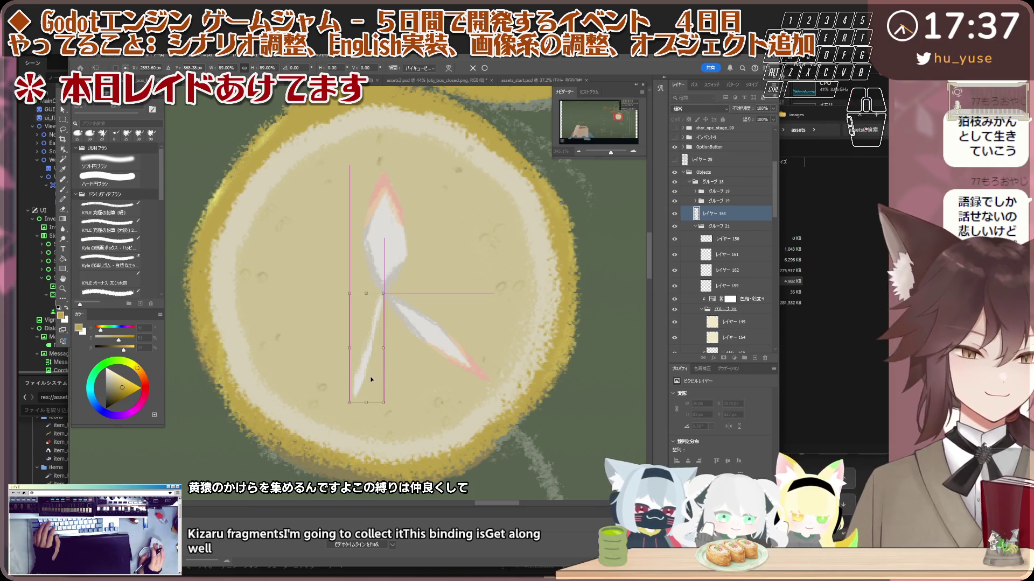
{"action": "scroll", "coordinate": [371, 379], "scroll_direction": "down", "scroll_amount": 3}
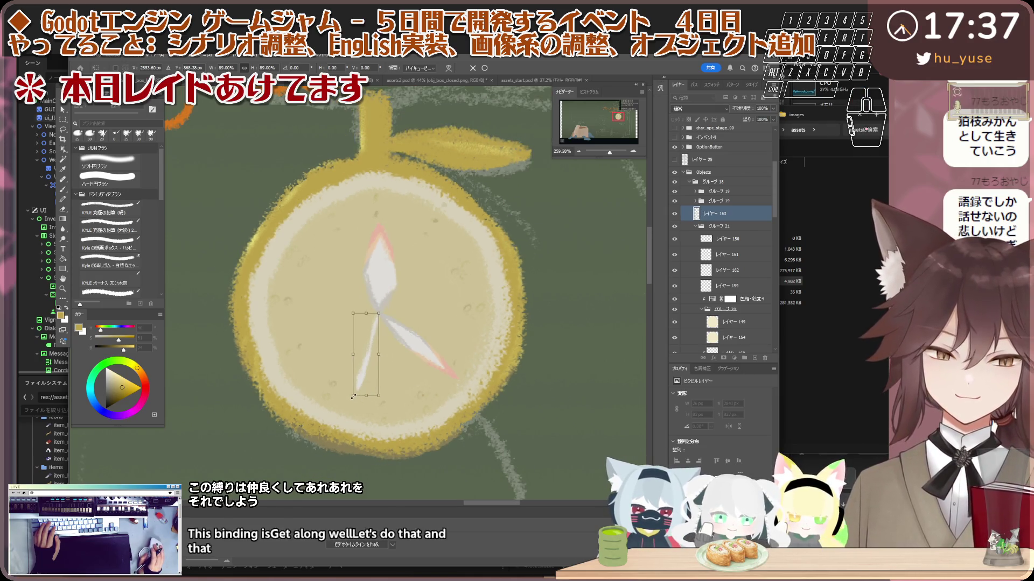
{"action": "scroll", "coordinate": [354, 393], "scroll_direction": "up", "scroll_amount": 1}
{"action": "scroll", "coordinate": [355, 391], "scroll_direction": "up", "scroll_amount": 2}
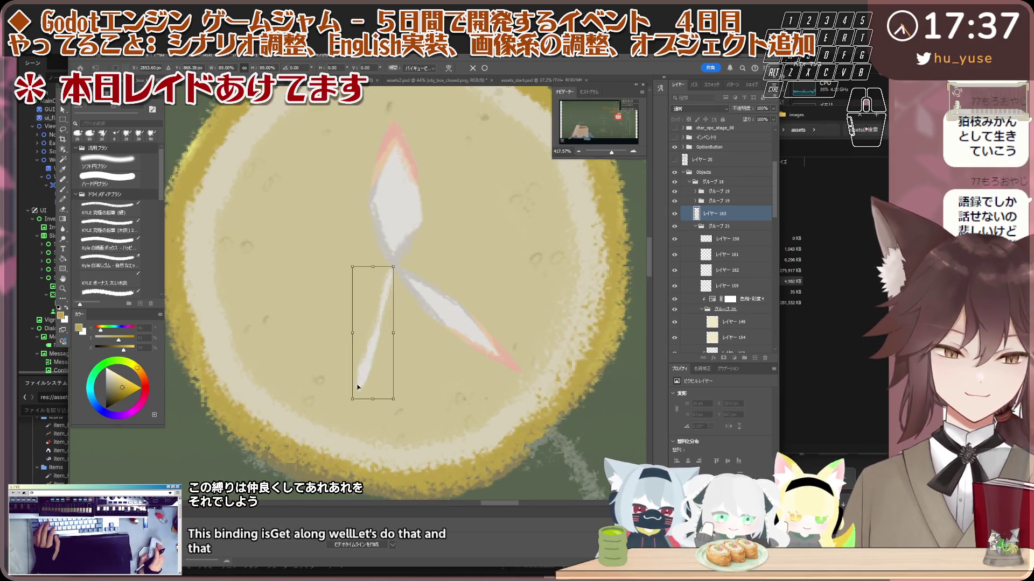
{"action": "left_click", "coordinate": [485, 67]}
{"action": "key", "text": "e"}
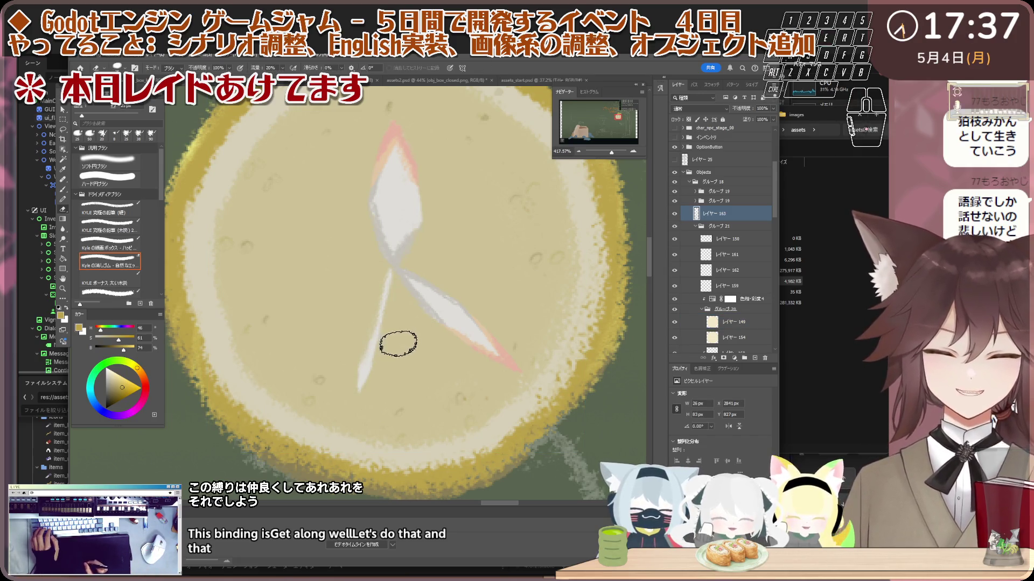
{"action": "scroll", "coordinate": [515, 312], "scroll_direction": "down", "scroll_amount": 2}
{"action": "scroll", "coordinate": [515, 312], "scroll_direction": "down", "scroll_amount": 1}
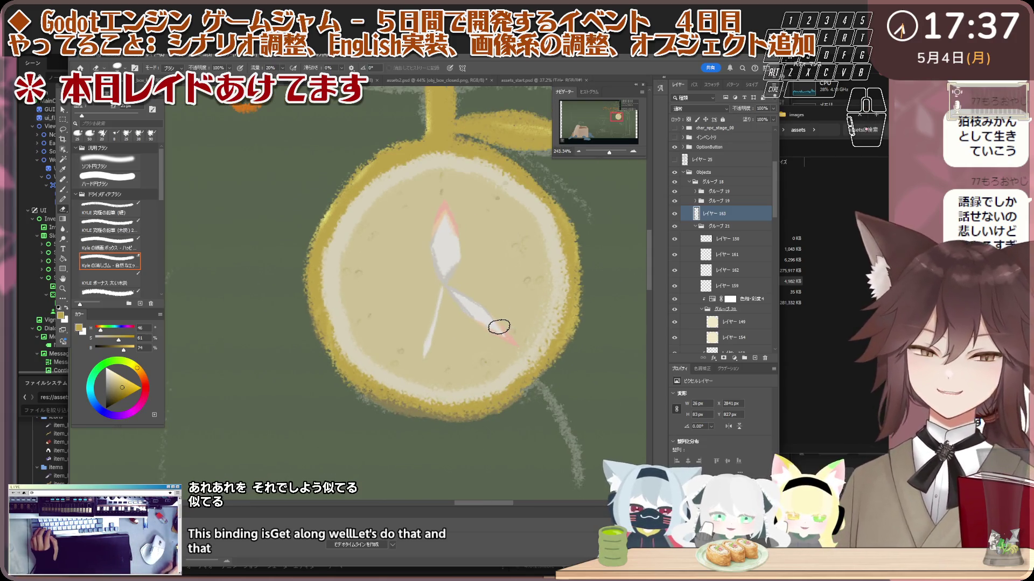
- Add a new empty Normal-mode layer clipped to the clock hand layer
{"action": "left_click", "coordinate": [702, 369]}
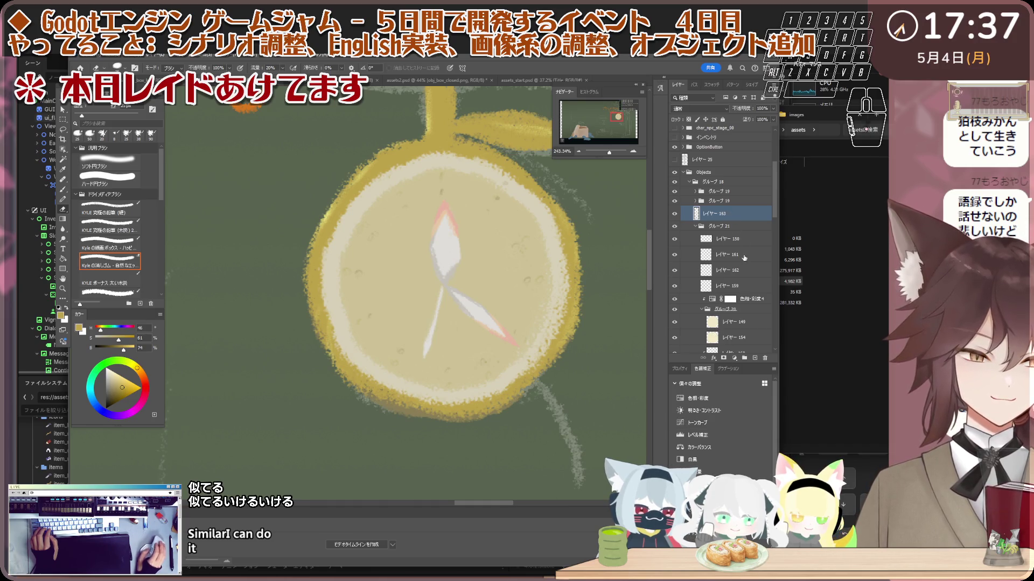
{"action": "left_click", "coordinate": [754, 357]}
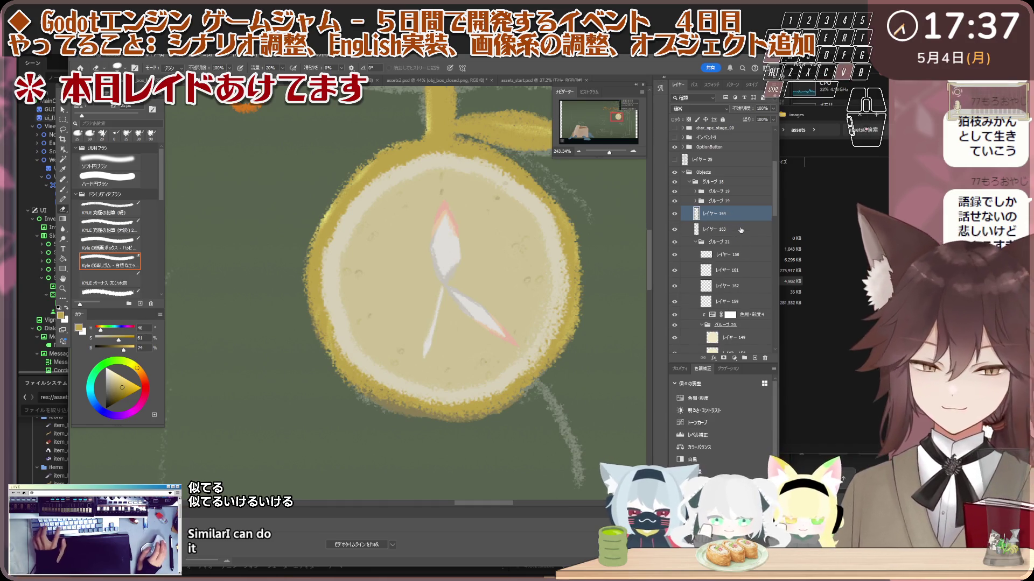
{"action": "left_click", "coordinate": [721, 108]}
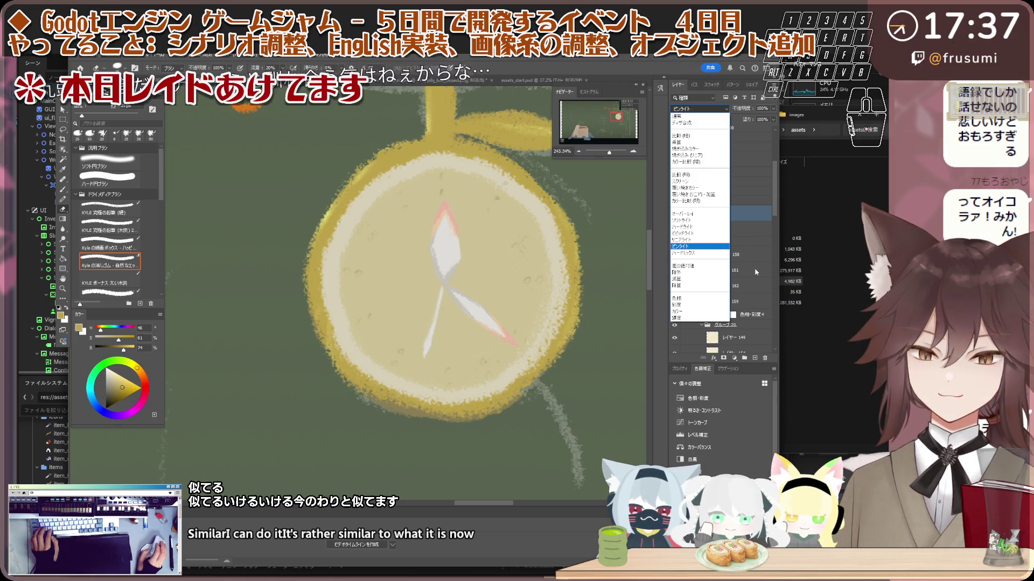
{"action": "left_click", "coordinate": [766, 222]}
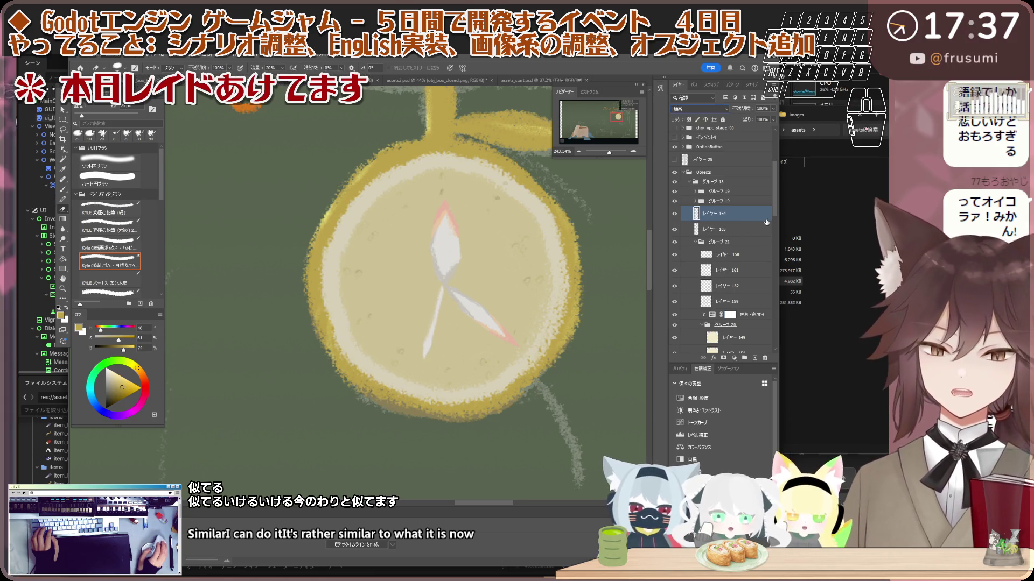
{"action": "left_click", "coordinate": [675, 215]}
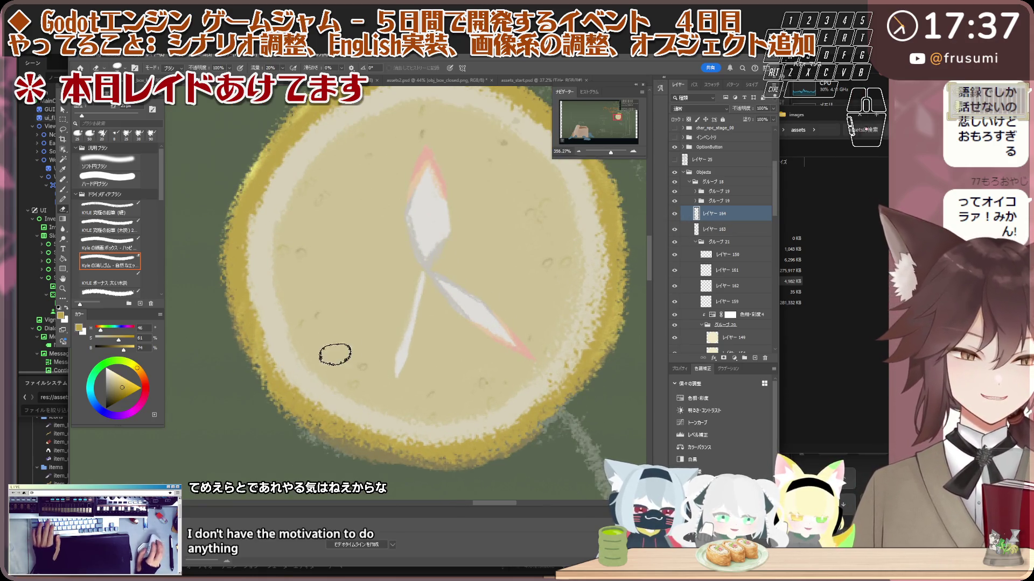
{"action": "scroll", "coordinate": [545, 311], "scroll_direction": "up", "scroll_amount": 2}
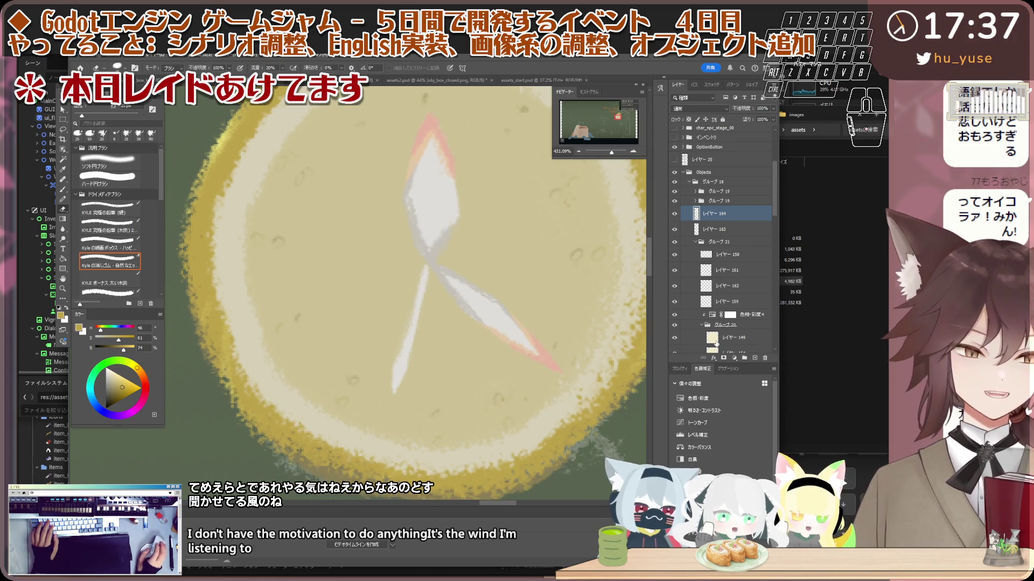
{"action": "left_click", "coordinate": [765, 359]}
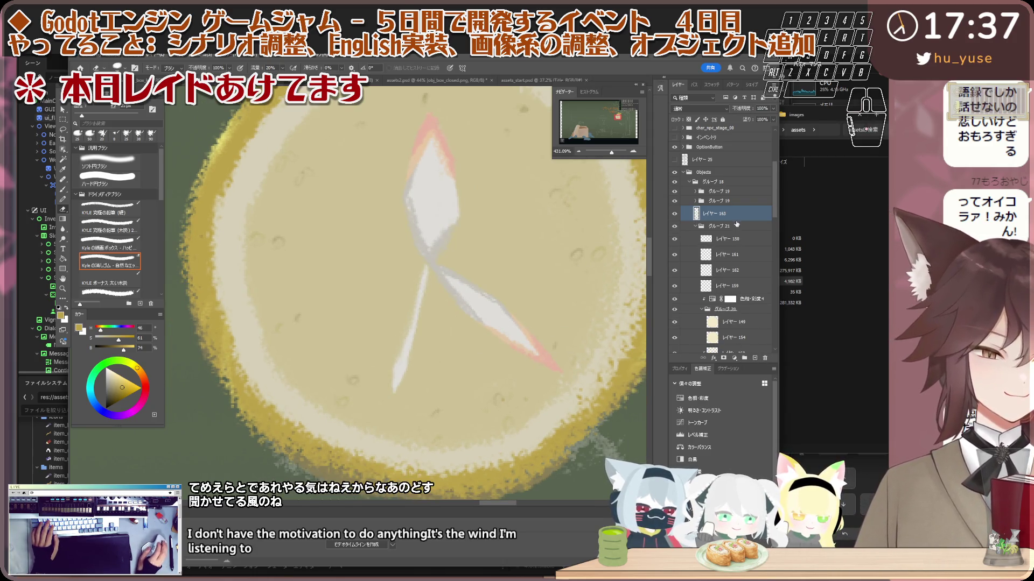
{"action": "left_click", "coordinate": [754, 358]}
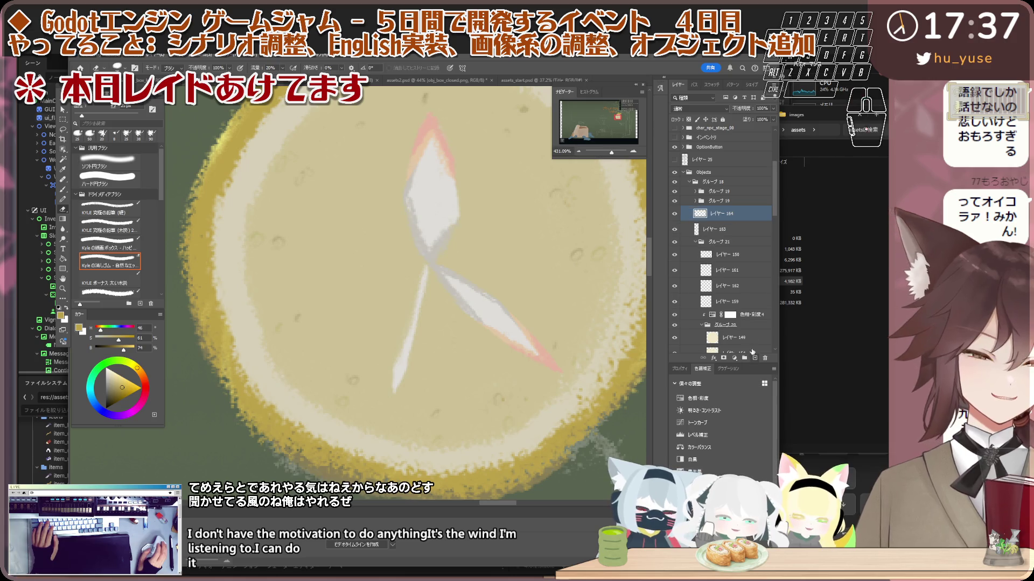
{"action": "right_click", "coordinate": [725, 222]}
{"action": "left_click", "coordinate": [770, 404]}
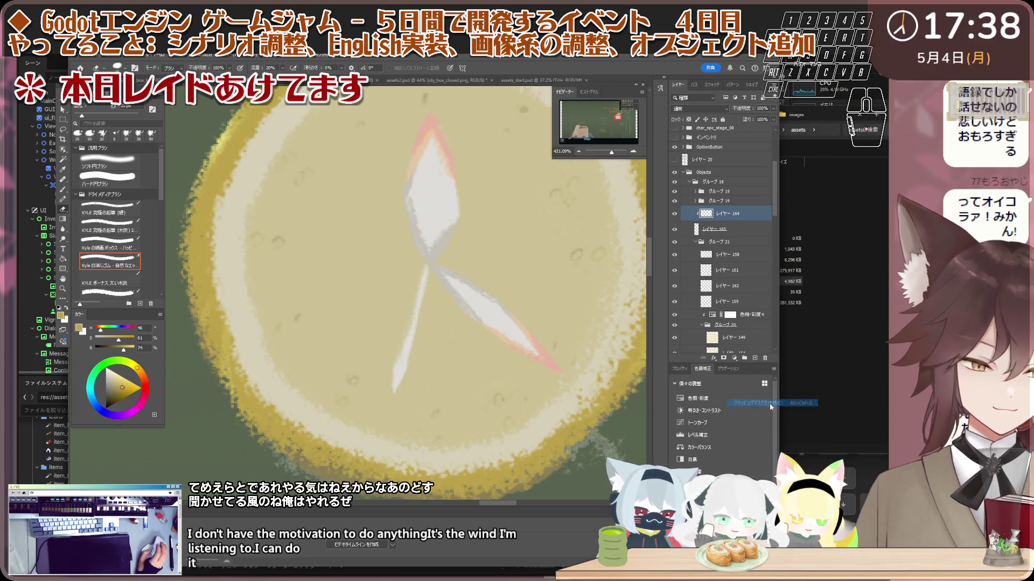
{"action": "scroll", "coordinate": [538, 350], "scroll_direction": "up", "scroll_amount": 1}
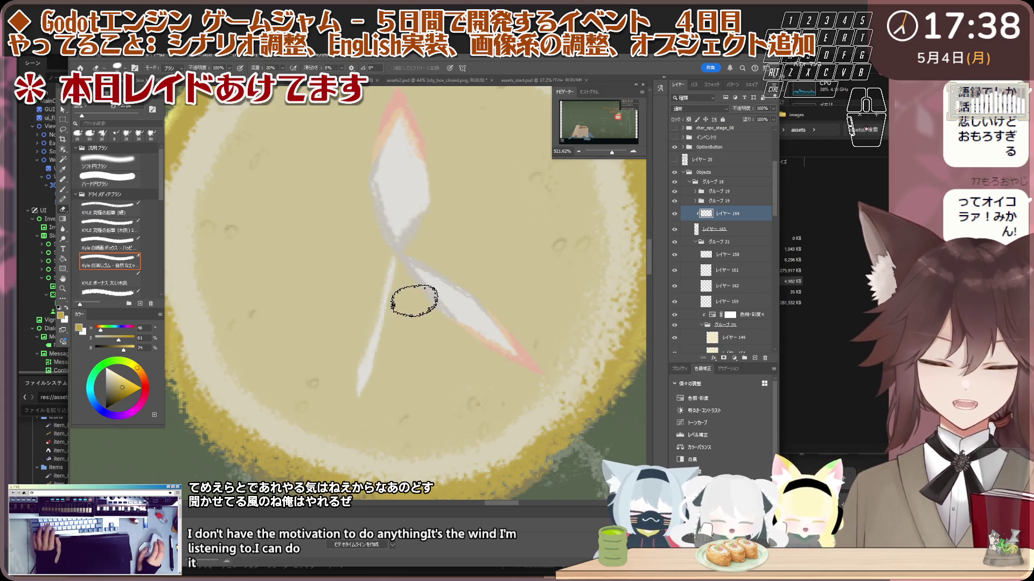
- Sample the hand's light grey, then the lemon's beige, as the foreground colour
{"action": "key", "text": "alt+i"}
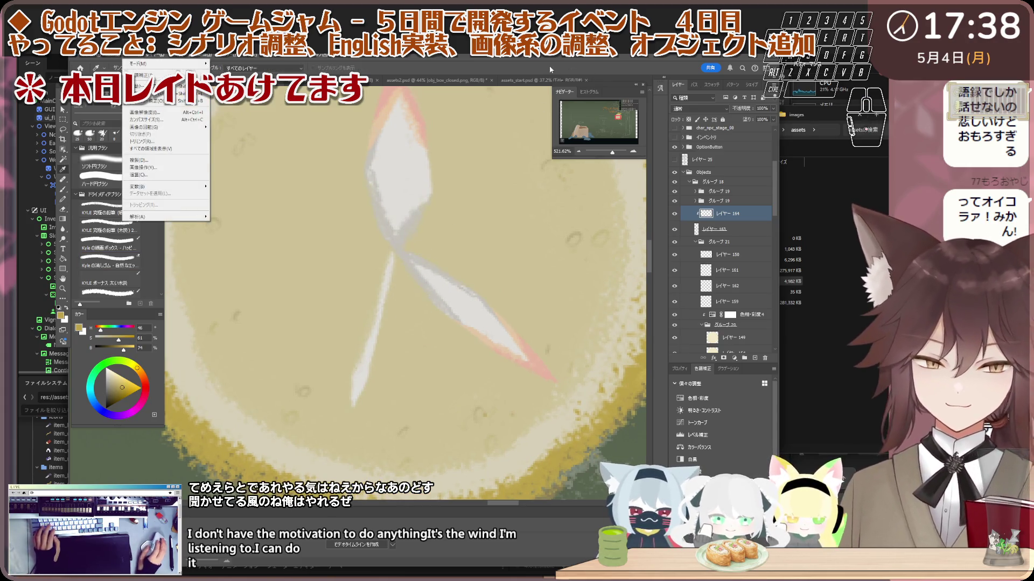
{"action": "key", "text": "Escape"}
{"action": "left_click", "coordinate": [422, 282]}
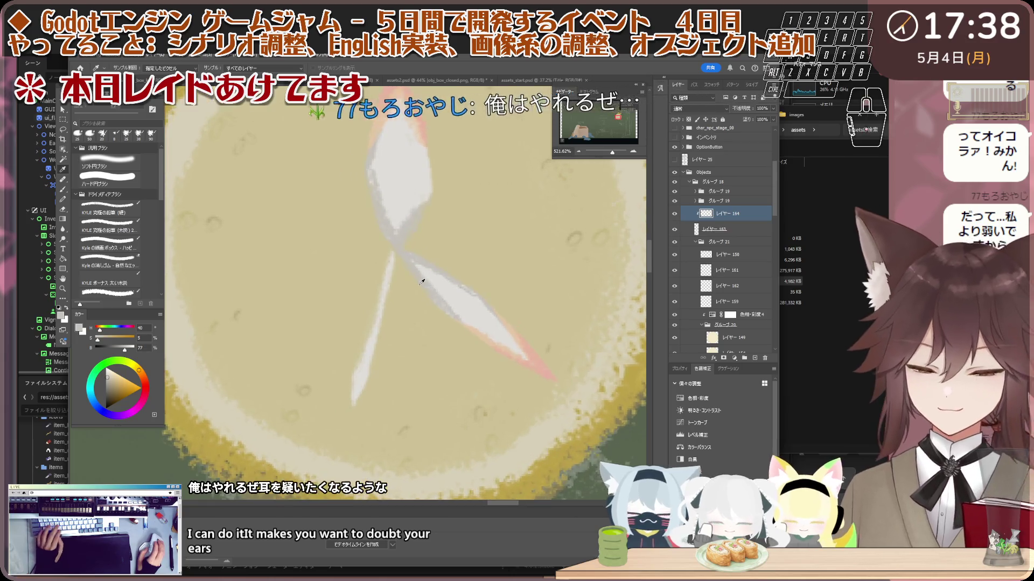
{"action": "left_click", "coordinate": [368, 340]}
{"action": "scroll", "coordinate": [368, 340], "scroll_direction": "down", "scroll_amount": 1}
{"action": "key", "text": "alt+v"}
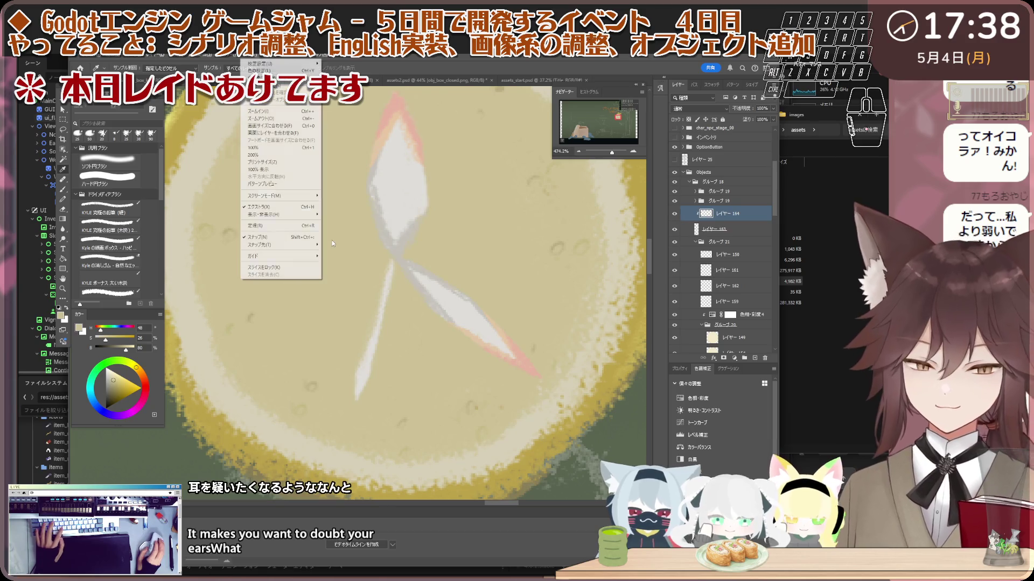
{"action": "key", "text": "Escape"}
{"action": "scroll", "coordinate": [387, 315], "scroll_direction": "down", "scroll_amount": 1}
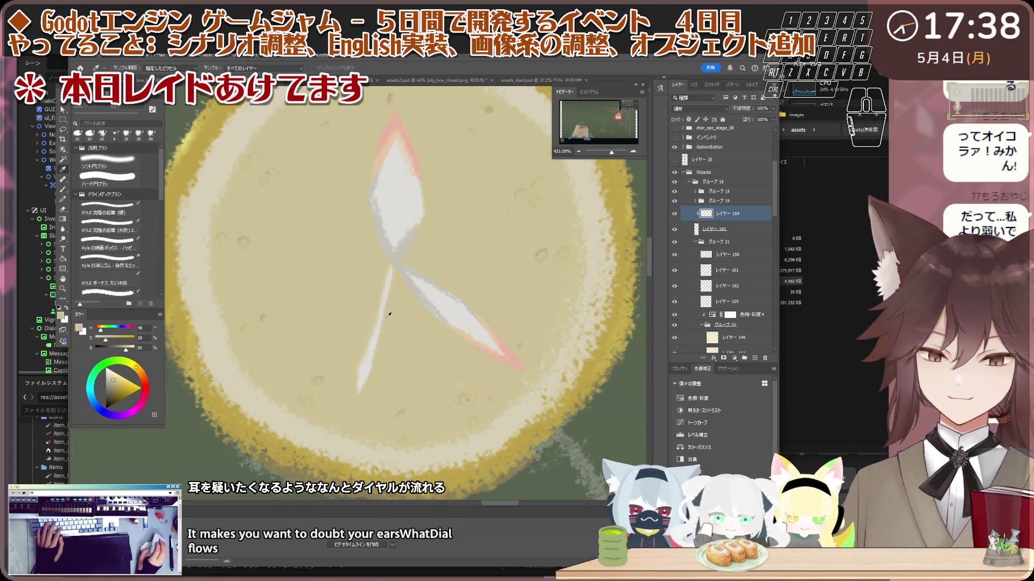
{"action": "scroll", "coordinate": [442, 292], "scroll_direction": "up", "scroll_amount": 2}
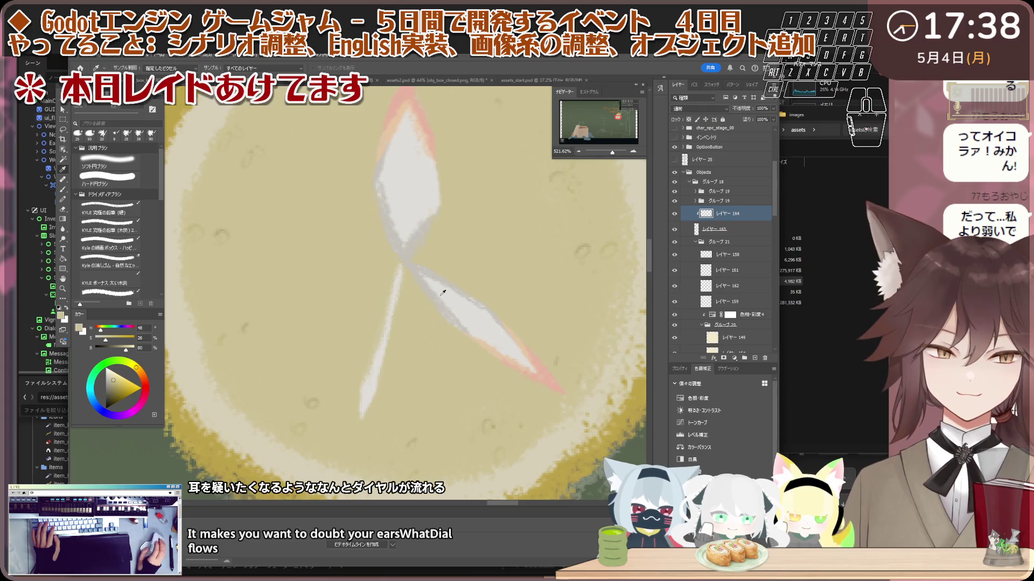
{"action": "scroll", "coordinate": [441, 293], "scroll_direction": "up", "scroll_amount": 1}
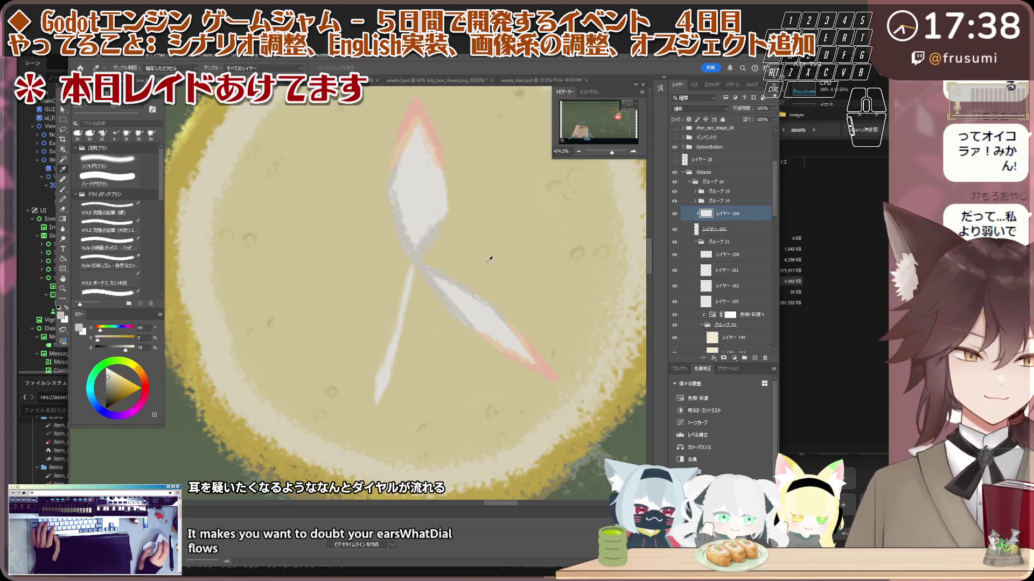
{"action": "scroll", "coordinate": [420, 291], "scroll_direction": "down", "scroll_amount": 2}
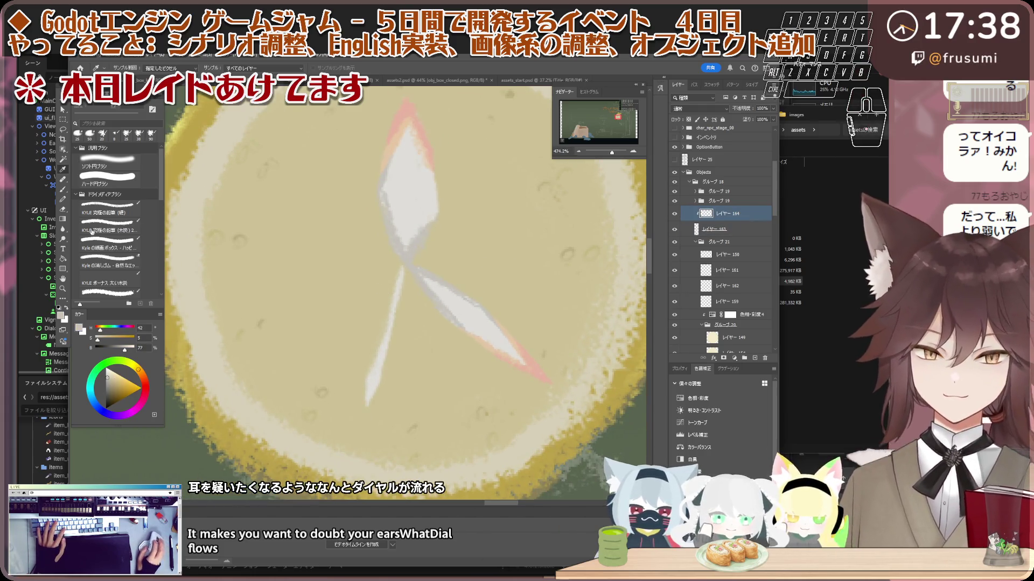
{"action": "left_click", "coordinate": [64, 180]}
- Set up the KYLE pencil brush at 30 px with a lighter cream colour
{"action": "left_click", "coordinate": [64, 192]}
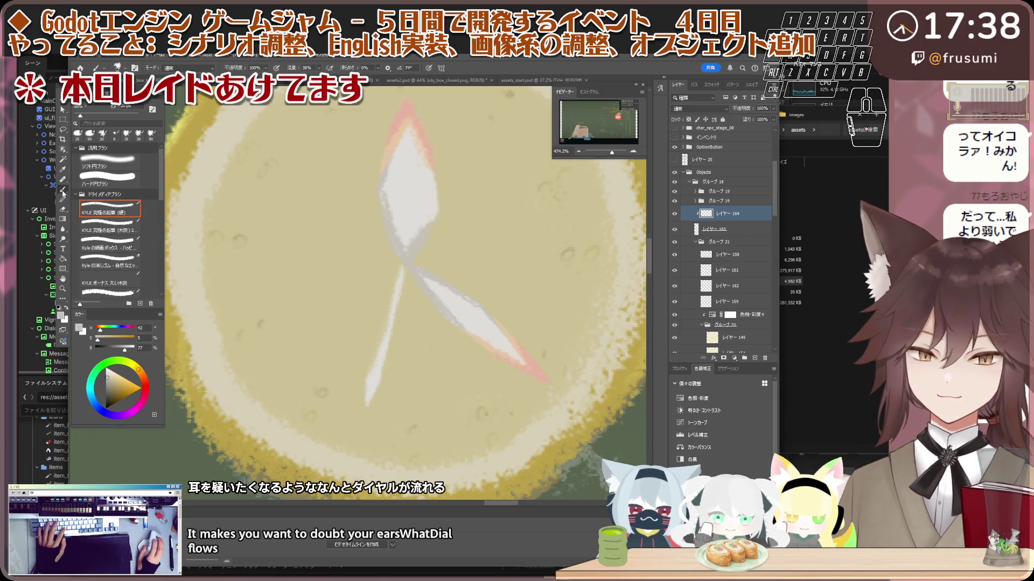
{"action": "left_click", "coordinate": [91, 115]}
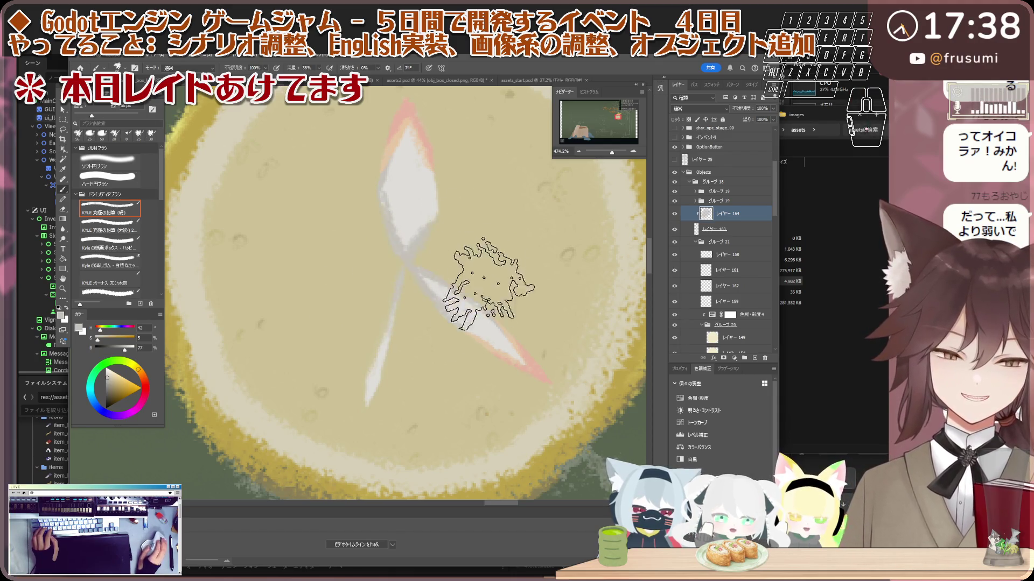
{"action": "scroll", "coordinate": [487, 282], "scroll_direction": "down", "scroll_amount": 3}
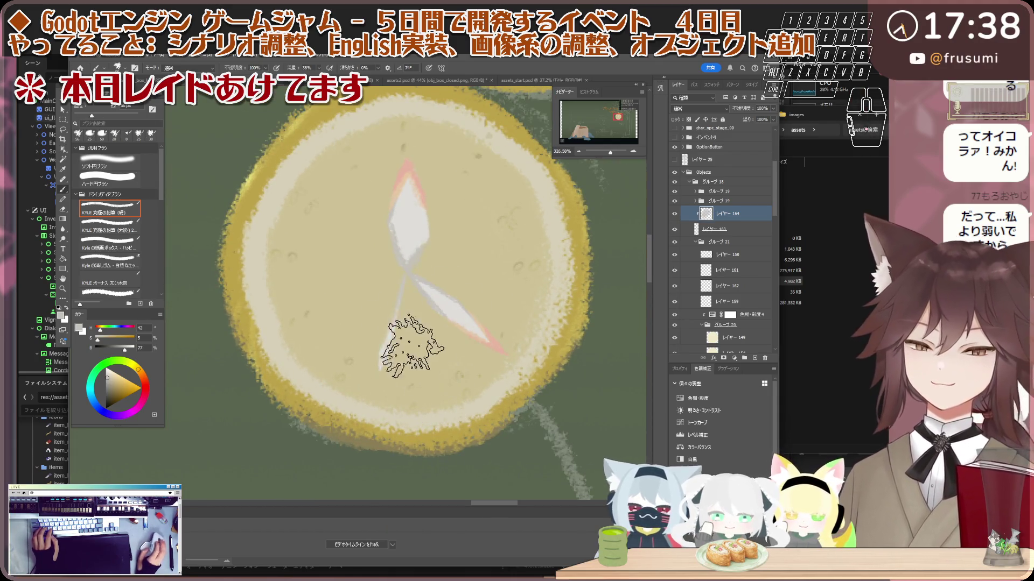
{"action": "scroll", "coordinate": [452, 355], "scroll_direction": "up", "scroll_amount": 1}
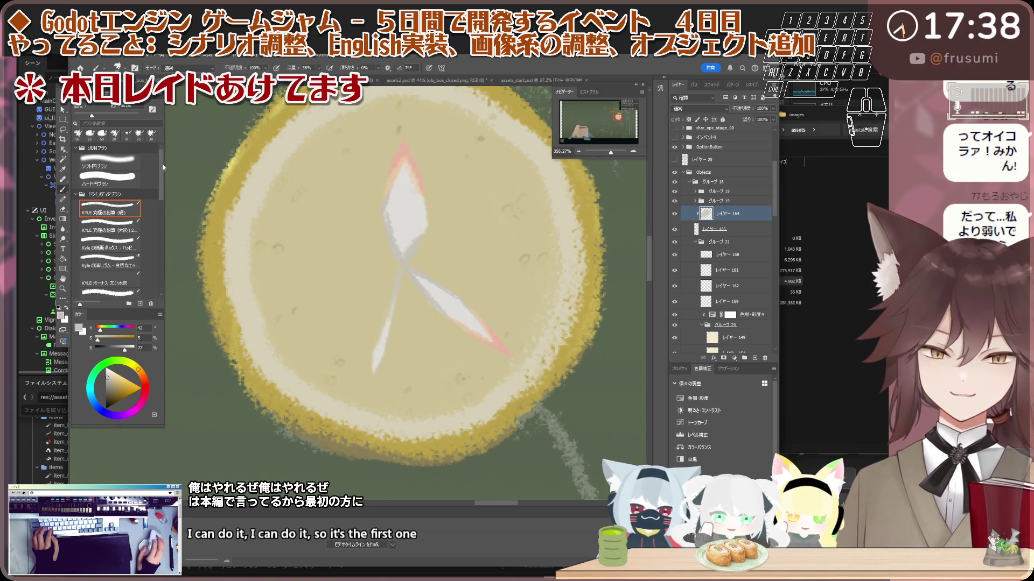
{"action": "left_click", "coordinate": [111, 371]}
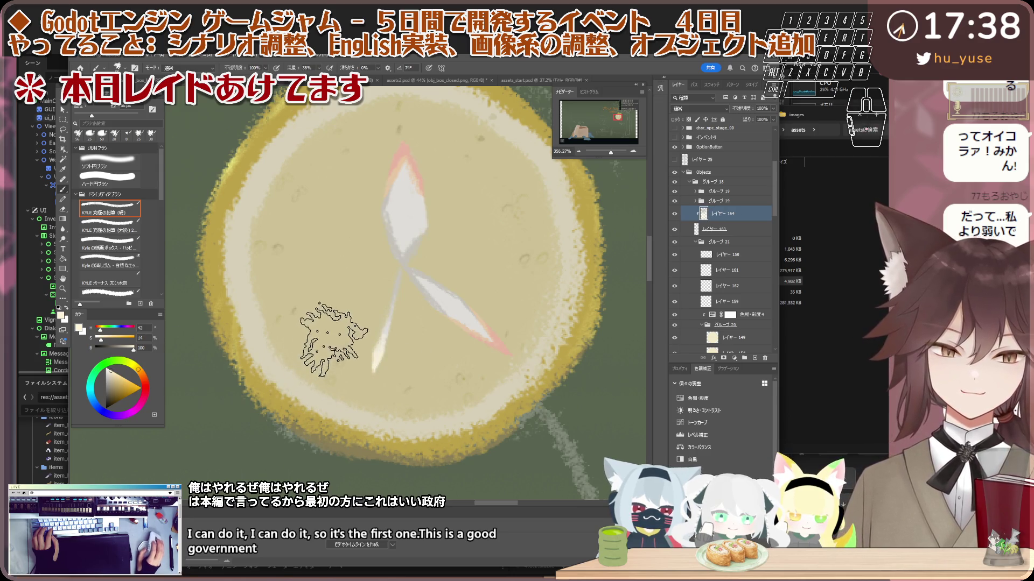
- Zoom out to review the lemon clock among the other assets, then collapse グループ 18
{"action": "scroll", "coordinate": [343, 374], "scroll_direction": "down", "scroll_amount": 5}
{"action": "scroll", "coordinate": [400, 370], "scroll_direction": "down", "scroll_amount": 2}
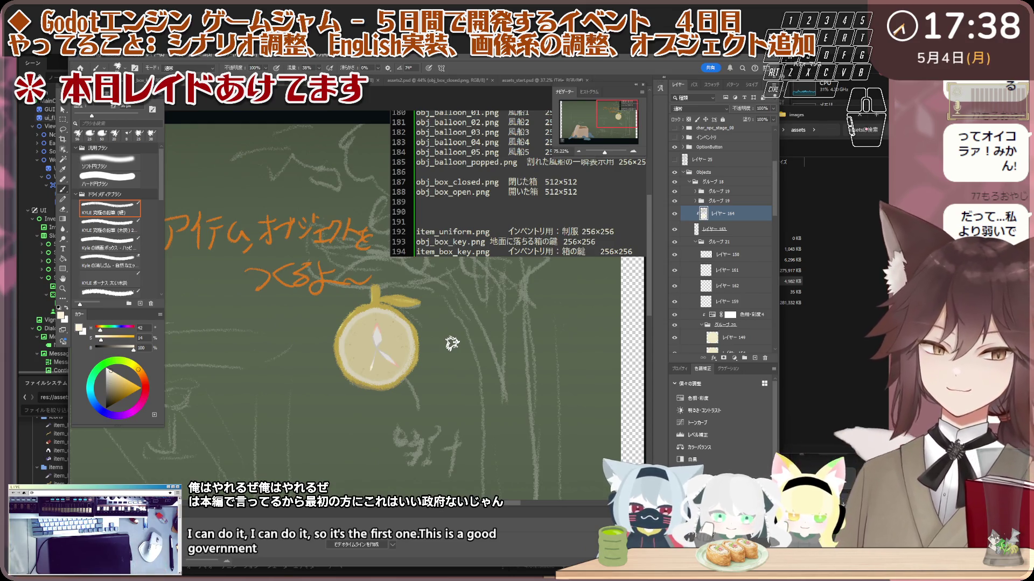
{"action": "scroll", "coordinate": [419, 349], "scroll_direction": "down", "scroll_amount": 1}
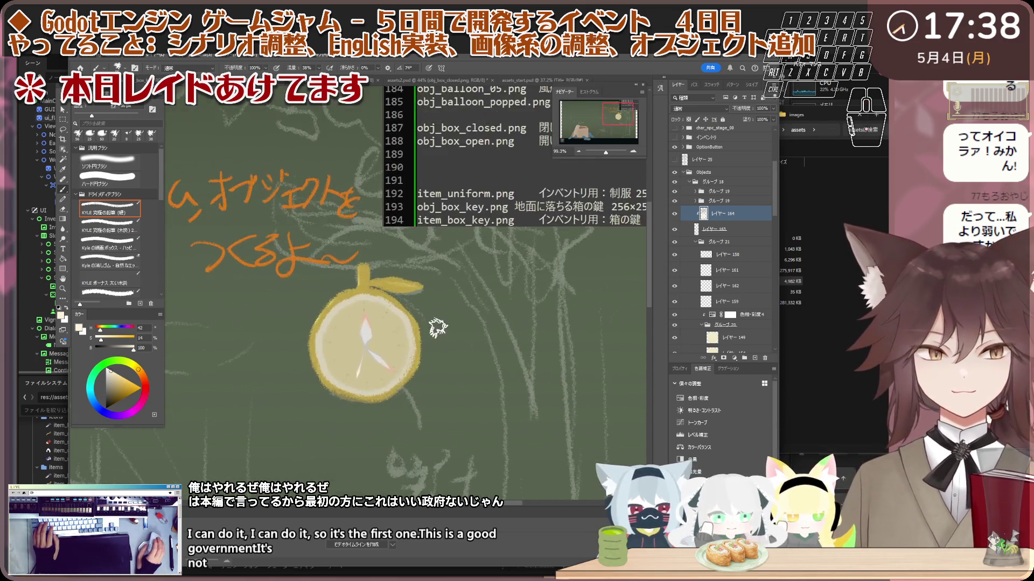
{"action": "scroll", "coordinate": [414, 328], "scroll_direction": "down", "scroll_amount": 3}
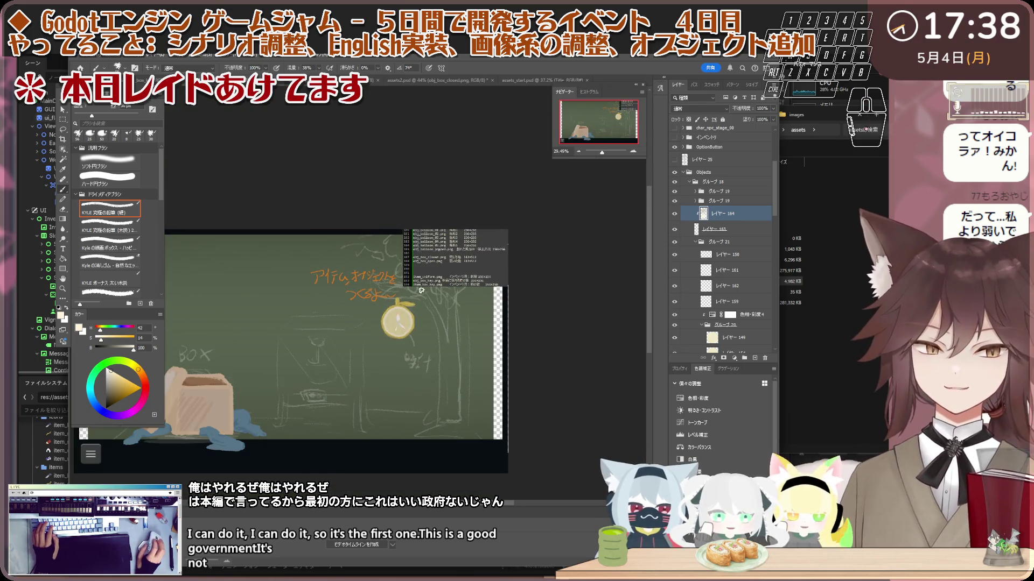
{"action": "scroll", "coordinate": [431, 307], "scroll_direction": "up", "scroll_amount": 2}
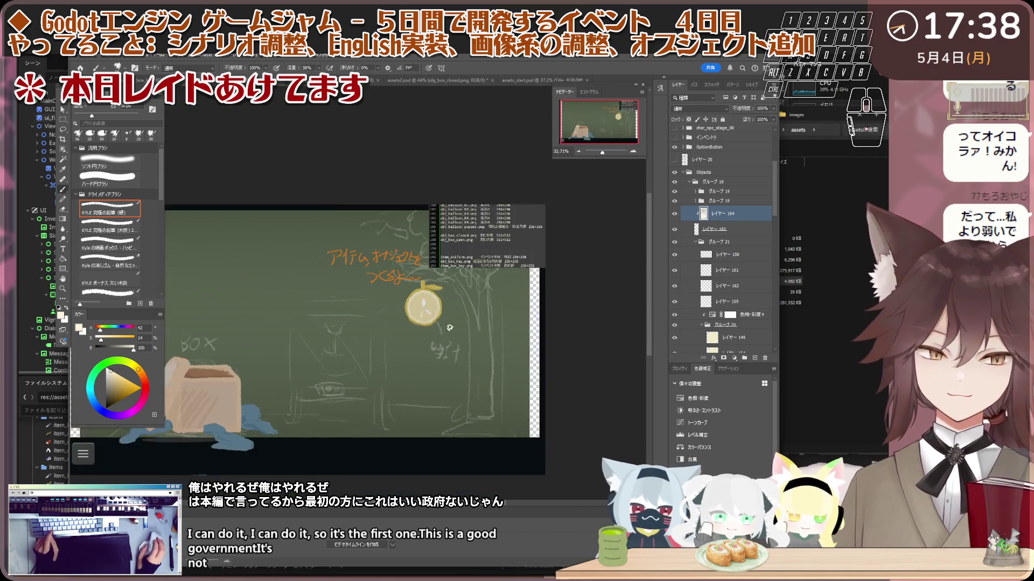
{"action": "scroll", "coordinate": [452, 302], "scroll_direction": "up", "scroll_amount": 1}
{"action": "scroll", "coordinate": [437, 279], "scroll_direction": "up", "scroll_amount": 4}
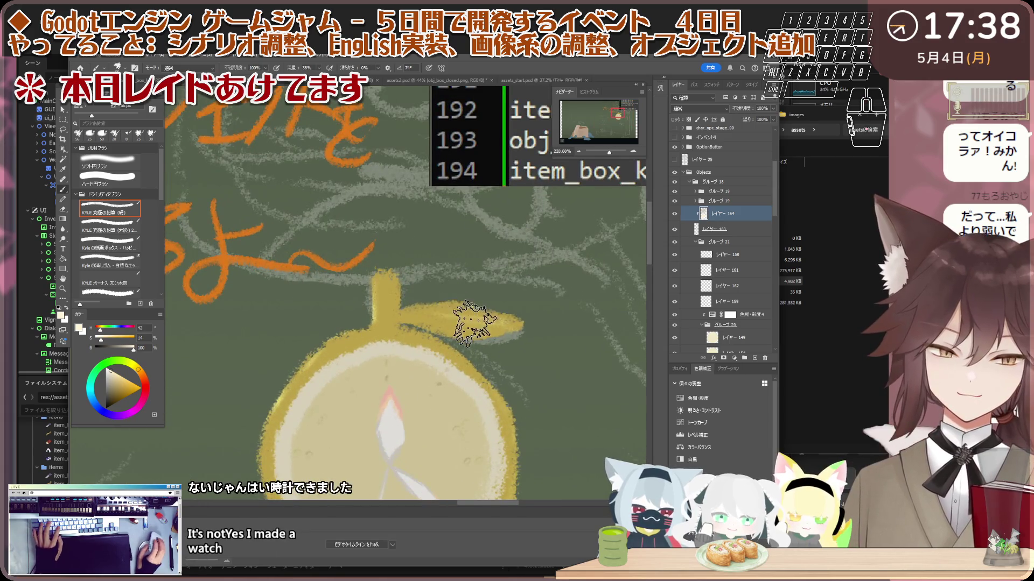
{"action": "scroll", "coordinate": [453, 312], "scroll_direction": "up", "scroll_amount": 2}
{"action": "scroll", "coordinate": [463, 323], "scroll_direction": "down", "scroll_amount": 2}
{"action": "scroll", "coordinate": [467, 330], "scroll_direction": "up", "scroll_amount": 1}
{"action": "key", "text": "alt+v"}
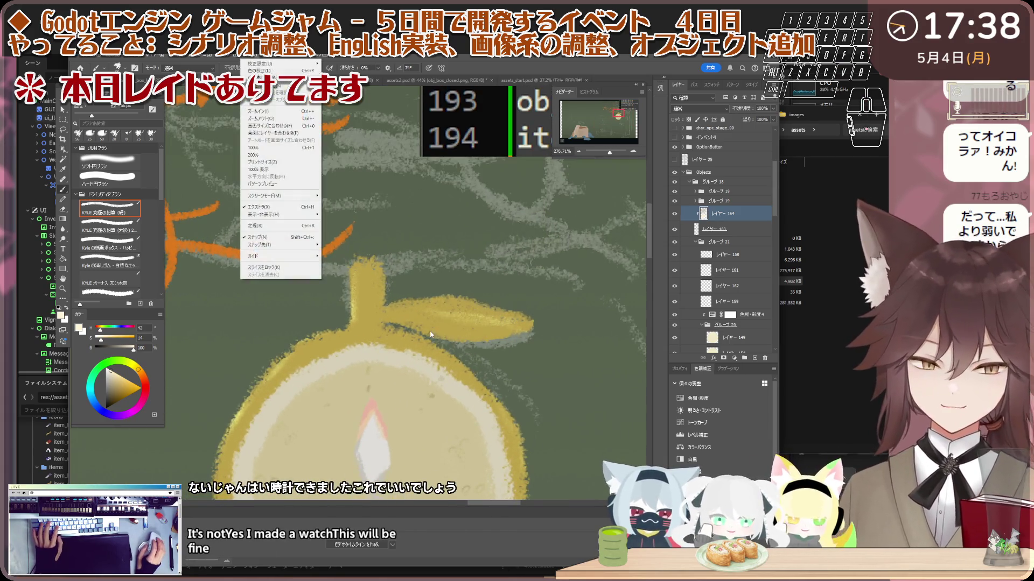
{"action": "scroll", "coordinate": [491, 289], "scroll_direction": "down", "scroll_amount": 3}
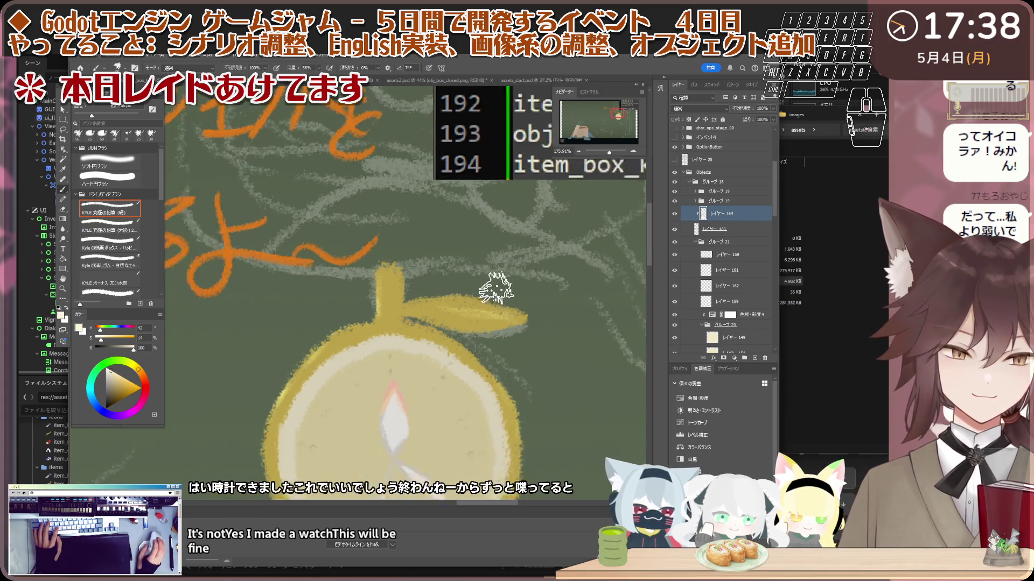
{"action": "scroll", "coordinate": [485, 294], "scroll_direction": "down", "scroll_amount": 3}
{"action": "scroll", "coordinate": [477, 296], "scroll_direction": "down", "scroll_amount": 2}
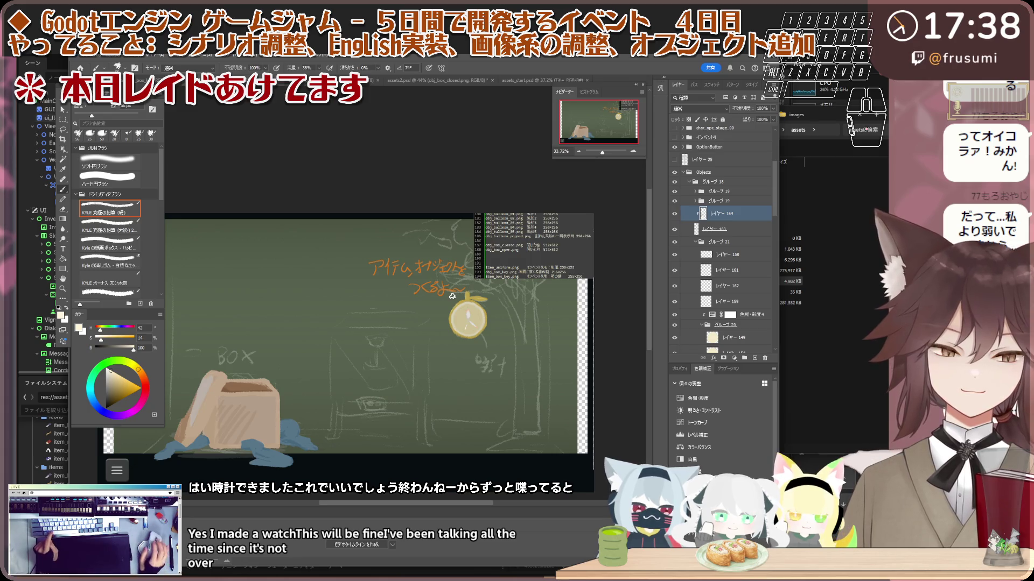
{"action": "scroll", "coordinate": [451, 292], "scroll_direction": "up", "scroll_amount": 1}
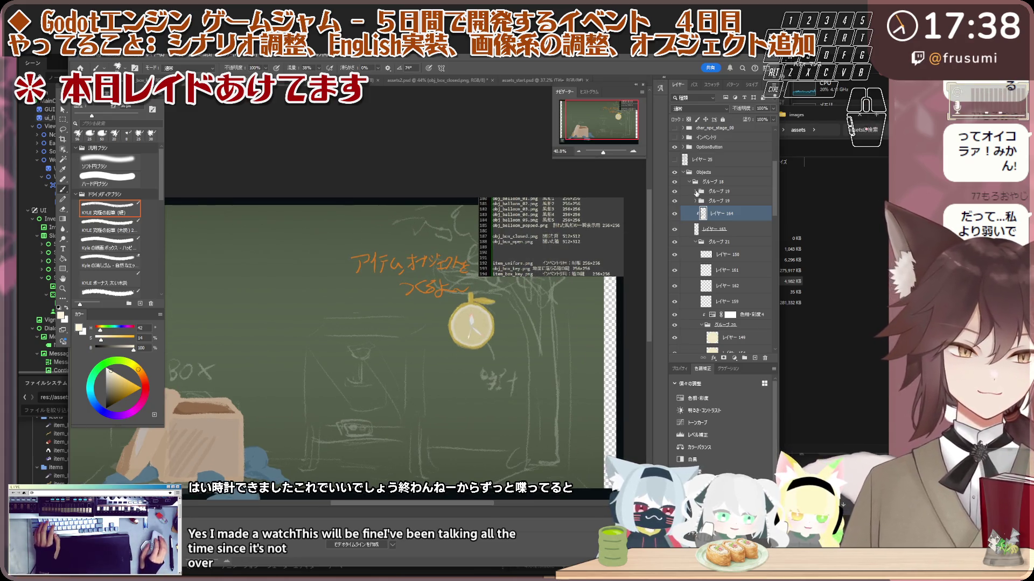
{"action": "left_click", "coordinate": [691, 183]}
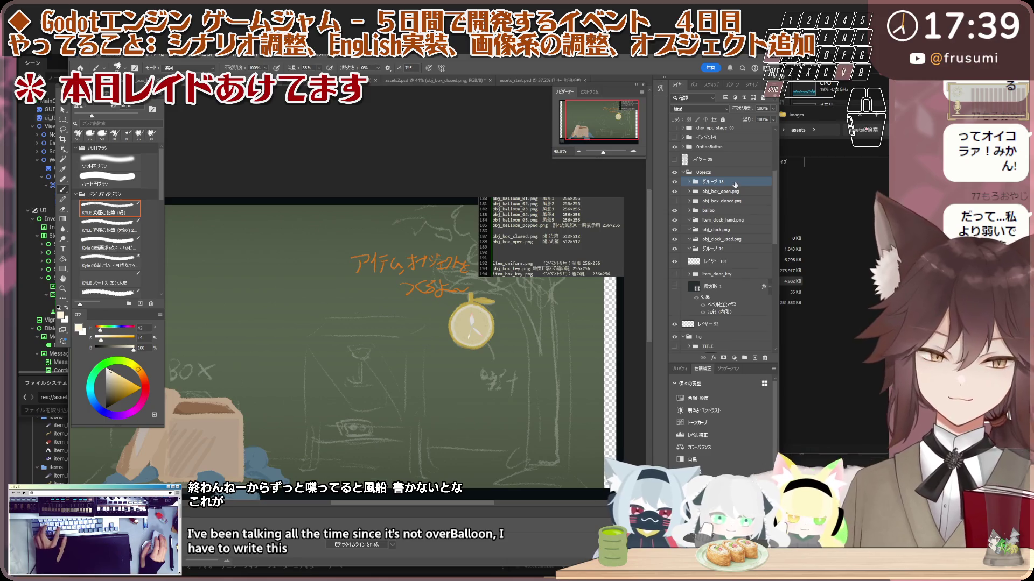
{"action": "key", "text": "ctrl+j"}
{"action": "right_click", "coordinate": [739, 188]}
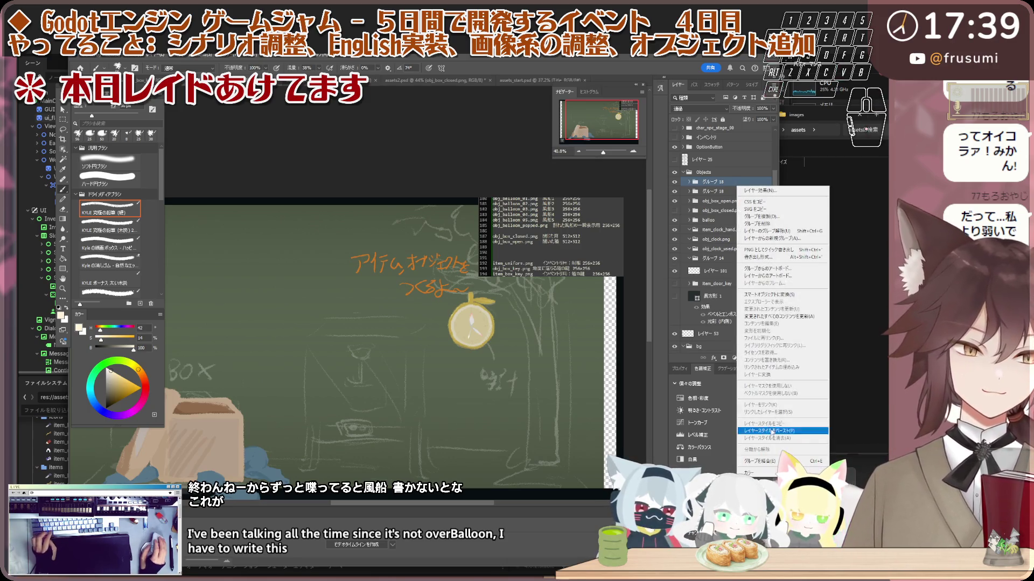
{"action": "left_click", "coordinate": [748, 308]}
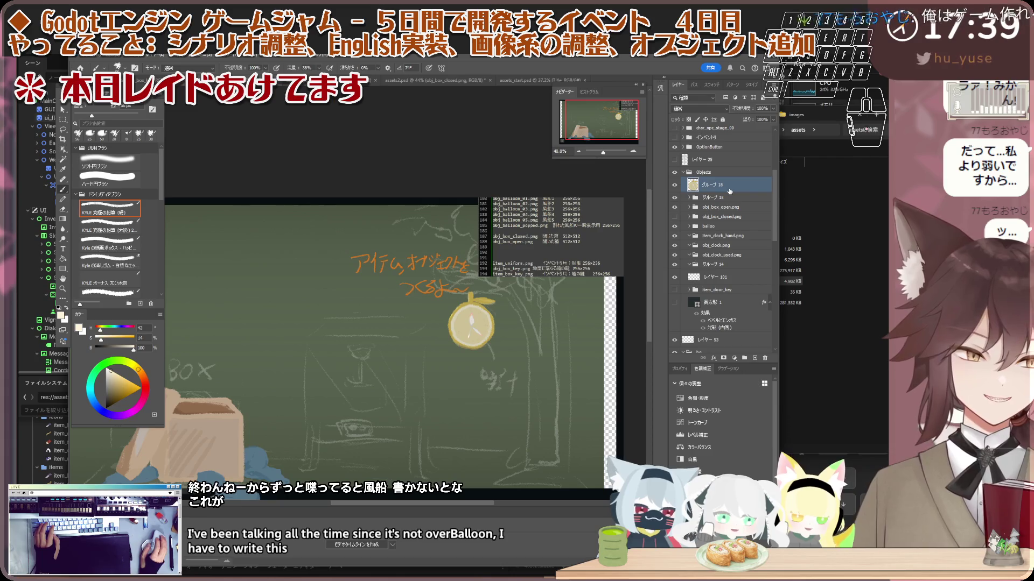
{"action": "mouse_move", "coordinate": [735, 192]}
{"action": "left_mouse_down"}
{"action": "mouse_move", "coordinate": [727, 287]}
{"action": "mouse_move", "coordinate": [731, 243]}
{"action": "left_mouse_up"}
{"action": "scroll", "coordinate": [494, 308], "scroll_direction": "up", "scroll_amount": 1}
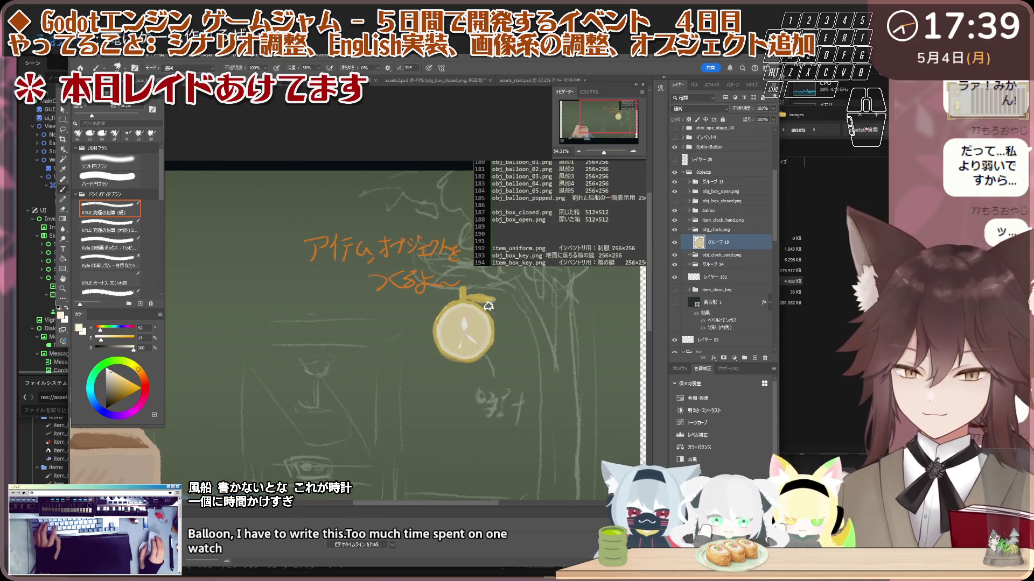
{"action": "scroll", "coordinate": [489, 311], "scroll_direction": "up", "scroll_amount": 1}
{"action": "scroll", "coordinate": [485, 316], "scroll_direction": "up", "scroll_amount": 1}
{"action": "scroll", "coordinate": [480, 319], "scroll_direction": "up", "scroll_amount": 1}
{"action": "key", "text": "v"}
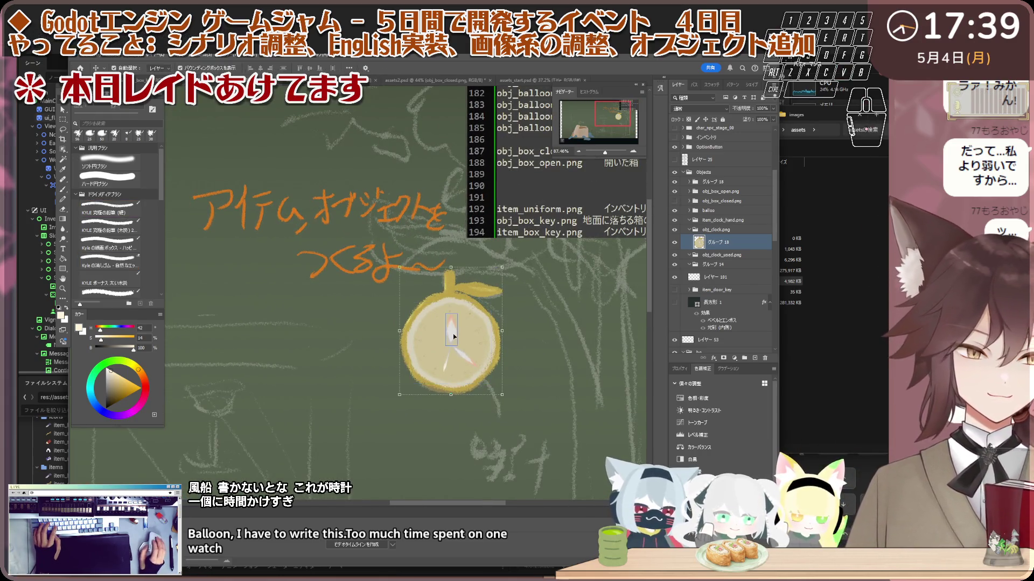
{"action": "left_click", "coordinate": [452, 334]}
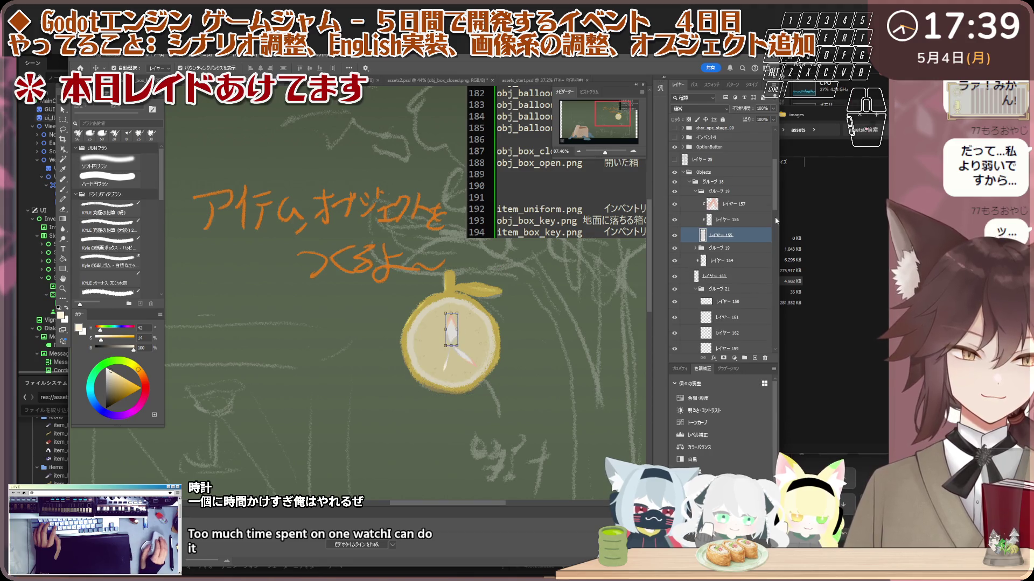
{"action": "left_click", "coordinate": [695, 191]}
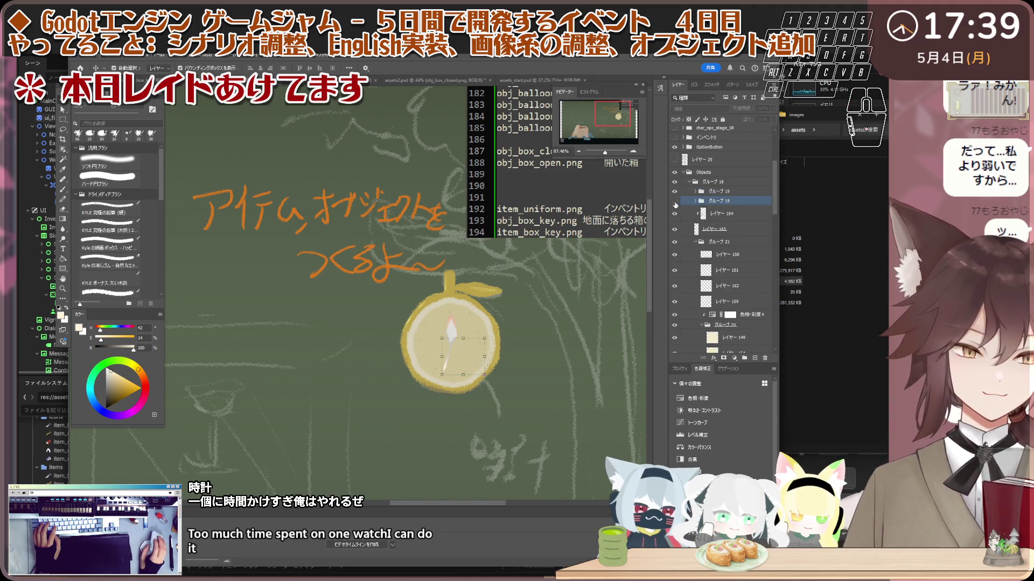
{"action": "left_click_drag", "start_coordinate": [676, 203], "coordinate": [676, 202]}
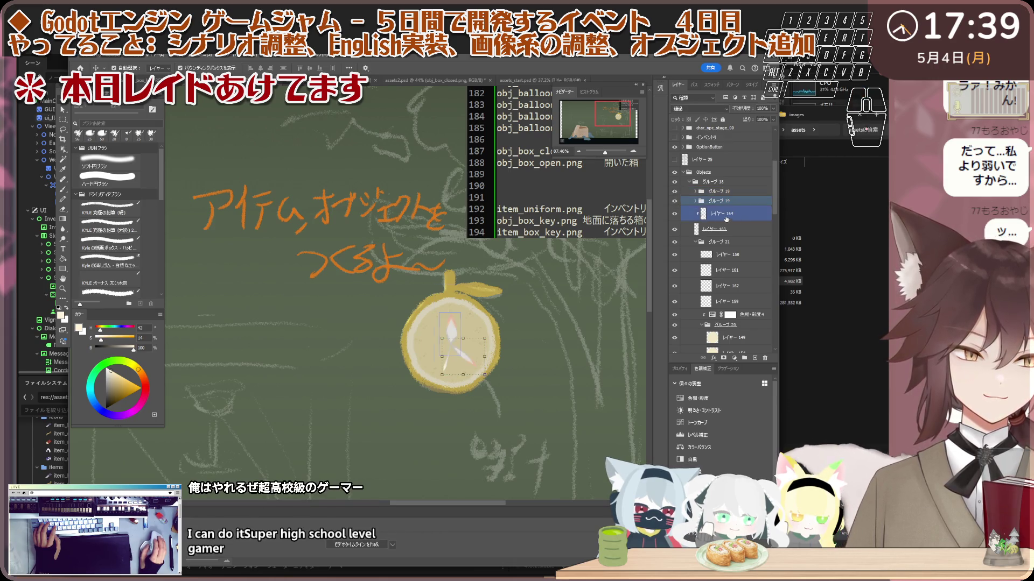
{"action": "left_click", "coordinate": [724, 213]}
{"action": "left_click", "coordinate": [716, 228], "text": "ctrl"}
{"action": "left_click", "coordinate": [724, 349], "text": "ctrl"}
{"action": "left_click", "coordinate": [747, 358]}
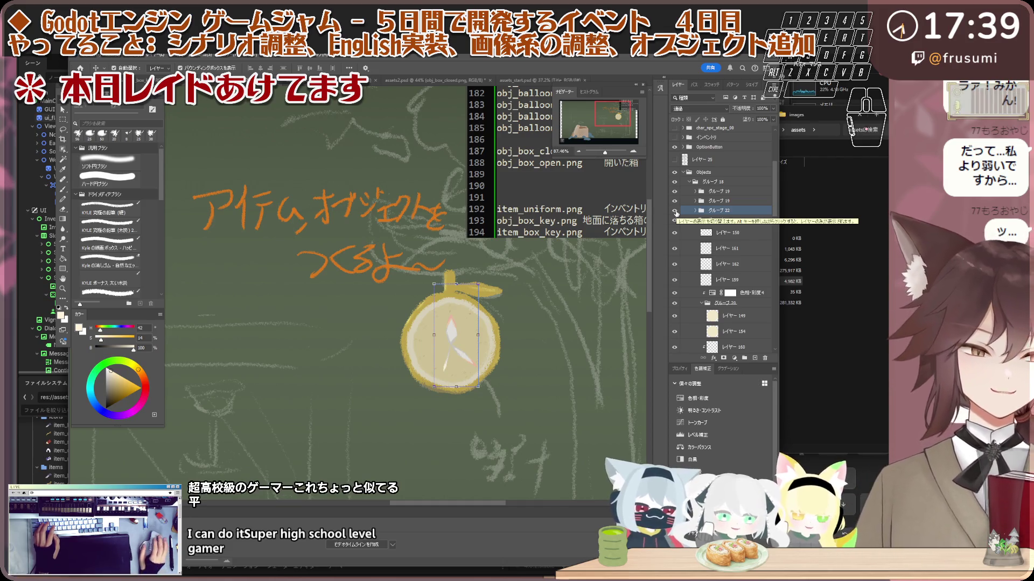
{"action": "left_click", "coordinate": [696, 221], "text": "shift"}
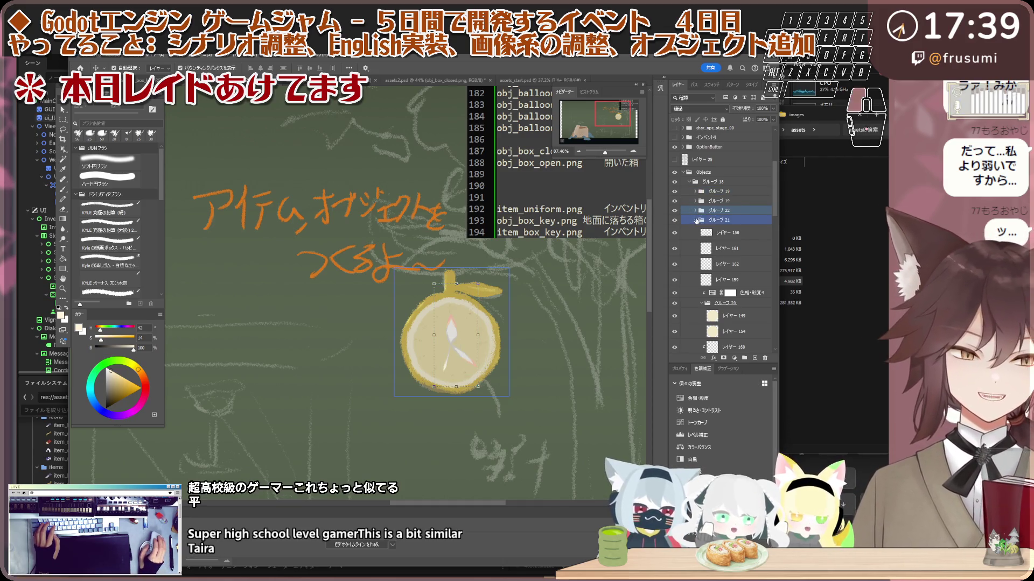
{"action": "left_click", "coordinate": [696, 221]}
{"action": "left_click", "coordinate": [716, 191]}
{"action": "left_click", "coordinate": [716, 200], "text": "shift"}
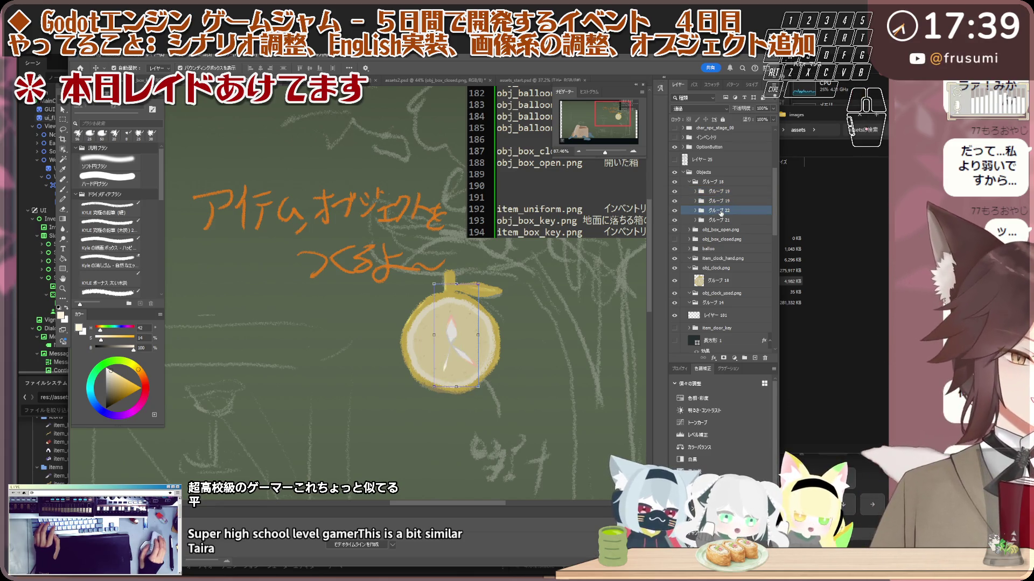
{"action": "left_click", "coordinate": [719, 220], "text": "shift"}
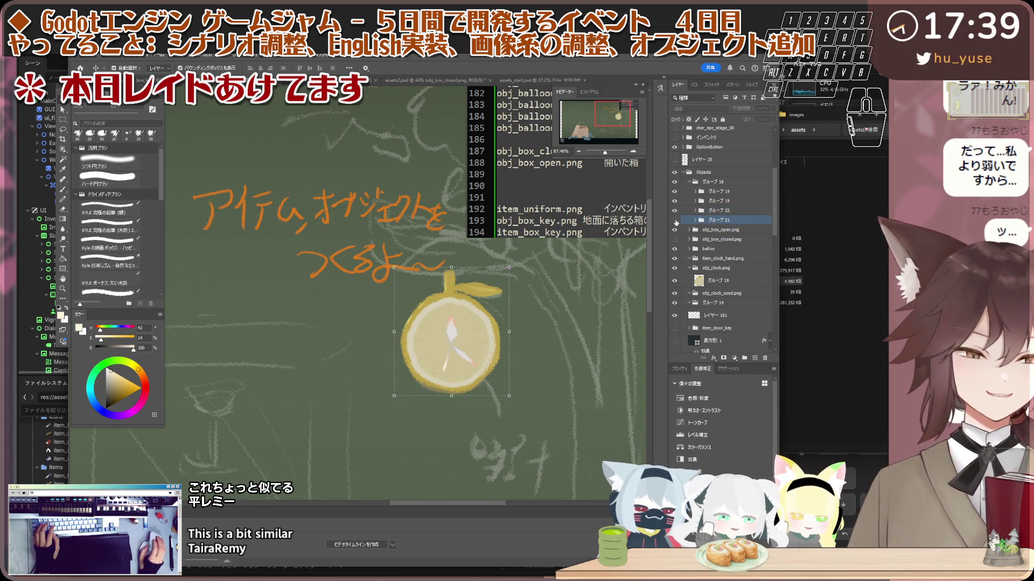
{"action": "left_click", "coordinate": [676, 220]}
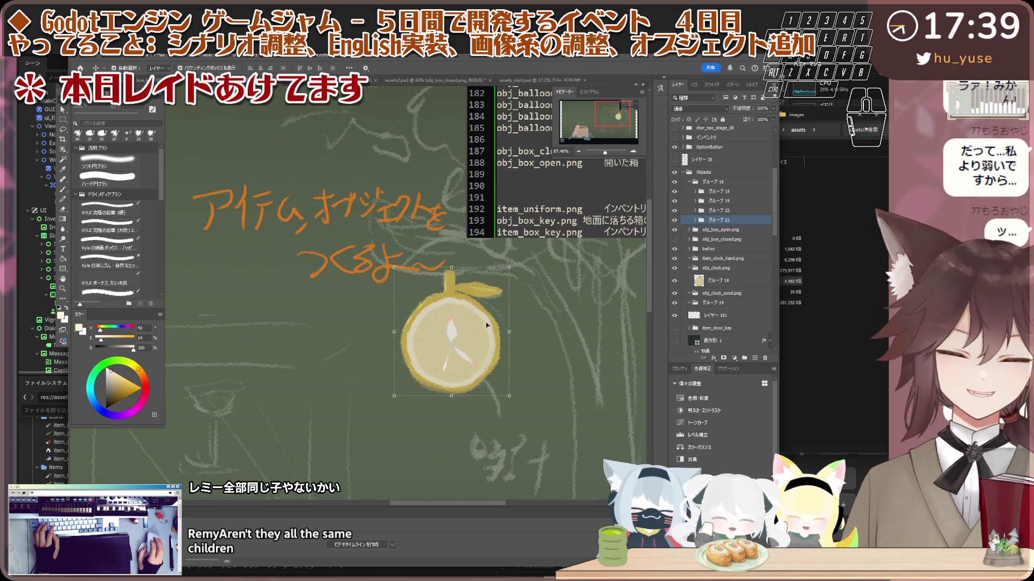
{"action": "scroll", "coordinate": [567, 473], "scroll_direction": "up", "scroll_amount": 1}
{"action": "left_click", "coordinate": [724, 201], "text": "ctrl"}
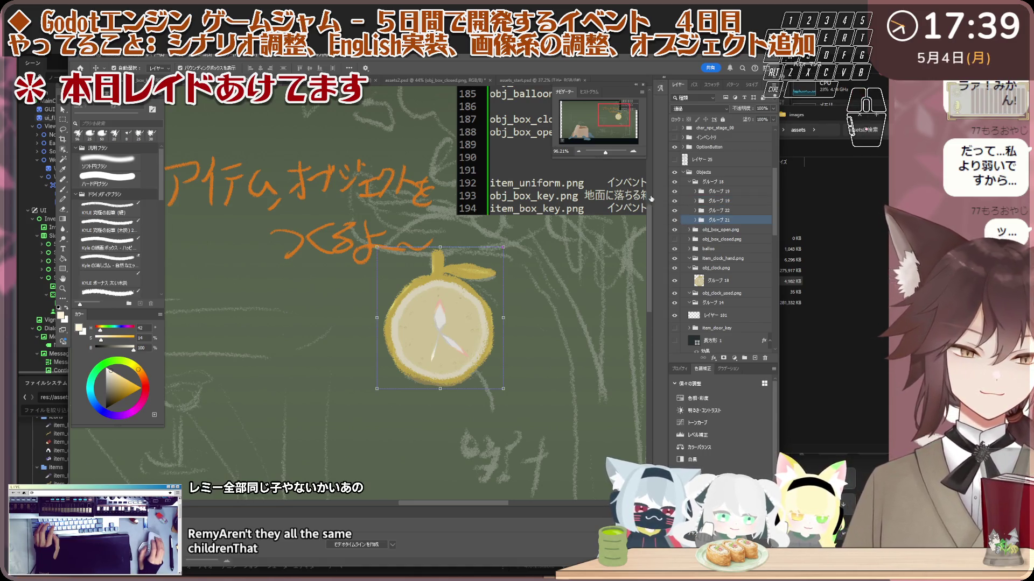
- Open and cancel グループ21's Layer Style, then select and collapse clock group グループ18
{"action": "key", "text": "F5"}
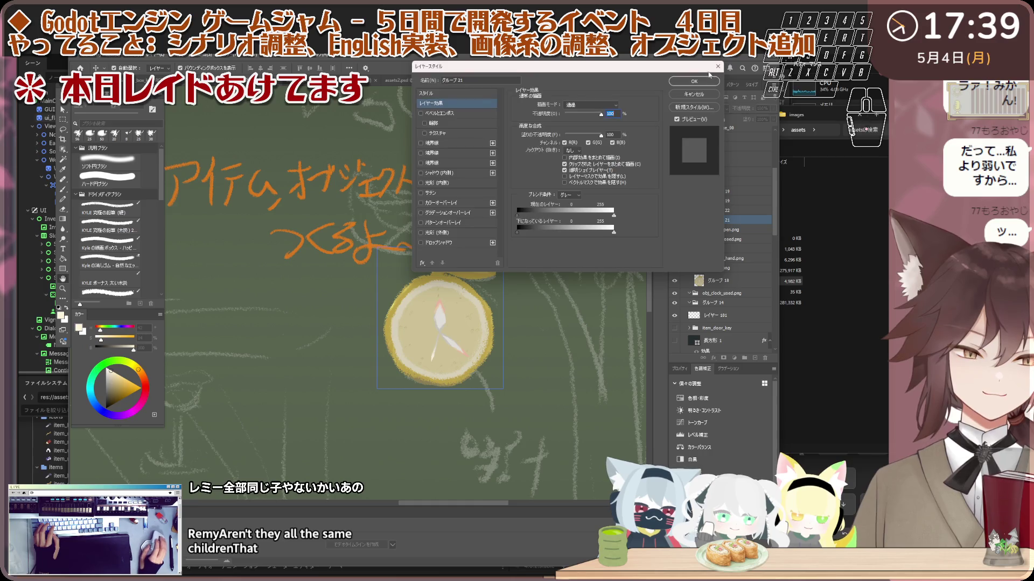
{"action": "key", "text": "Escape"}
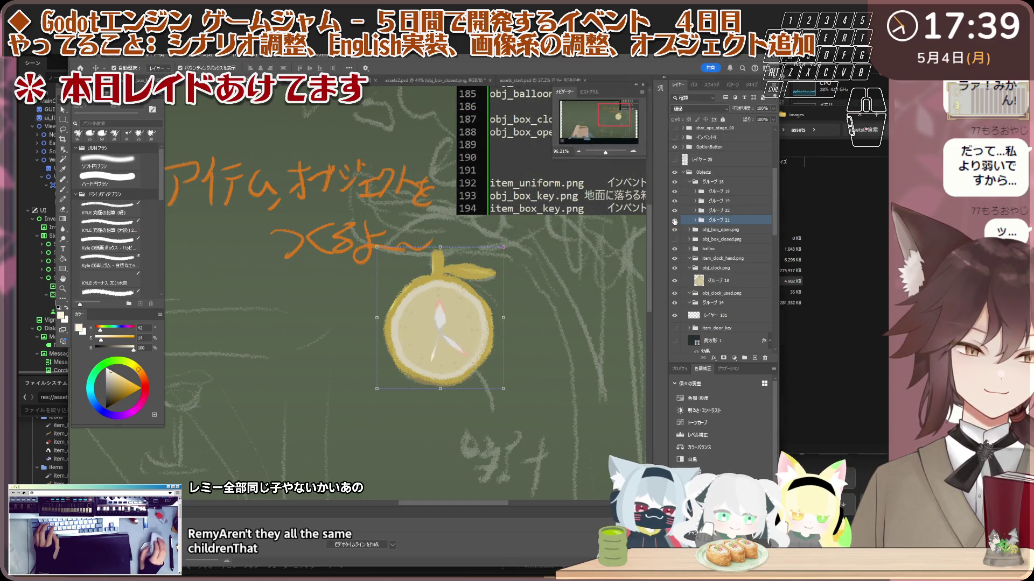
{"action": "left_click", "coordinate": [721, 192]}
{"action": "left_click", "coordinate": [746, 210], "text": "shift"}
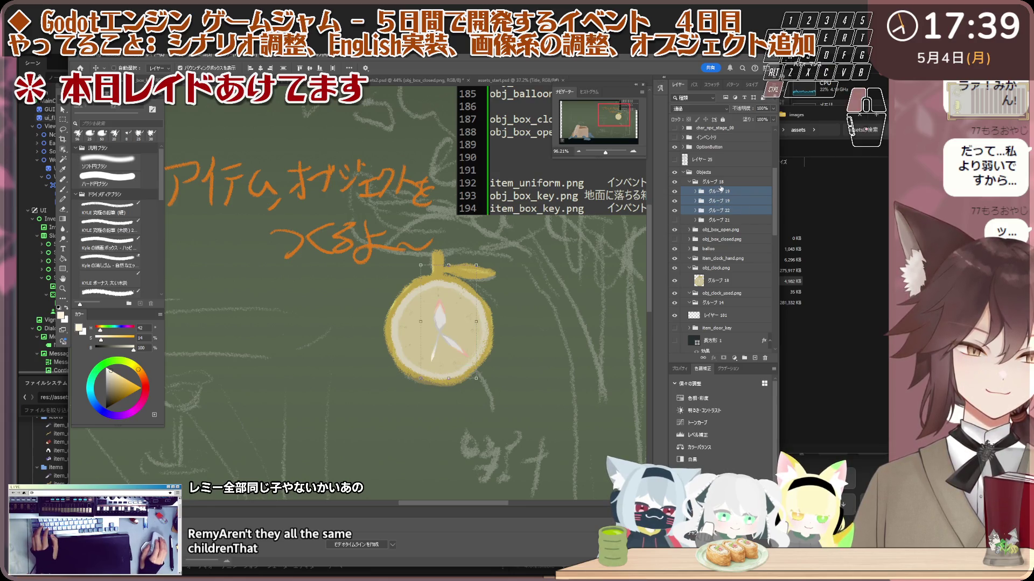
{"action": "left_click", "coordinate": [721, 183], "text": "ctrl"}
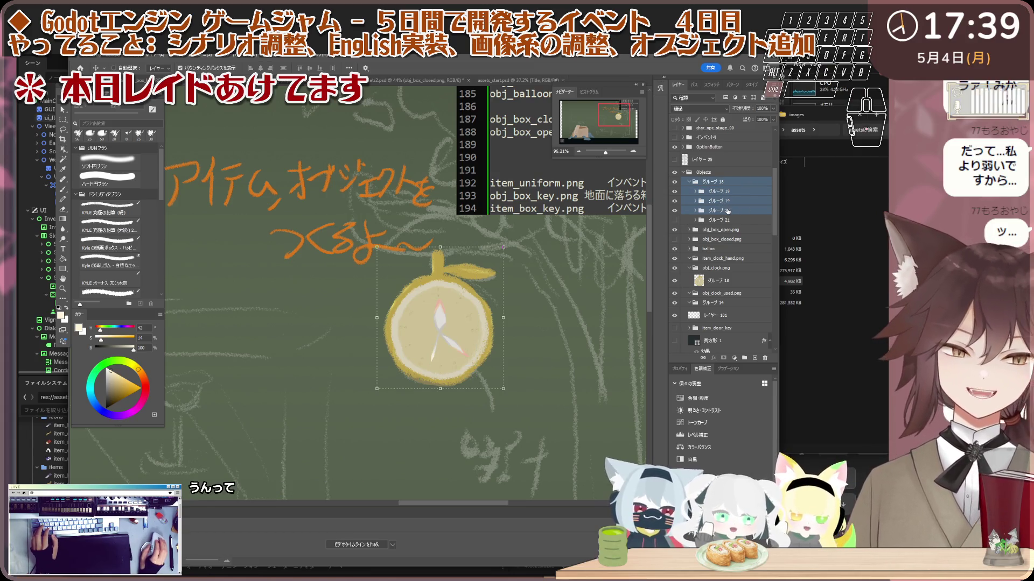
{"action": "left_click", "coordinate": [728, 210]}
{"action": "left_click", "coordinate": [721, 182]}
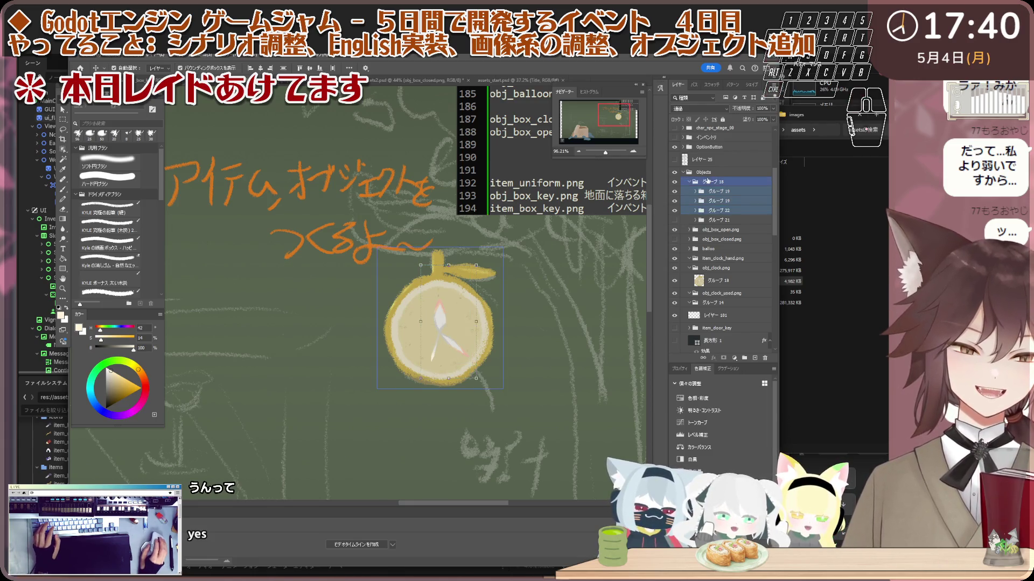
{"action": "left_click", "coordinate": [689, 182]}
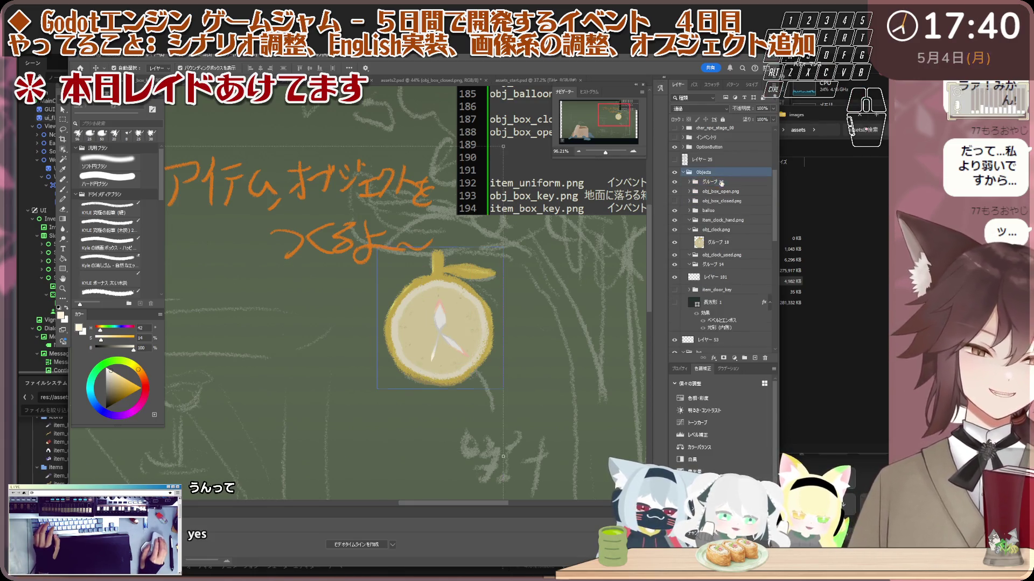
- Hide the finished lemon clock artwork and select the obj_clock_used.png group
{"action": "left_click", "coordinate": [704, 209]}
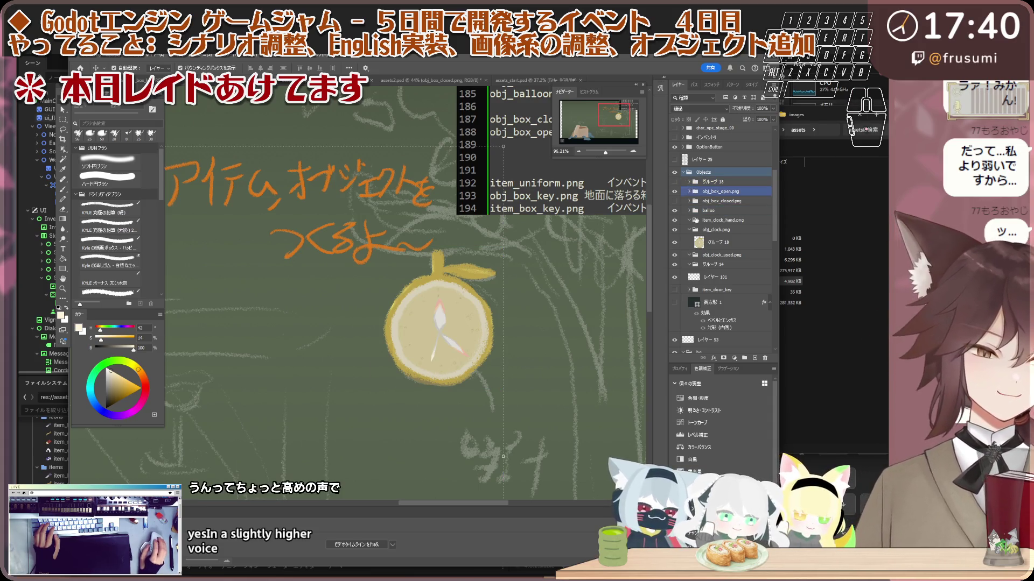
{"action": "left_click", "coordinate": [697, 230]}
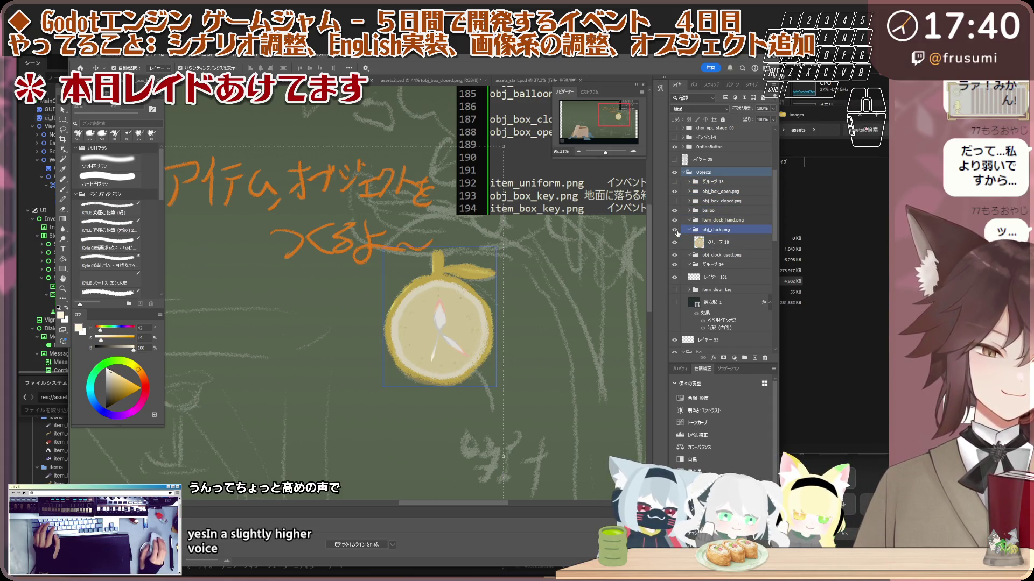
{"action": "left_click", "coordinate": [675, 182]}
{"action": "left_click", "coordinate": [693, 255]}
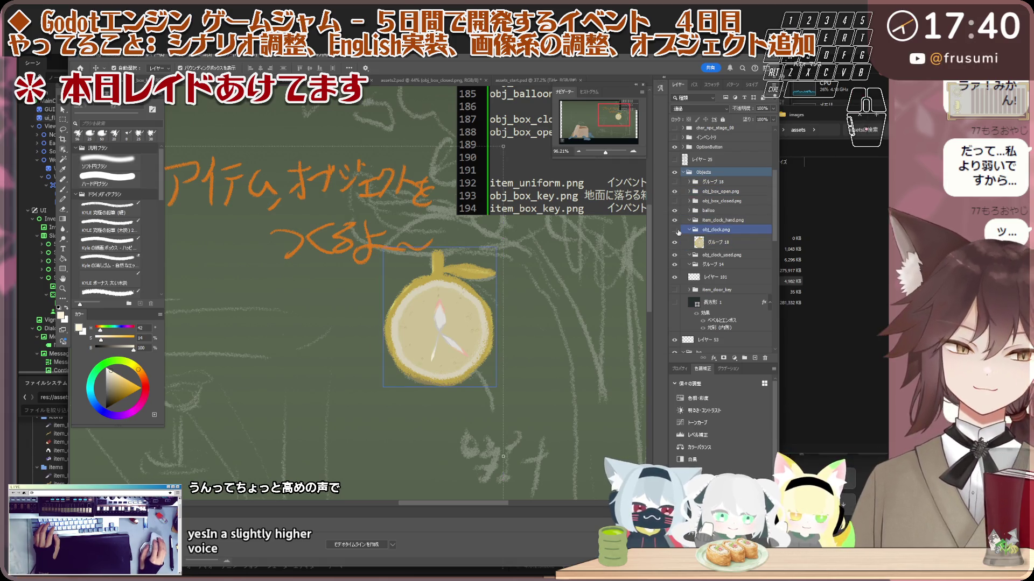
{"action": "left_click", "coordinate": [704, 256]}
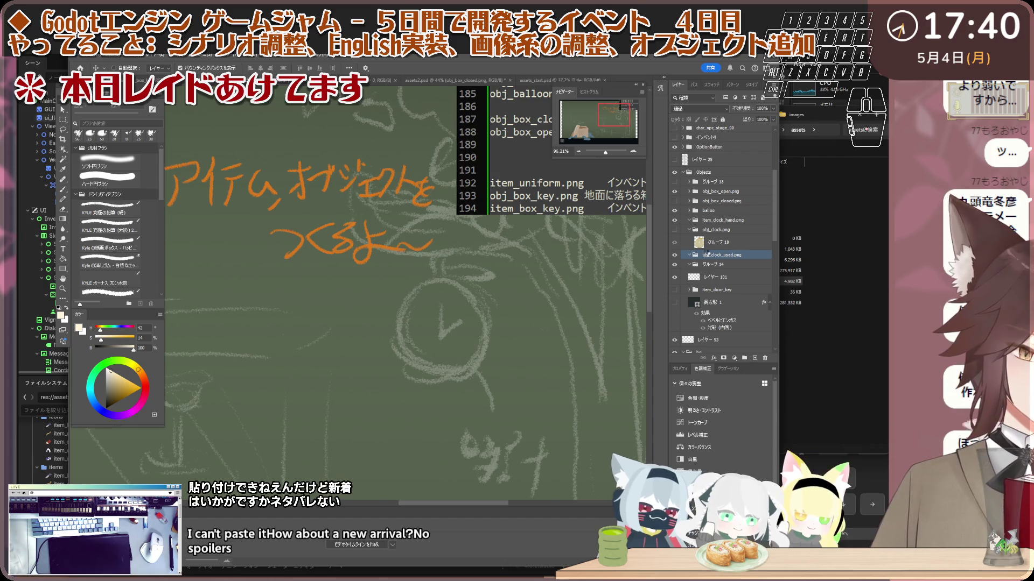
- Paste the copied clock objects, then delete the mistakenly pasted Objects group
{"action": "key", "text": "ctrl+v"}
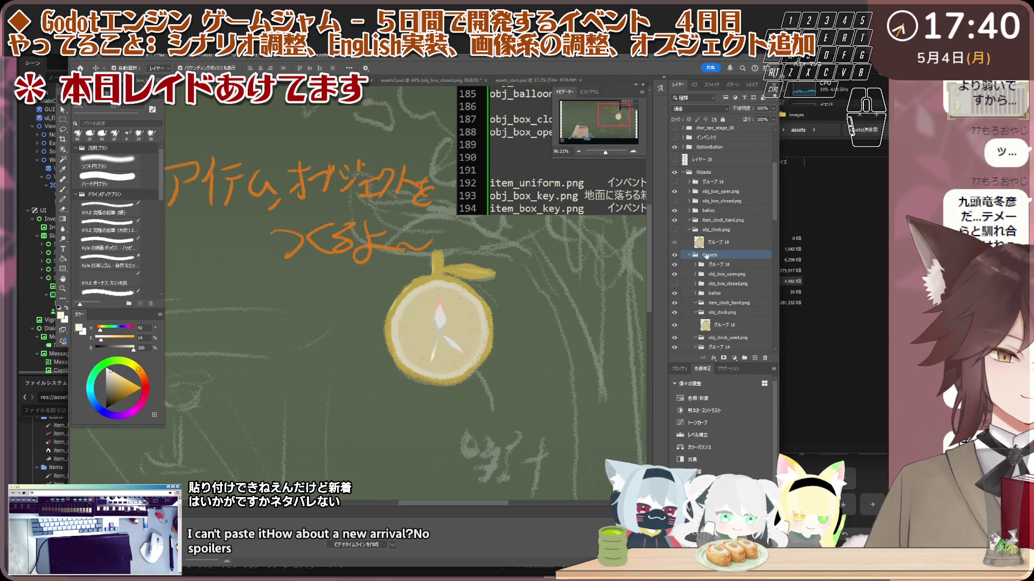
{"action": "left_click", "coordinate": [696, 264]}
{"action": "key", "text": "Delete"}
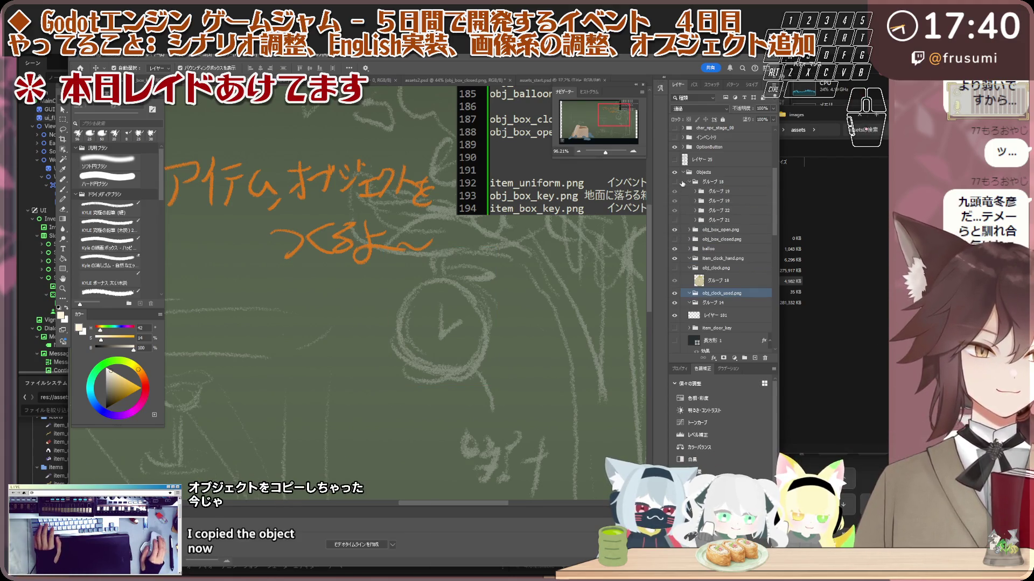
- Show the obj_clock.png artwork again and select the obj_clock_used.png group
{"action": "left_click", "coordinate": [689, 182]}
{"action": "left_click", "coordinate": [712, 183]}
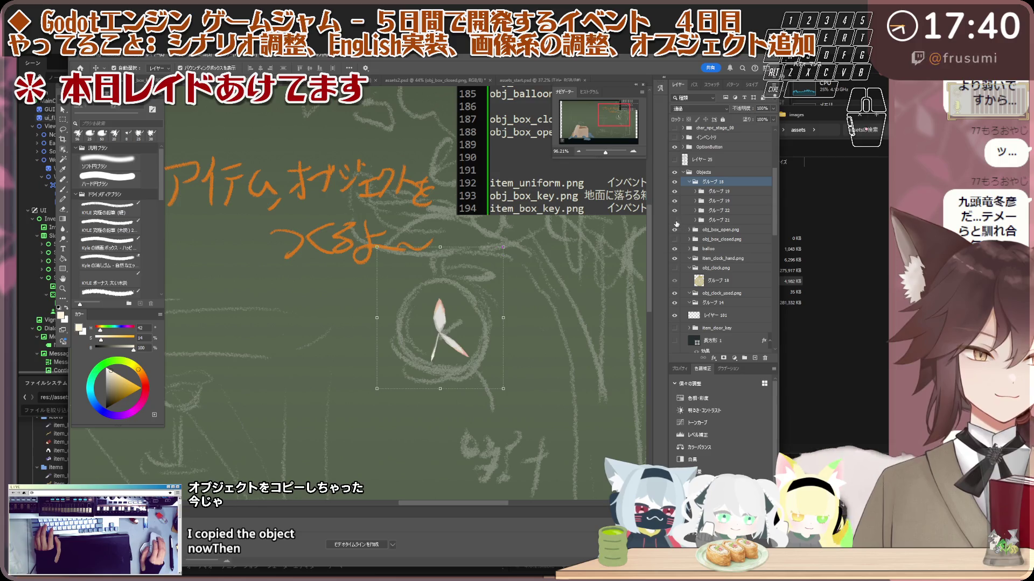
{"action": "left_click", "coordinate": [727, 210]}
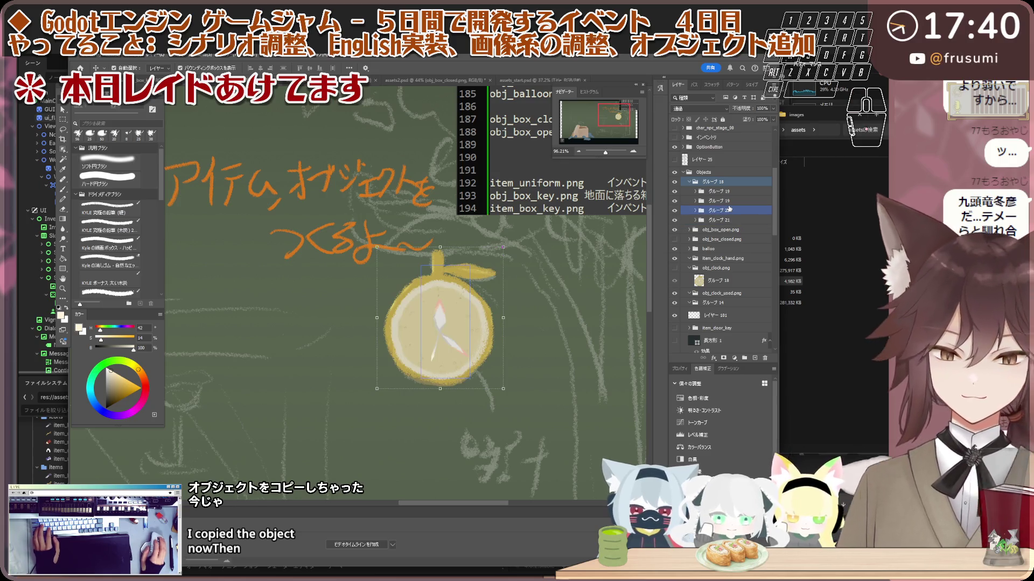
{"action": "left_click", "coordinate": [689, 182]}
{"action": "left_click", "coordinate": [722, 242]}
{"action": "left_click", "coordinate": [682, 190]}
{"action": "left_click", "coordinate": [706, 242]}
{"action": "left_click", "coordinate": [708, 257]}
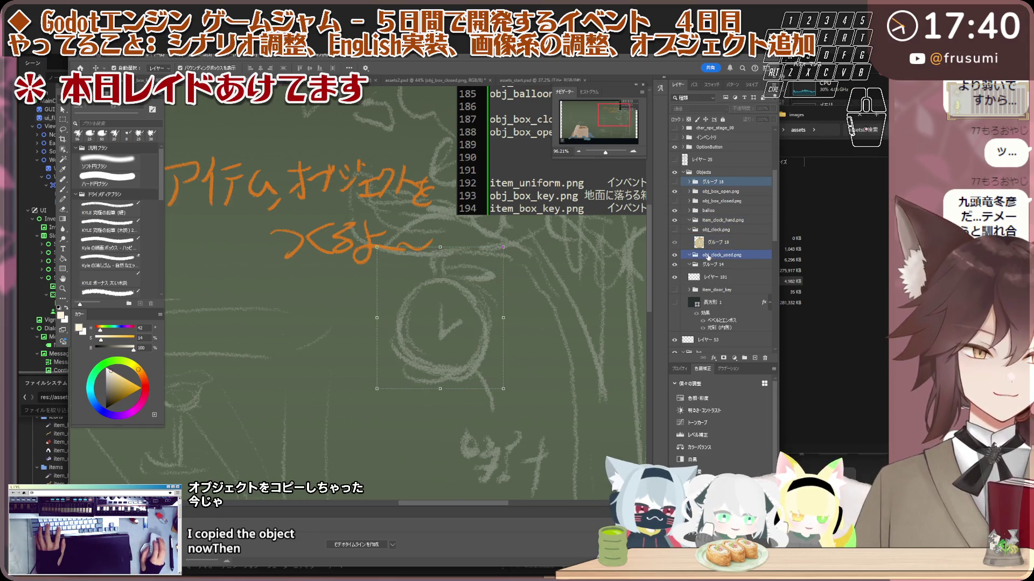
{"action": "left_click", "coordinate": [674, 230]}
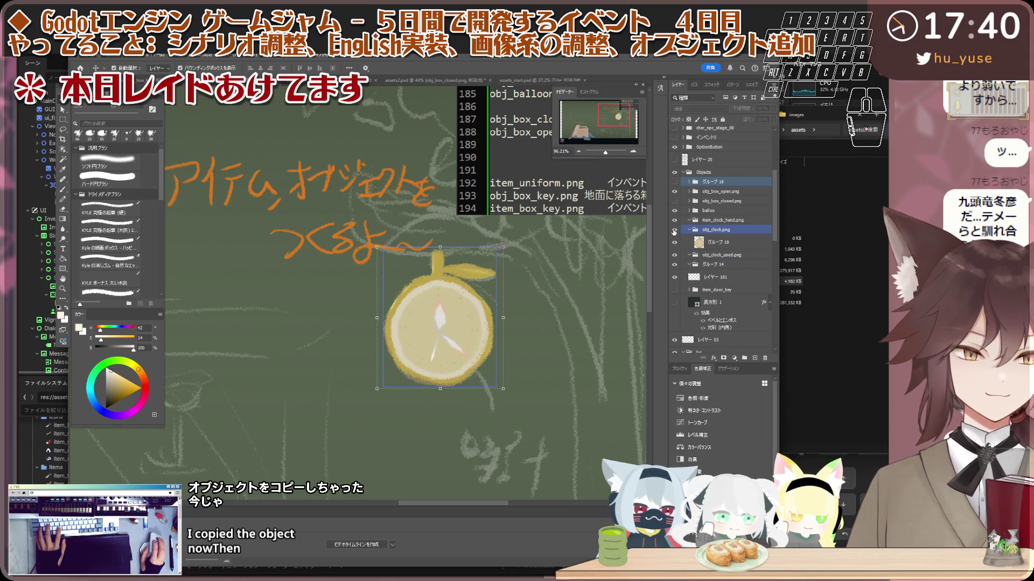
{"action": "left_click", "coordinate": [716, 241]}
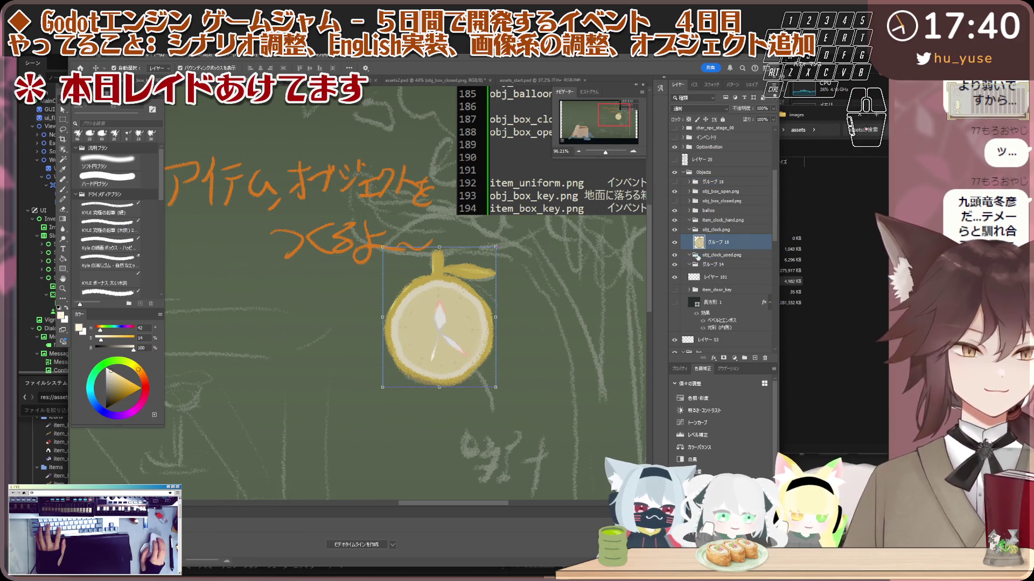
{"action": "left_click", "coordinate": [732, 256]}
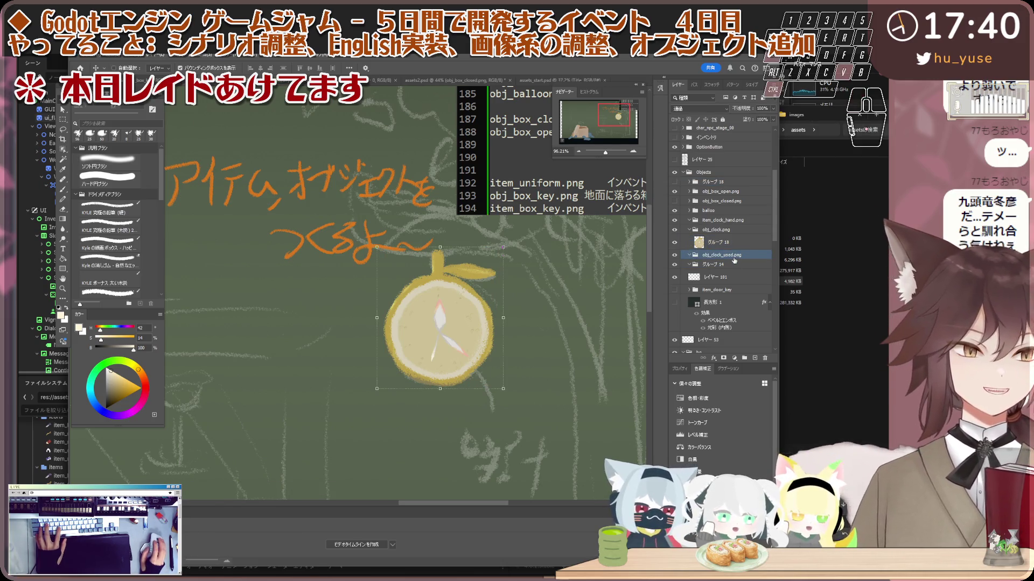
- Copy グループ 18 into obj_clock_used.png and hide the copy's second グループ 19 hand
{"action": "mouse_move", "coordinate": [734, 261]}
{"action": "left_mouse_down"}
{"action": "mouse_move", "coordinate": [728, 306]}
{"action": "mouse_move", "coordinate": [712, 269]}
{"action": "left_mouse_up"}
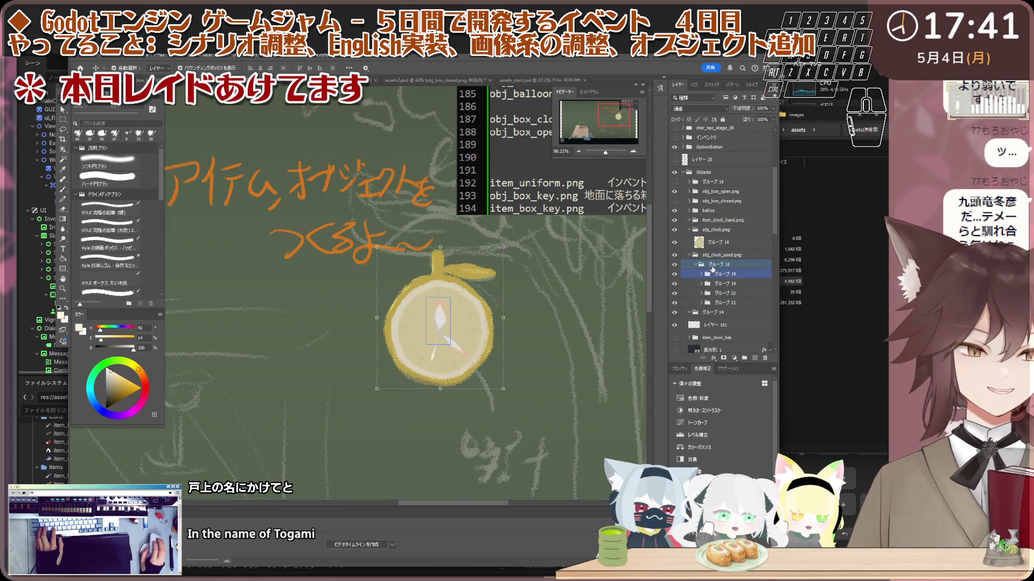
{"action": "left_click", "coordinate": [686, 286]}
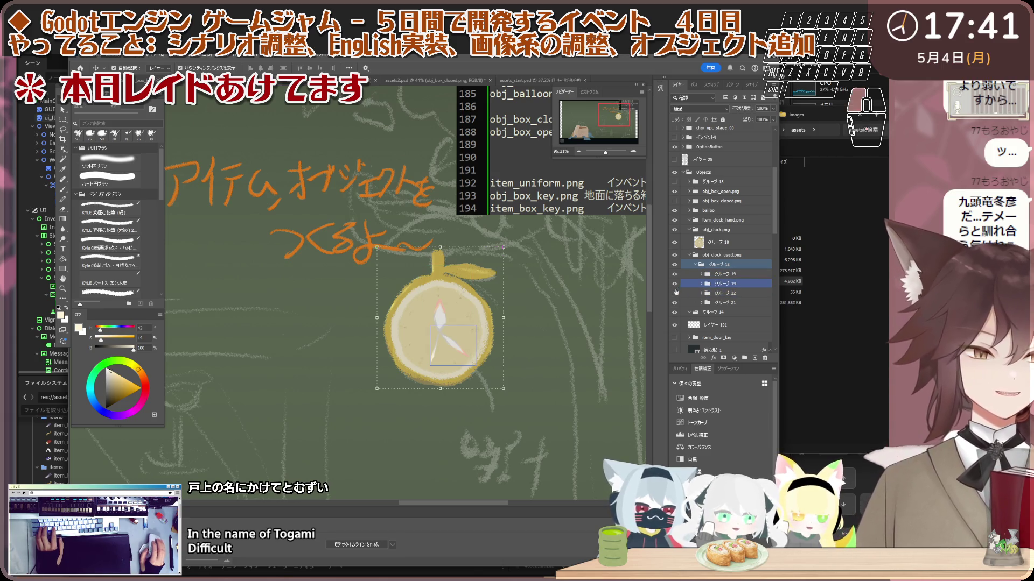
{"action": "left_click", "coordinate": [675, 283]}
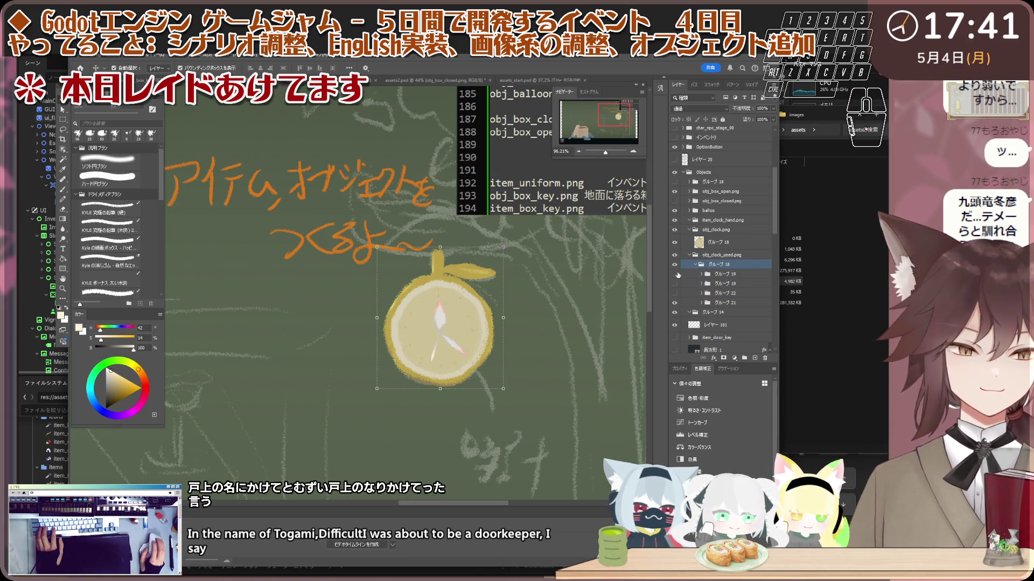
{"action": "left_click", "coordinate": [682, 243], "text": "ctrl"}
{"action": "left_click", "coordinate": [674, 274]}
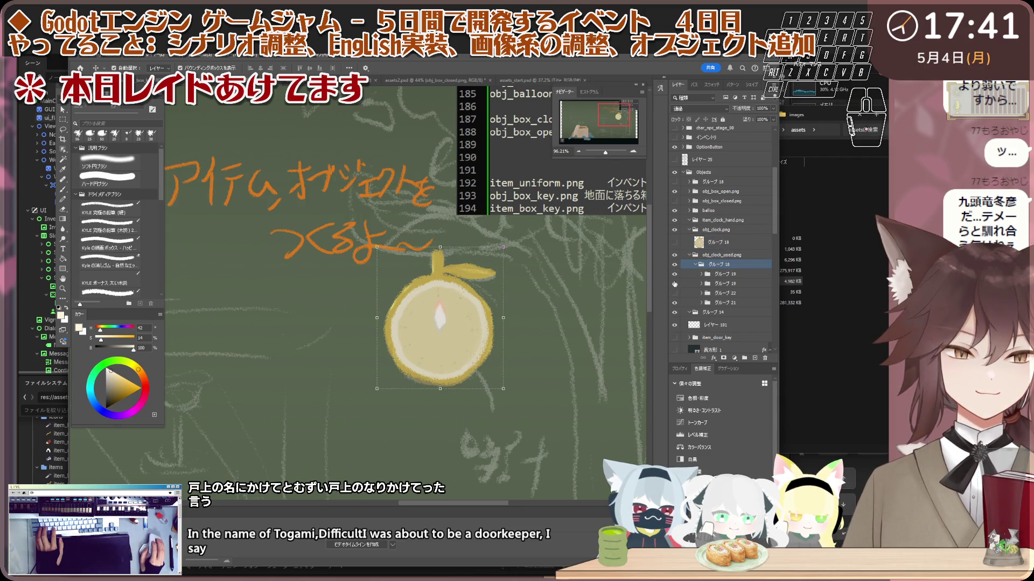
- Move the グループ 22 clock-hand layer up into グループ 18 alongside the グループ 19 hands
{"action": "left_click", "coordinate": [673, 287]}
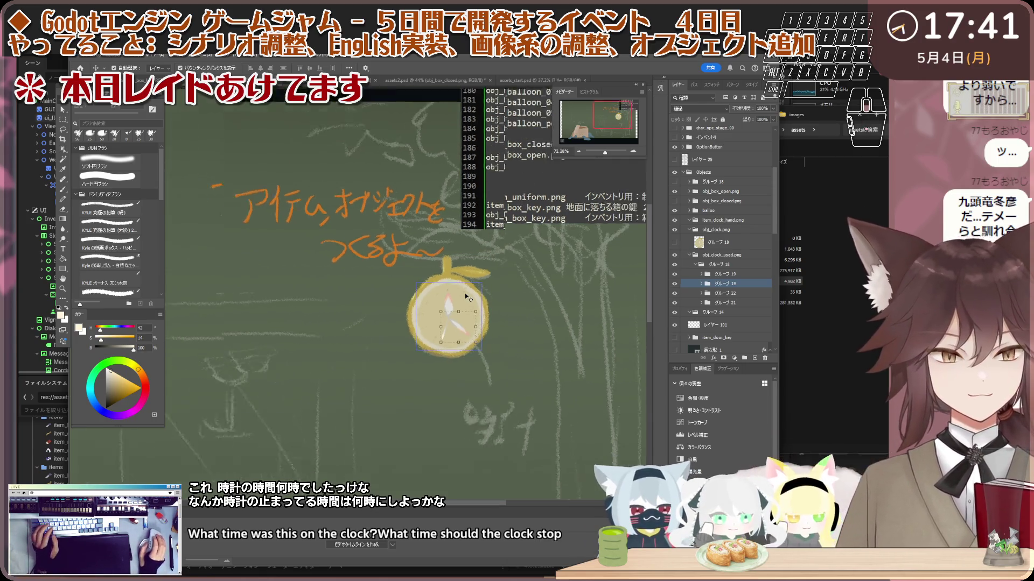
{"action": "scroll", "coordinate": [464, 293], "scroll_direction": "up", "scroll_amount": 2}
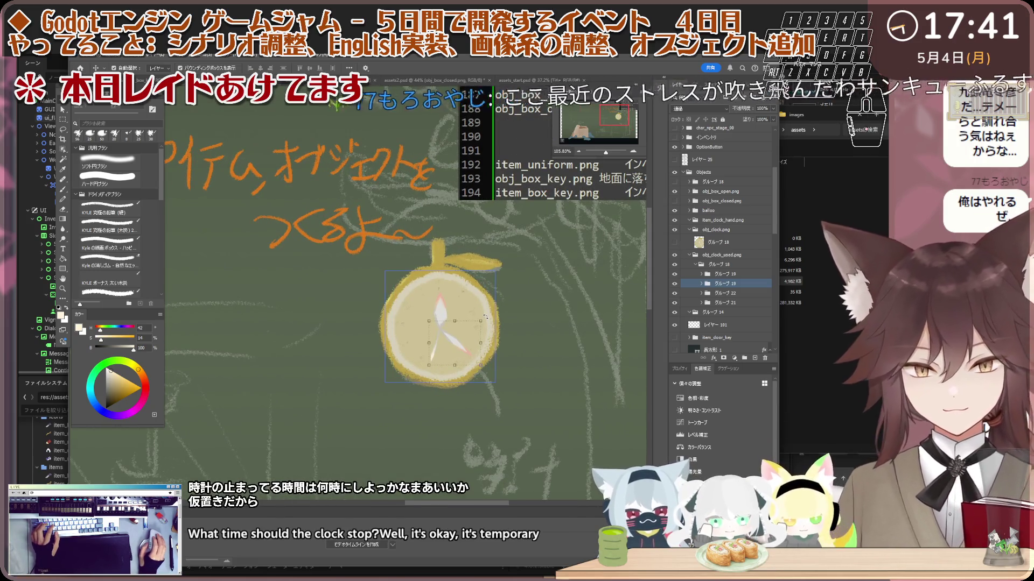
{"action": "scroll", "coordinate": [485, 317], "scroll_direction": "up", "scroll_amount": 3}
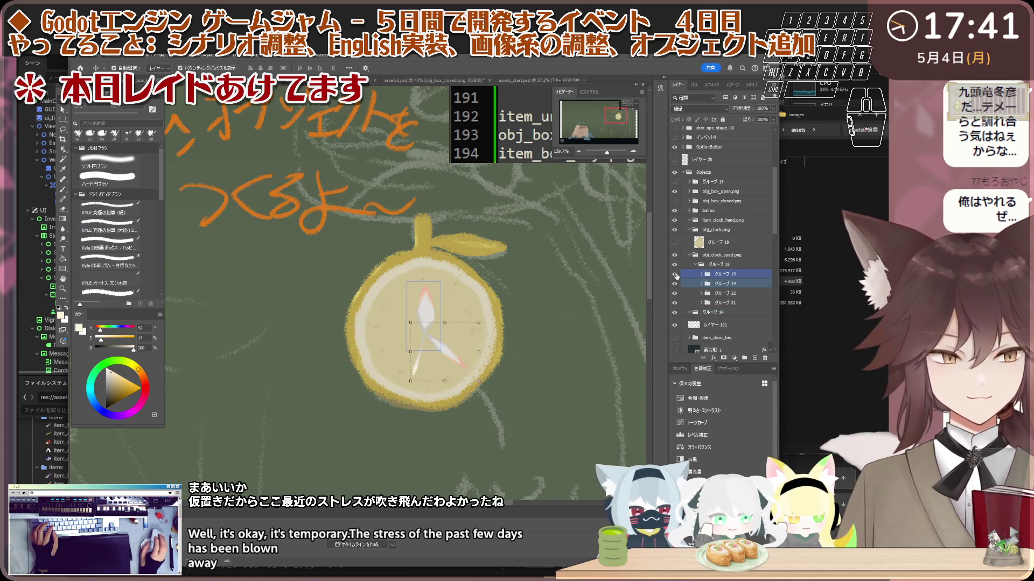
{"action": "left_click", "coordinate": [733, 293]}
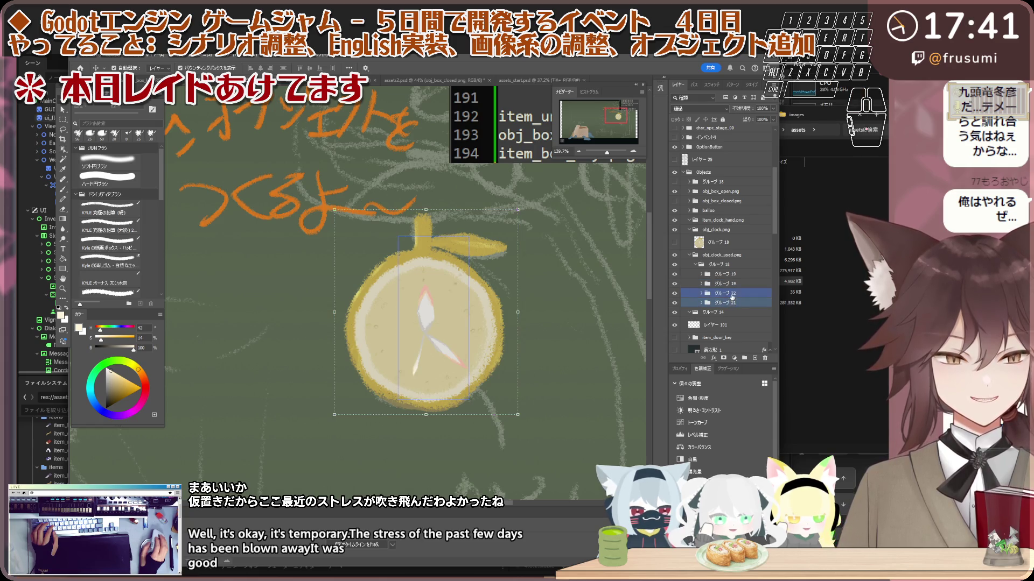
{"action": "left_click", "coordinate": [675, 302]}
{"action": "left_click", "coordinate": [675, 299]}
{"action": "mouse_move", "coordinate": [705, 295]}
{"action": "left_mouse_down"}
{"action": "mouse_move", "coordinate": [729, 269]}
{"action": "mouse_move", "coordinate": [728, 285]}
{"action": "left_mouse_up"}
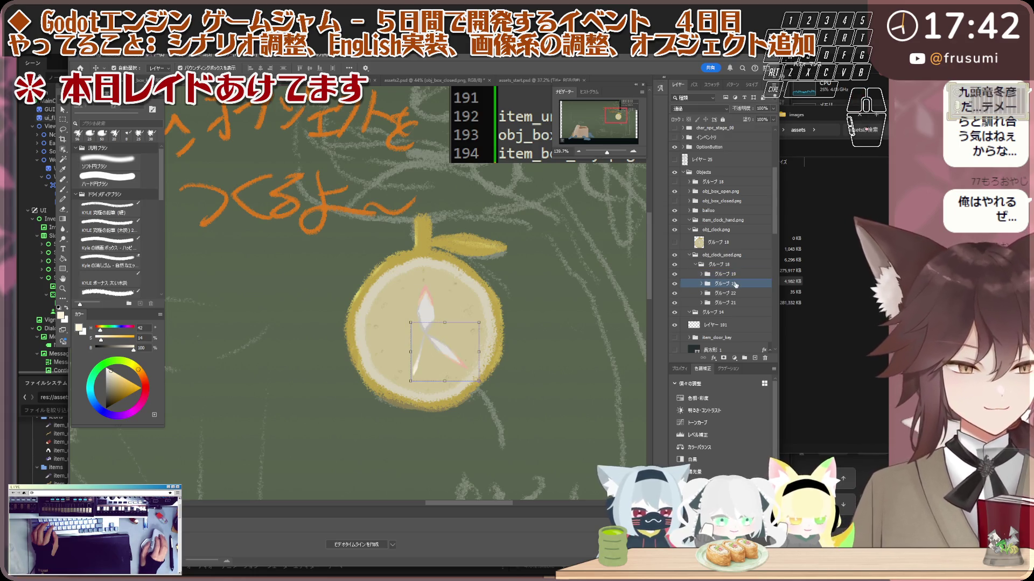
{"action": "left_click_drag", "start_coordinate": [738, 269], "coordinate": [733, 274]}
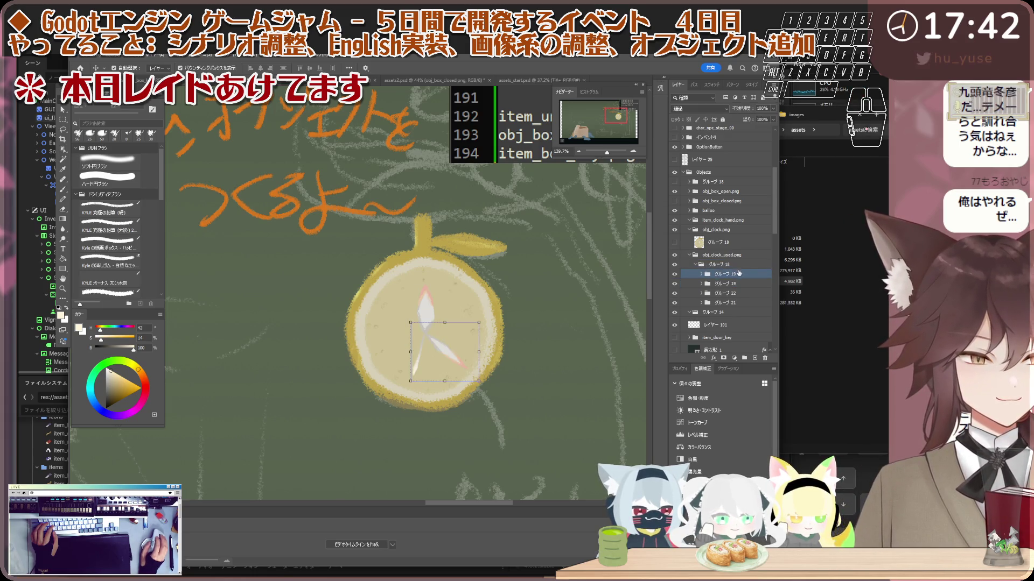
- Nudge the upper グループ 19 clock hand a few pixels lower
{"action": "scroll", "coordinate": [399, 330], "scroll_direction": "up", "scroll_amount": 1}
{"action": "scroll", "coordinate": [409, 329], "scroll_direction": "down", "scroll_amount": 3}
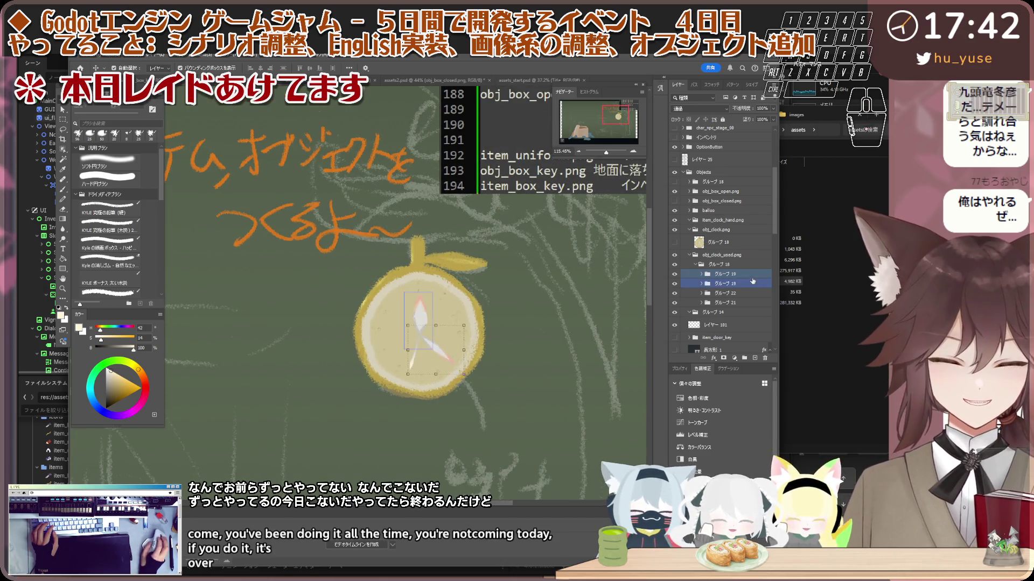
{"action": "scroll", "coordinate": [464, 315], "scroll_direction": "up", "scroll_amount": 3}
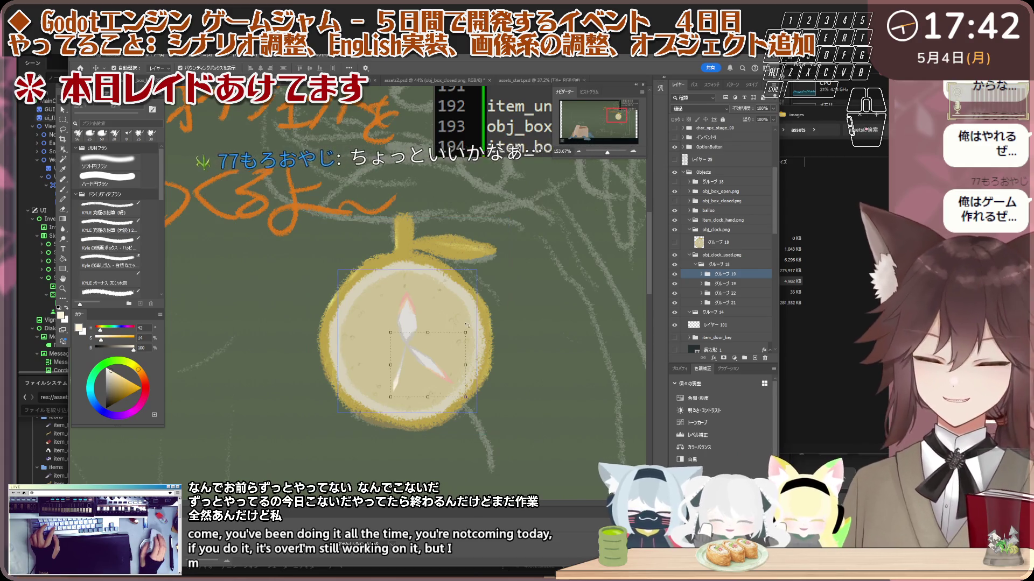
{"action": "scroll", "coordinate": [422, 342], "scroll_direction": "up", "scroll_amount": 2}
{"action": "scroll", "coordinate": [404, 337], "scroll_direction": "up", "scroll_amount": 2}
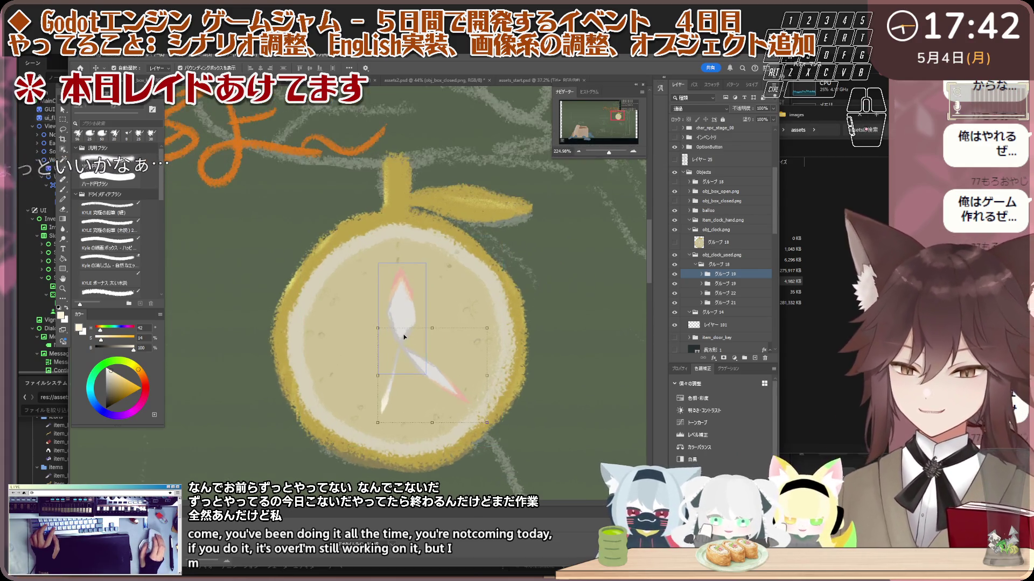
{"action": "scroll", "coordinate": [405, 337], "scroll_direction": "up", "scroll_amount": 1}
{"action": "scroll", "coordinate": [405, 333], "scroll_direction": "up", "scroll_amount": 1}
{"action": "scroll", "coordinate": [404, 332], "scroll_direction": "up", "scroll_amount": 1}
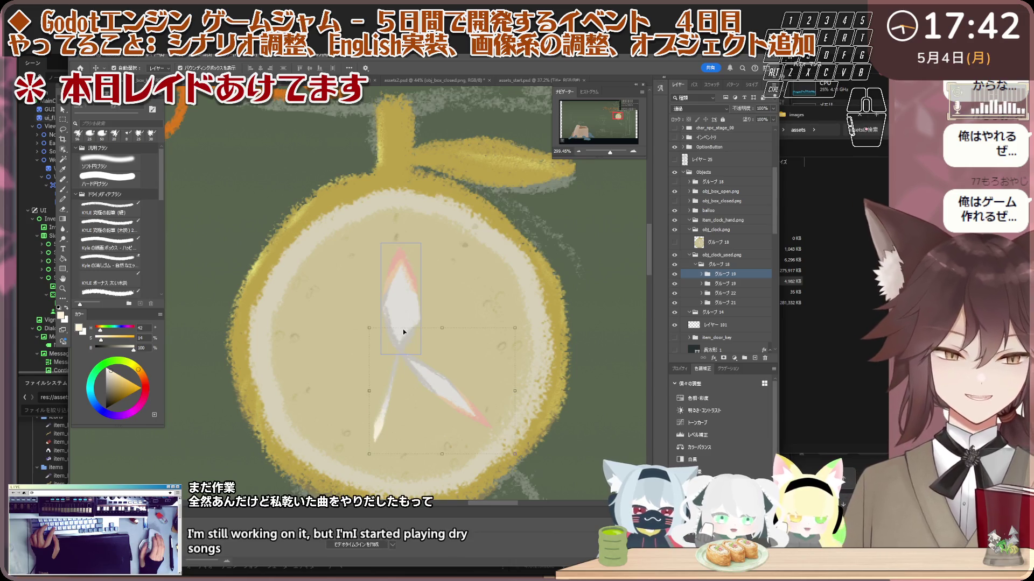
{"action": "scroll", "coordinate": [404, 332], "scroll_direction": "down", "scroll_amount": 1}
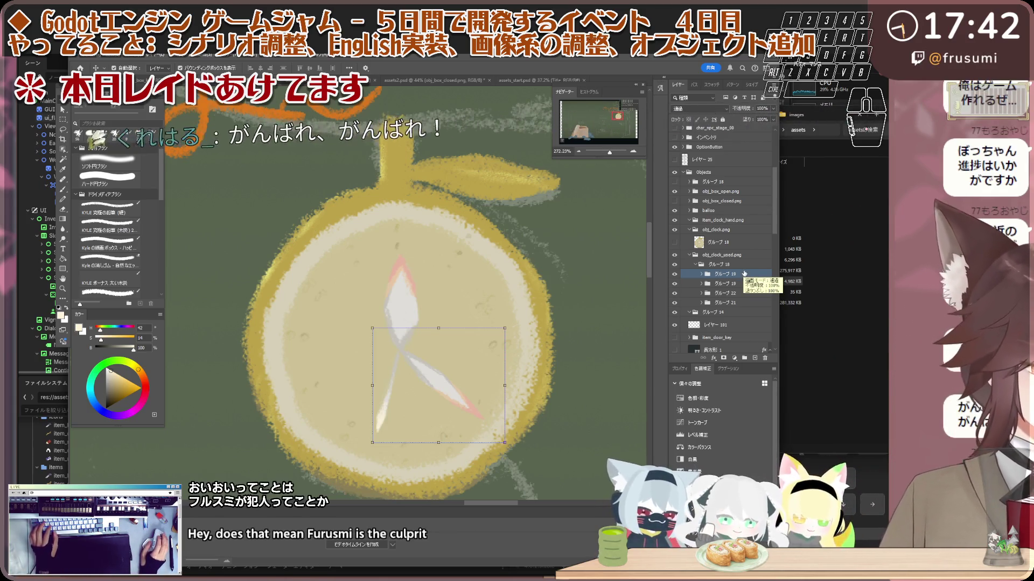
{"action": "left_click", "coordinate": [682, 284]}
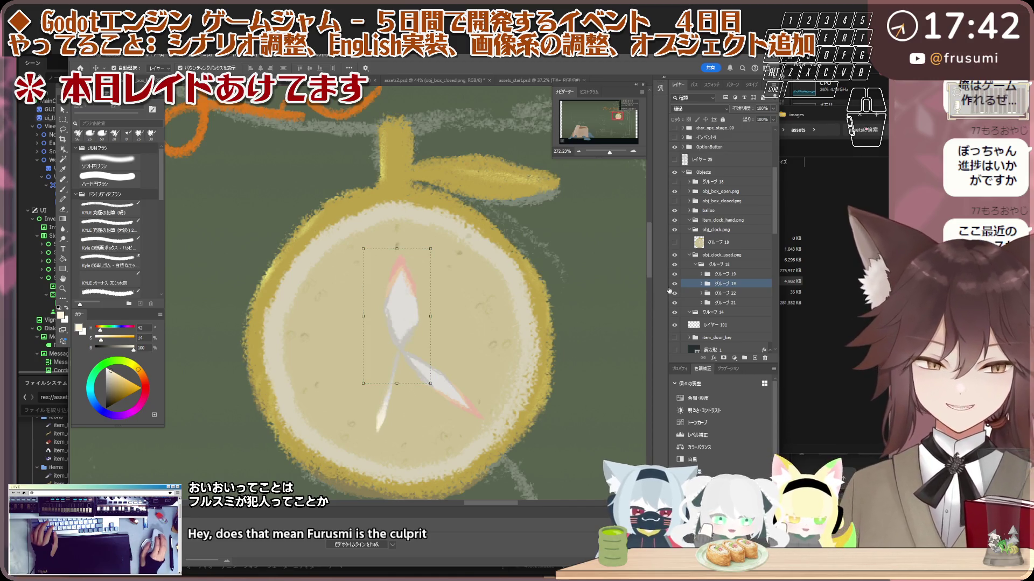
{"action": "left_click", "coordinate": [674, 285]}
{"action": "left_click", "coordinate": [673, 284]}
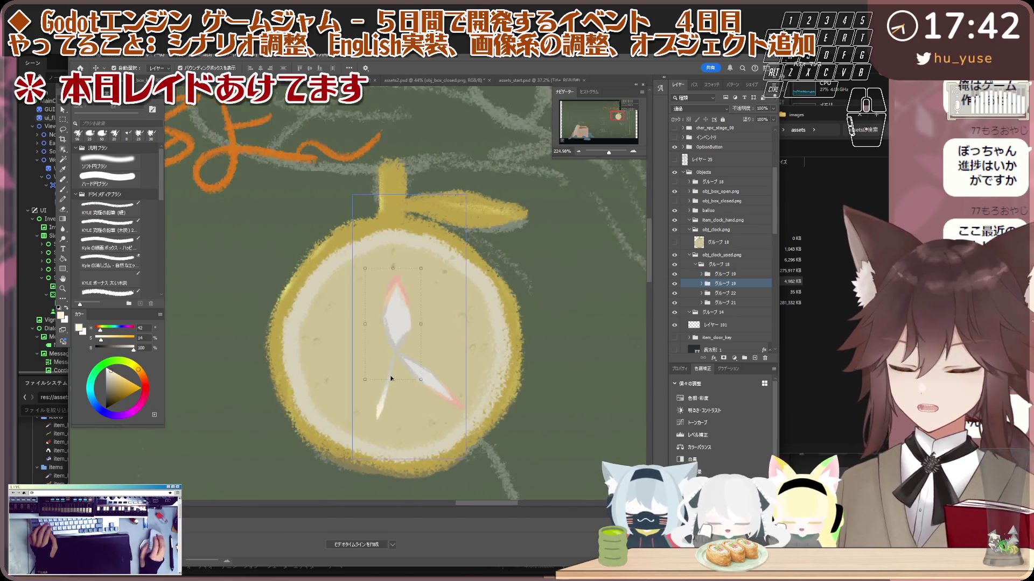
{"action": "scroll", "coordinate": [387, 401], "scroll_direction": "up", "scroll_amount": 1}
{"action": "scroll", "coordinate": [387, 401], "scroll_direction": "down", "scroll_amount": 1}
{"action": "left_click", "coordinate": [674, 284]}
{"action": "left_click", "coordinate": [674, 283]}
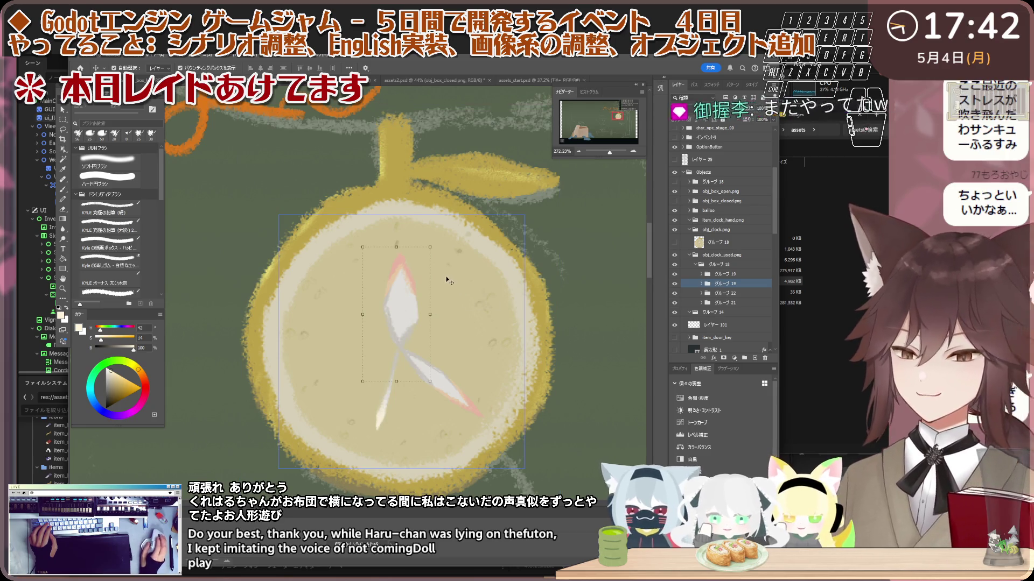
{"action": "key", "text": "Down"}
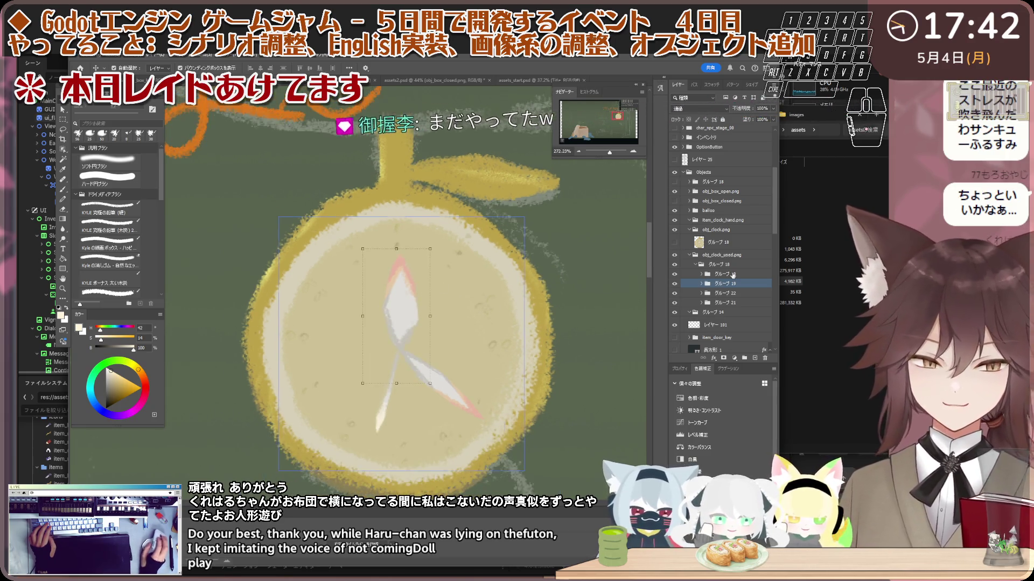
- Make the third clock hand in グループ 22 visible and compare it against the other hands
{"action": "left_click", "coordinate": [675, 277], "text": "shift"}
{"action": "scroll", "coordinate": [454, 320], "scroll_direction": "down", "scroll_amount": 1}
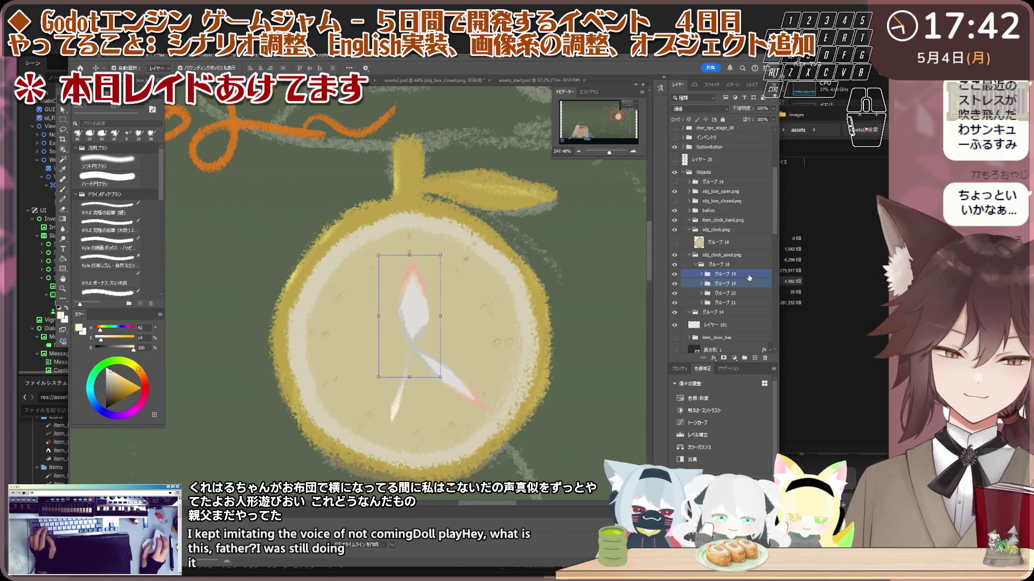
{"action": "left_click", "coordinate": [454, 319]}
{"action": "scroll", "coordinate": [454, 319], "scroll_direction": "up", "scroll_amount": 2}
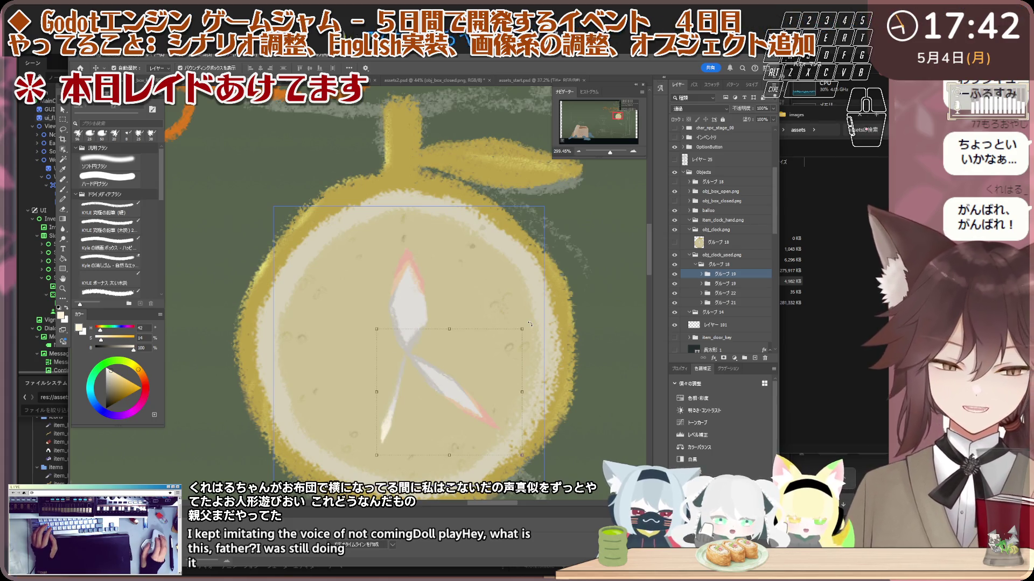
{"action": "left_click", "coordinate": [690, 295]}
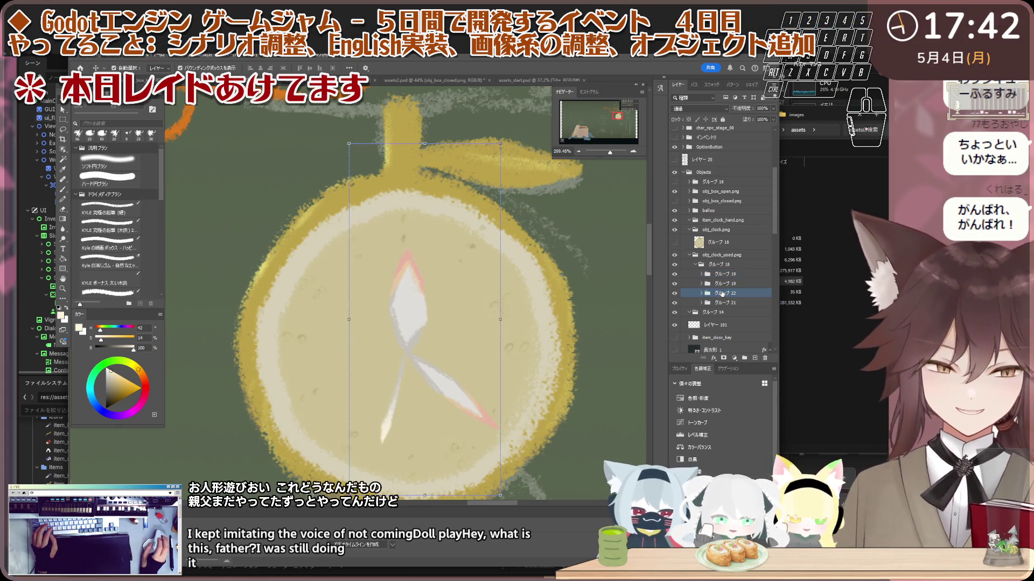
{"action": "left_click", "coordinate": [675, 294]}
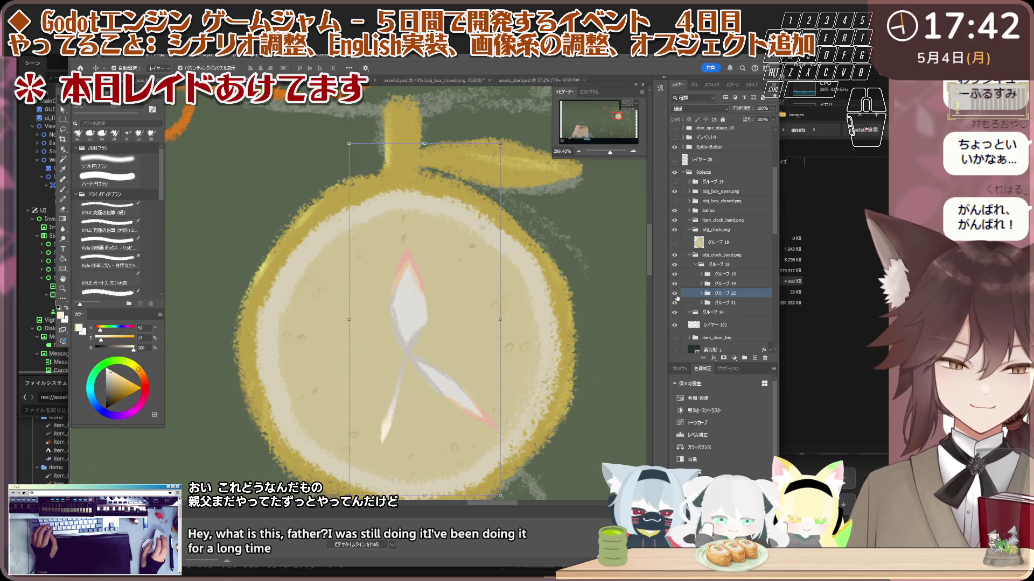
{"action": "left_click", "coordinate": [680, 304], "text": "shift"}
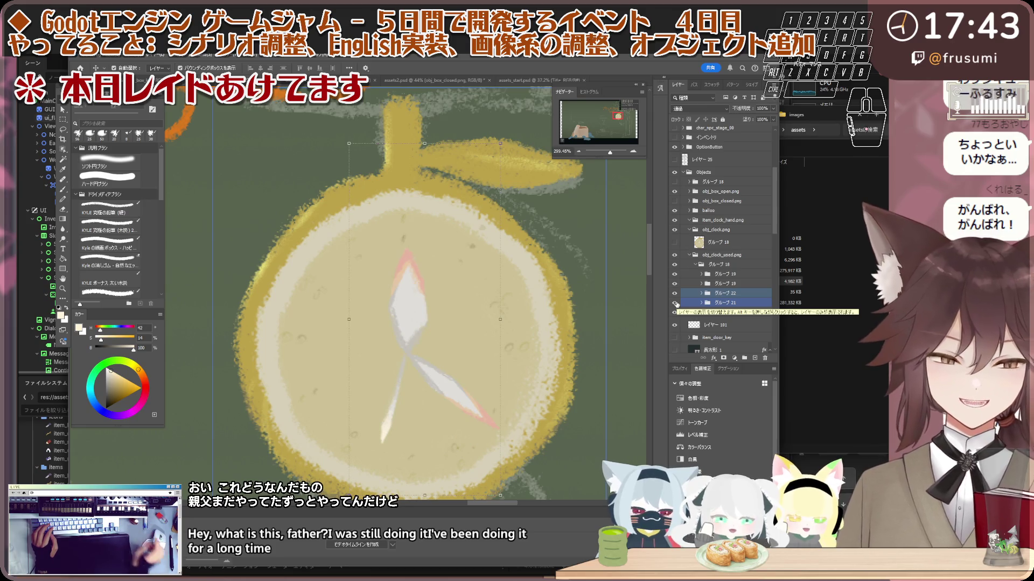
{"action": "left_click", "coordinate": [675, 304], "text": "alt"}
{"action": "left_click", "coordinate": [676, 304], "text": "alt"}
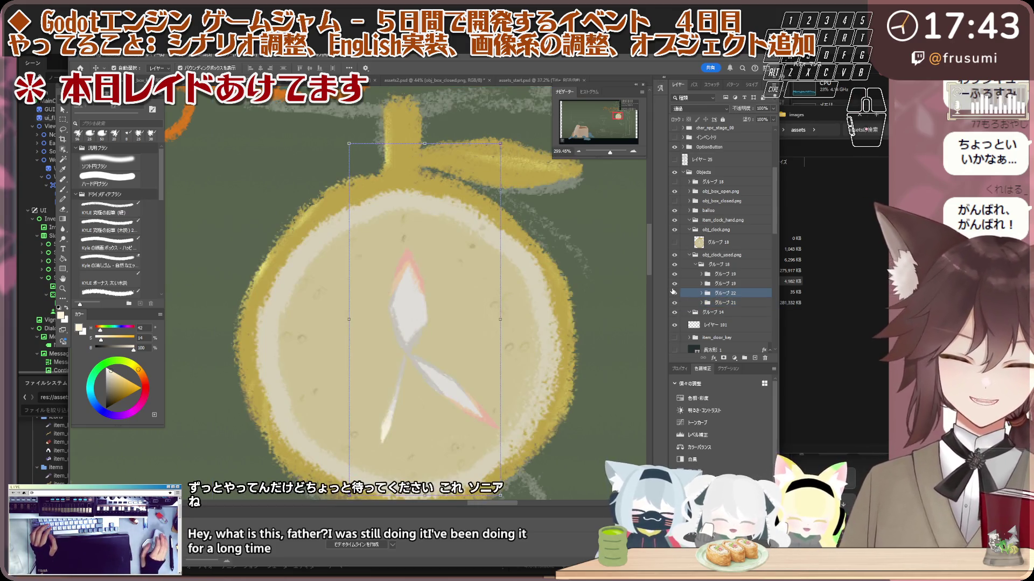
{"action": "left_click", "coordinate": [674, 293]}
{"action": "left_click", "coordinate": [677, 295]}
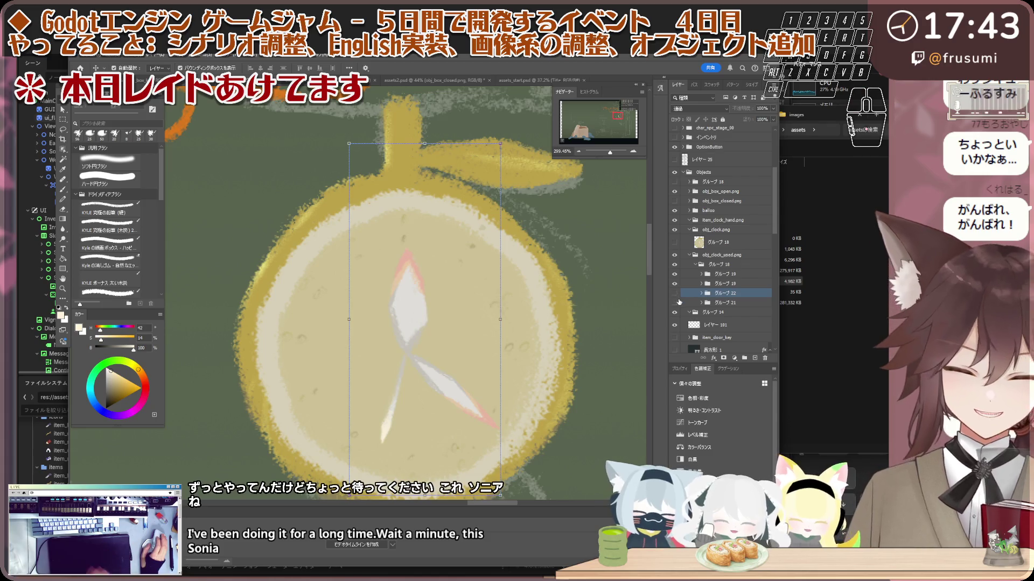
{"action": "left_click", "coordinate": [676, 295], "text": "alt"}
{"action": "left_click", "coordinate": [676, 286], "text": "alt"}
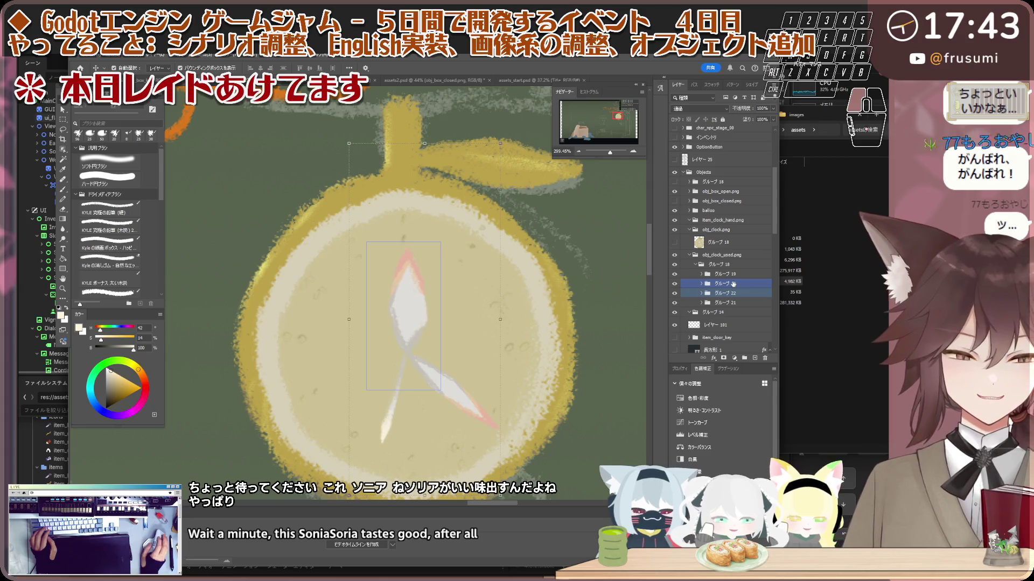
- Reveal the second clock hand in the upper グループ 19 and select hand layer レイヤー 179
{"action": "left_click", "coordinate": [697, 284]}
{"action": "scroll", "coordinate": [449, 314], "scroll_direction": "up", "scroll_amount": 1}
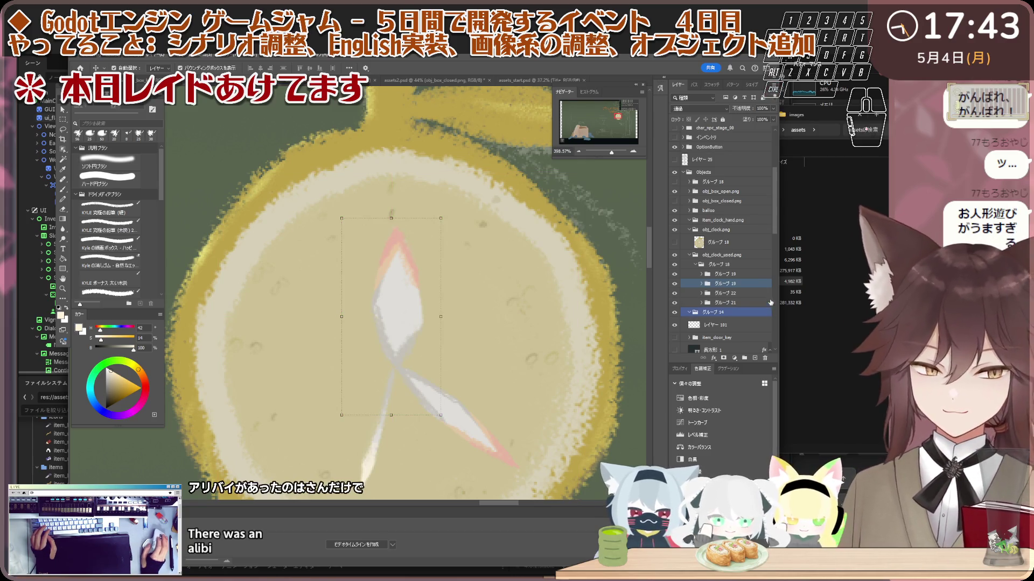
{"action": "left_click", "coordinate": [751, 292]}
{"action": "left_click", "coordinate": [680, 276], "text": "ctrl"}
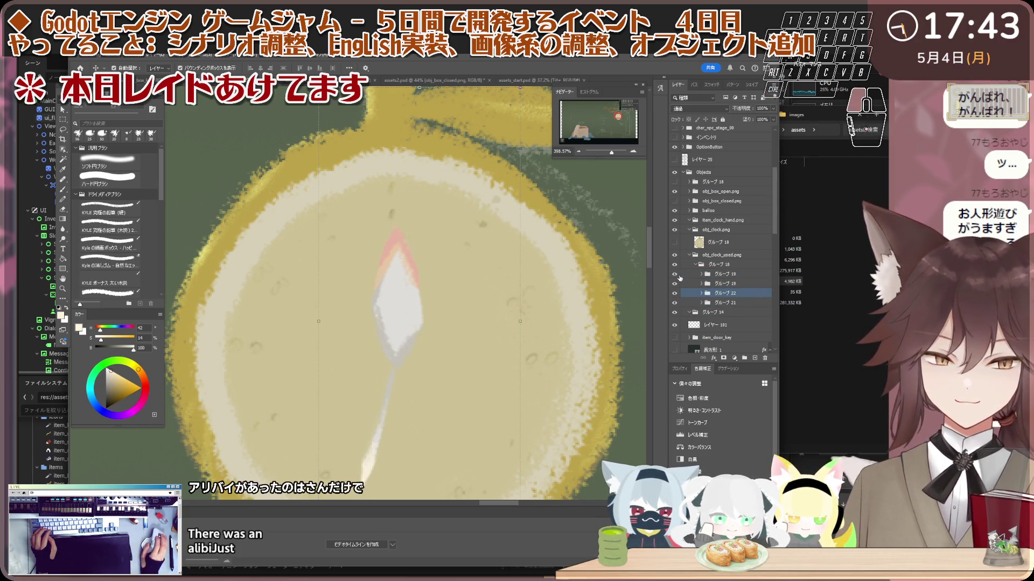
{"action": "left_click", "coordinate": [678, 275]}
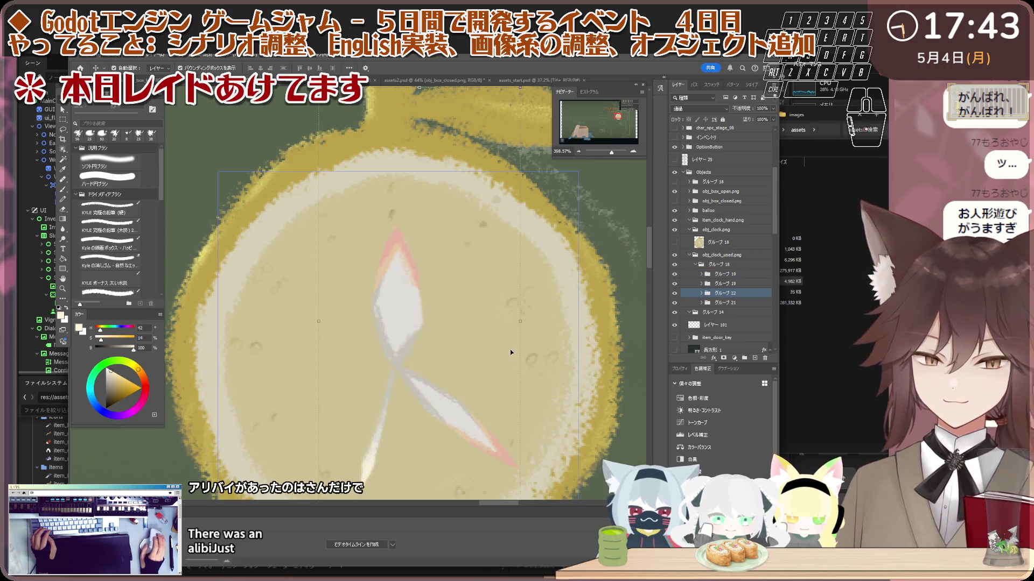
{"action": "scroll", "coordinate": [515, 355], "scroll_direction": "up", "scroll_amount": 1}
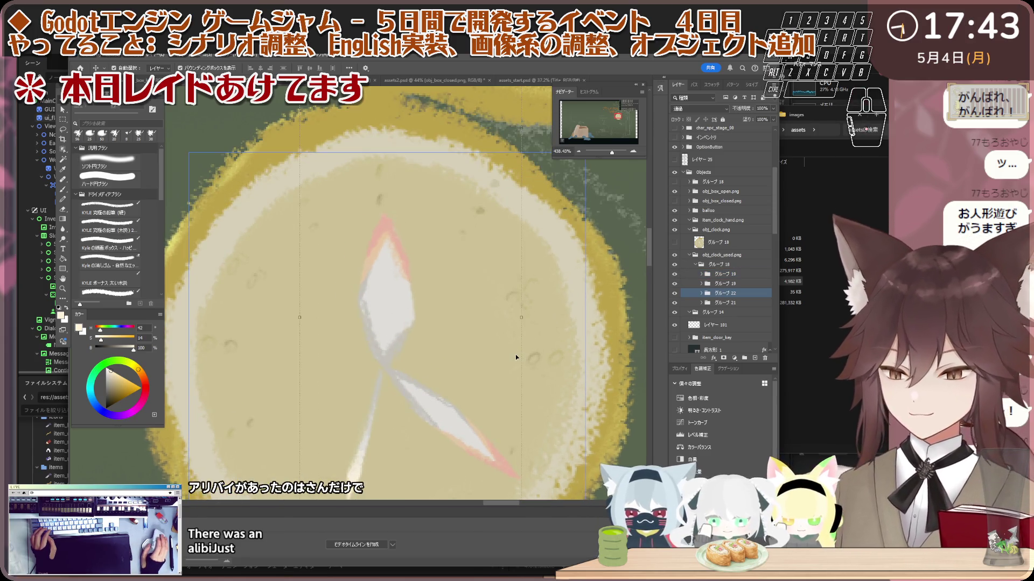
{"action": "scroll", "coordinate": [516, 354], "scroll_direction": "down", "scroll_amount": 1}
{"action": "scroll", "coordinate": [520, 353], "scroll_direction": "down", "scroll_amount": 1}
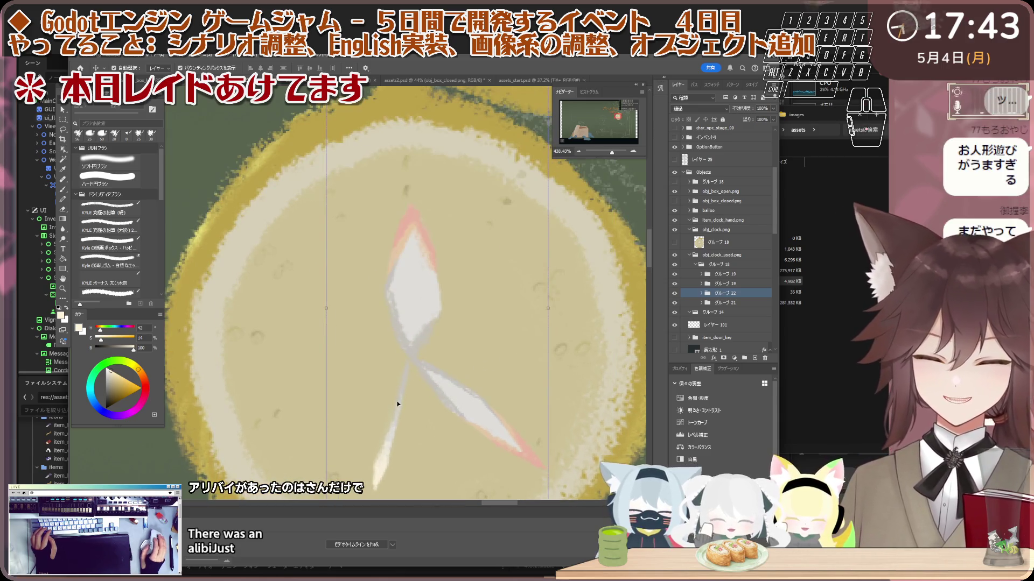
{"action": "scroll", "coordinate": [404, 401], "scroll_direction": "down", "scroll_amount": 2}
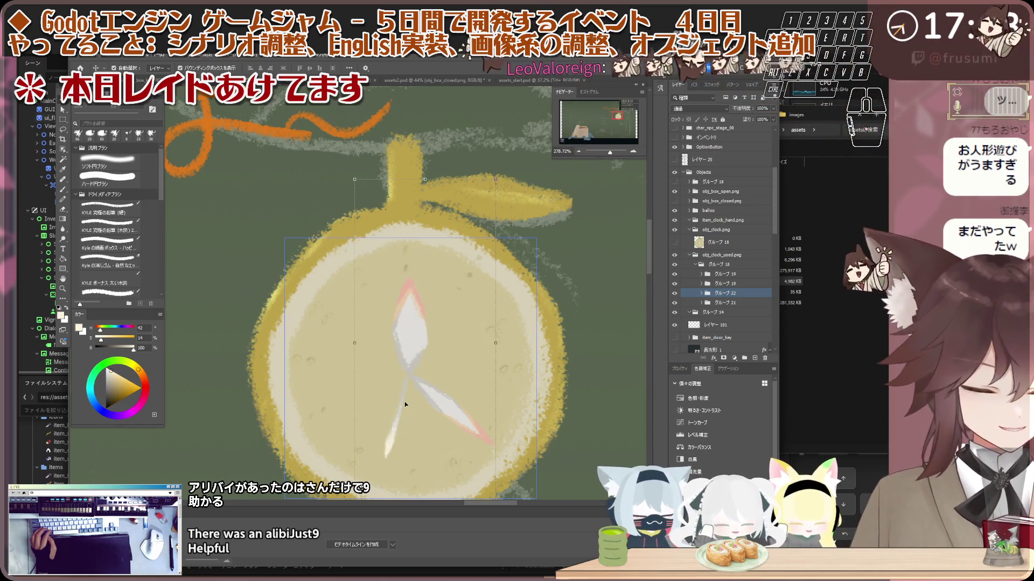
{"action": "scroll", "coordinate": [425, 356], "scroll_direction": "down", "scroll_amount": 2}
{"action": "scroll", "coordinate": [422, 357], "scroll_direction": "up", "scroll_amount": 2}
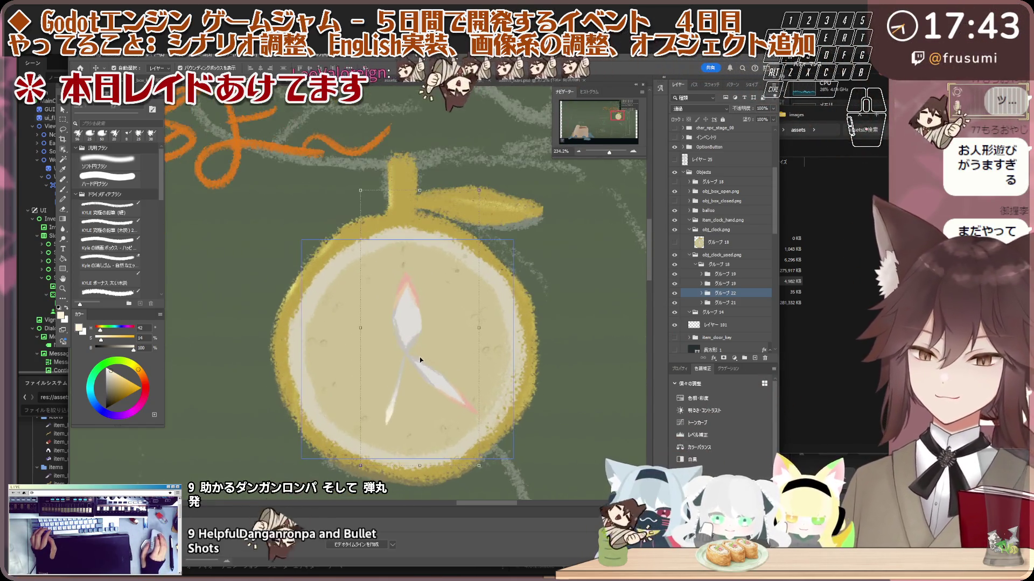
{"action": "left_click", "coordinate": [407, 323]}
- Rotate the グループ19 hand group about 8° clockwise, shift it into place on the lemon face, and commit
{"action": "scroll", "coordinate": [407, 323], "scroll_direction": "up", "scroll_amount": 1}
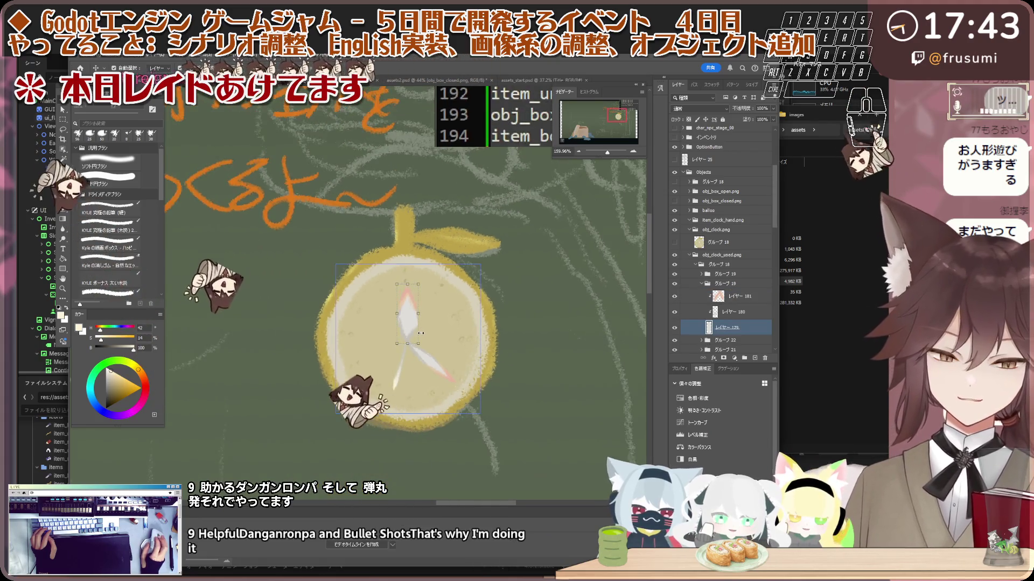
{"action": "left_click", "coordinate": [732, 313], "text": "shift"}
{"action": "left_click", "coordinate": [724, 284]}
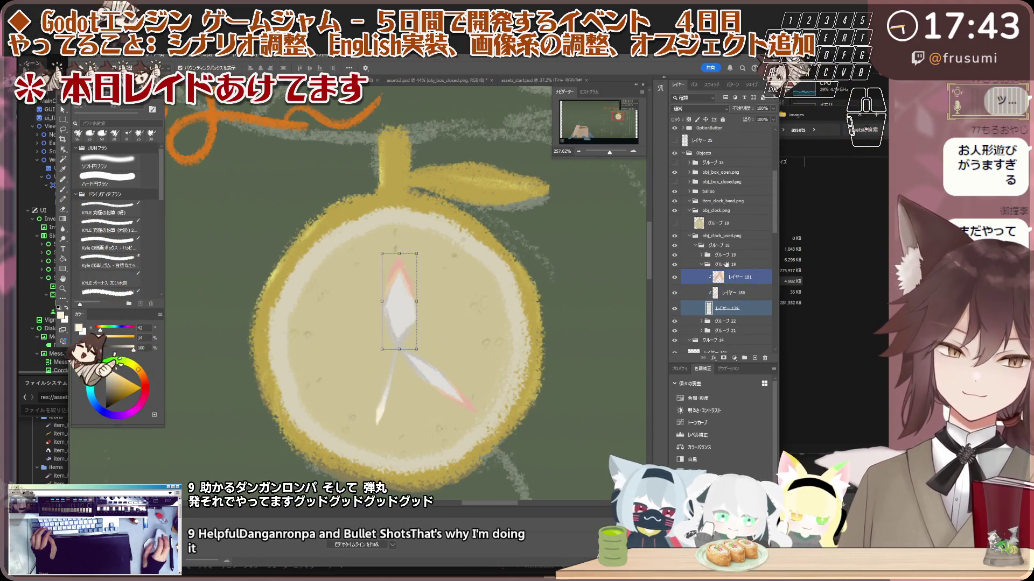
{"action": "mouse_move", "coordinate": [440, 294]}
{"action": "left_mouse_down"}
{"action": "mouse_move", "coordinate": [459, 264]}
{"action": "mouse_move", "coordinate": [427, 292]}
{"action": "mouse_move", "coordinate": [453, 258]}
{"action": "left_mouse_up"}
{"action": "left_click_drag", "start_coordinate": [410, 313], "coordinate": [405, 311]}
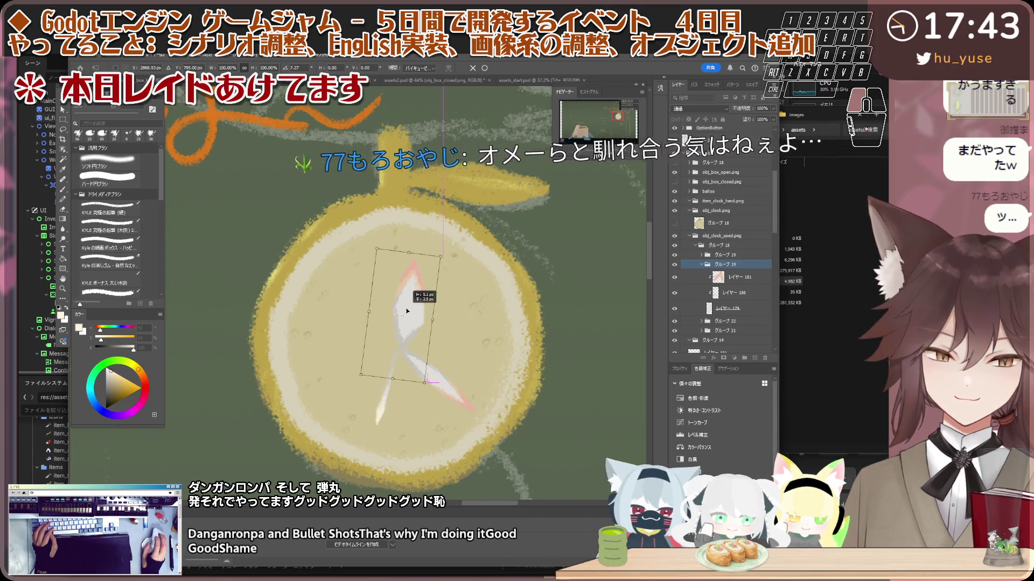
{"action": "left_click_drag", "start_coordinate": [447, 254], "coordinate": [448, 258]}
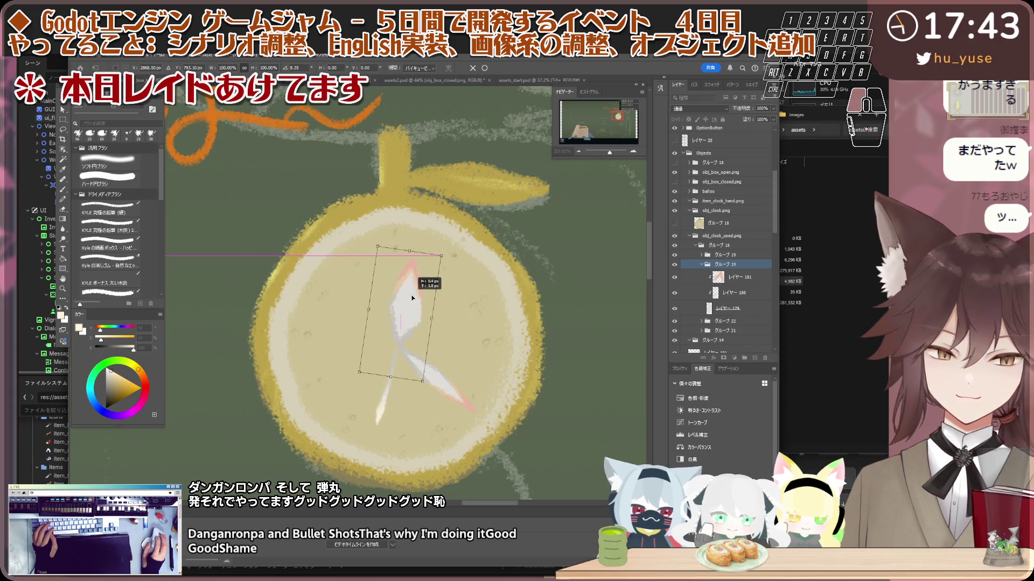
{"action": "left_click_drag", "start_coordinate": [411, 298], "coordinate": [410, 295]}
{"action": "scroll", "coordinate": [411, 295], "scroll_direction": "down", "scroll_amount": 2}
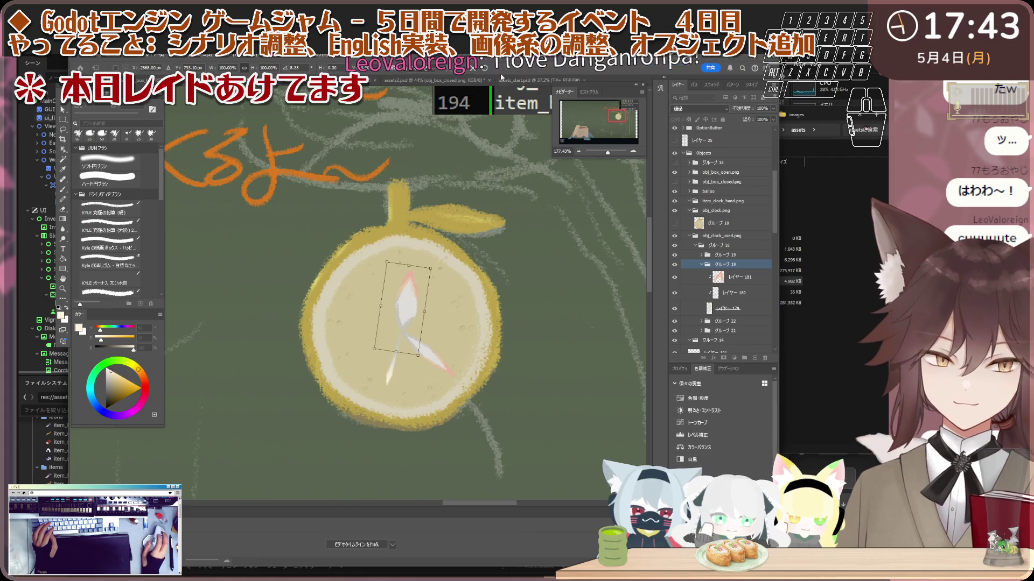
{"action": "key", "text": "Return"}
{"action": "scroll", "coordinate": [440, 269], "scroll_direction": "down", "scroll_amount": 2}
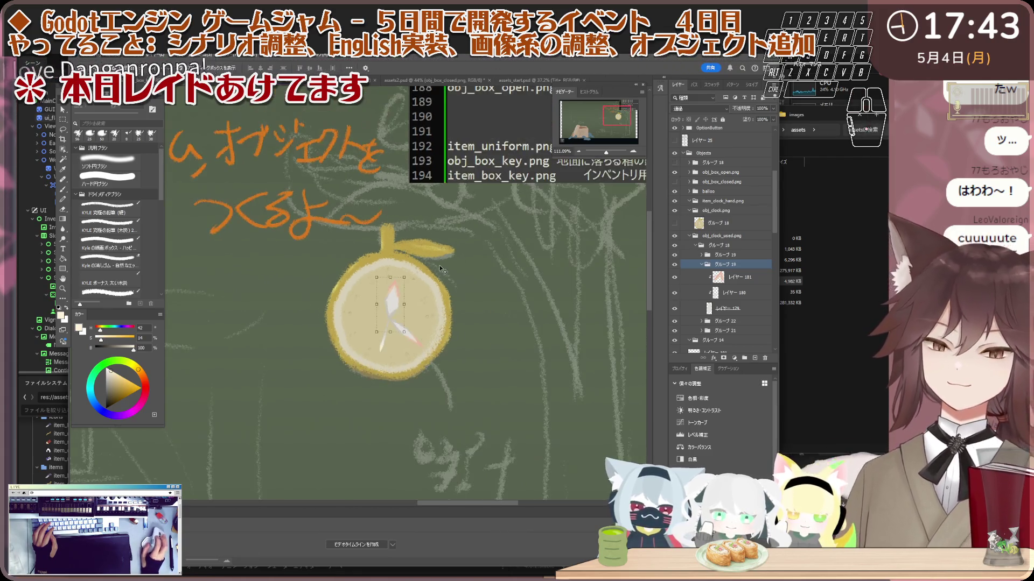
{"action": "scroll", "coordinate": [439, 269], "scroll_direction": "down", "scroll_amount": 3}
{"action": "left_click", "coordinate": [421, 344]}
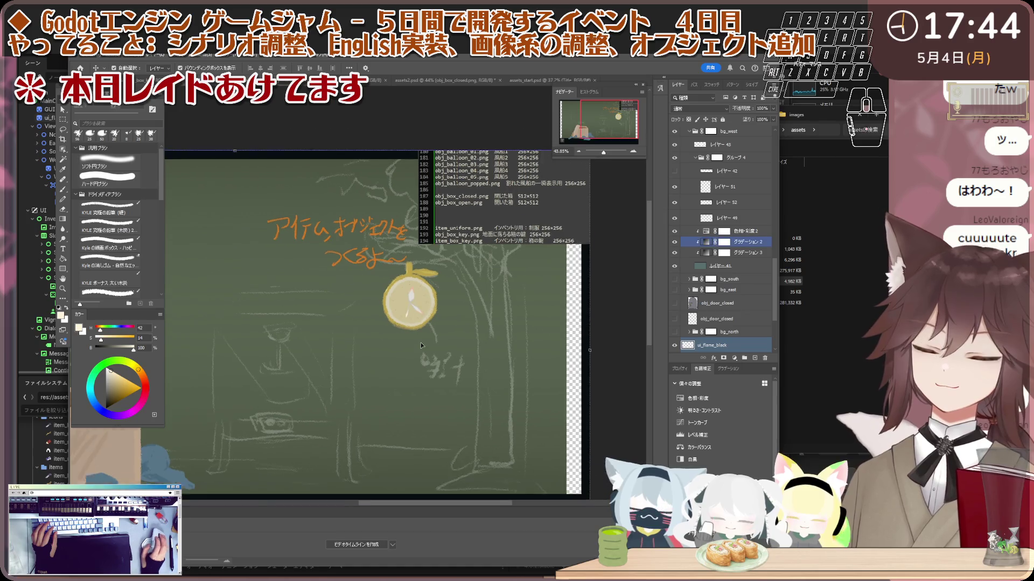
- Sample the pinkish red from the lemon slice's edge on layer レイヤー166 as the brush colour
{"action": "scroll", "coordinate": [418, 291], "scroll_direction": "up", "scroll_amount": 4}
{"action": "scroll", "coordinate": [418, 290], "scroll_direction": "up", "scroll_amount": 1}
{"action": "scroll", "coordinate": [417, 290], "scroll_direction": "up", "scroll_amount": 1}
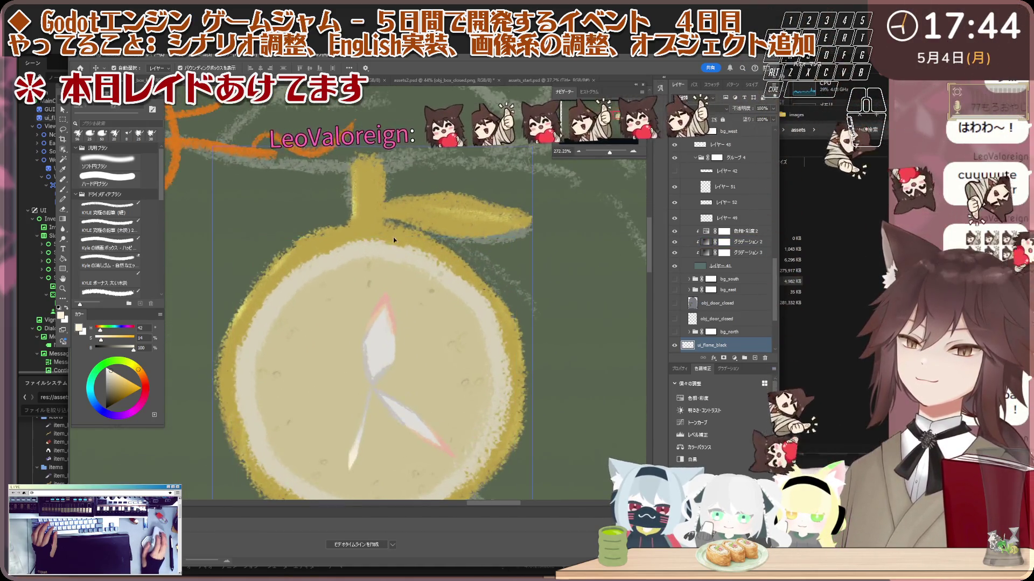
{"action": "scroll", "coordinate": [379, 223], "scroll_direction": "down", "scroll_amount": 1}
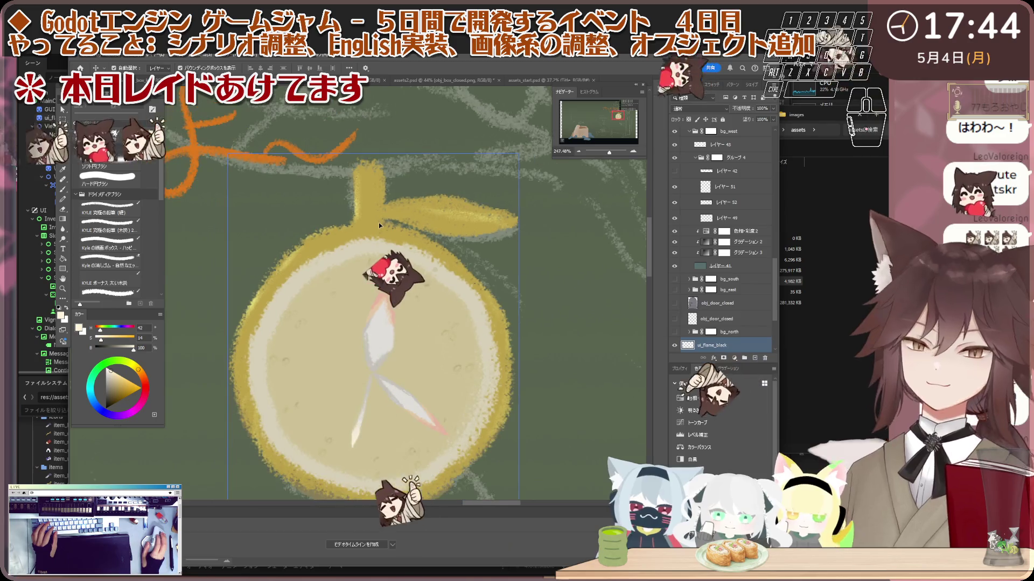
{"action": "left_click", "coordinate": [378, 227]}
{"action": "scroll", "coordinate": [371, 237], "scroll_direction": "up", "scroll_amount": 1}
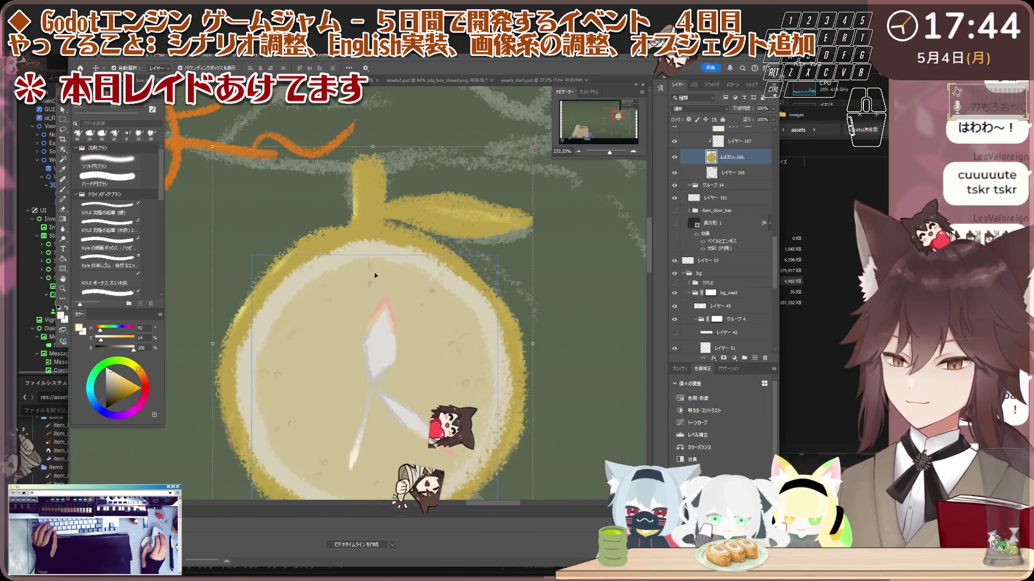
{"action": "scroll", "coordinate": [375, 275], "scroll_direction": "up", "scroll_amount": 1}
{"action": "key", "text": "i"}
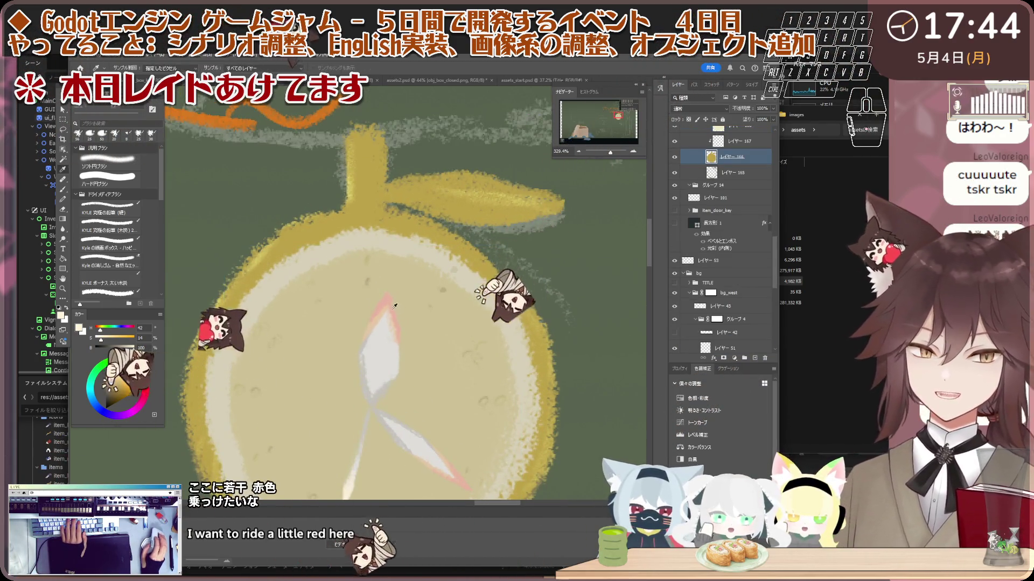
{"action": "left_click", "coordinate": [383, 305]}
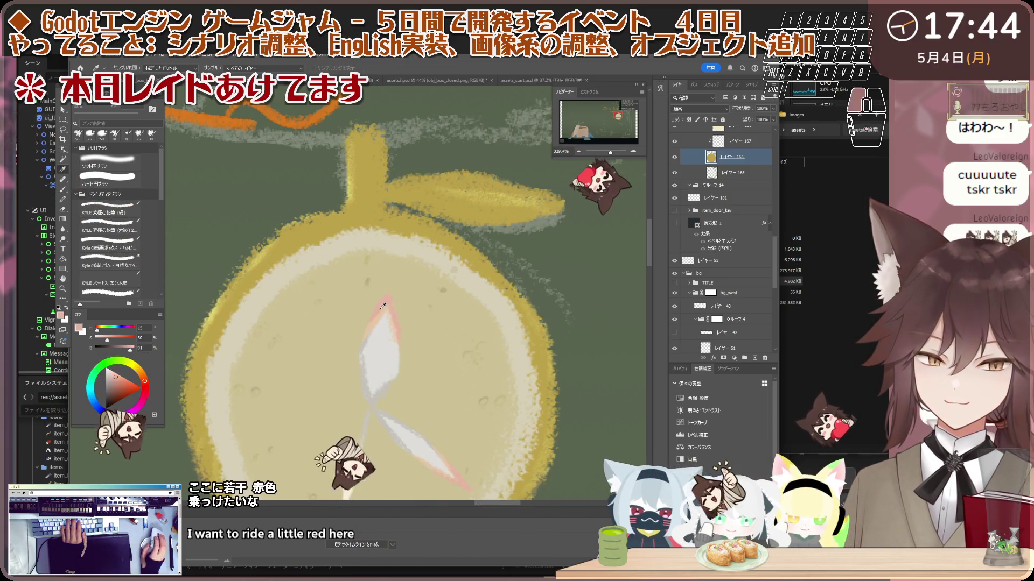
{"action": "key", "text": "b"}
- Add a new layer above the lemon and paint pink accents on the rim and hands
{"action": "scroll", "coordinate": [420, 288], "scroll_direction": "down", "scroll_amount": 1}
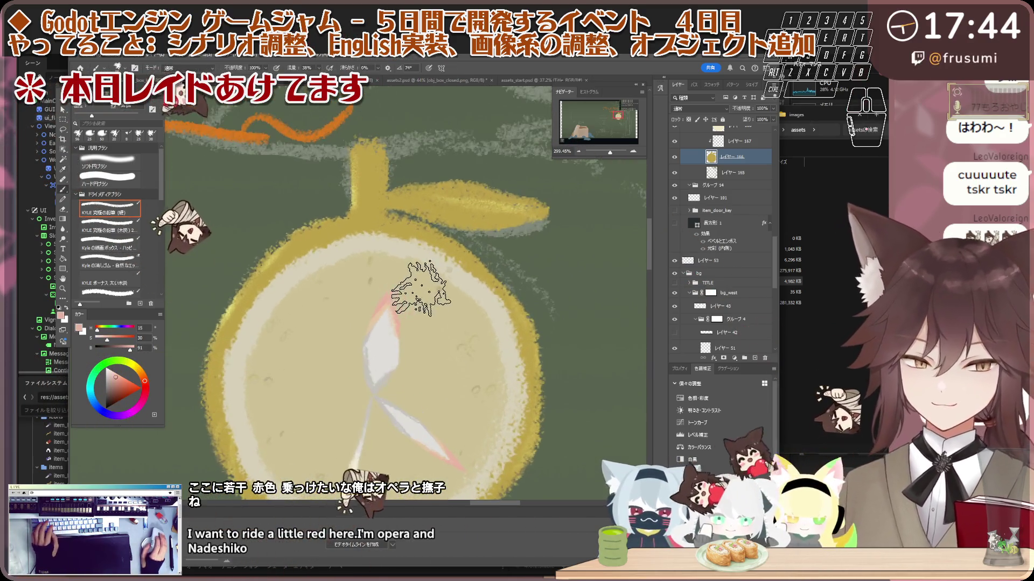
{"action": "scroll", "coordinate": [681, 179], "scroll_direction": "up", "scroll_amount": 2}
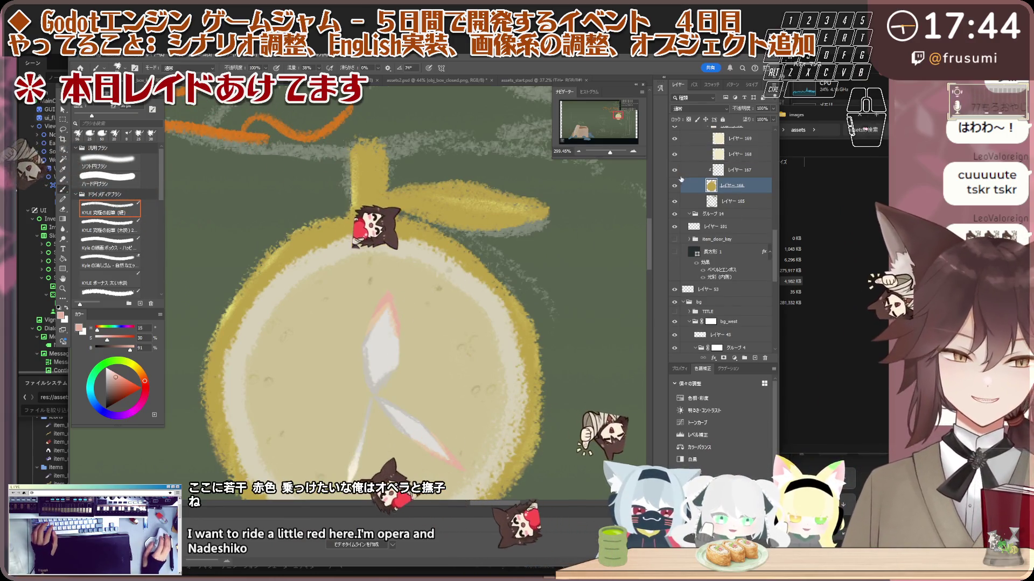
{"action": "left_click", "coordinate": [754, 358]}
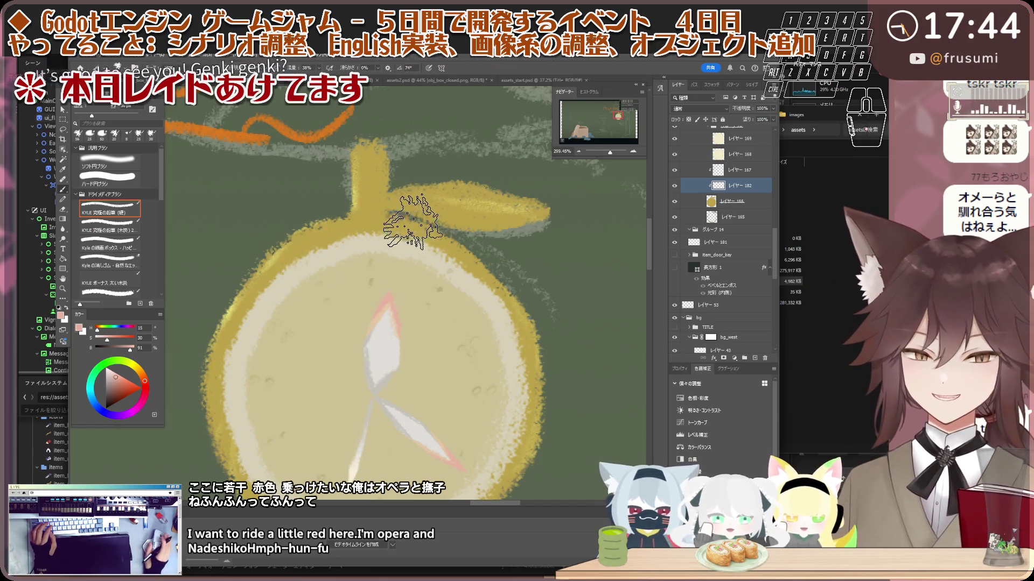
{"action": "scroll", "coordinate": [377, 242], "scroll_direction": "down", "scroll_amount": 1}
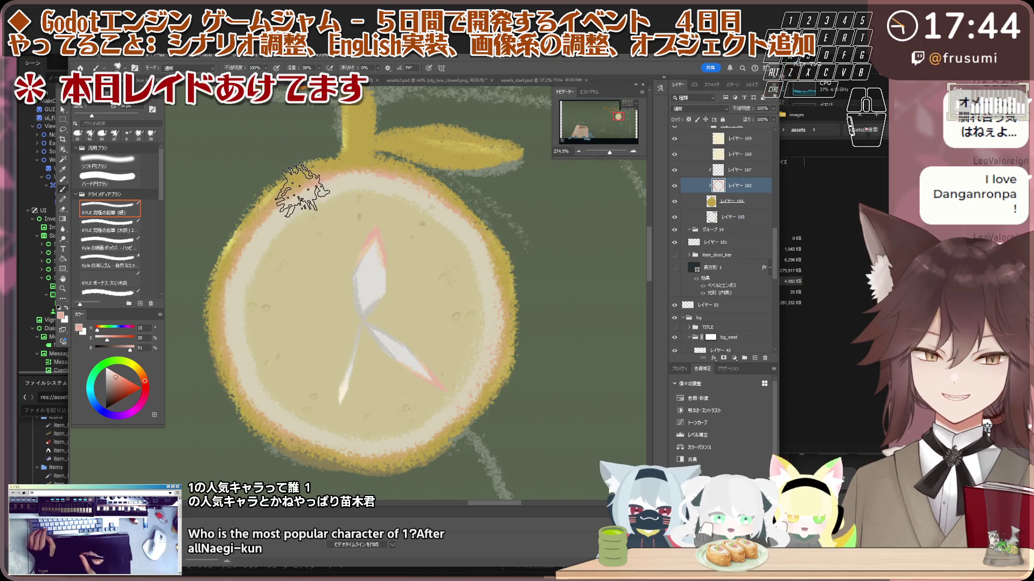
{"action": "left_click", "coordinate": [698, 109]}
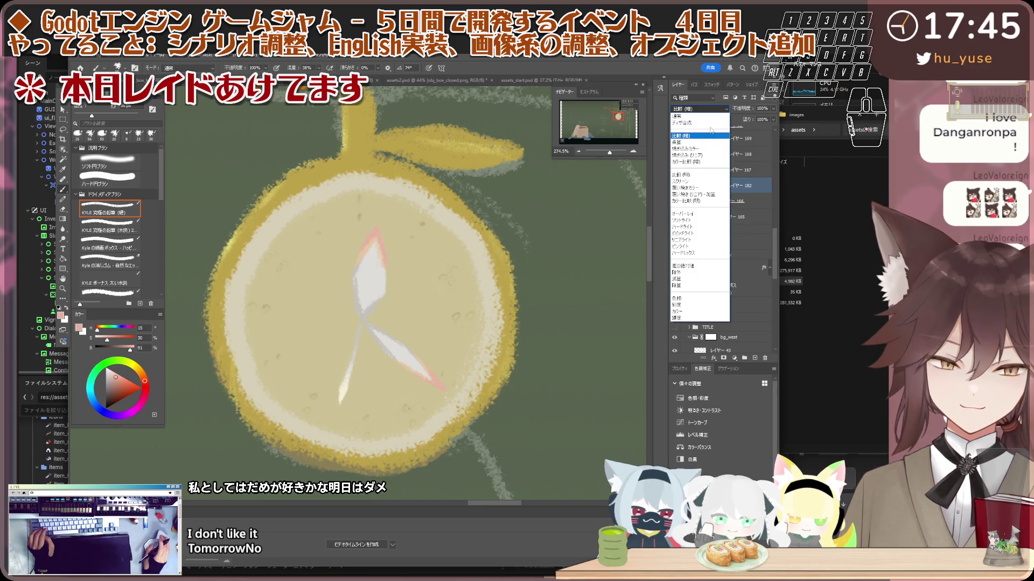
- Leave the accent layer at Normal blend and zoom out to review the lemon clock on the full board
{"action": "left_click", "coordinate": [709, 109]}
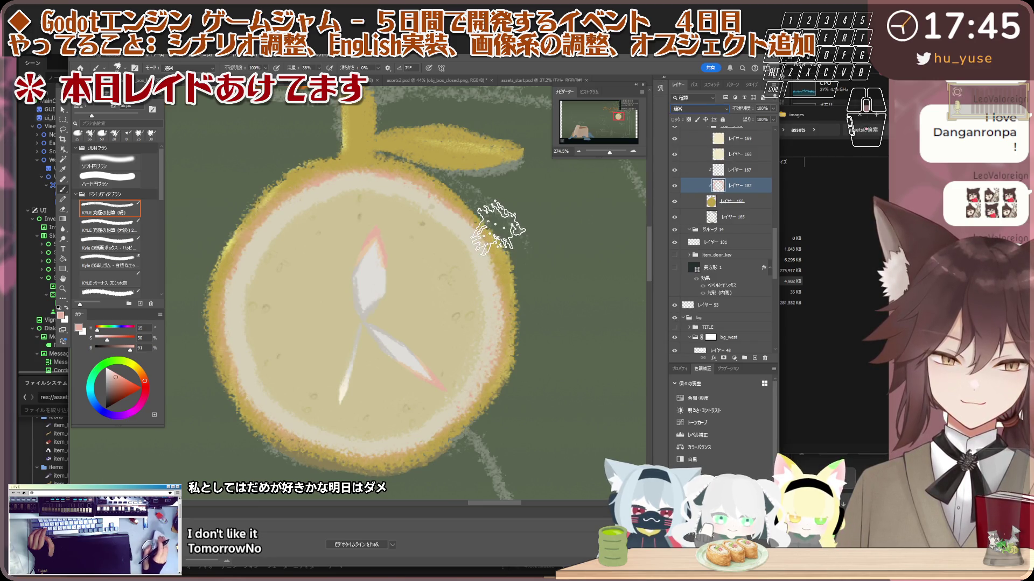
{"action": "scroll", "coordinate": [379, 134], "scroll_direction": "up", "scroll_amount": 3}
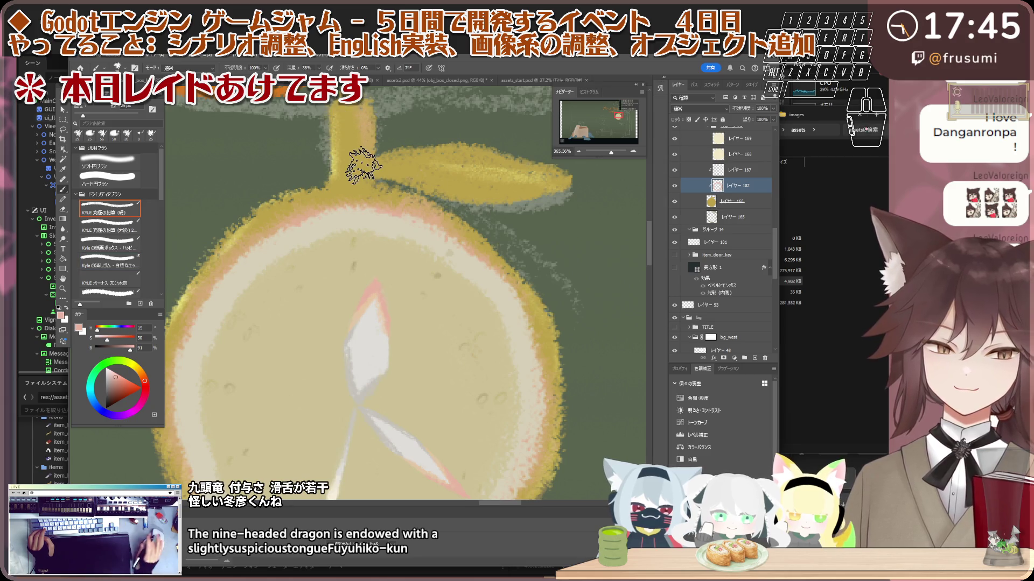
{"action": "scroll", "coordinate": [371, 170], "scroll_direction": "down", "scroll_amount": 3}
{"action": "scroll", "coordinate": [409, 172], "scroll_direction": "down", "scroll_amount": 2}
{"action": "scroll", "coordinate": [447, 175], "scroll_direction": "down", "scroll_amount": 2}
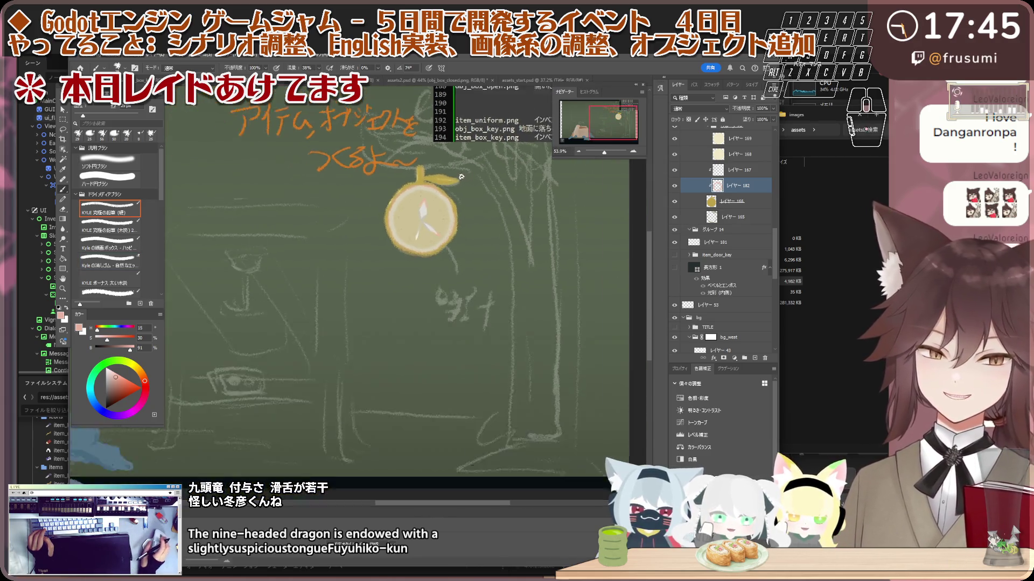
{"action": "scroll", "coordinate": [474, 181], "scroll_direction": "down", "scroll_amount": 2}
{"action": "scroll", "coordinate": [479, 201], "scroll_direction": "up", "scroll_amount": 3}
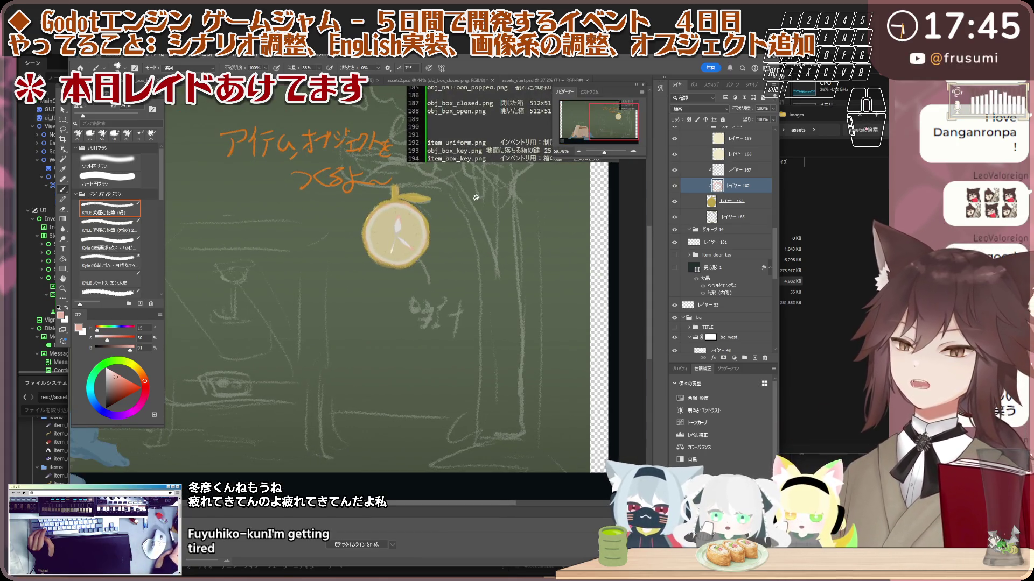
{"action": "scroll", "coordinate": [456, 202], "scroll_direction": "down", "scroll_amount": 2}
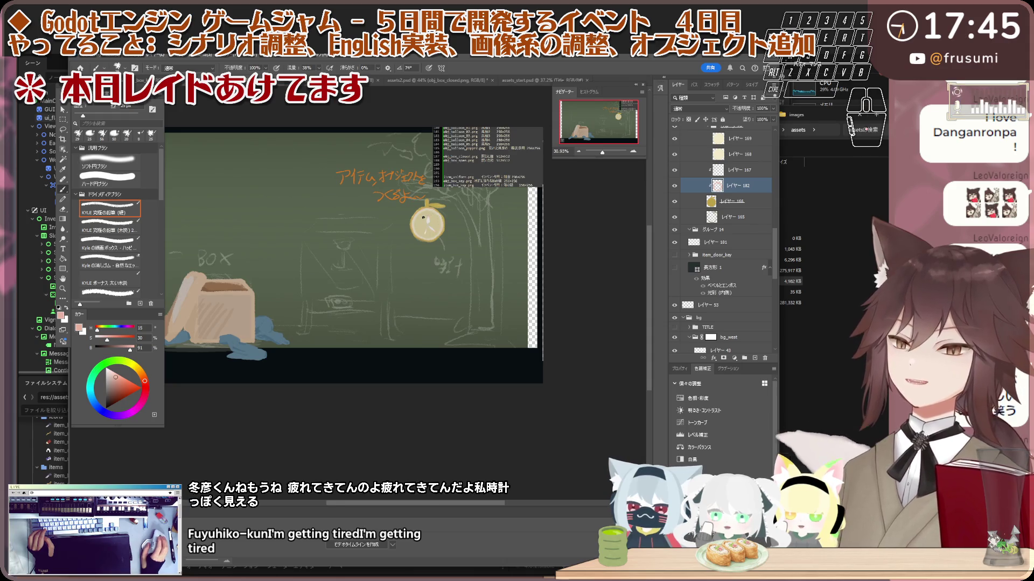
{"action": "scroll", "coordinate": [459, 245], "scroll_direction": "up", "scroll_amount": 3}
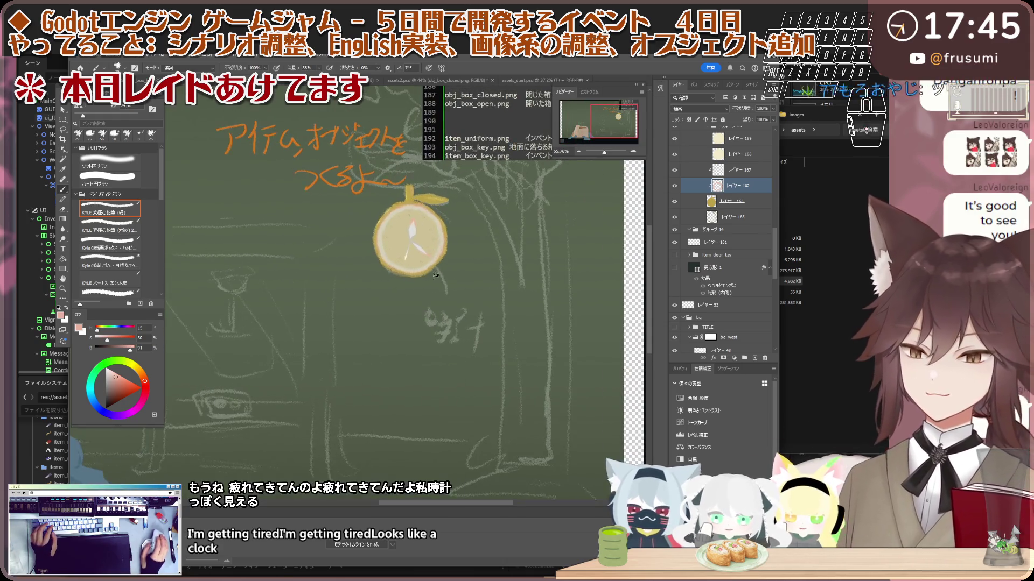
- Select the clock-hand layer in the Layers panel
{"action": "scroll", "coordinate": [450, 236], "scroll_direction": "down", "scroll_amount": 1}
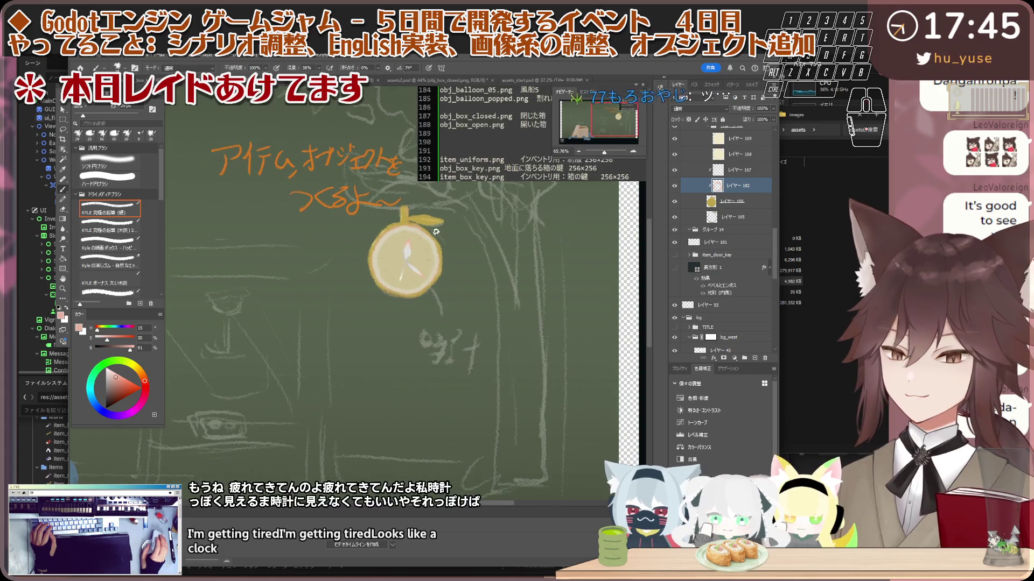
{"action": "scroll", "coordinate": [378, 263], "scroll_direction": "up", "scroll_amount": 2}
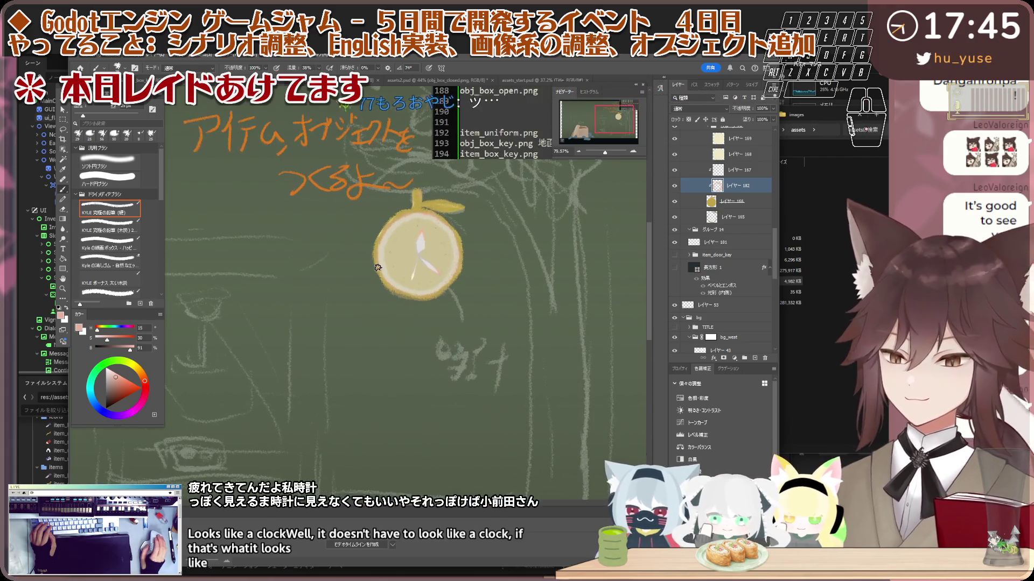
{"action": "scroll", "coordinate": [395, 240], "scroll_direction": "up", "scroll_amount": 1}
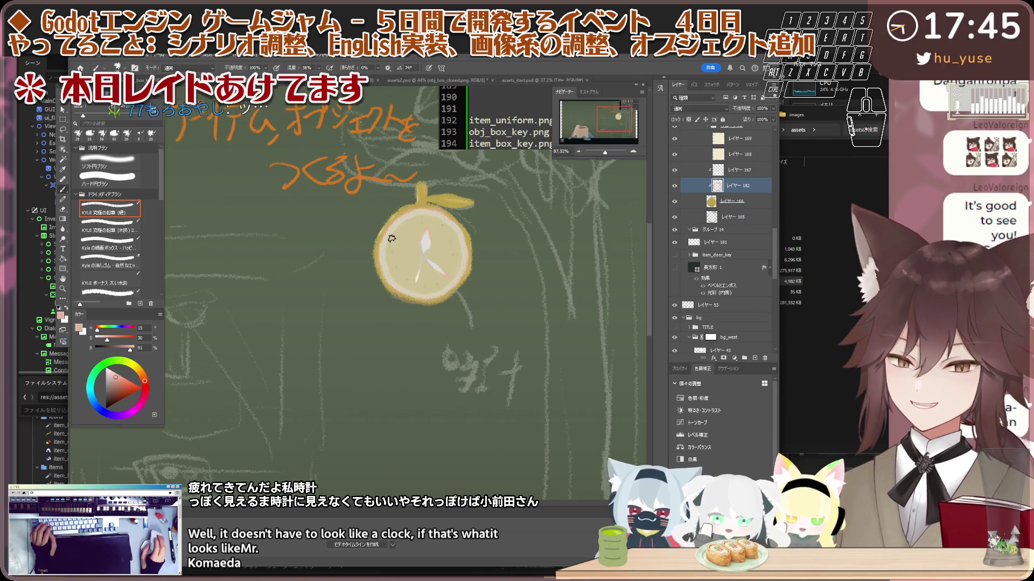
{"action": "scroll", "coordinate": [392, 238], "scroll_direction": "up", "scroll_amount": 1}
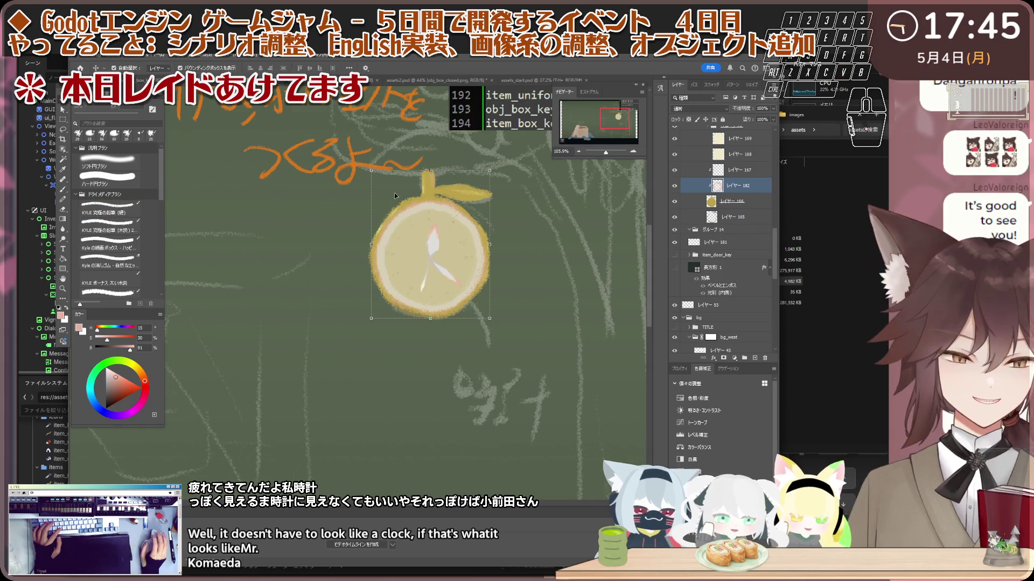
{"action": "left_click", "coordinate": [437, 247]}
- Select the obj_clock_used.png group together with グループ 18
{"action": "scroll", "coordinate": [438, 249], "scroll_direction": "up", "scroll_amount": 1}
{"action": "scroll", "coordinate": [713, 179], "scroll_direction": "up", "scroll_amount": 2}
{"action": "scroll", "coordinate": [716, 180], "scroll_direction": "up", "scroll_amount": 1}
{"action": "scroll", "coordinate": [721, 182], "scroll_direction": "up", "scroll_amount": 1}
{"action": "scroll", "coordinate": [726, 183], "scroll_direction": "up", "scroll_amount": 2}
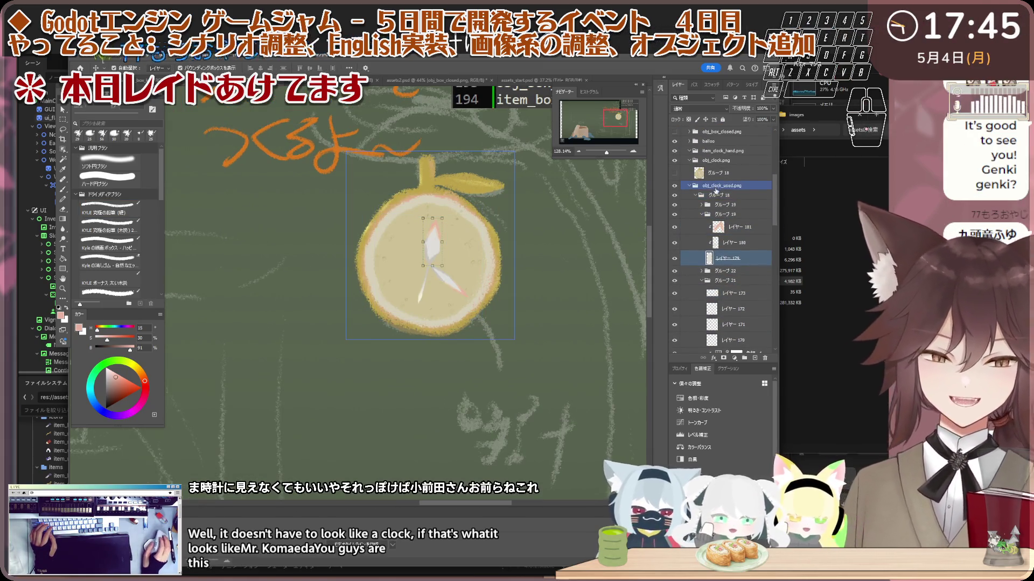
{"action": "scroll", "coordinate": [464, 243], "scroll_direction": "down", "scroll_amount": 3}
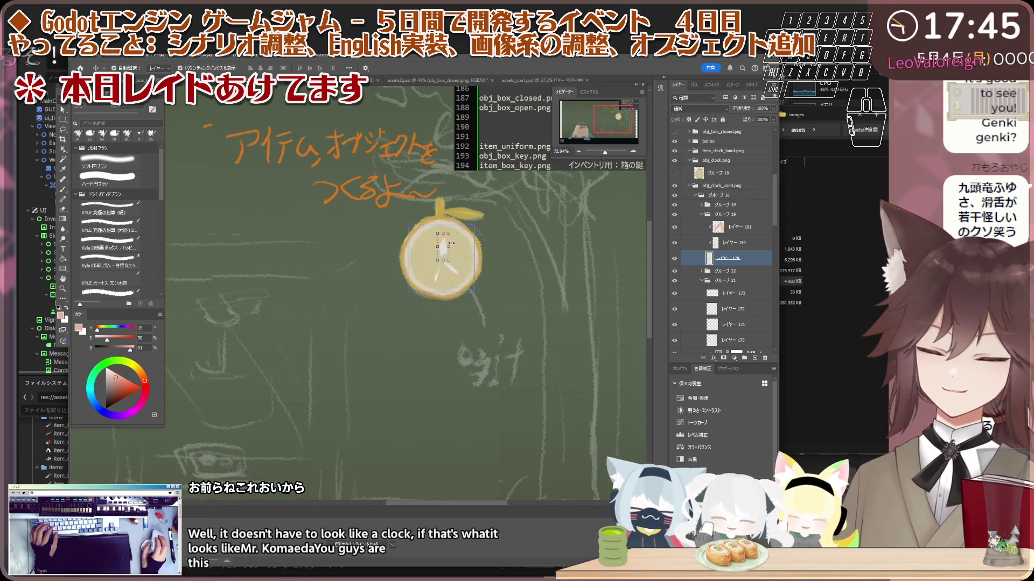
{"action": "scroll", "coordinate": [499, 241], "scroll_direction": "up", "scroll_amount": 1}
{"action": "left_click", "coordinate": [743, 185]}
{"action": "scroll", "coordinate": [444, 215], "scroll_direction": "up", "scroll_amount": 1}
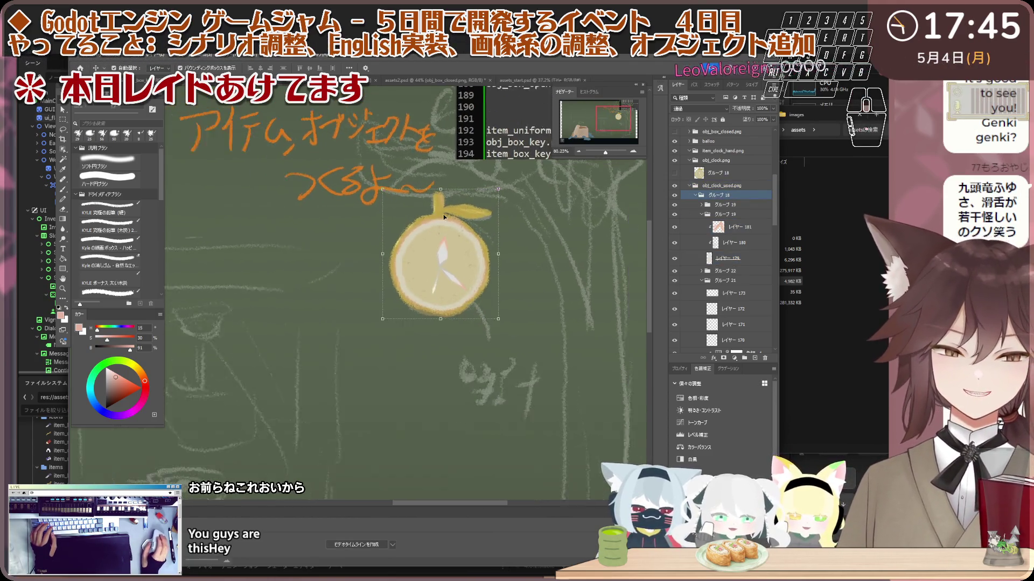
{"action": "left_click", "coordinate": [722, 179], "text": "shift"}
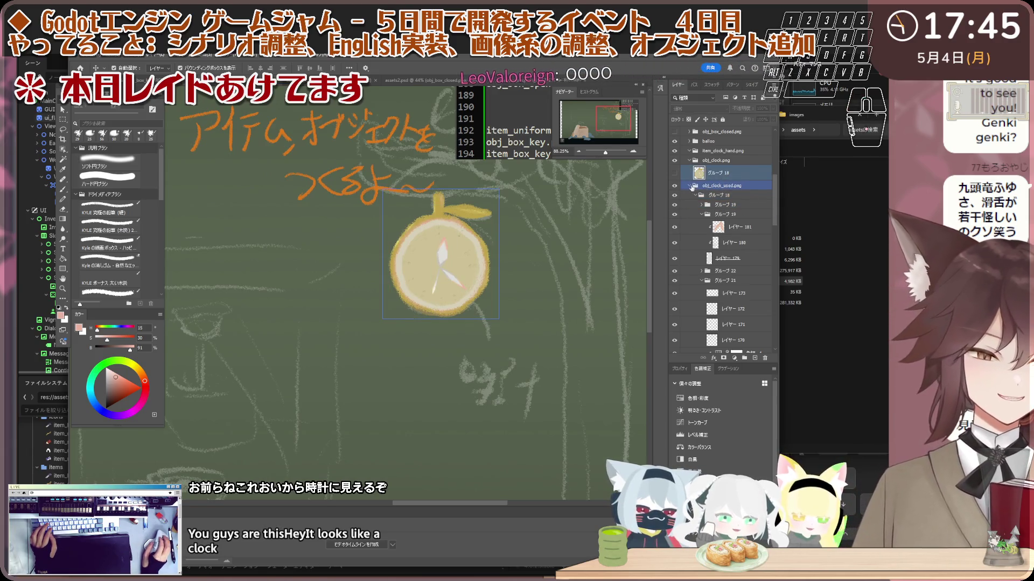
- Collapse the obj_clock_used.png group and drag グループ 18 up into it
{"action": "left_click", "coordinate": [690, 186]}
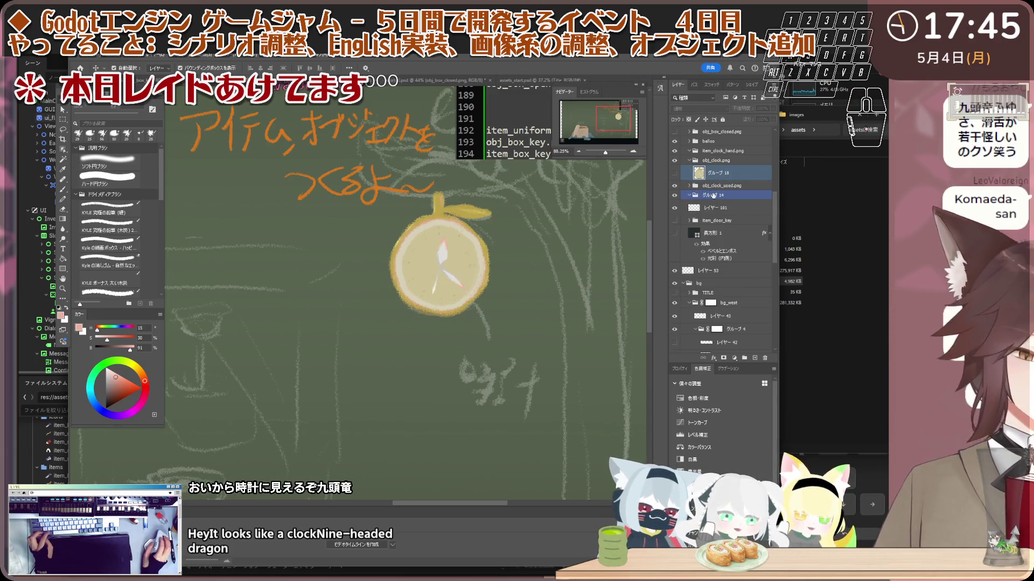
{"action": "left_click", "coordinate": [719, 185]}
{"action": "scroll", "coordinate": [526, 219], "scroll_direction": "down", "scroll_amount": 1}
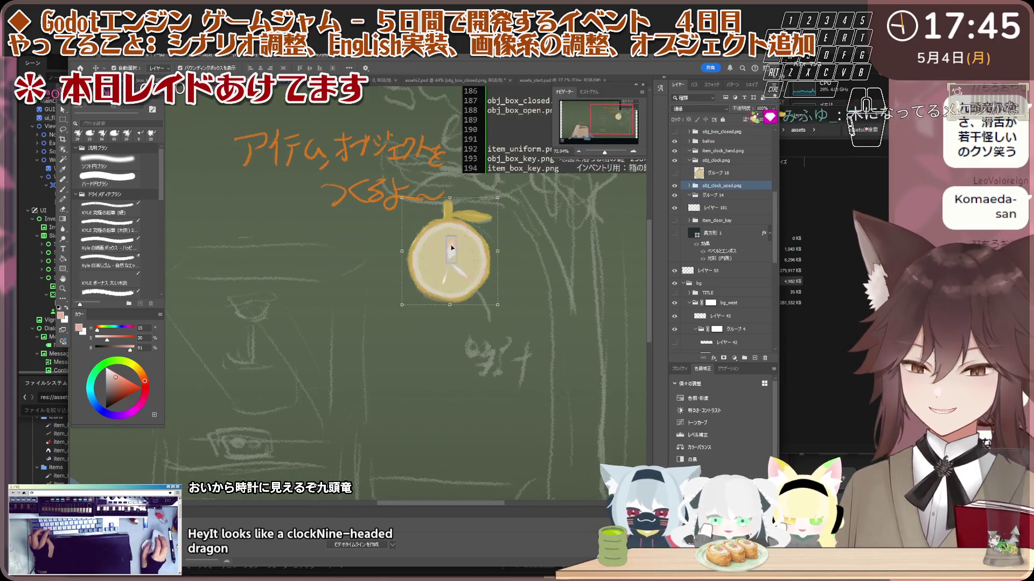
{"action": "scroll", "coordinate": [453, 244], "scroll_direction": "down", "scroll_amount": 2}
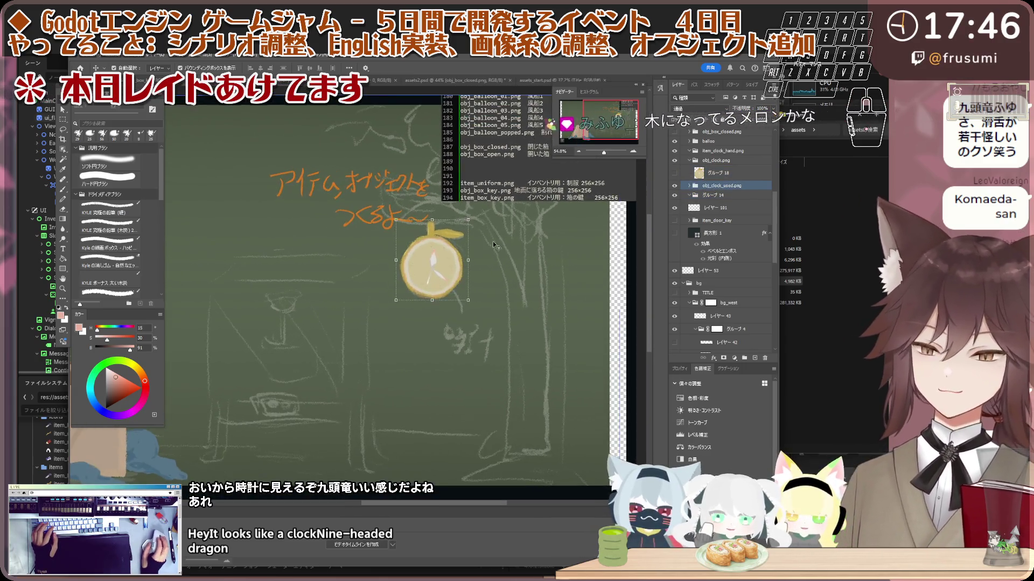
{"action": "scroll", "coordinate": [449, 231], "scroll_direction": "up", "scroll_amount": 1}
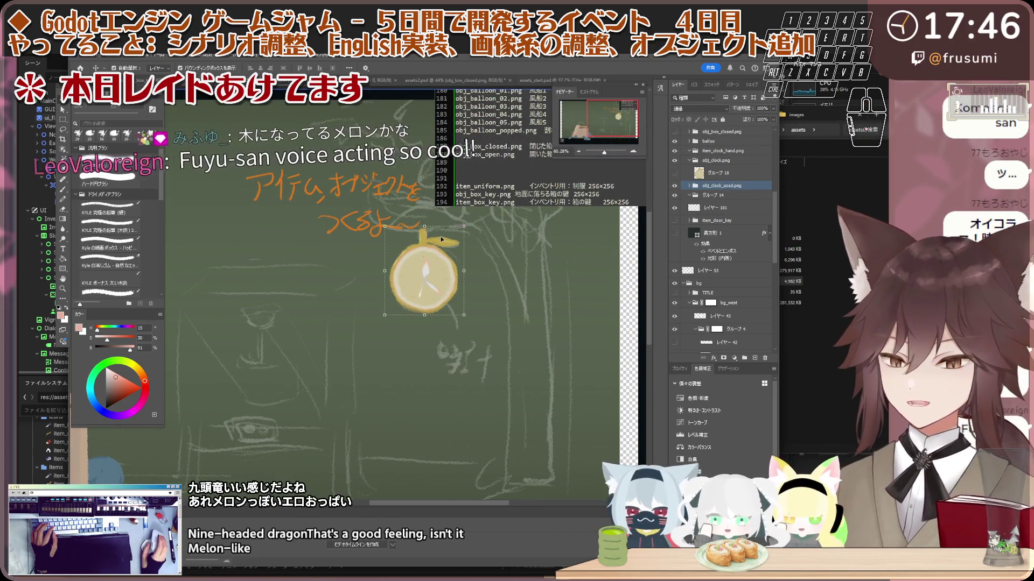
{"action": "scroll", "coordinate": [437, 253], "scroll_direction": "up", "scroll_amount": 3}
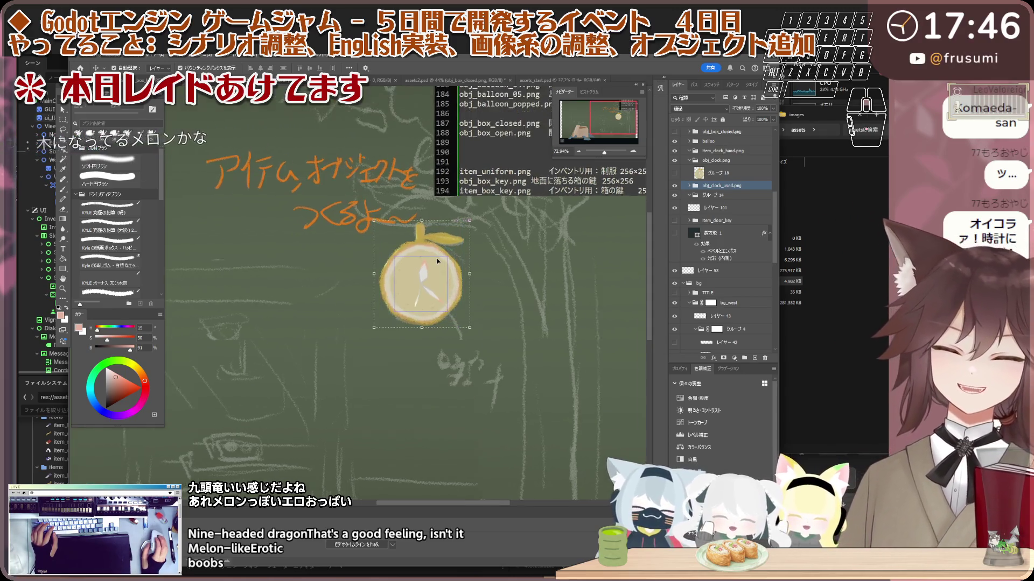
{"action": "scroll", "coordinate": [448, 266], "scroll_direction": "down", "scroll_amount": 2}
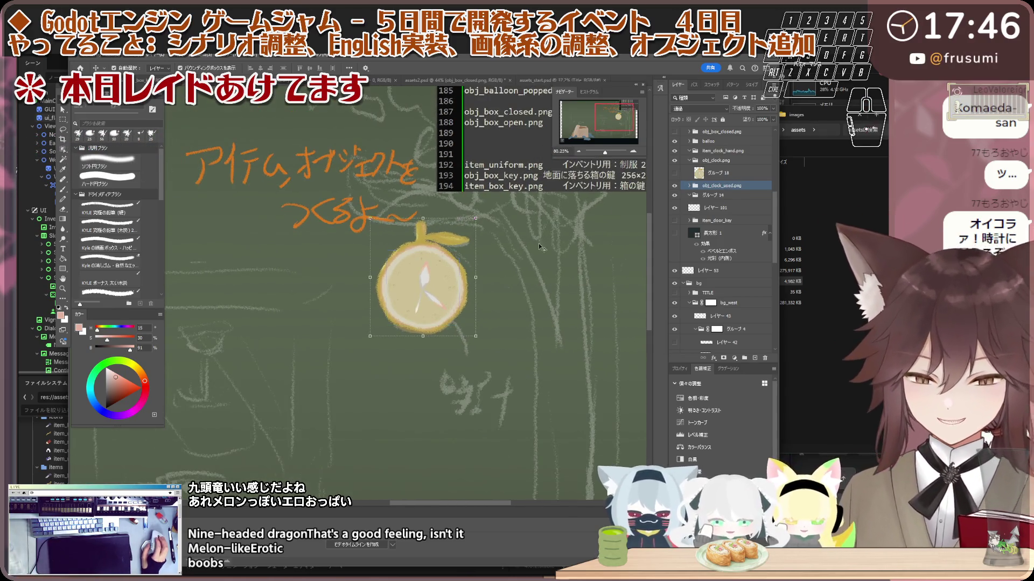
{"action": "left_click_drag", "start_coordinate": [725, 210], "coordinate": [727, 192]}
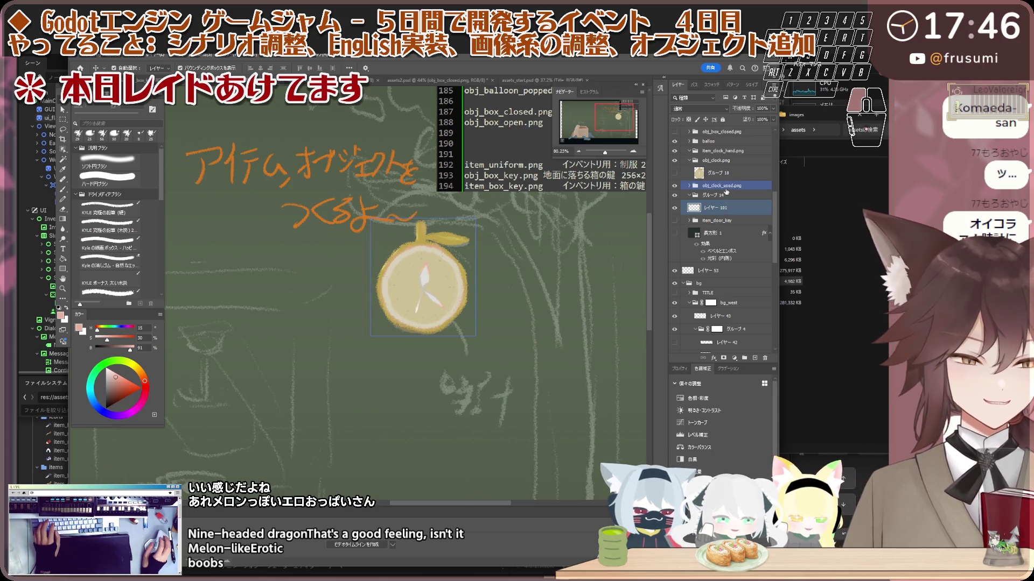
- Check the clock artwork, then select the obj_clock_used.png group and review its layer options menu
{"action": "left_click", "coordinate": [676, 185]}
{"action": "left_click", "coordinate": [677, 185]}
{"action": "scroll", "coordinate": [682, 194], "scroll_direction": "up", "scroll_amount": 1}
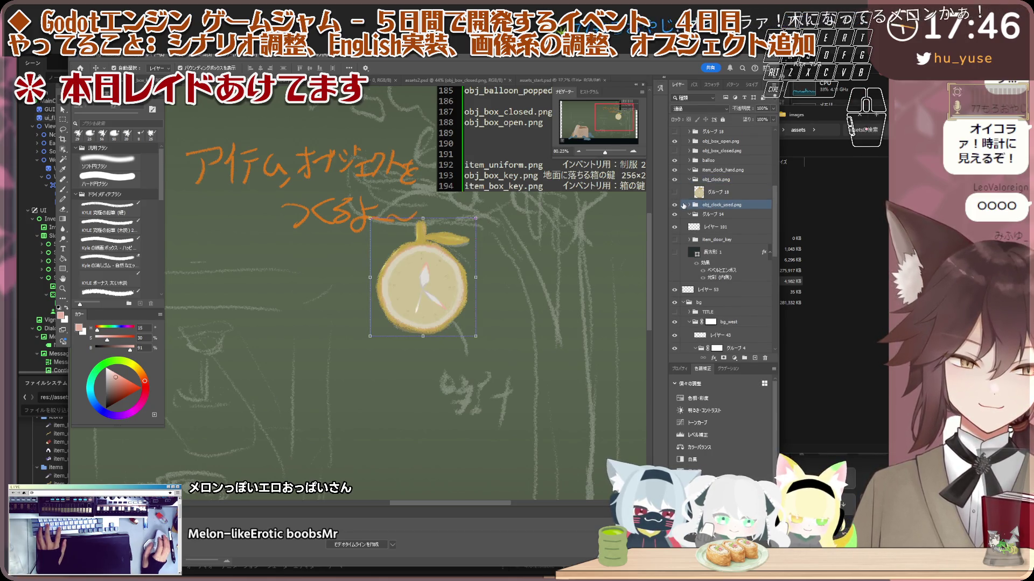
{"action": "left_click", "coordinate": [721, 191]}
{"action": "left_click", "coordinate": [721, 192]}
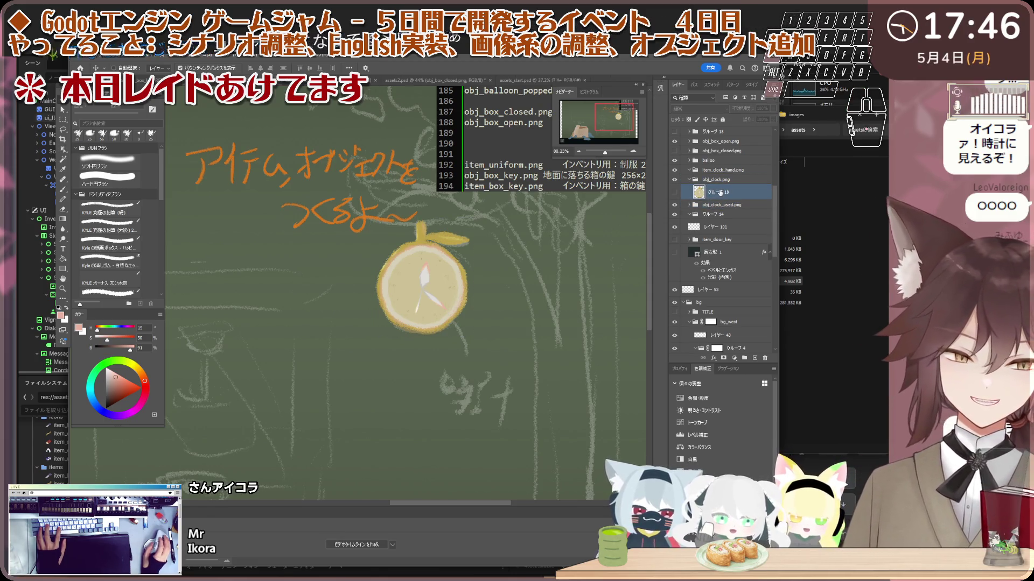
{"action": "left_click", "coordinate": [718, 192]}
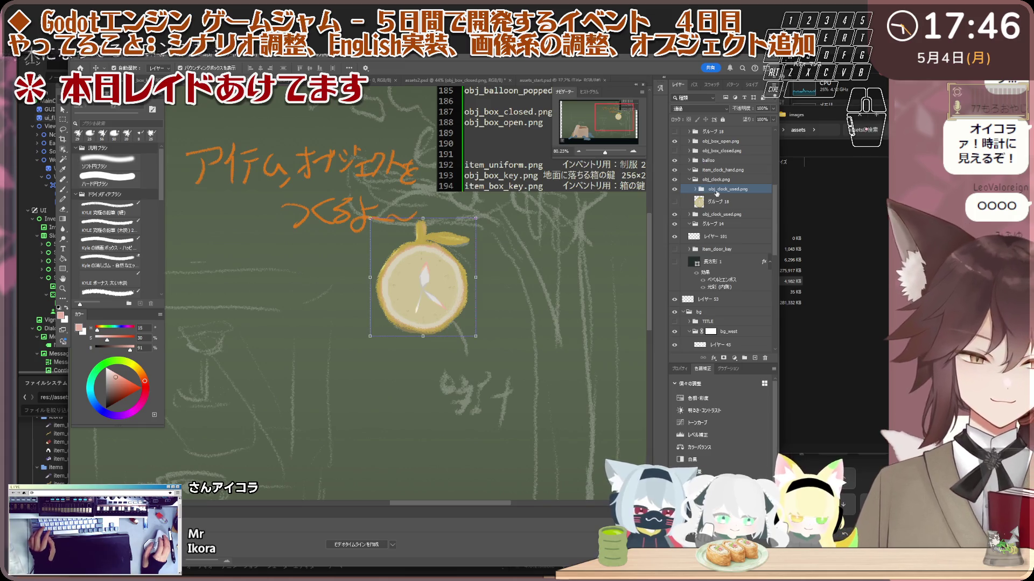
{"action": "right_click", "coordinate": [716, 193]}
{"action": "left_click", "coordinate": [710, 197]}
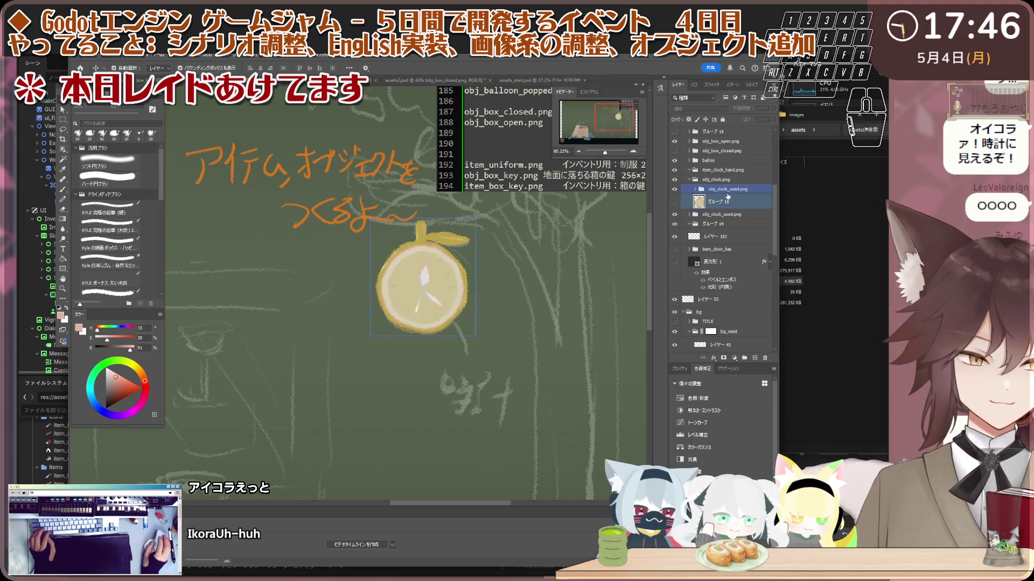
{"action": "left_click", "coordinate": [696, 199]}
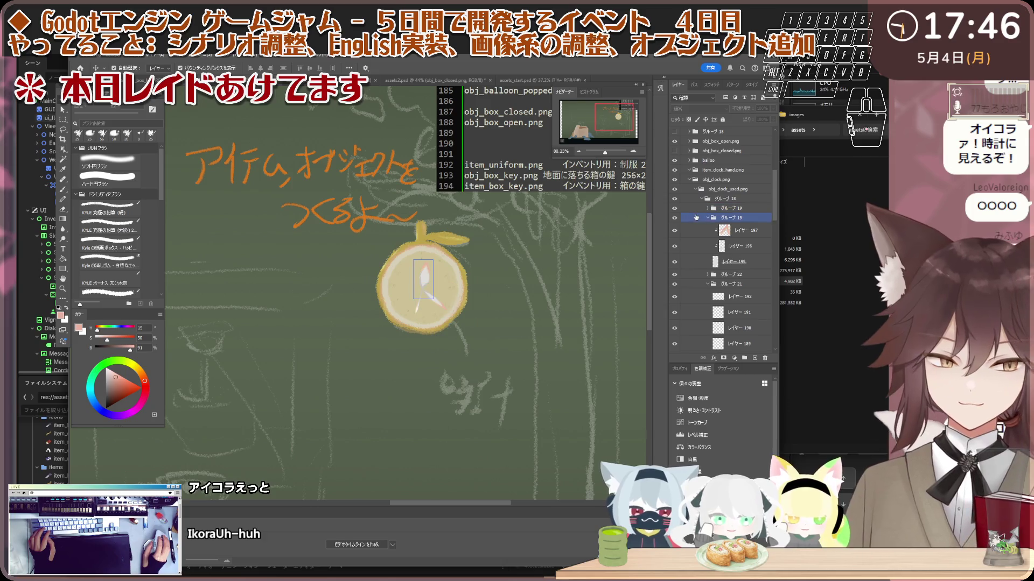
{"action": "left_click", "coordinate": [708, 217]}
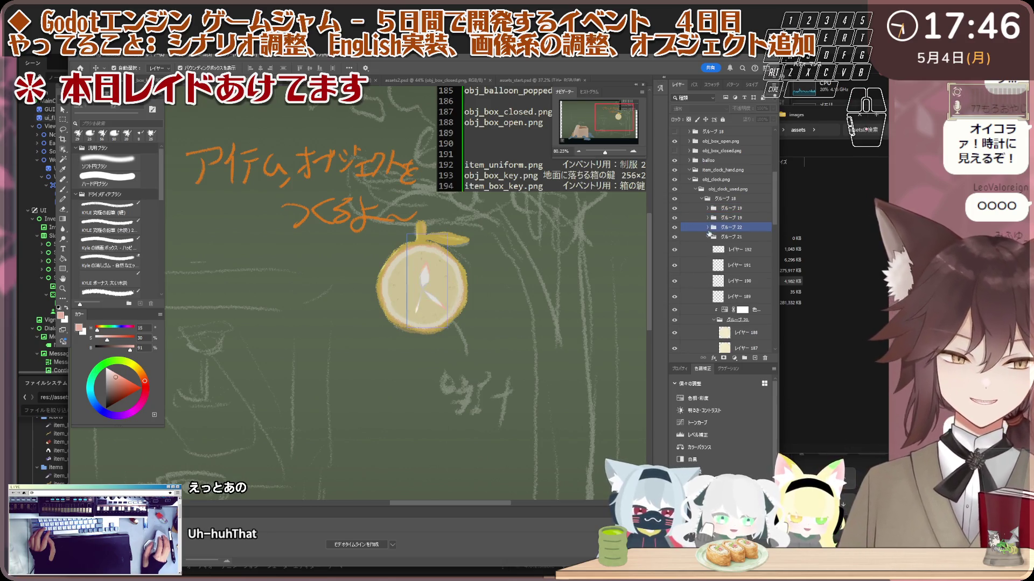
{"action": "left_click", "coordinate": [708, 237]}
{"action": "left_click", "coordinate": [707, 228]}
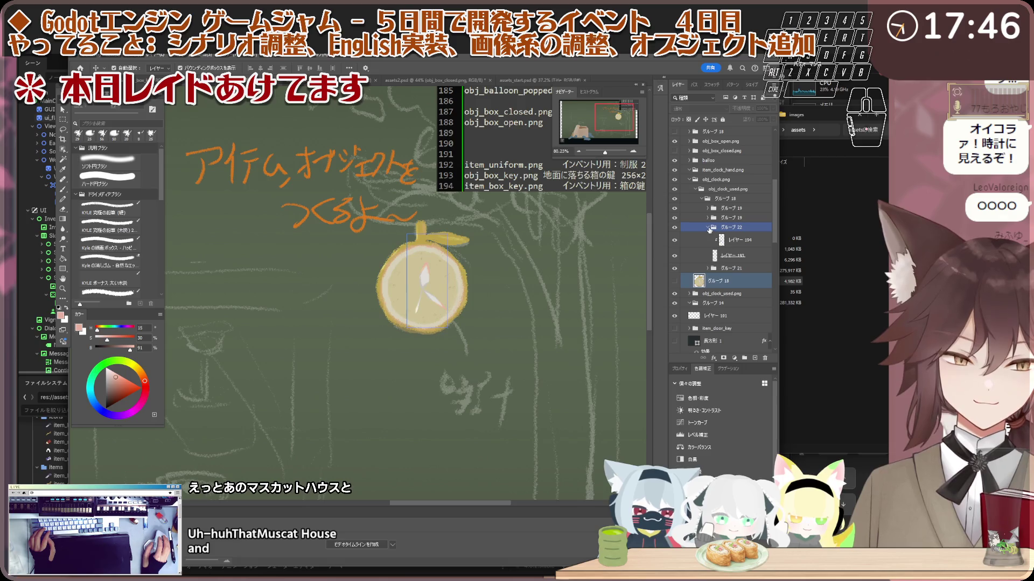
{"action": "left_click", "coordinate": [708, 217]}
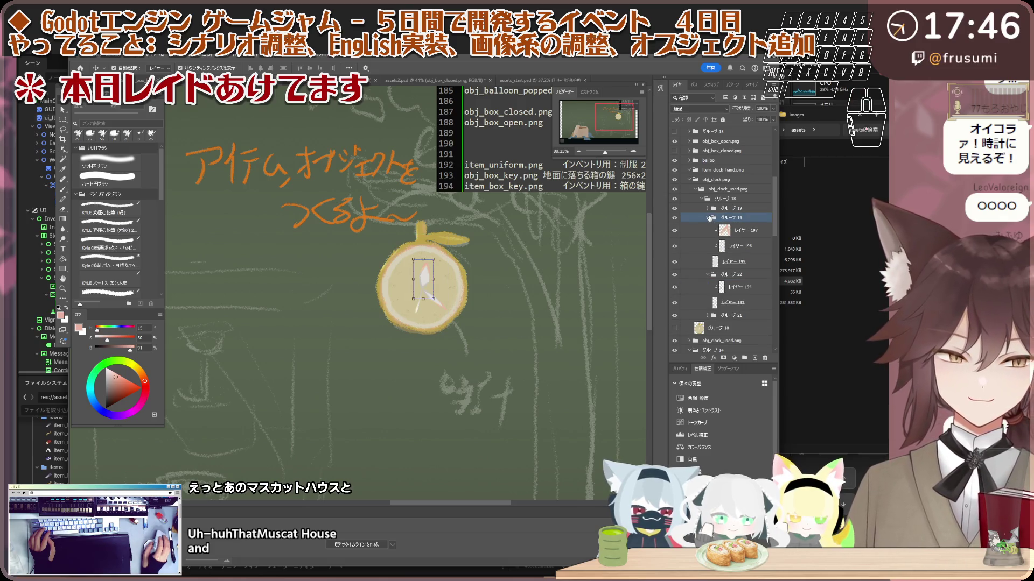
{"action": "scroll", "coordinate": [447, 257], "scroll_direction": "up", "scroll_amount": 3}
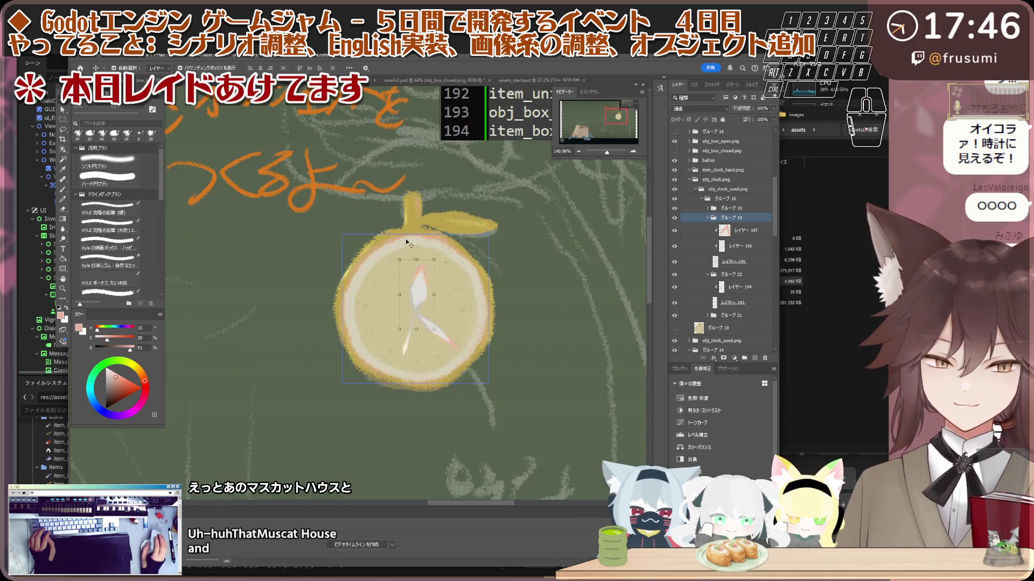
{"action": "left_click", "coordinate": [394, 244]}
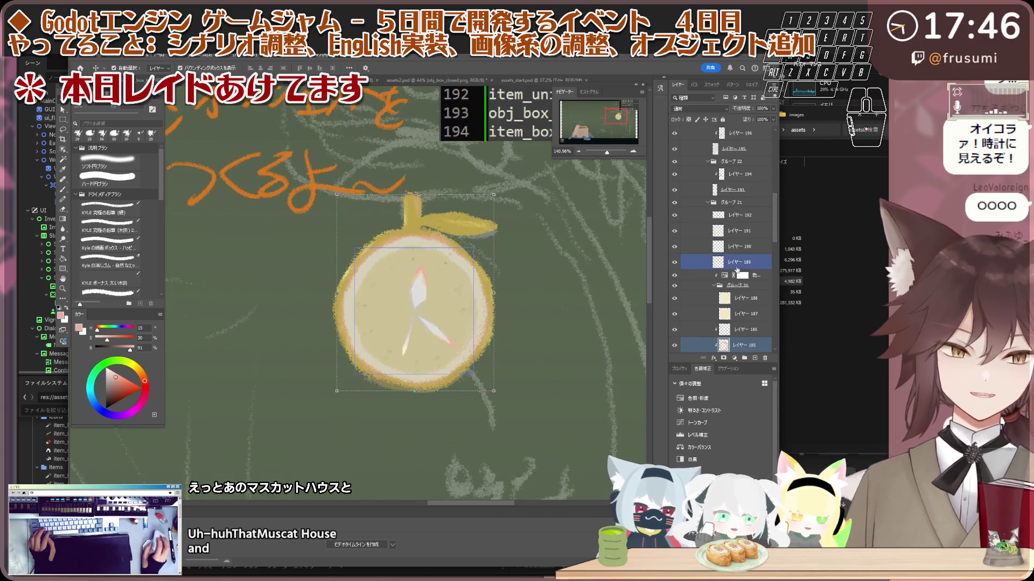
{"action": "left_click", "coordinate": [740, 173]}
{"action": "scroll", "coordinate": [724, 229], "scroll_direction": "up", "scroll_amount": 2}
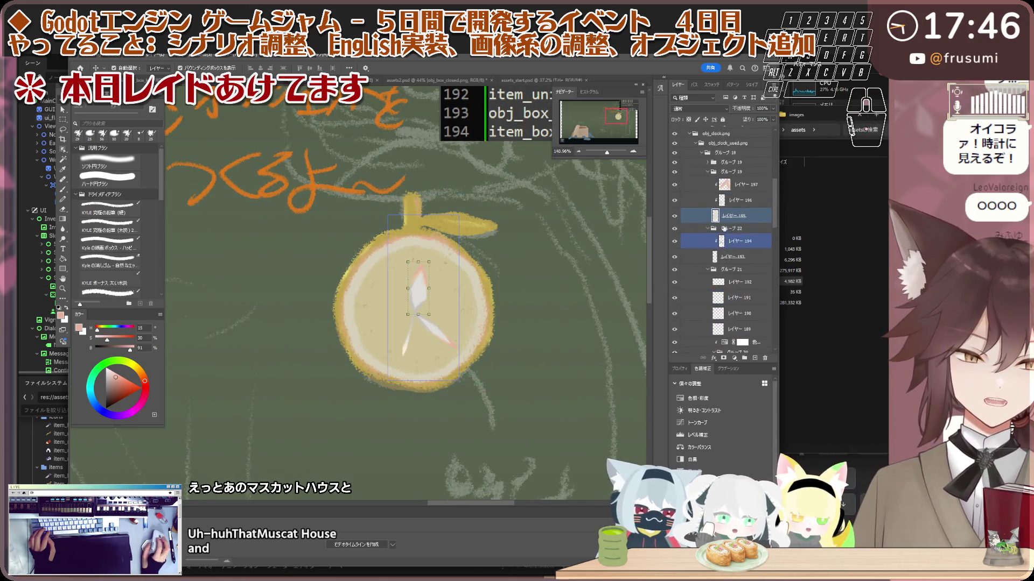
{"action": "scroll", "coordinate": [724, 229], "scroll_direction": "up", "scroll_amount": 3}
{"action": "left_click", "coordinate": [700, 248]}
{"action": "left_click", "coordinate": [674, 249]}
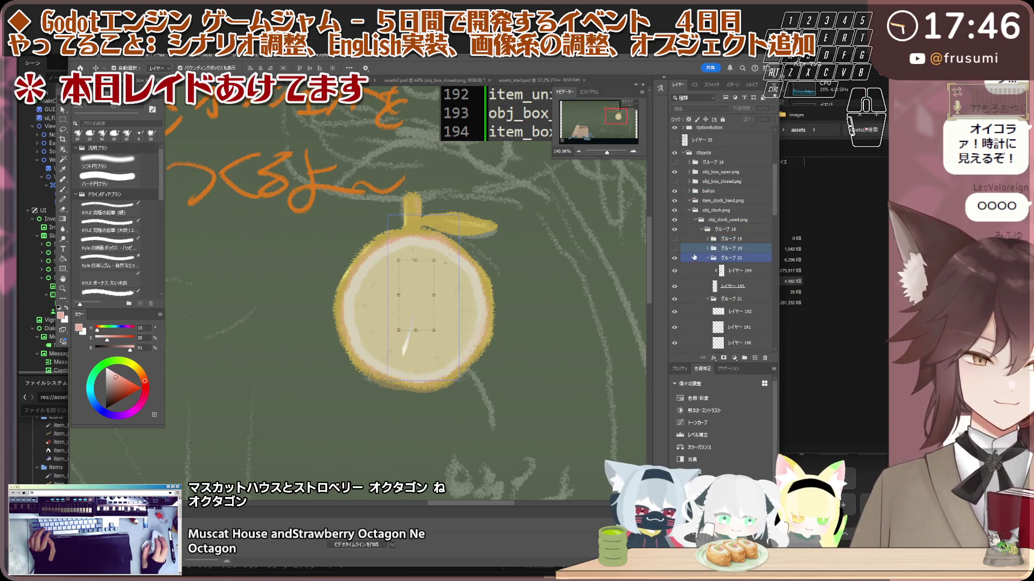
{"action": "left_click", "coordinate": [674, 249]}
{"action": "left_click", "coordinate": [707, 230]}
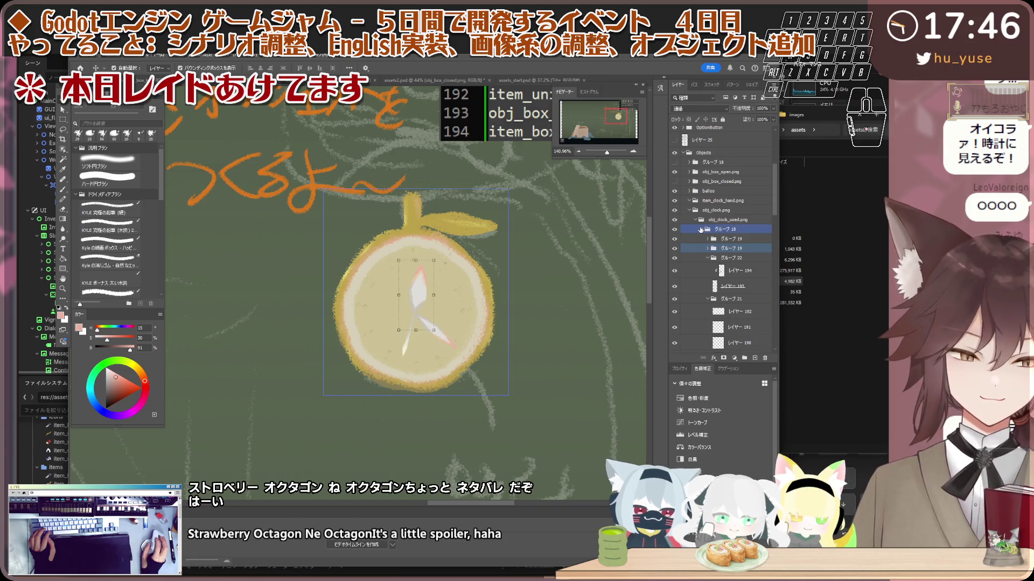
{"action": "left_click", "coordinate": [698, 221]}
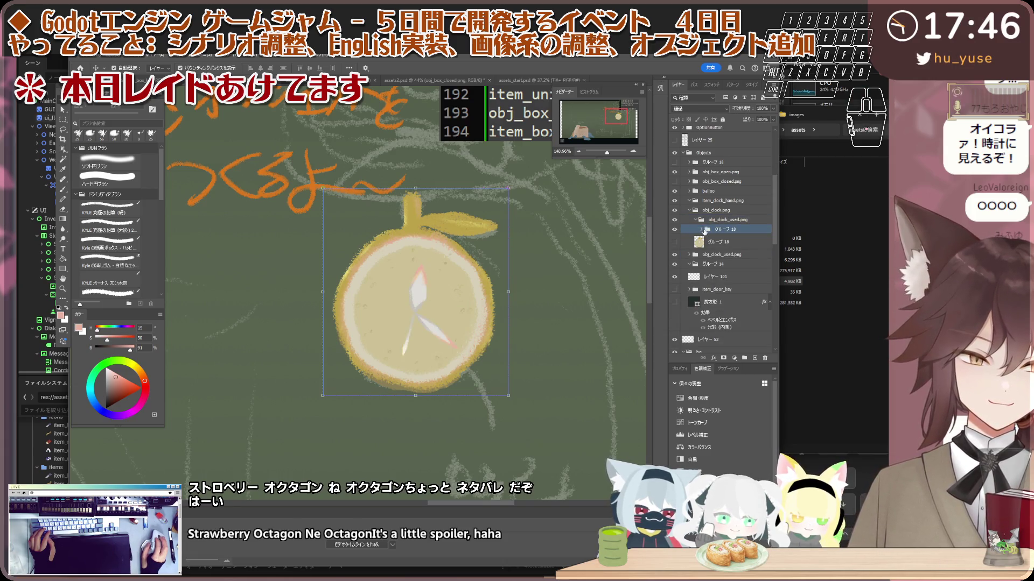
{"action": "left_click", "coordinate": [680, 210]}
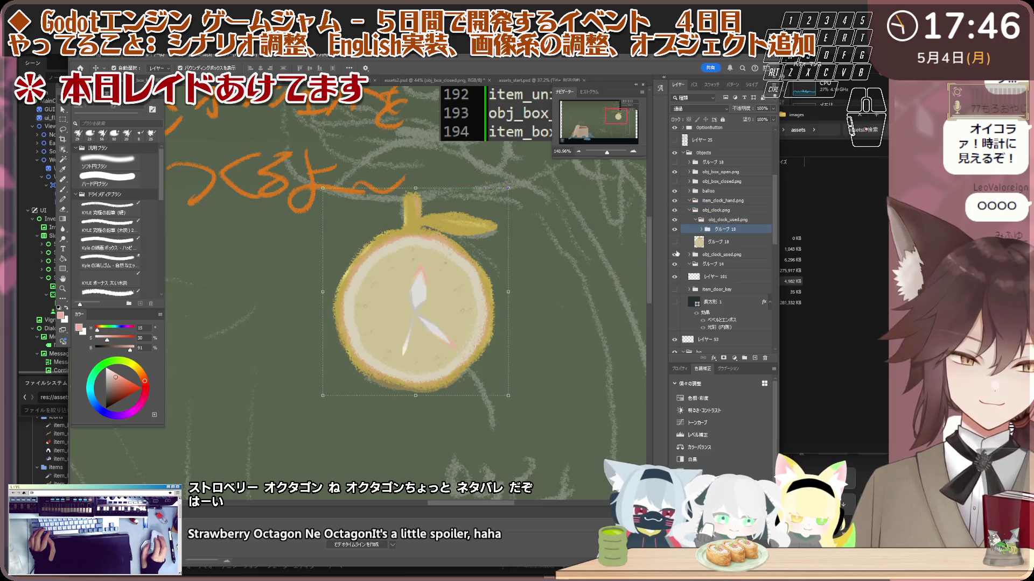
- Toggle the clock artwork's visibility to check it, then select the obj_clock_used.png group
{"action": "left_click", "coordinate": [674, 210]}
{"action": "left_click", "coordinate": [675, 209]}
{"action": "left_click", "coordinate": [674, 210]}
{"action": "left_click", "coordinate": [674, 210]}
{"action": "scroll", "coordinate": [479, 234], "scroll_direction": "down", "scroll_amount": 3}
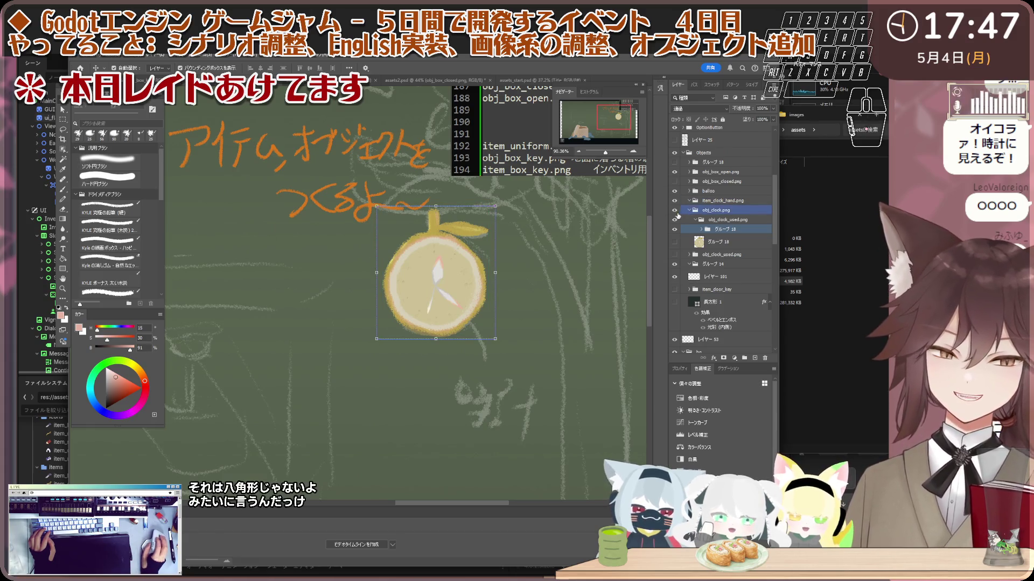
{"action": "left_click", "coordinate": [674, 210]}
{"action": "left_click", "coordinate": [674, 210]}
{"action": "scroll", "coordinate": [417, 248], "scroll_direction": "down", "scroll_amount": 1}
{"action": "scroll", "coordinate": [461, 223], "scroll_direction": "up", "scroll_amount": 1}
{"action": "left_click", "coordinate": [709, 219]}
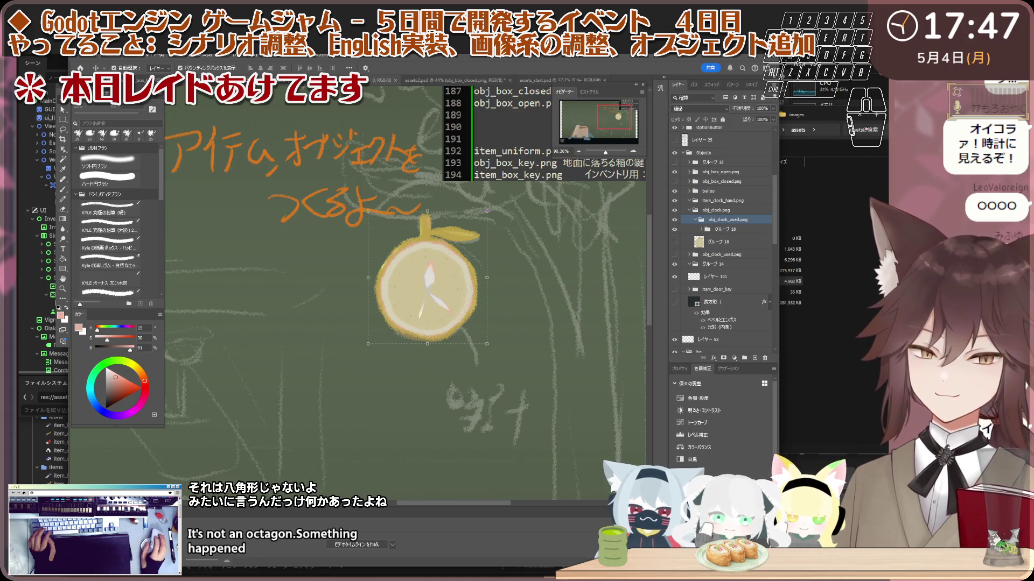
- Switch to assets2.psd and select its obj_box_open.png layer
{"action": "left_click", "coordinate": [381, 79]}
{"action": "left_click", "coordinate": [458, 80]}
{"action": "left_click", "coordinate": [706, 176]}
{"action": "left_click", "coordinate": [731, 150]}
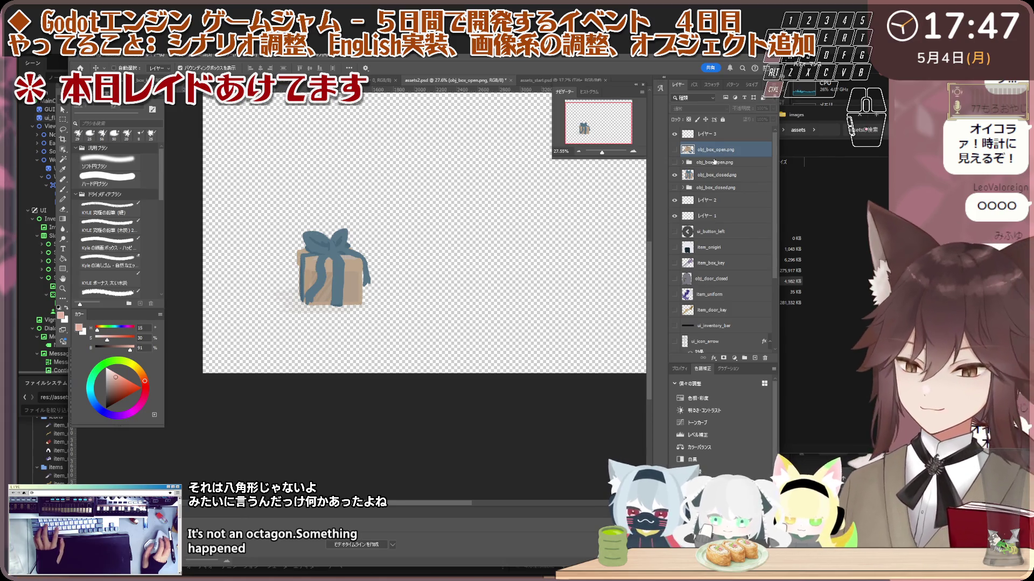
- Paste the used clock group into assets2.psd and expand its グループ 18
{"action": "key", "text": "ctrl+v"}
{"action": "scroll", "coordinate": [506, 200], "scroll_direction": "up", "scroll_amount": 5}
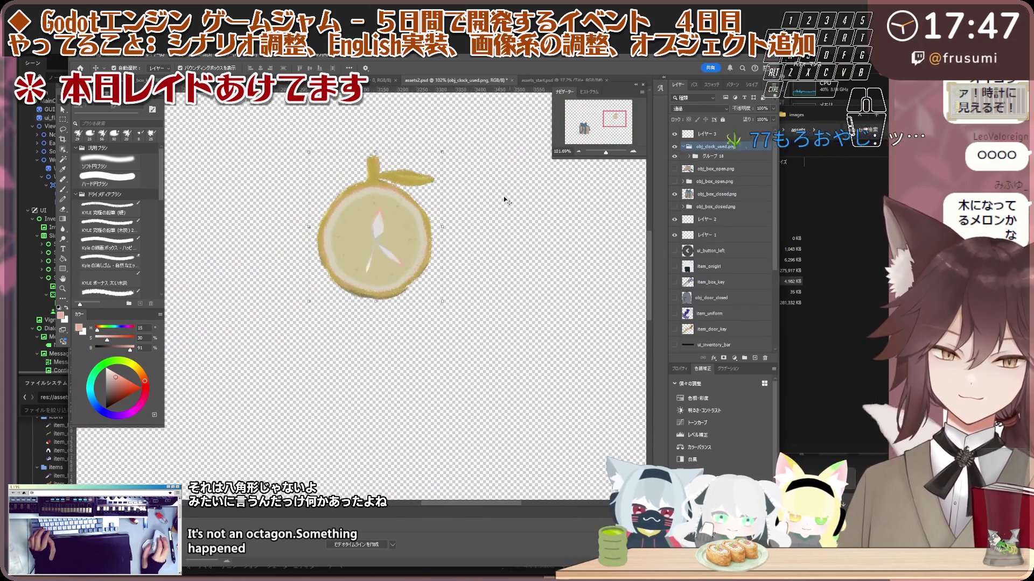
{"action": "scroll", "coordinate": [413, 251], "scroll_direction": "up", "scroll_amount": 4}
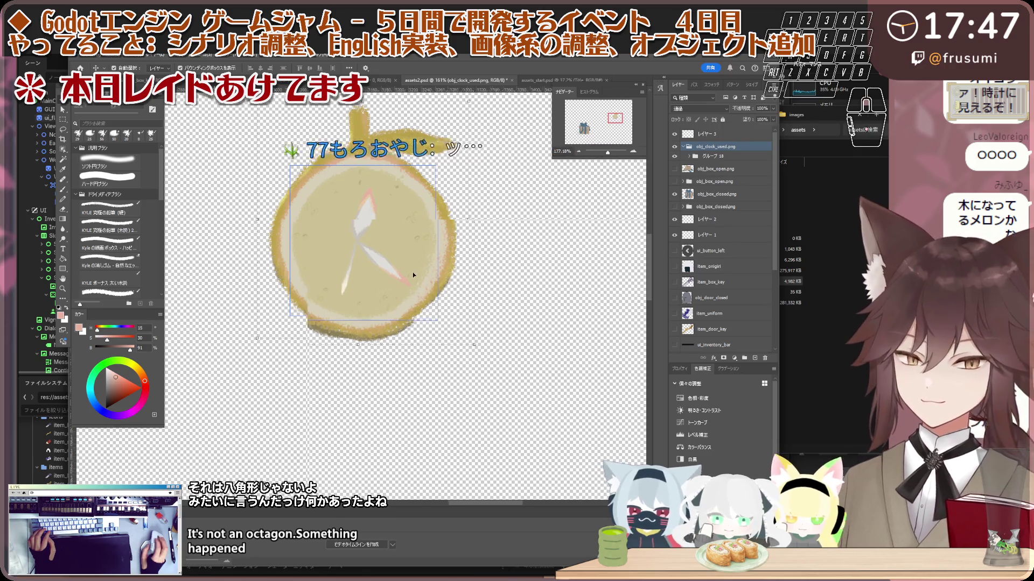
{"action": "scroll", "coordinate": [412, 275], "scroll_direction": "up", "scroll_amount": 2}
{"action": "left_click", "coordinate": [710, 156]}
{"action": "left_click", "coordinate": [689, 156]}
- Check the clock face layer レイヤー 31 and add a new empty layer to paint on
{"action": "left_click", "coordinate": [339, 226]}
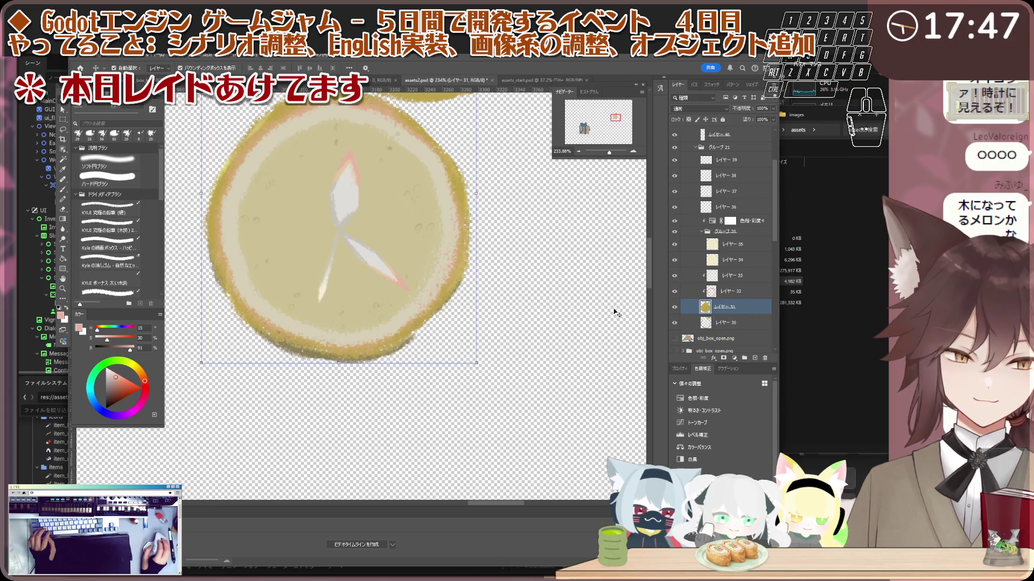
{"action": "scroll", "coordinate": [616, 313], "scroll_direction": "down", "scroll_amount": 2}
{"action": "left_click", "coordinate": [674, 307]}
{"action": "left_click", "coordinate": [674, 306]}
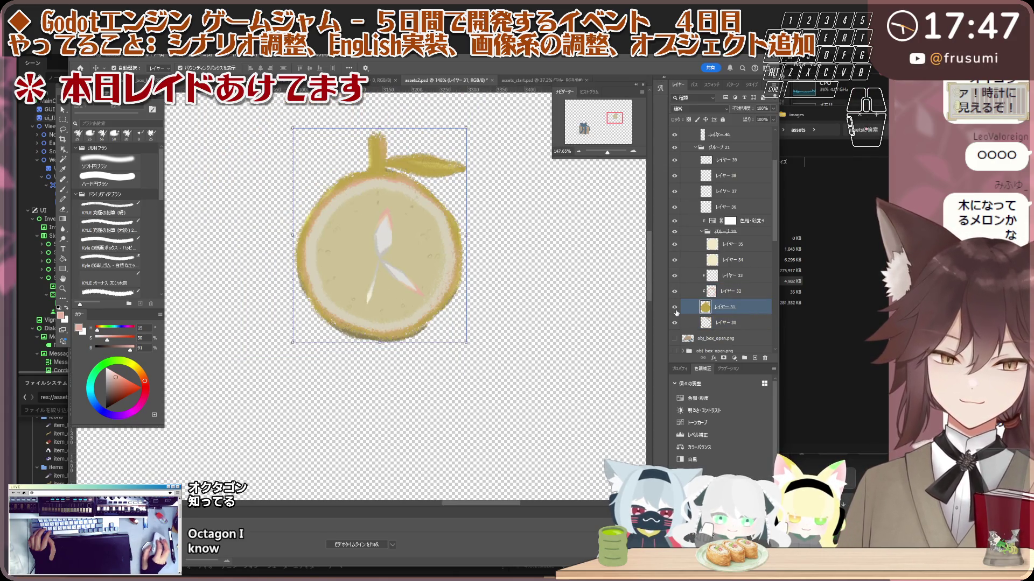
{"action": "left_click", "coordinate": [740, 311]}
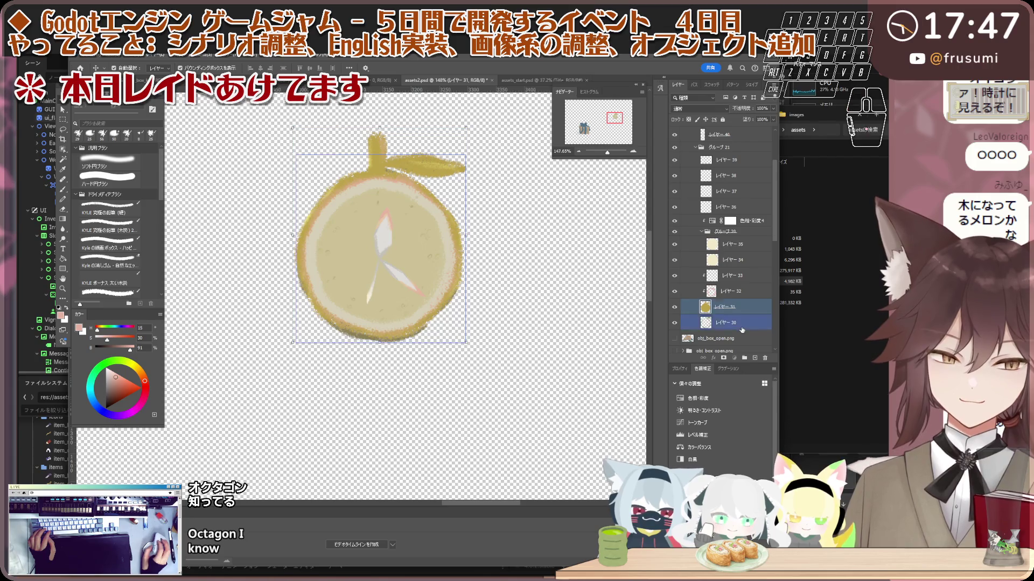
{"action": "left_click", "coordinate": [741, 338]}
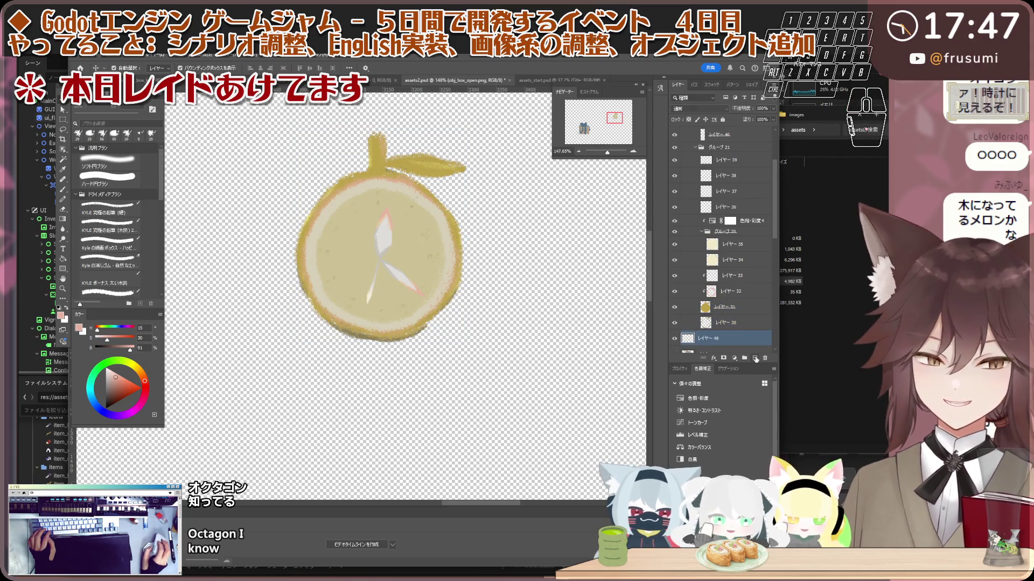
{"action": "scroll", "coordinate": [362, 282], "scroll_direction": "up", "scroll_amount": 2}
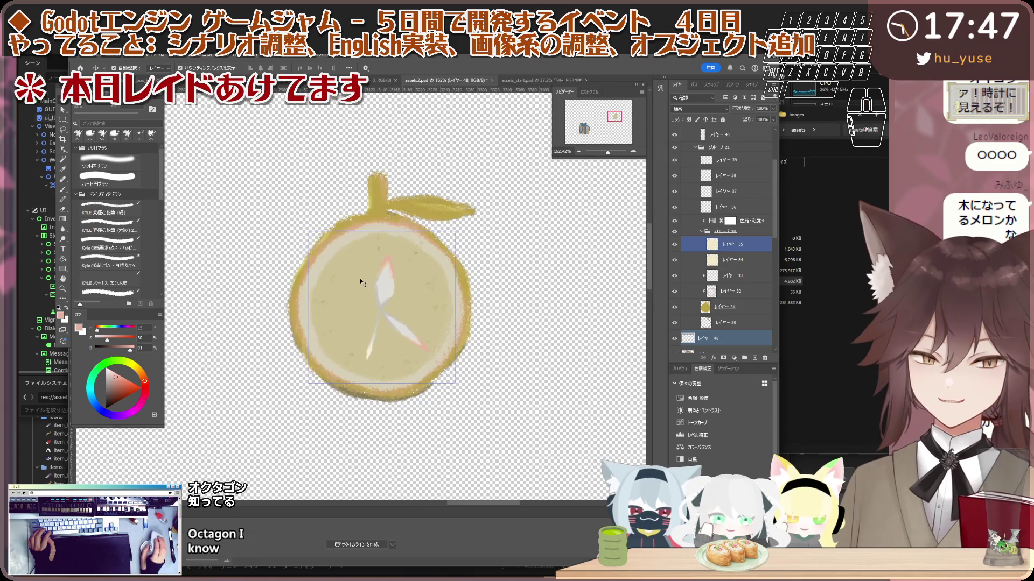
{"action": "scroll", "coordinate": [371, 224], "scroll_direction": "down", "scroll_amount": 1}
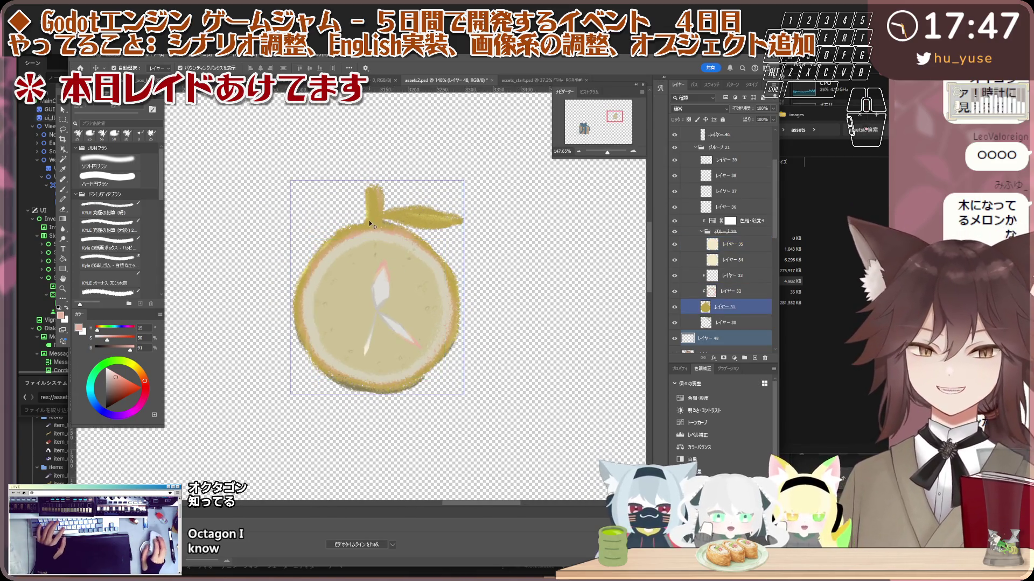
{"action": "key", "text": "b"}
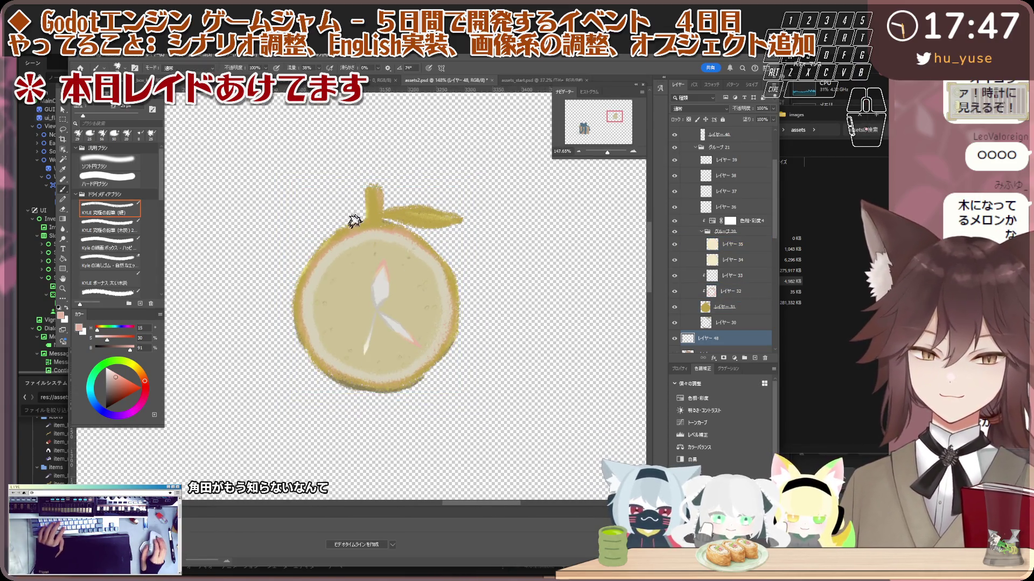
{"action": "scroll", "coordinate": [353, 221], "scroll_direction": "up", "scroll_amount": 3}
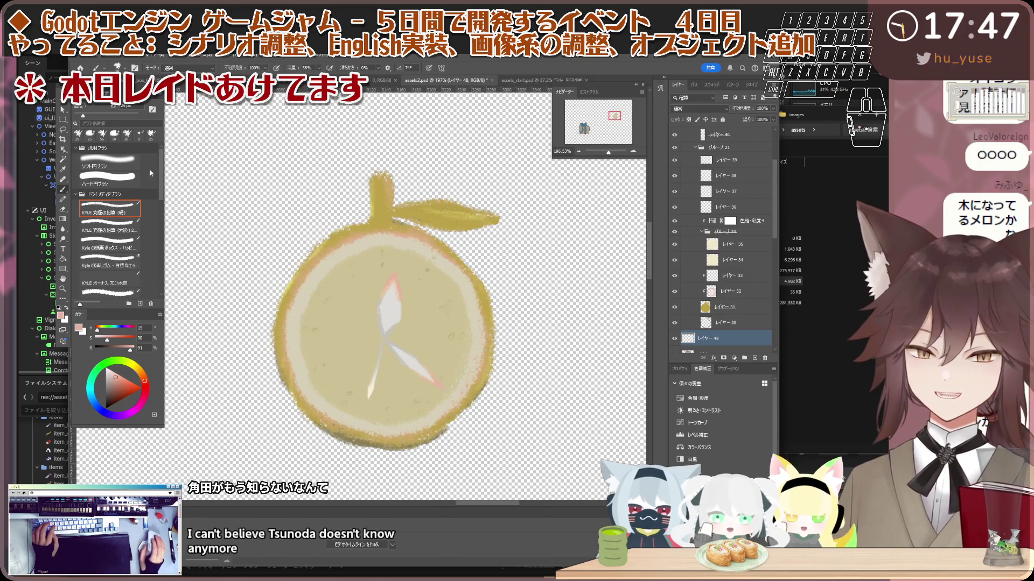
{"action": "left_click", "coordinate": [106, 182]}
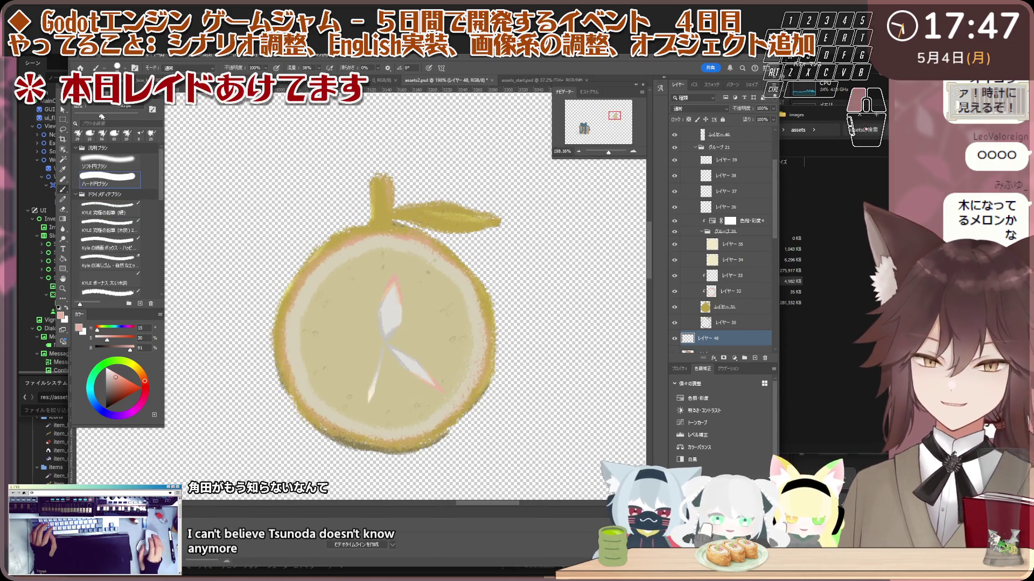
{"action": "left_click_drag", "start_coordinate": [102, 116], "coordinate": [112, 116]}
{"action": "left_click", "coordinate": [105, 376]}
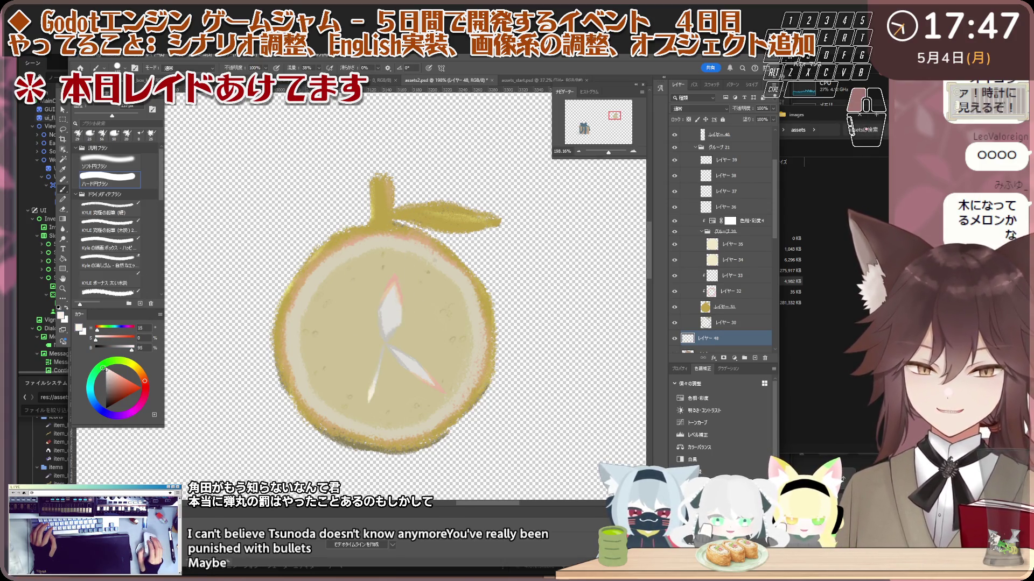
{"action": "left_click", "coordinate": [327, 301], "text": "alt"}
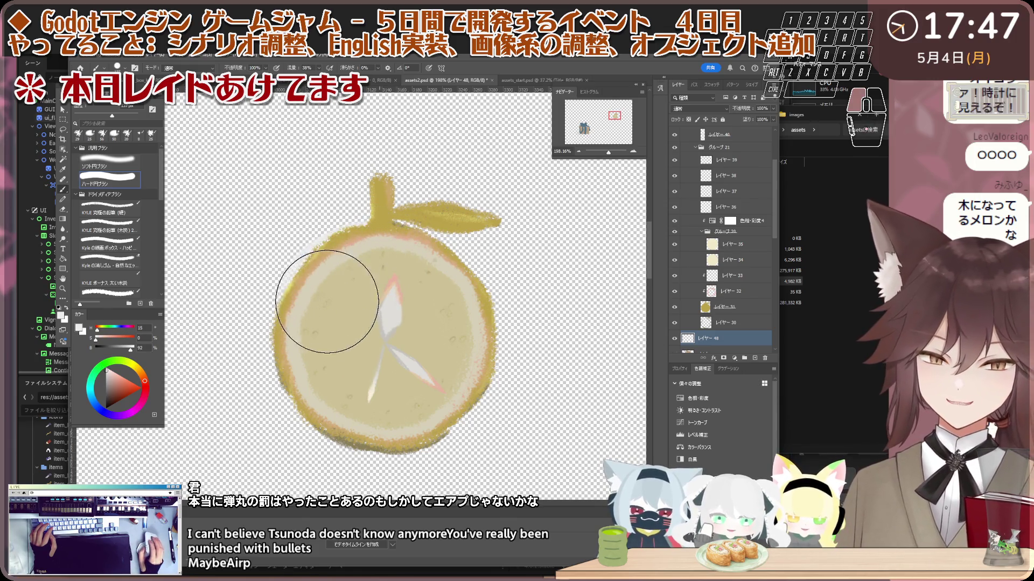
{"action": "scroll", "coordinate": [392, 231], "scroll_direction": "down", "scroll_amount": 3}
{"action": "scroll", "coordinate": [749, 309], "scroll_direction": "down", "scroll_amount": 5}
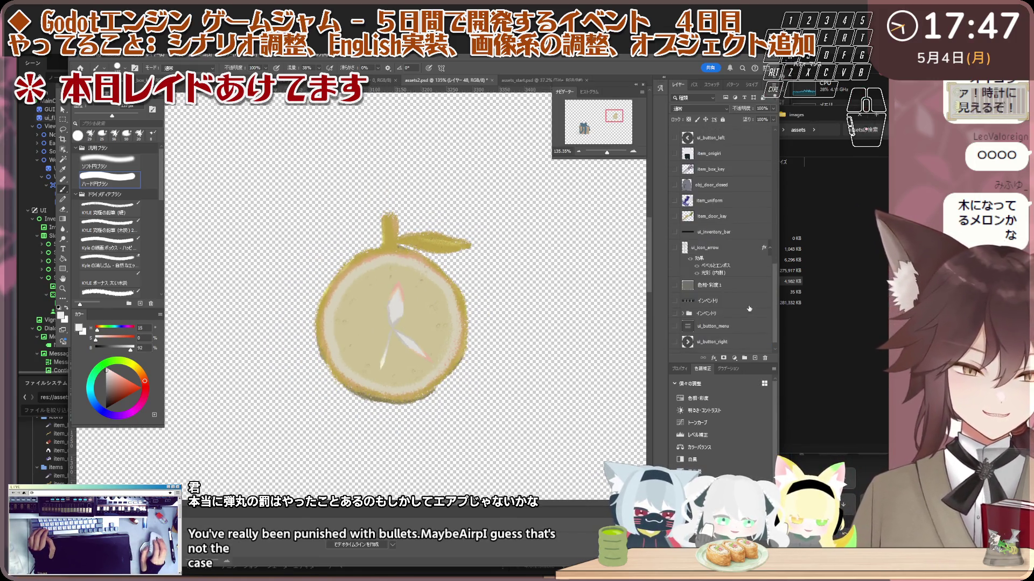
{"action": "scroll", "coordinate": [749, 308], "scroll_direction": "down", "scroll_amount": 2}
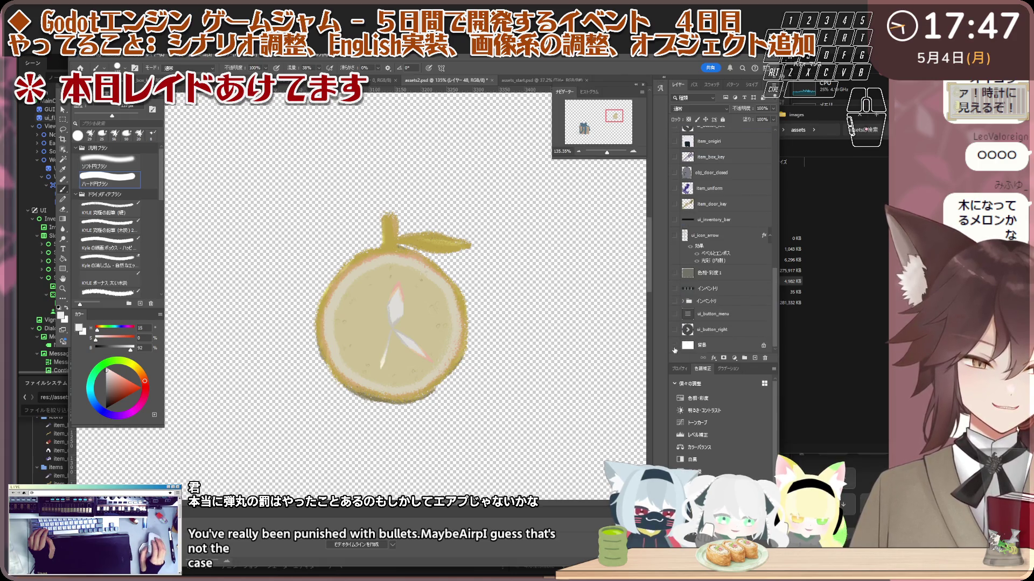
{"action": "left_click", "coordinate": [675, 350]}
{"action": "scroll", "coordinate": [700, 269], "scroll_direction": "up", "scroll_amount": 5}
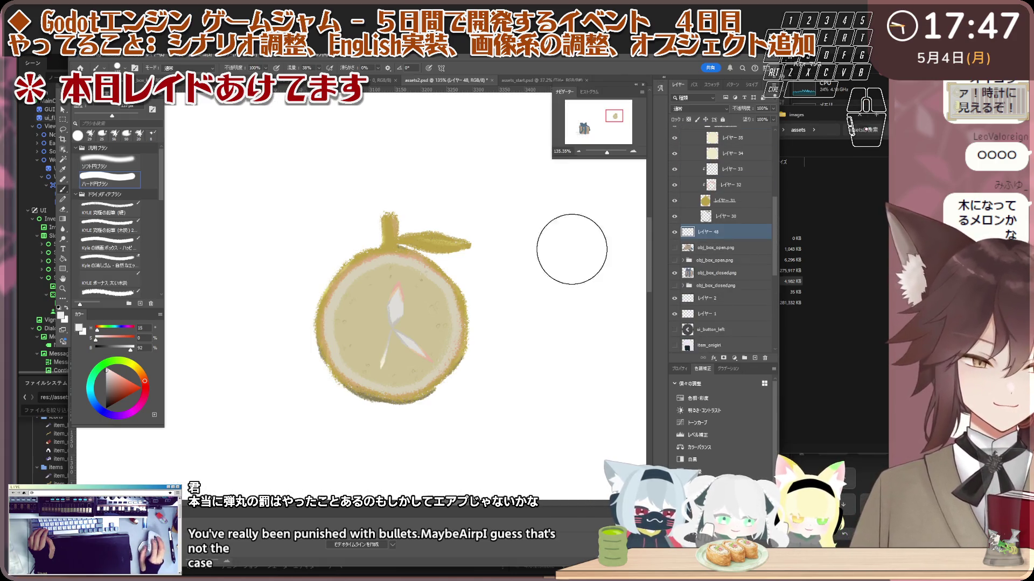
{"action": "scroll", "coordinate": [401, 296], "scroll_direction": "up", "scroll_amount": 1}
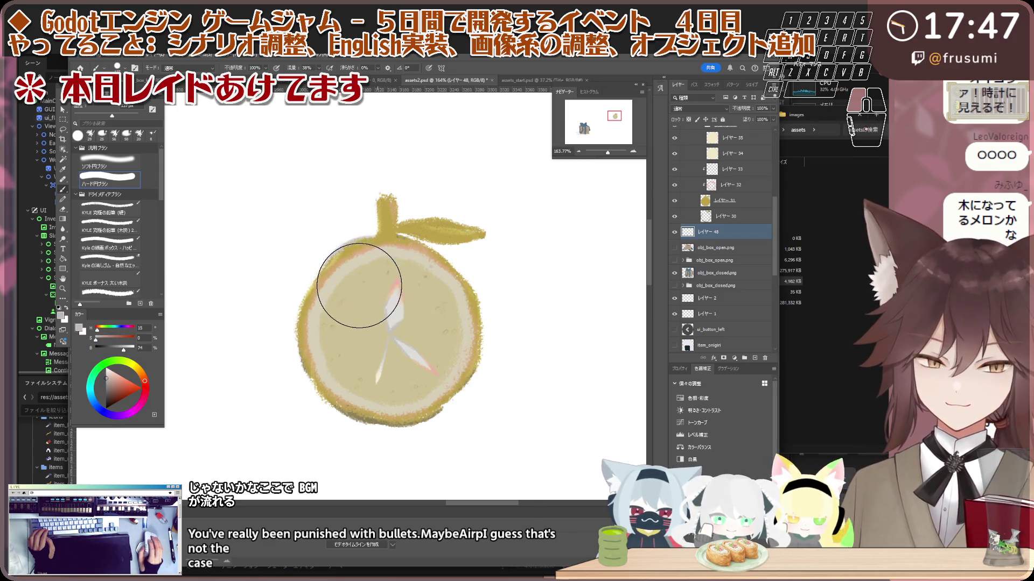
{"action": "scroll", "coordinate": [389, 267], "scroll_direction": "up", "scroll_amount": 1}
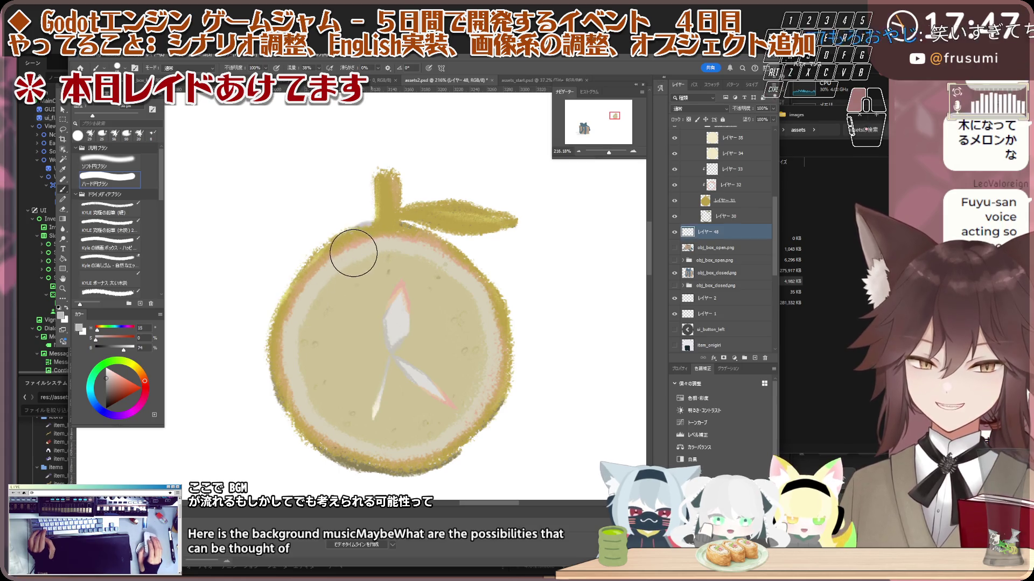
{"action": "key", "text": "z"}
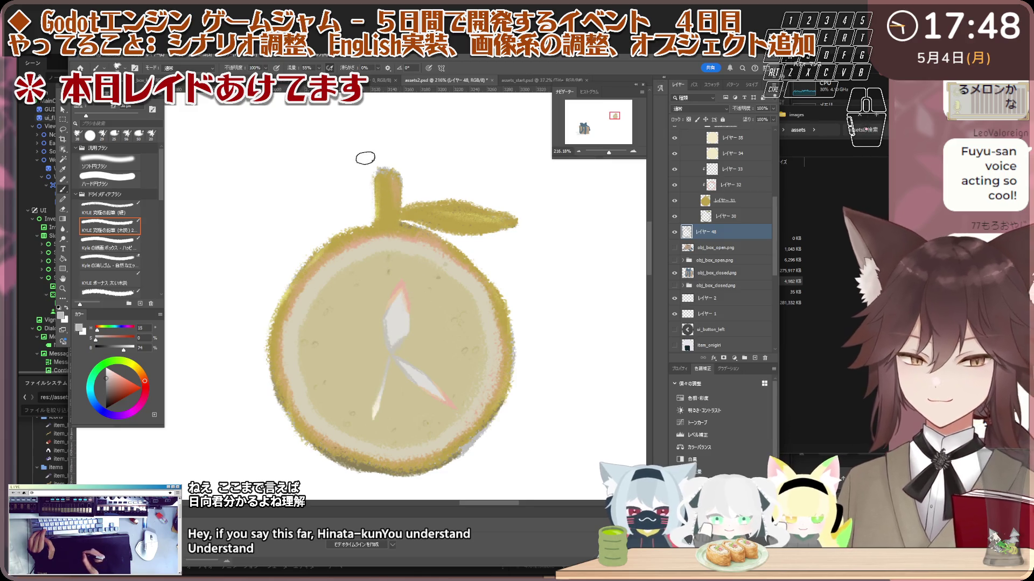
{"action": "scroll", "coordinate": [377, 162], "scroll_direction": "down", "scroll_amount": 5}
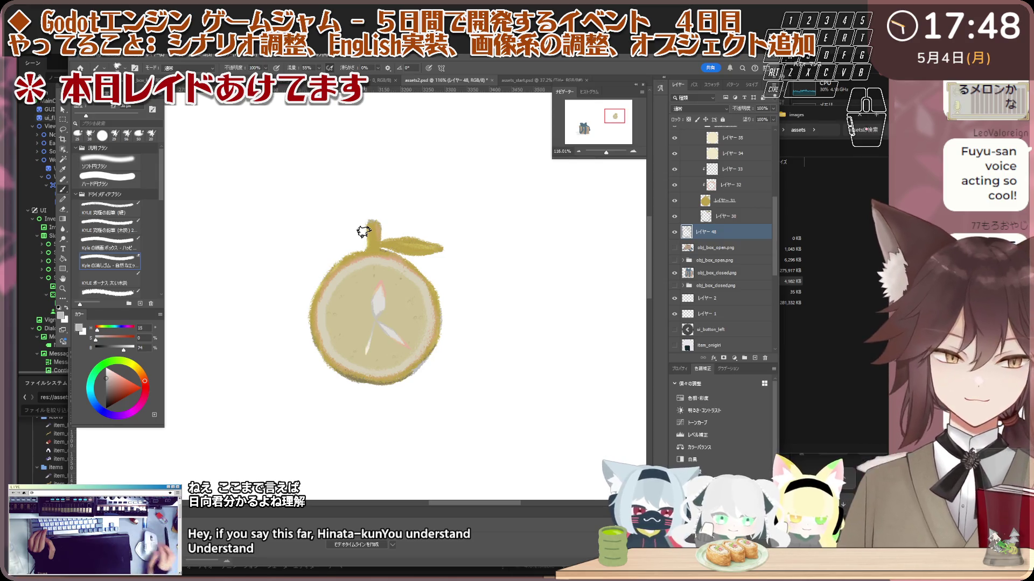
- Reposition レイヤー 48 in the stack and hide the 背景 background layer
{"action": "scroll", "coordinate": [735, 230], "scroll_direction": "up", "scroll_amount": 3}
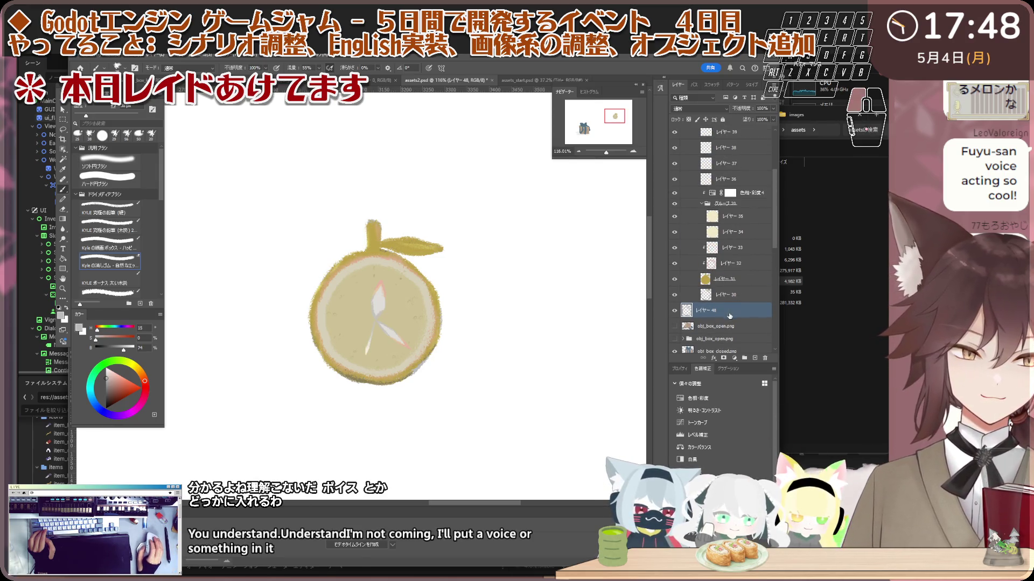
{"action": "left_click_drag", "start_coordinate": [729, 298], "coordinate": [729, 293]}
{"action": "scroll", "coordinate": [721, 242], "scroll_direction": "down", "scroll_amount": 10}
{"action": "left_click", "coordinate": [676, 345]}
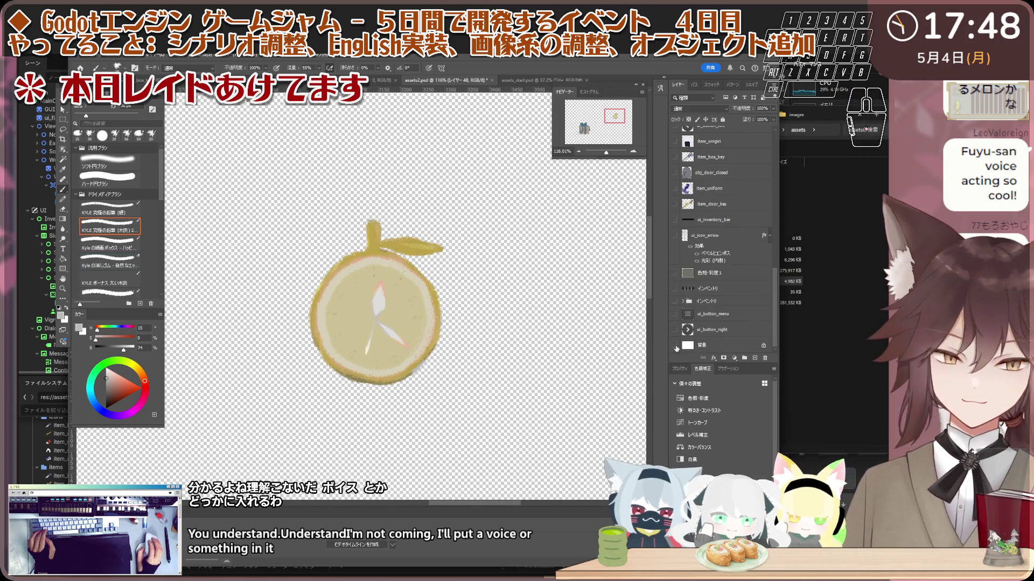
{"action": "scroll", "coordinate": [721, 242], "scroll_direction": "up", "scroll_amount": 8}
{"action": "scroll", "coordinate": [334, 226], "scroll_direction": "down", "scroll_amount": 2}
{"action": "scroll", "coordinate": [337, 229], "scroll_direction": "up", "scroll_amount": 1}
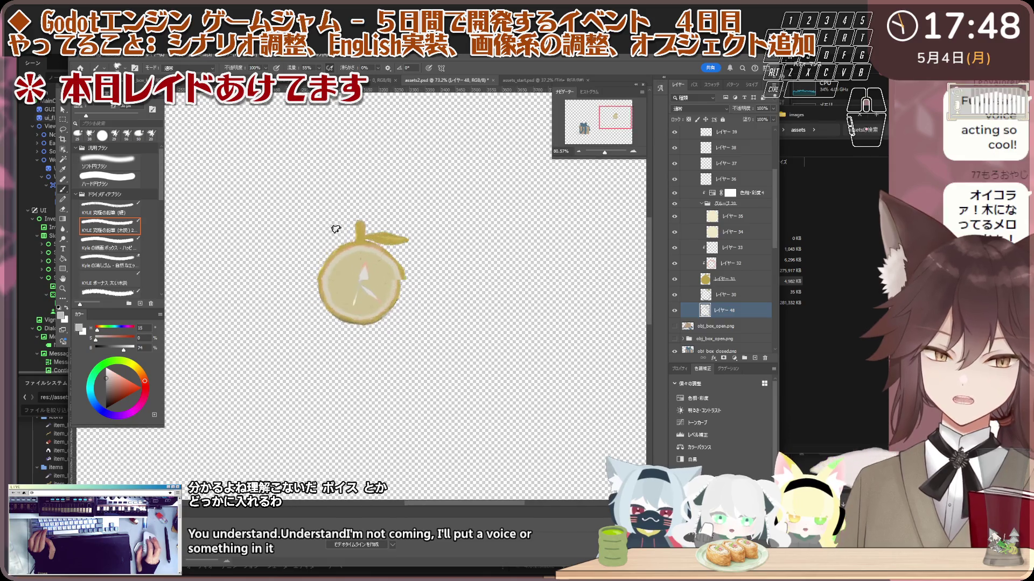
{"action": "scroll", "coordinate": [724, 258], "scroll_direction": "up", "scroll_amount": 3}
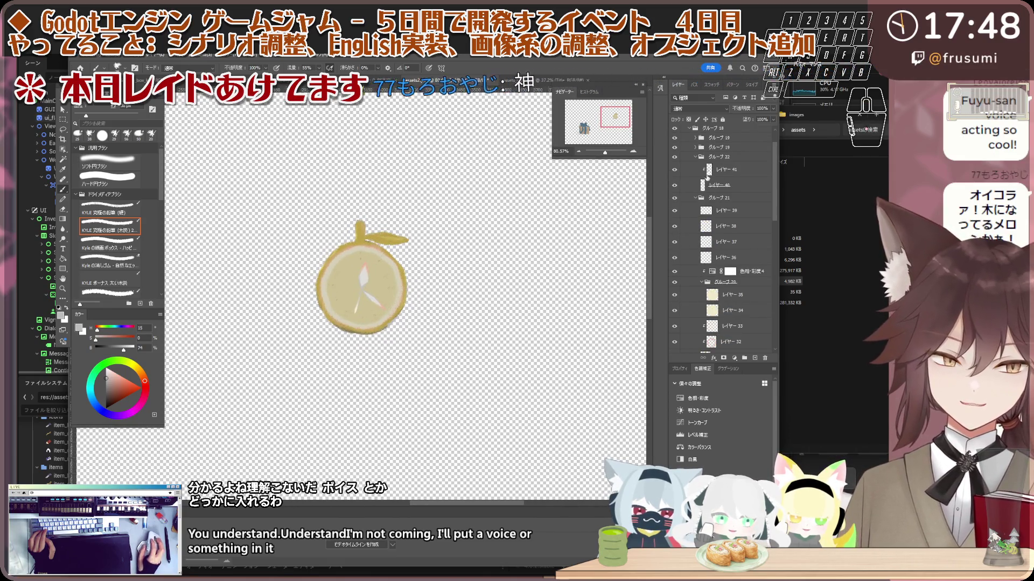
{"action": "scroll", "coordinate": [706, 183], "scroll_direction": "up", "scroll_amount": 1}
- Duplicate the obj_clock_used.png group with Ctrl+J and expand the copied グループ 18
{"action": "left_click", "coordinate": [690, 158]}
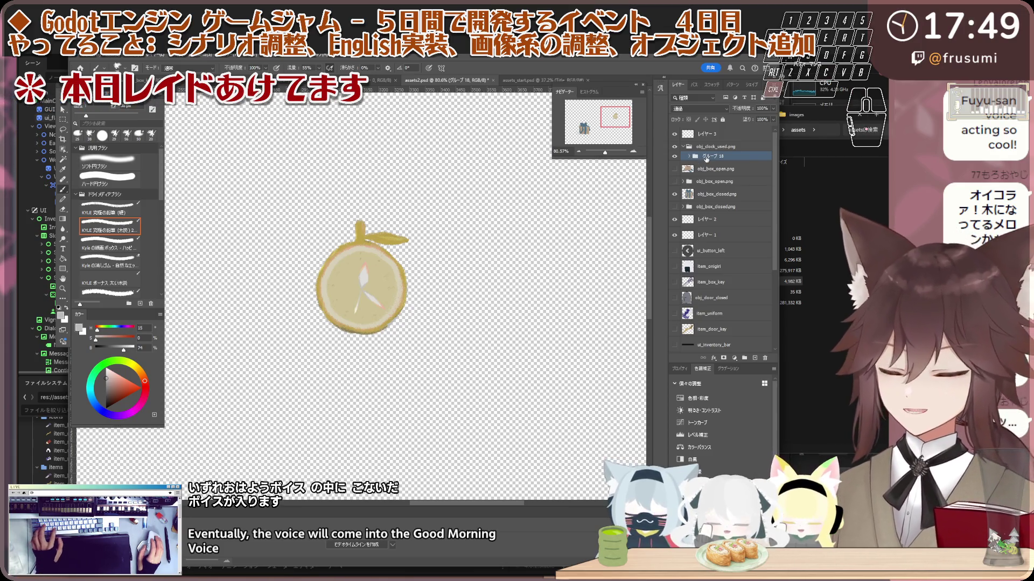
{"action": "left_click", "coordinate": [711, 146]}
{"action": "key", "text": "ctrl+j"}
{"action": "left_click", "coordinate": [693, 177]}
{"action": "left_click", "coordinate": [689, 176]}
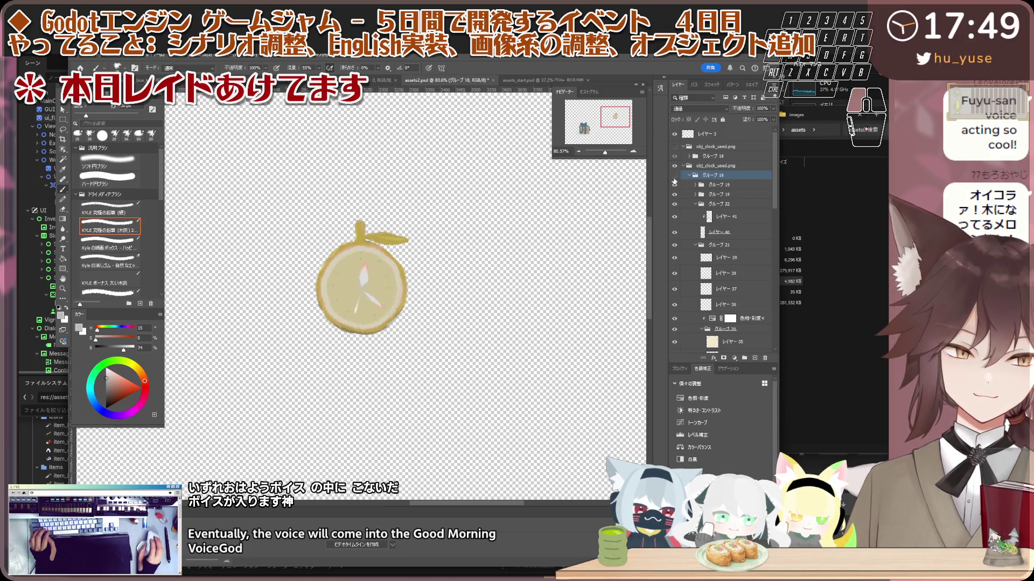
- Hide the other clock hands so only グループ 22's hand stays visible
{"action": "left_click", "coordinate": [674, 184]}
{"action": "left_click", "coordinate": [673, 191]}
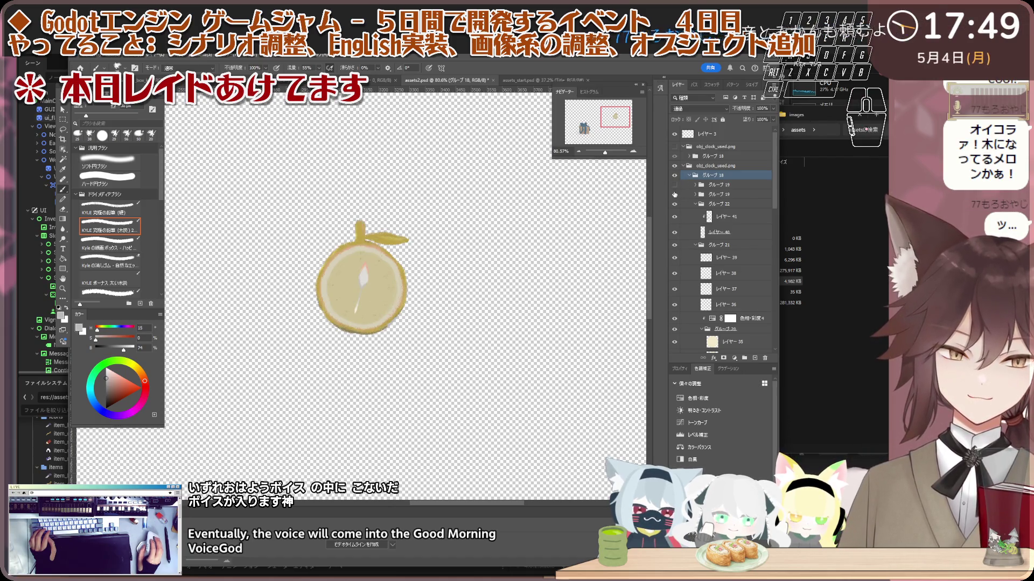
{"action": "left_click", "coordinate": [674, 204]}
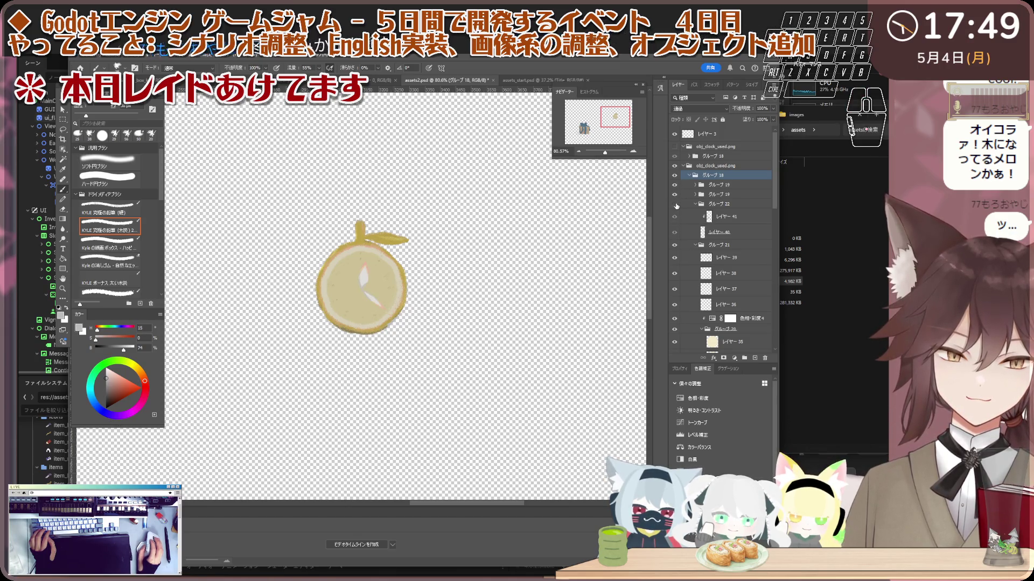
{"action": "left_click", "coordinate": [675, 204]}
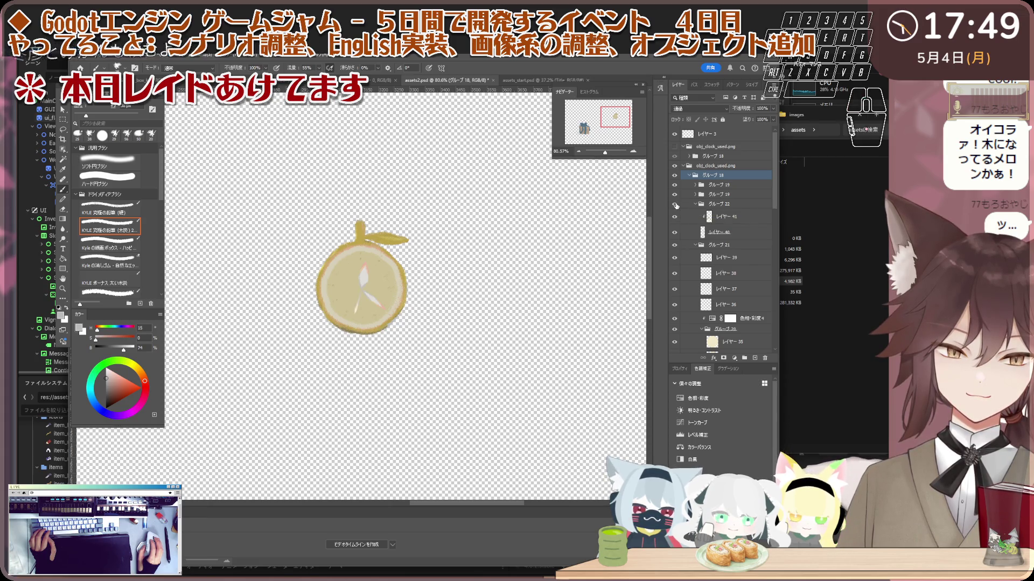
{"action": "left_click", "coordinate": [693, 206]}
{"action": "left_click", "coordinate": [695, 204]}
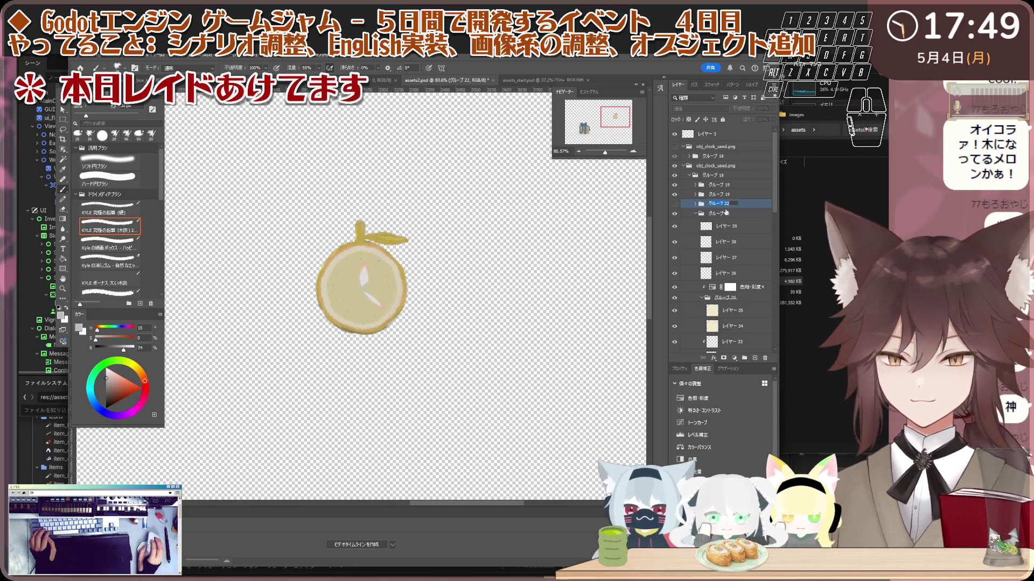
{"action": "left_click", "coordinate": [733, 194]}
{"action": "left_click", "coordinate": [736, 203]}
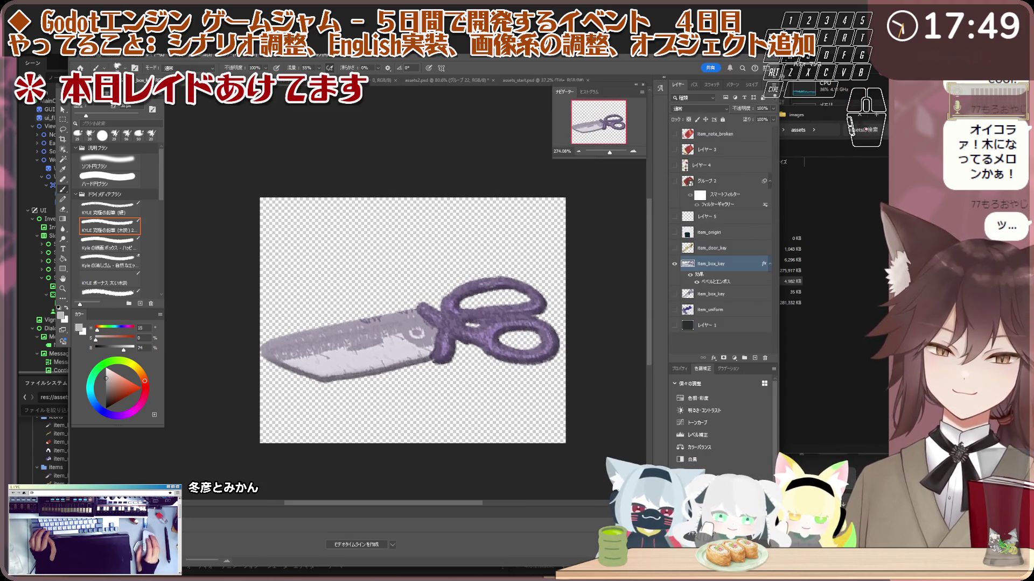
{"action": "key", "text": "c"}
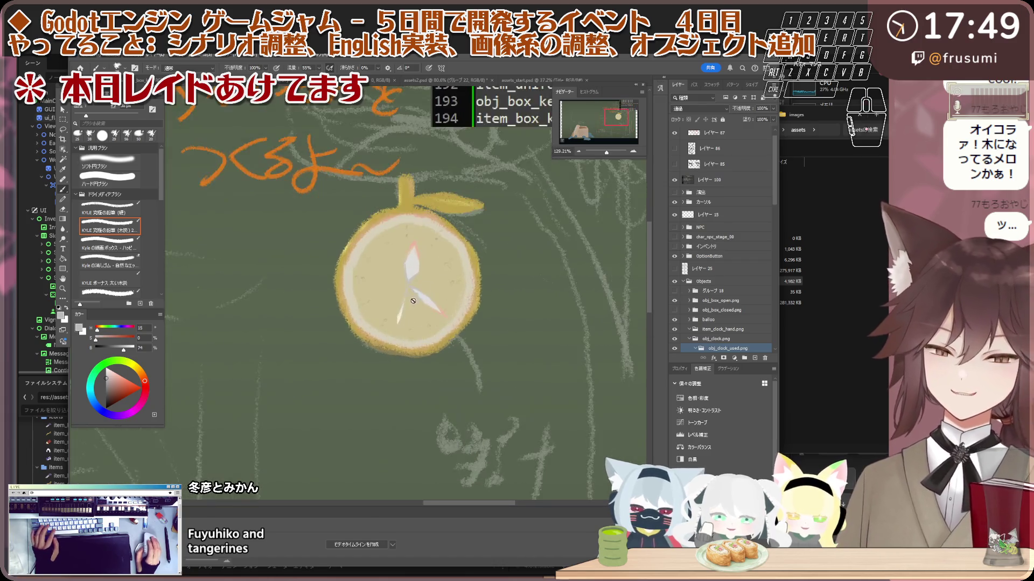
{"action": "scroll", "coordinate": [425, 253], "scroll_direction": "up", "scroll_amount": 8}
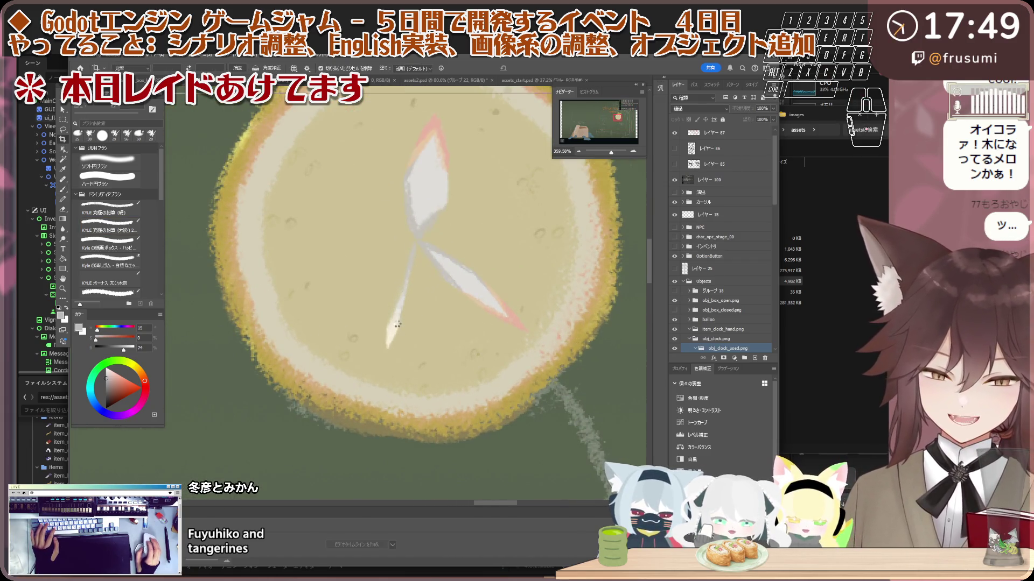
{"action": "left_click", "coordinate": [399, 329]}
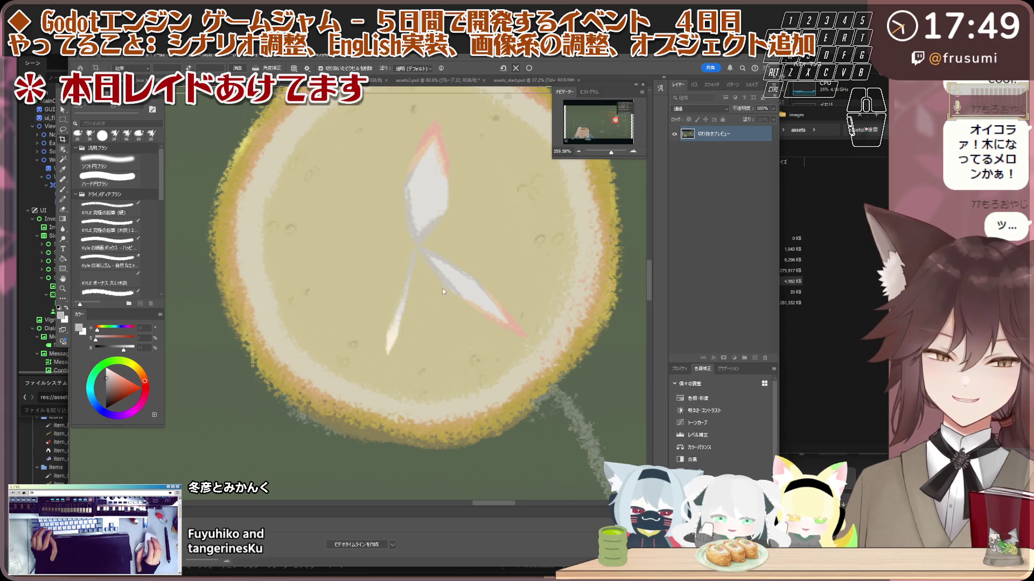
{"action": "key", "text": "Escape"}
{"action": "key", "text": "v"}
{"action": "scroll", "coordinate": [397, 321], "scroll_direction": "up", "scroll_amount": 2}
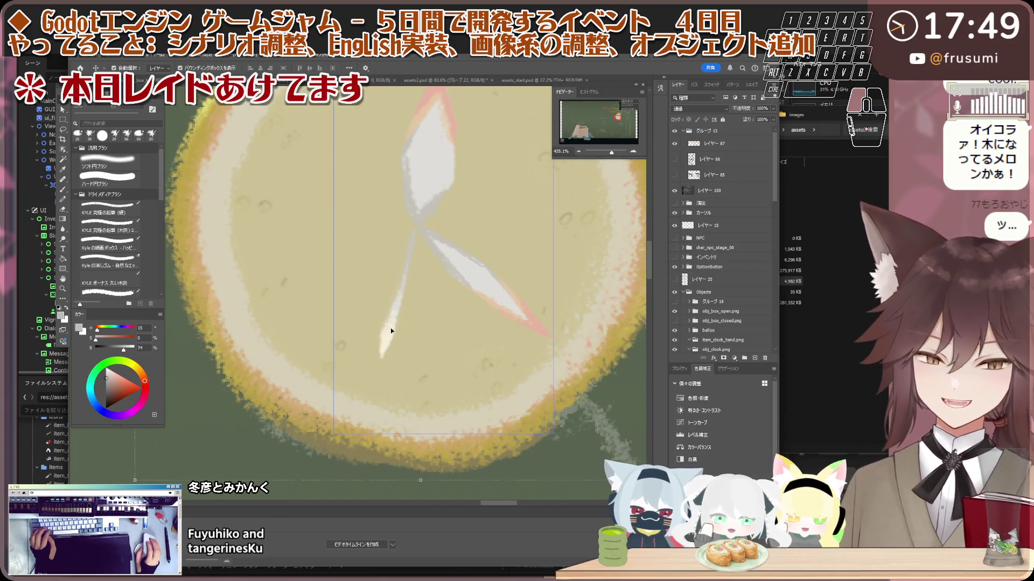
{"action": "left_click", "coordinate": [390, 328]}
{"action": "scroll", "coordinate": [390, 328], "scroll_direction": "down", "scroll_amount": 3}
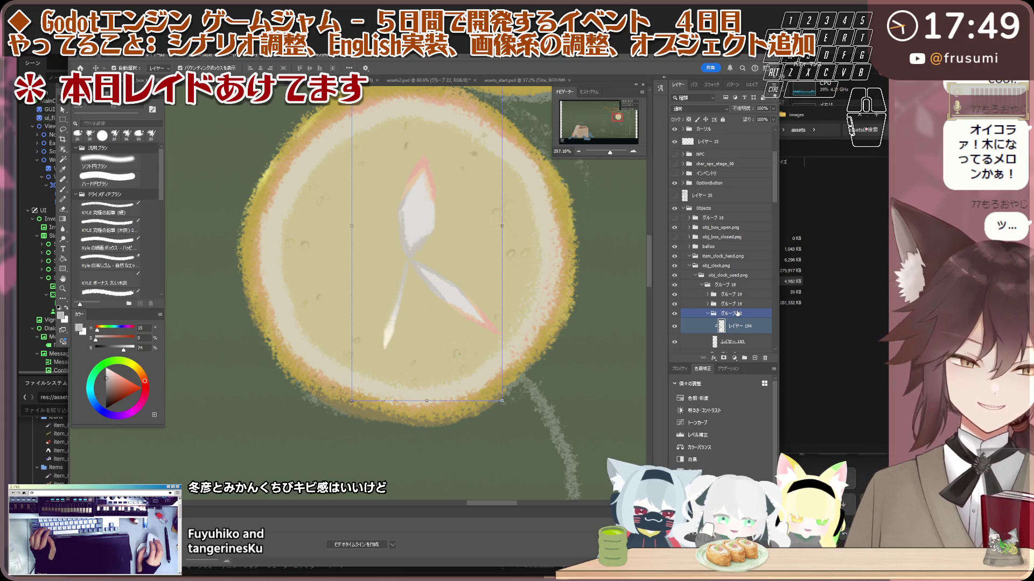
{"action": "left_click", "coordinate": [701, 277], "text": "ctrl"}
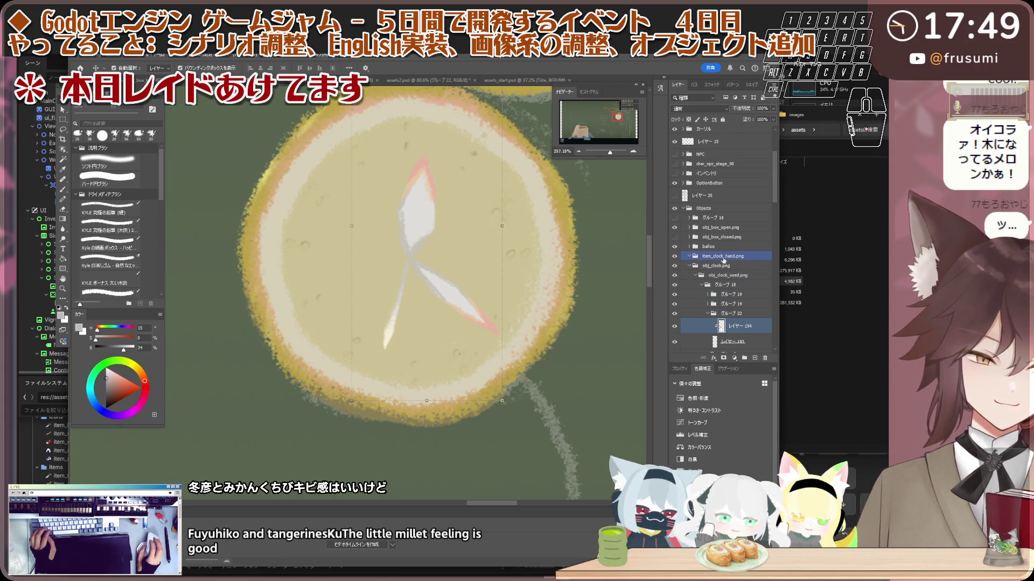
{"action": "left_click", "coordinate": [702, 277]}
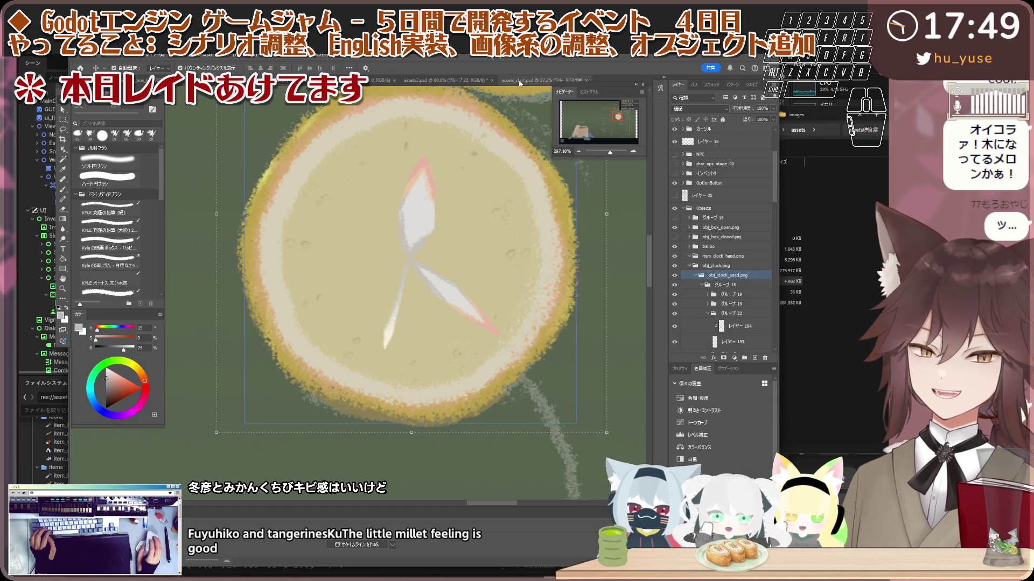
{"action": "left_click", "coordinate": [538, 81]}
{"action": "left_click", "coordinate": [450, 82]}
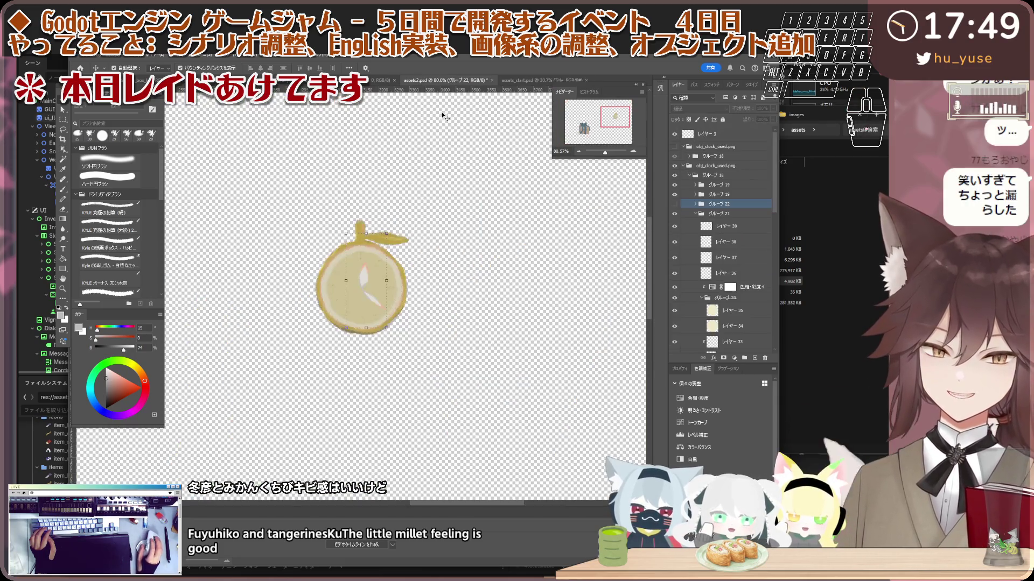
{"action": "scroll", "coordinate": [518, 329], "scroll_direction": "up", "scroll_amount": 3}
{"action": "left_click", "coordinate": [715, 241]}
{"action": "left_click", "coordinate": [688, 205]}
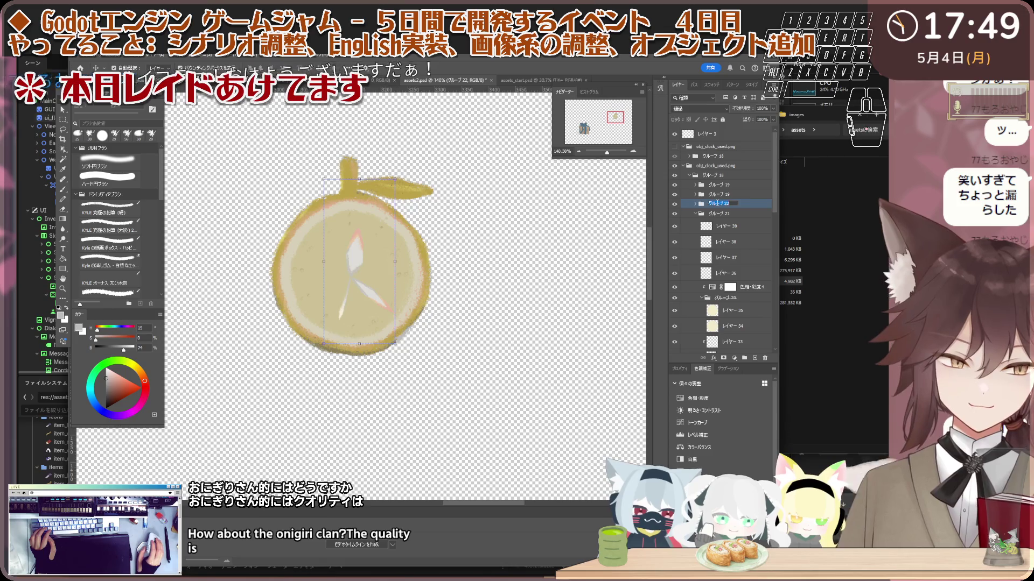
- Rename グループ 22 to item_clock_hand.png and return to the clock document
{"action": "double_click", "coordinate": [717, 204]}
{"action": "key", "text": "ctrl+v"}
{"action": "key", "text": "Return"}
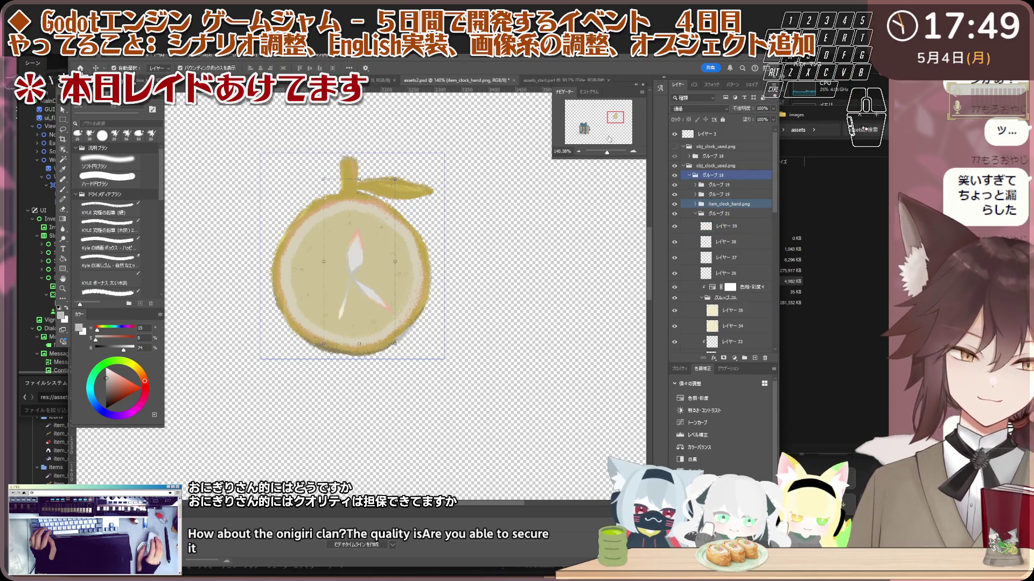
{"action": "left_click", "coordinate": [141, 81]}
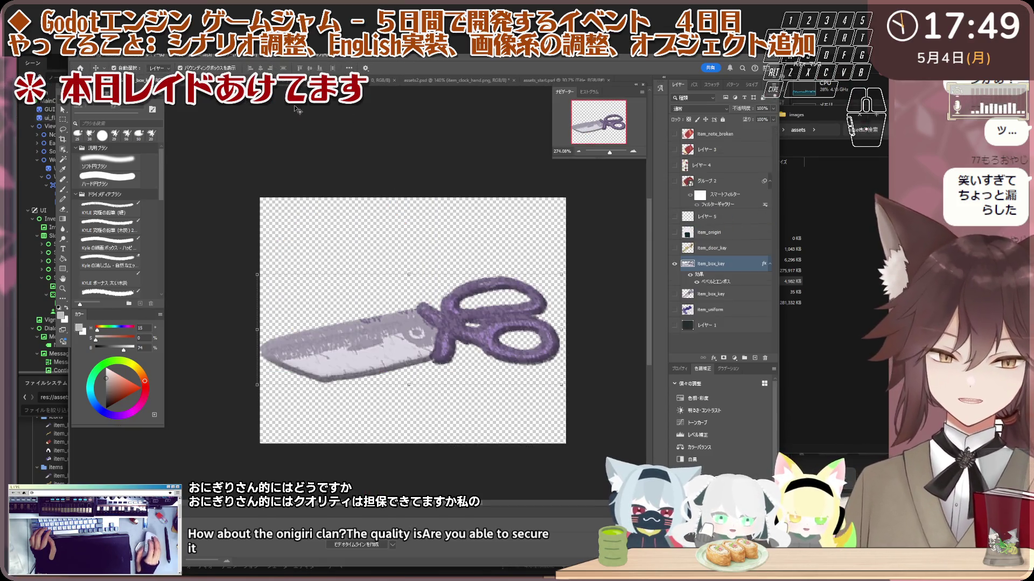
{"action": "key", "text": "ctrl+Tab"}
- Select obj_box_closed.png in the layer list, briefly adding グループ 18 to the selection
{"action": "scroll", "coordinate": [470, 328], "scroll_direction": "up", "scroll_amount": 2}
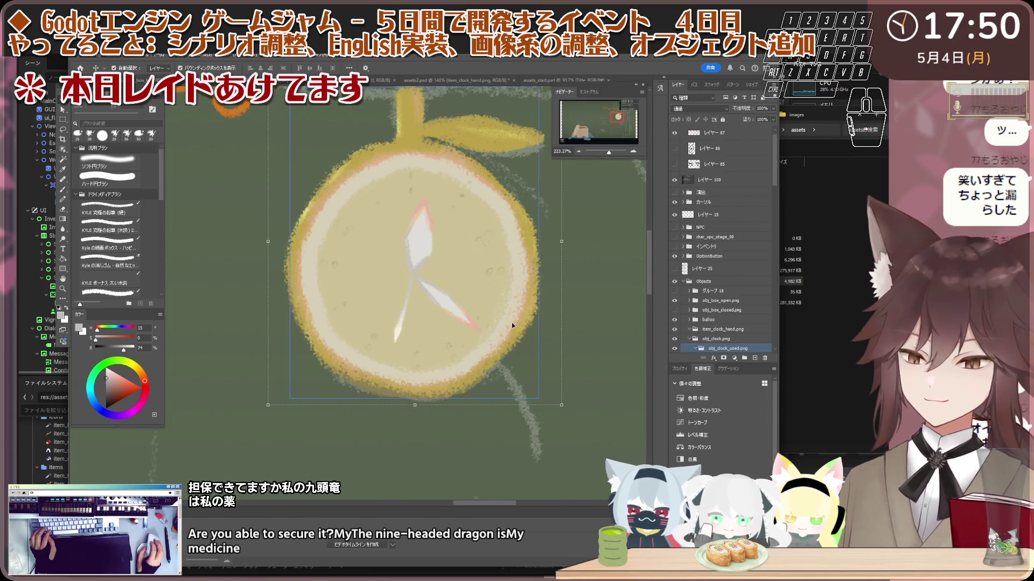
{"action": "scroll", "coordinate": [506, 301], "scroll_direction": "down", "scroll_amount": 1}
{"action": "scroll", "coordinate": [457, 244], "scroll_direction": "down", "scroll_amount": 1}
{"action": "scroll", "coordinate": [463, 215], "scroll_direction": "up", "scroll_amount": 1}
{"action": "scroll", "coordinate": [463, 214], "scroll_direction": "down", "scroll_amount": 1}
{"action": "scroll", "coordinate": [450, 178], "scroll_direction": "up", "scroll_amount": 1}
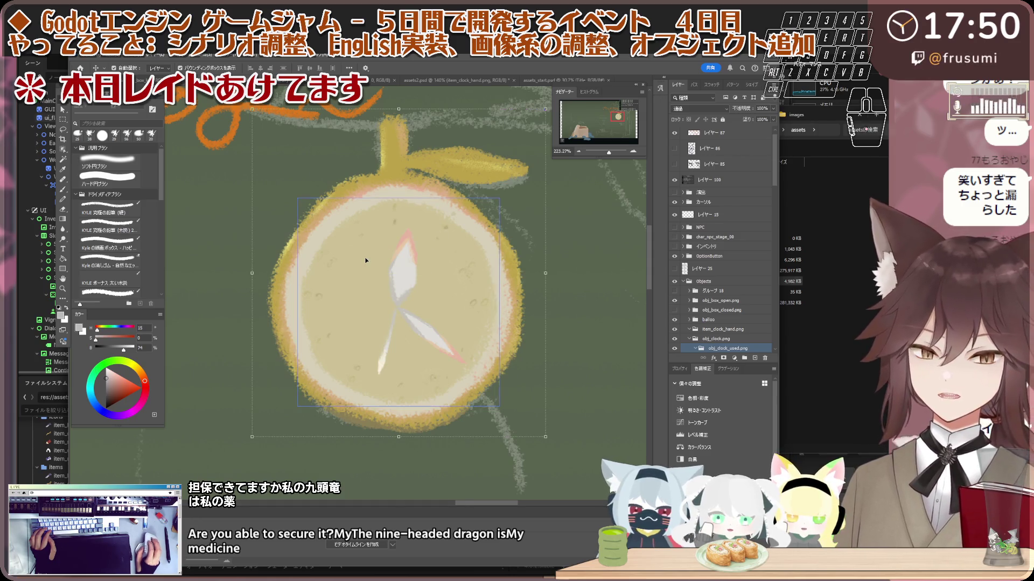
{"action": "left_click", "coordinate": [708, 275]}
{"action": "left_click", "coordinate": [716, 311]}
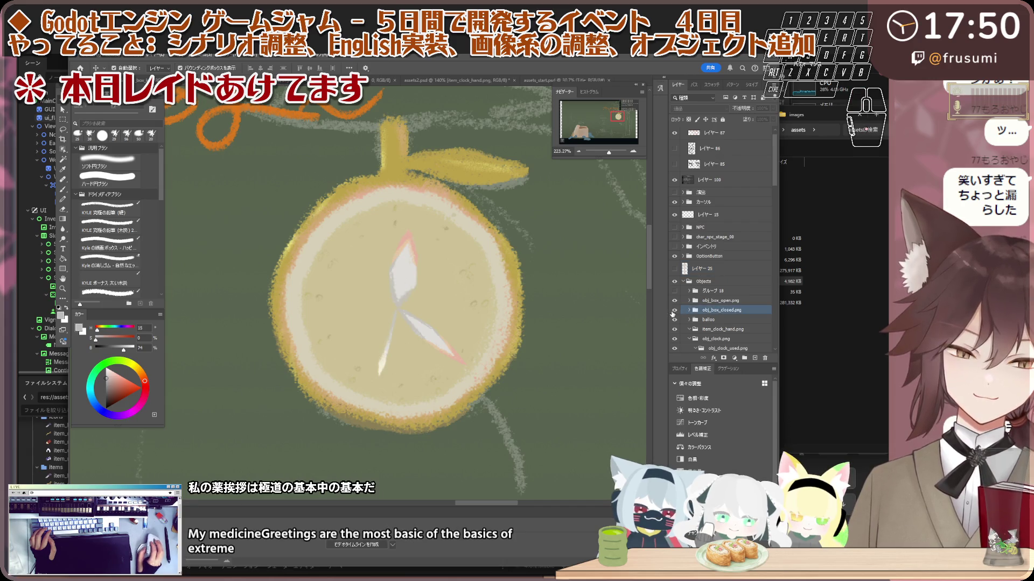
{"action": "left_click", "coordinate": [673, 291], "text": "ctrl"}
{"action": "left_click", "coordinate": [673, 291], "text": "ctrl"}
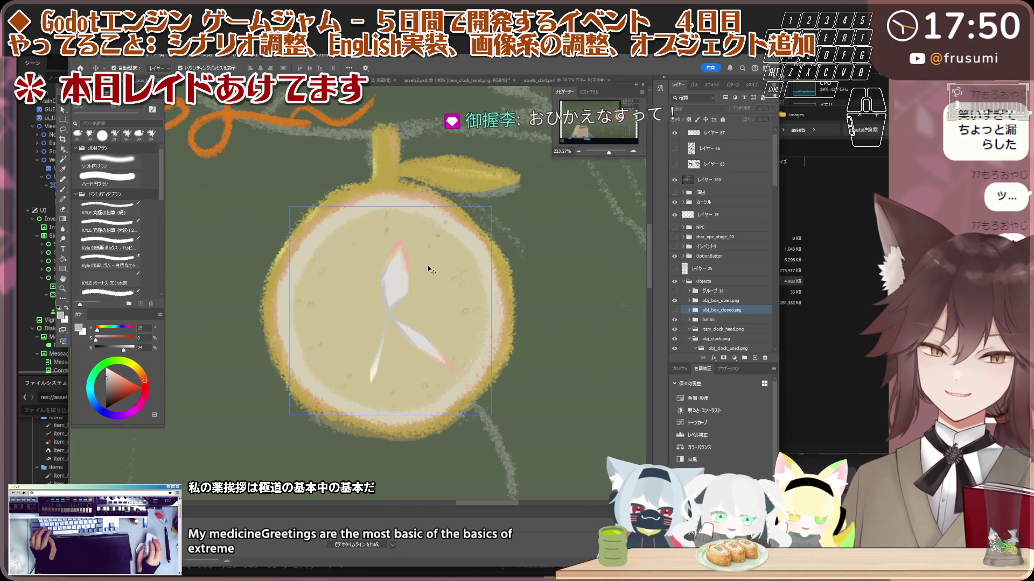
- Select the clock's layers, adding the adjustment layer, レイヤー 187 and グループ 20
{"action": "left_click", "coordinate": [452, 276]}
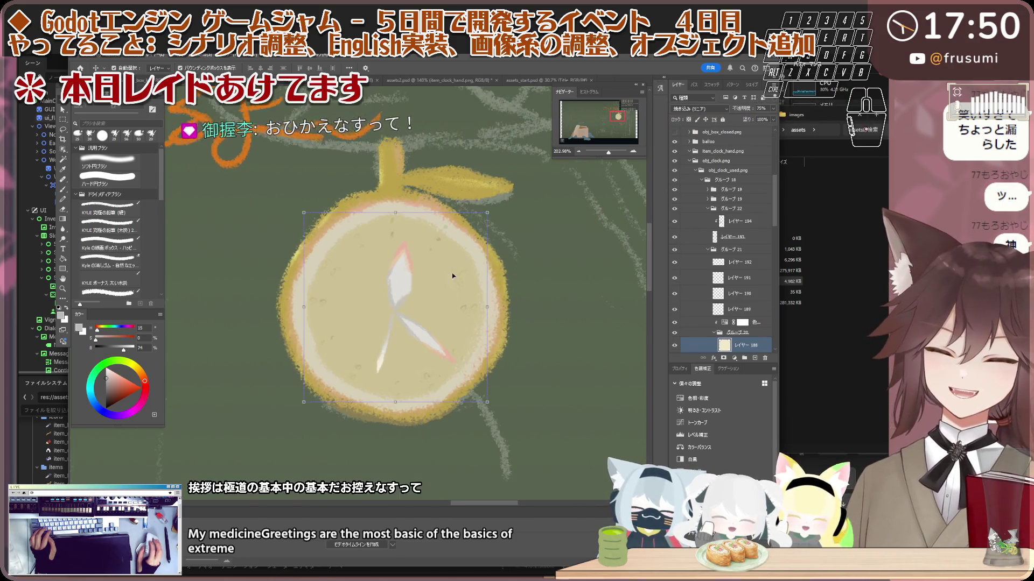
{"action": "scroll", "coordinate": [451, 277], "scroll_direction": "down", "scroll_amount": 1}
{"action": "scroll", "coordinate": [742, 298], "scroll_direction": "down", "scroll_amount": 1}
{"action": "left_click", "coordinate": [742, 295], "text": "ctrl"}
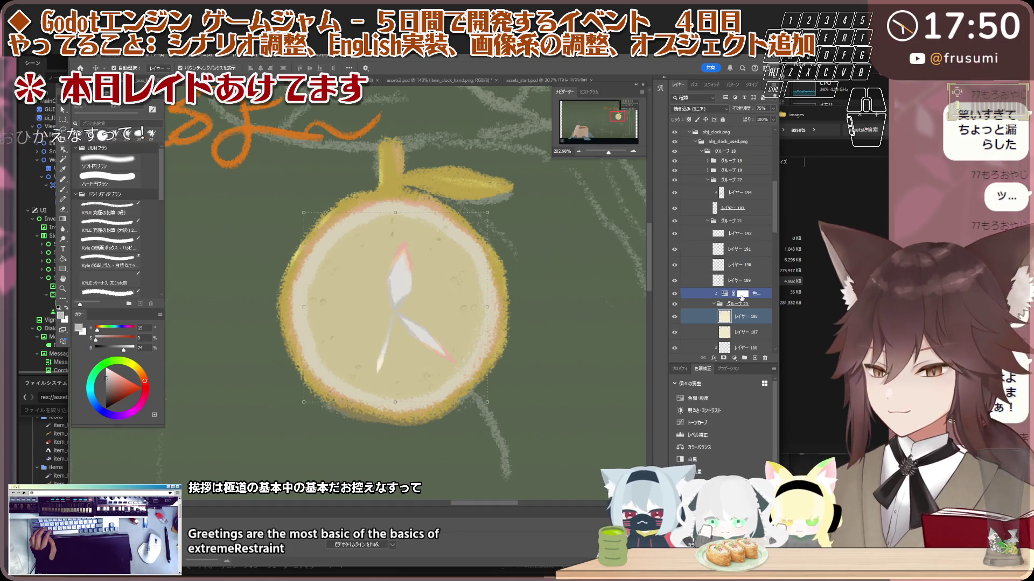
{"action": "left_click", "coordinate": [730, 325], "text": "shift"}
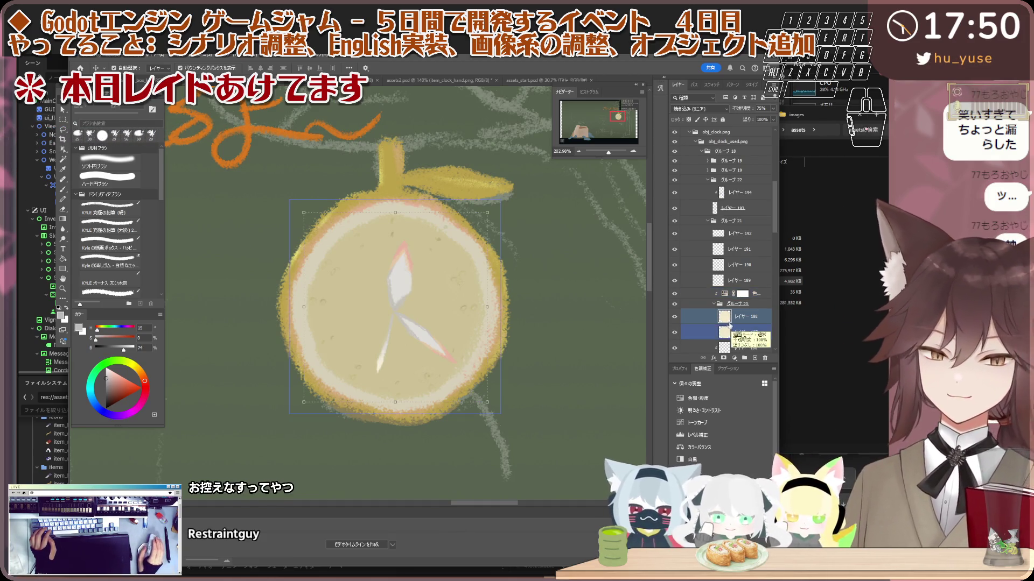
{"action": "left_click", "coordinate": [735, 305], "text": "shift"}
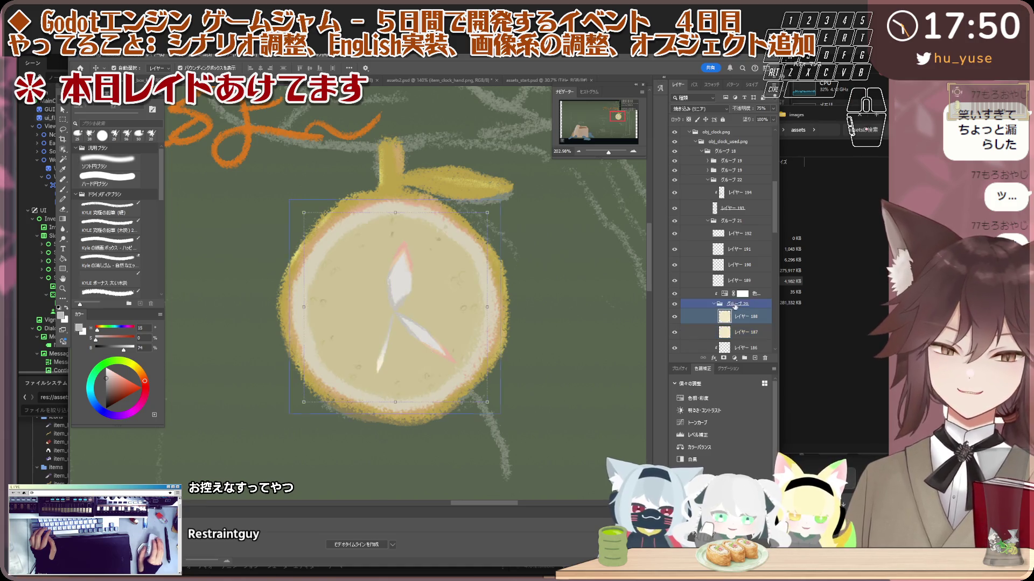
{"action": "scroll", "coordinate": [745, 301], "scroll_direction": "up", "scroll_amount": 3}
- Collapse obj_clock.png, compare it with the used variant, and switch to assets_start.psd
{"action": "left_click", "coordinate": [690, 182]}
{"action": "left_click", "coordinate": [689, 182]}
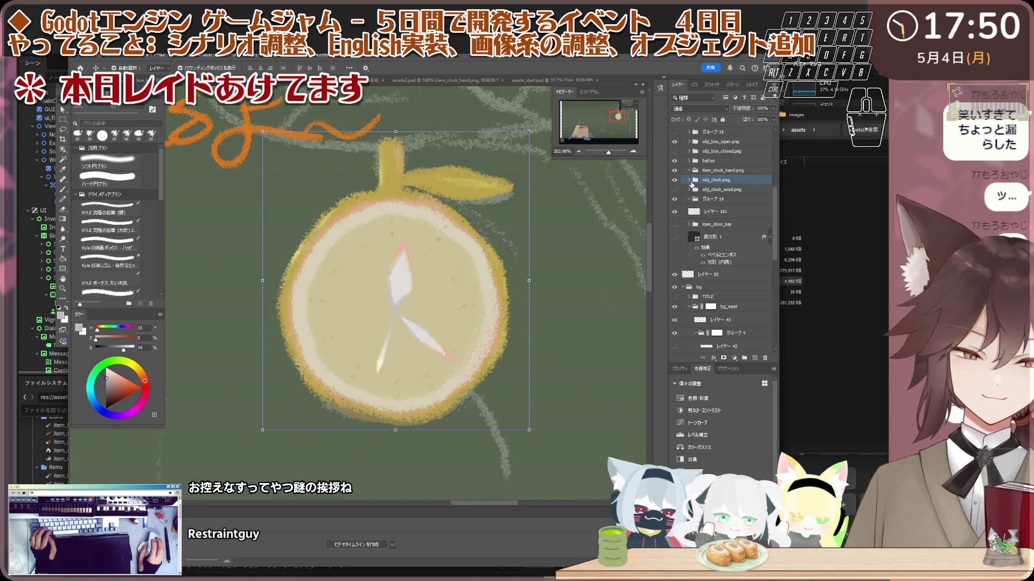
{"action": "left_click", "coordinate": [674, 180]}
{"action": "left_click", "coordinate": [677, 189]}
{"action": "left_click", "coordinate": [677, 189]}
{"action": "left_click", "coordinate": [674, 180]}
{"action": "left_click", "coordinate": [724, 180]}
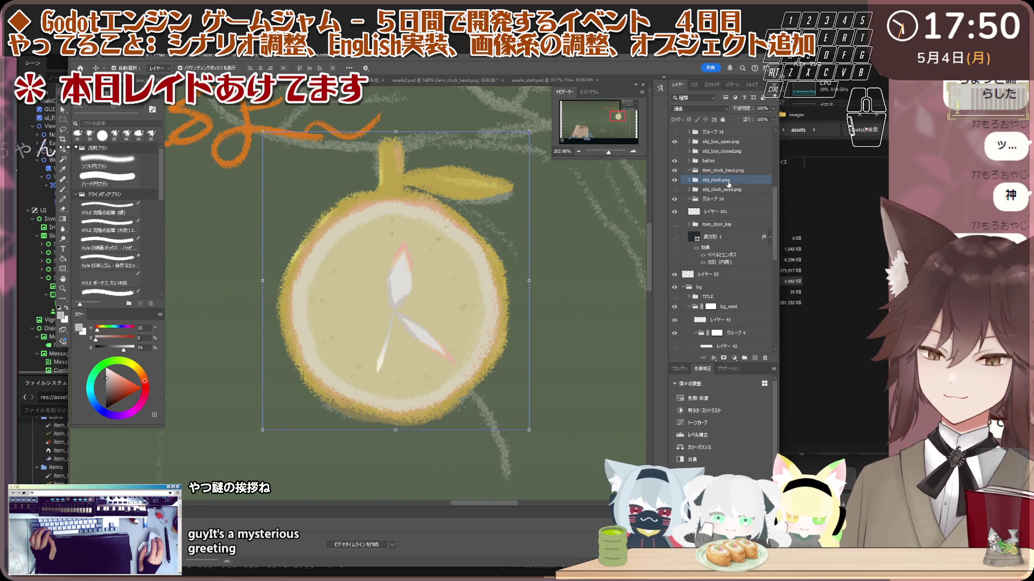
{"action": "left_click", "coordinate": [752, 213]}
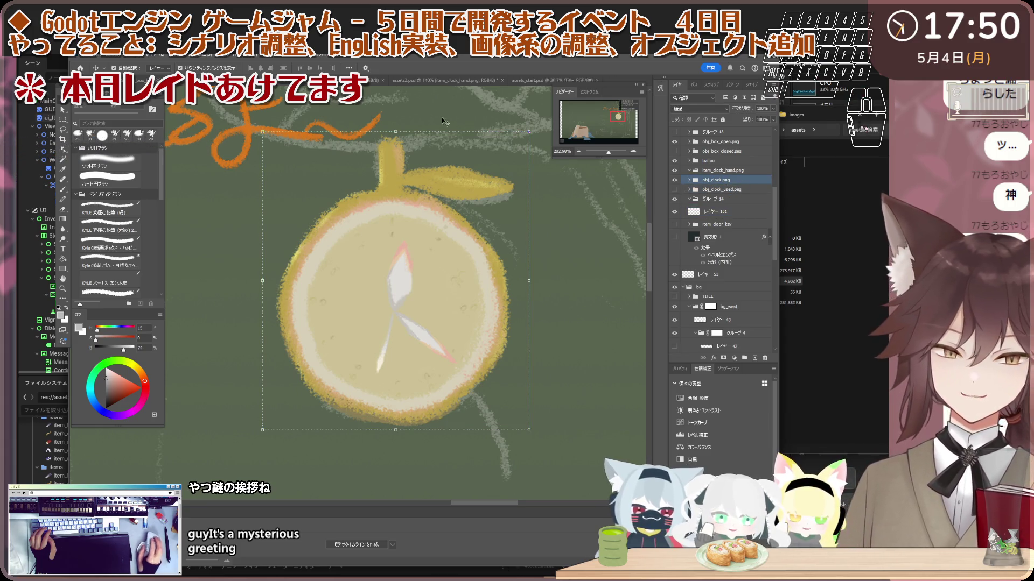
{"action": "left_click", "coordinate": [534, 79]}
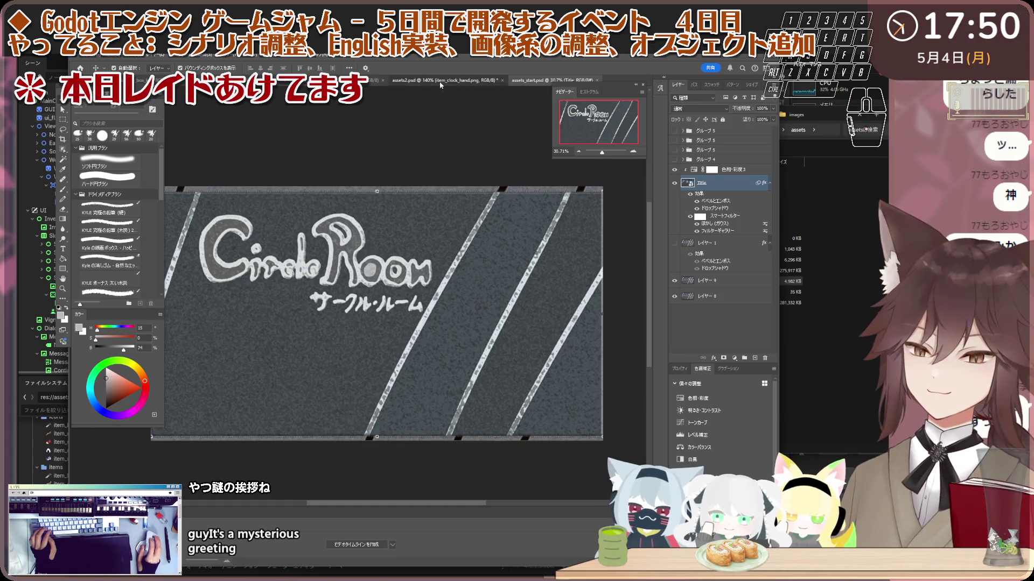
- Go back to assets2.psd and select グループ 18 and the obj_clock_used.png group
{"action": "left_click", "coordinate": [440, 81]}
{"action": "scroll", "coordinate": [415, 215], "scroll_direction": "down", "scroll_amount": 2}
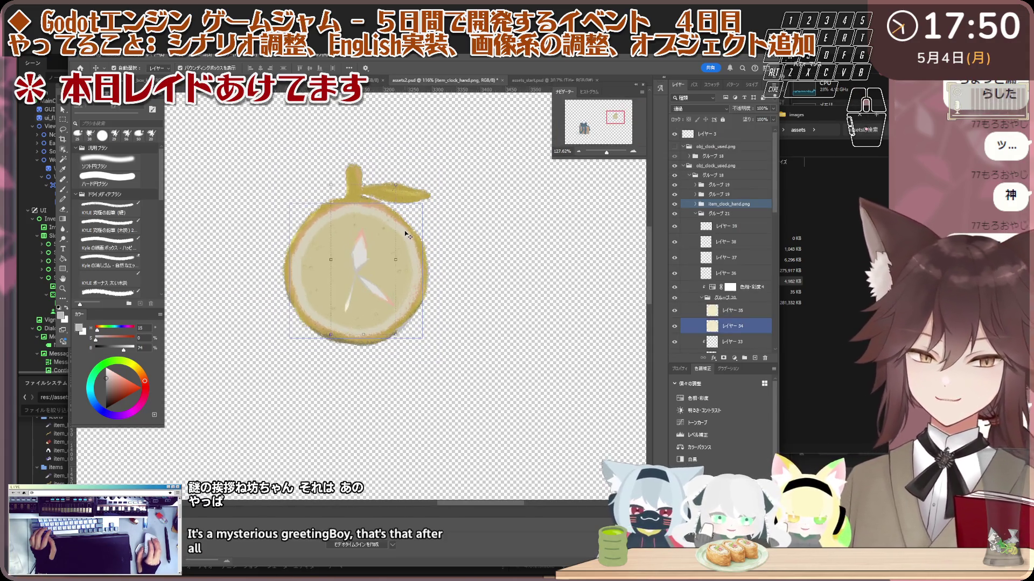
{"action": "left_click", "coordinate": [690, 173]}
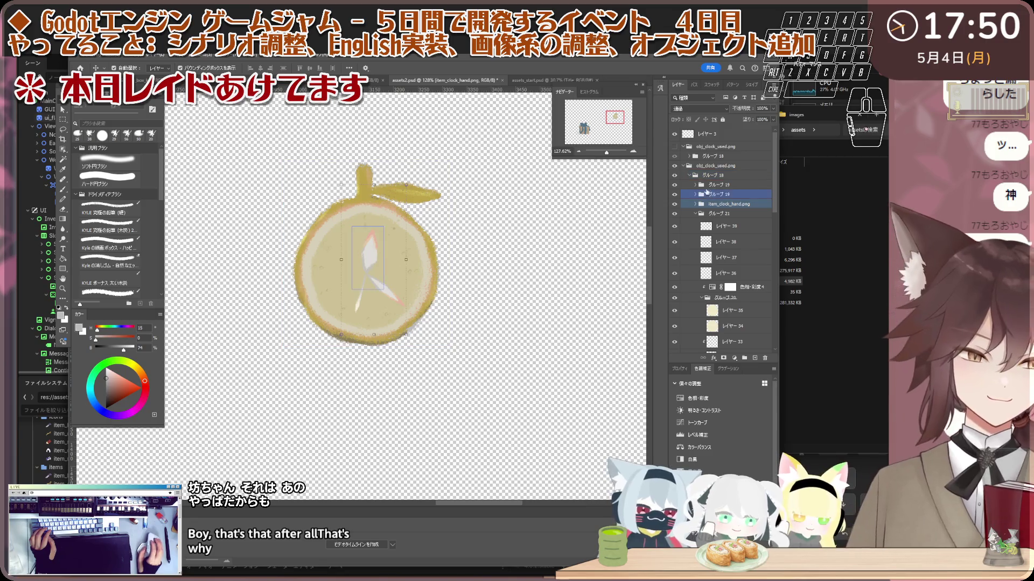
{"action": "left_click", "coordinate": [704, 166]}
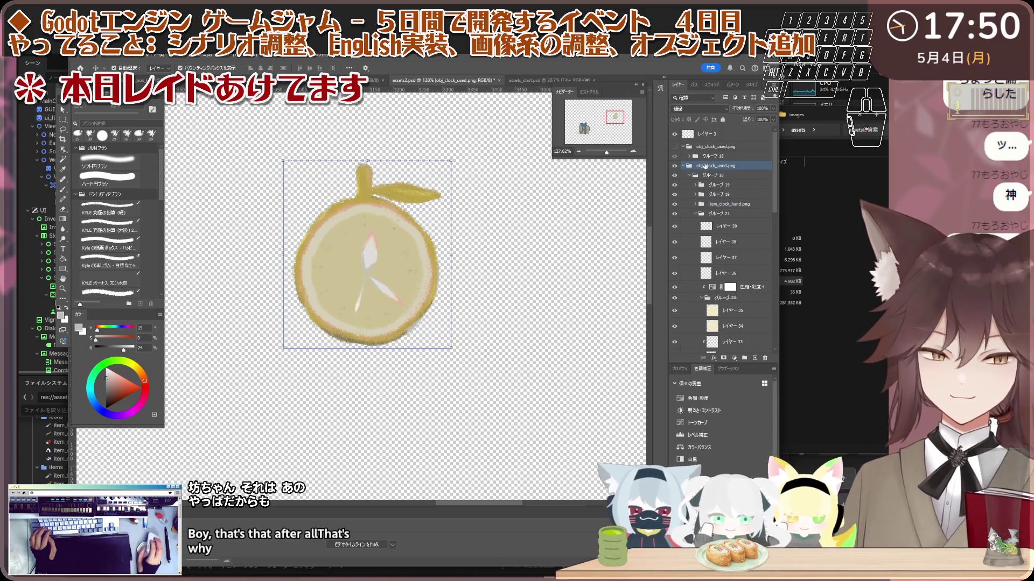
{"action": "left_click", "coordinate": [708, 155]}
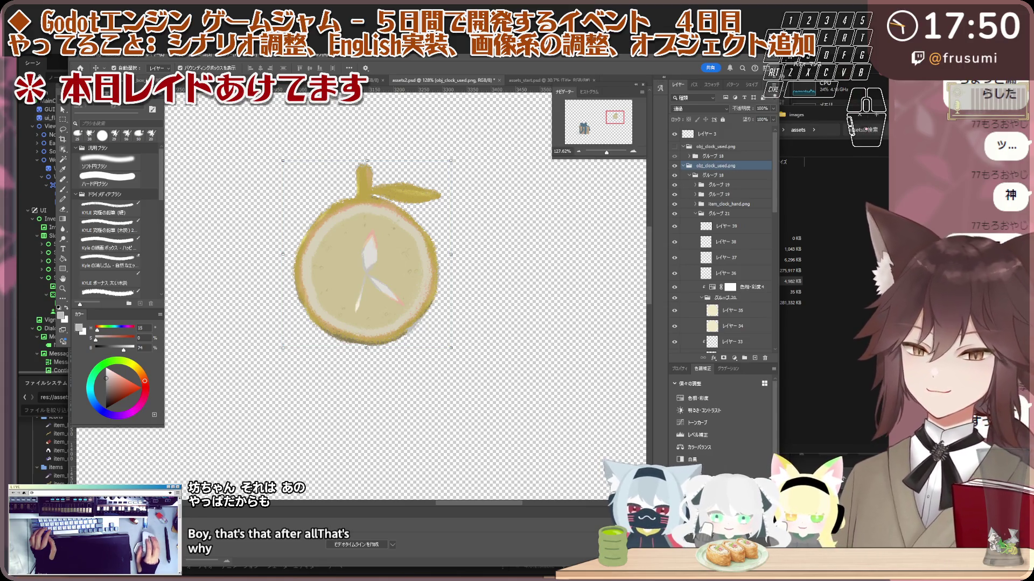
{"action": "key", "text": "ctrl+Tab"}
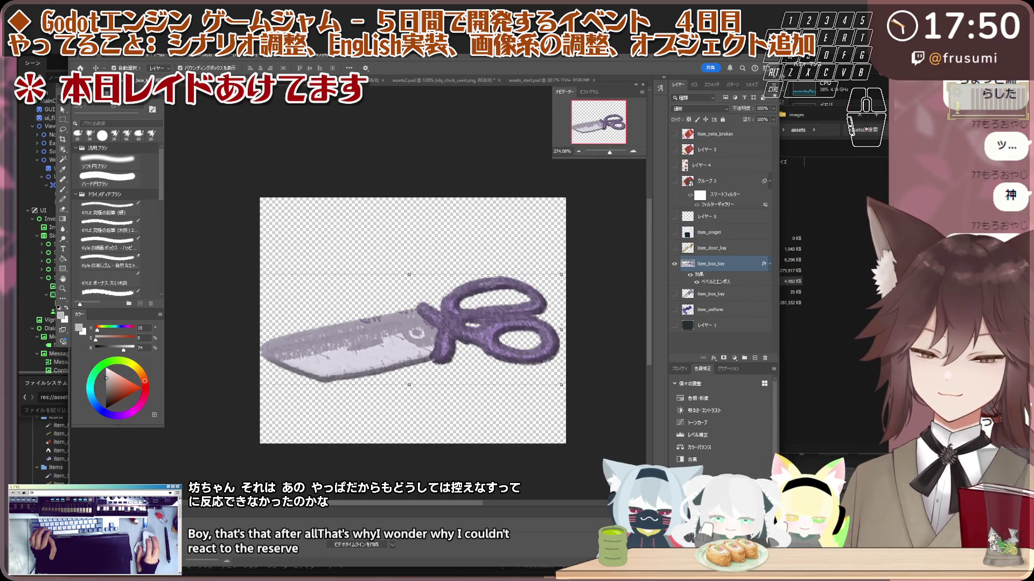
{"action": "key", "text": "ctrl+Tab"}
{"action": "left_click", "coordinate": [708, 322]}
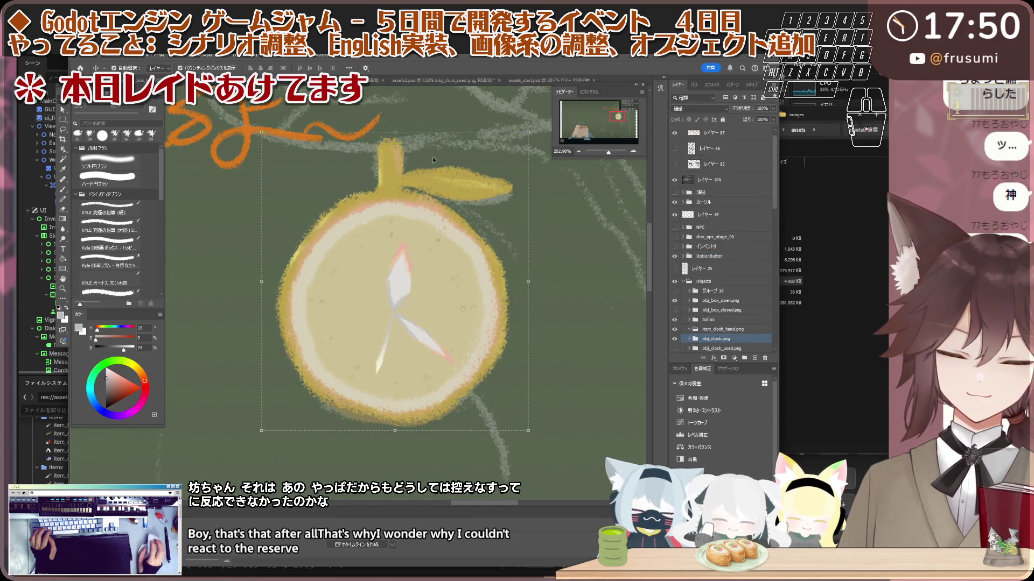
{"action": "key", "text": "ctrl+Tab"}
{"action": "key", "text": "ctrl+Tab"}
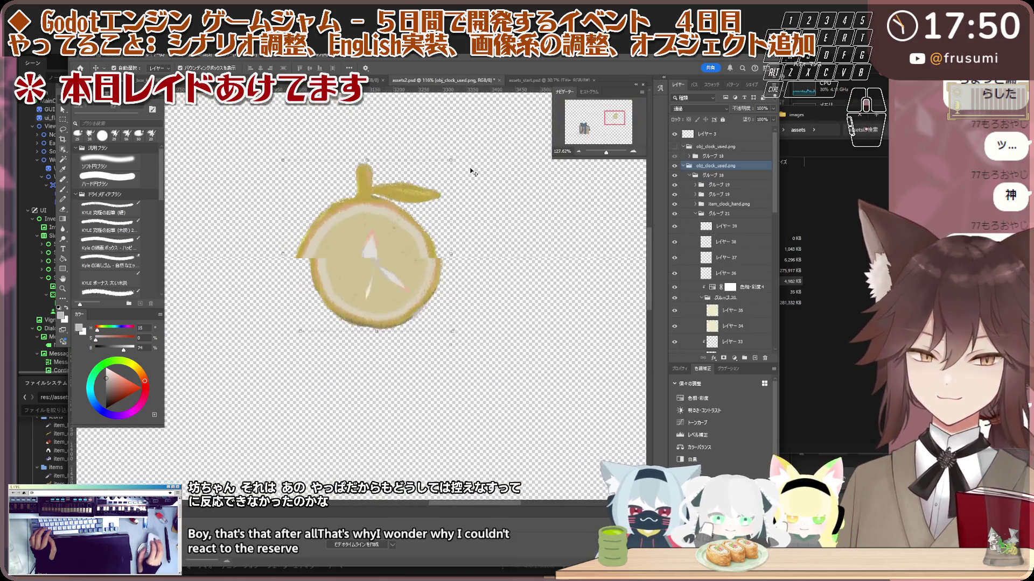
- Merge the obj_clock.png group into a single layer and check its visibility
{"action": "left_click", "coordinate": [722, 167]}
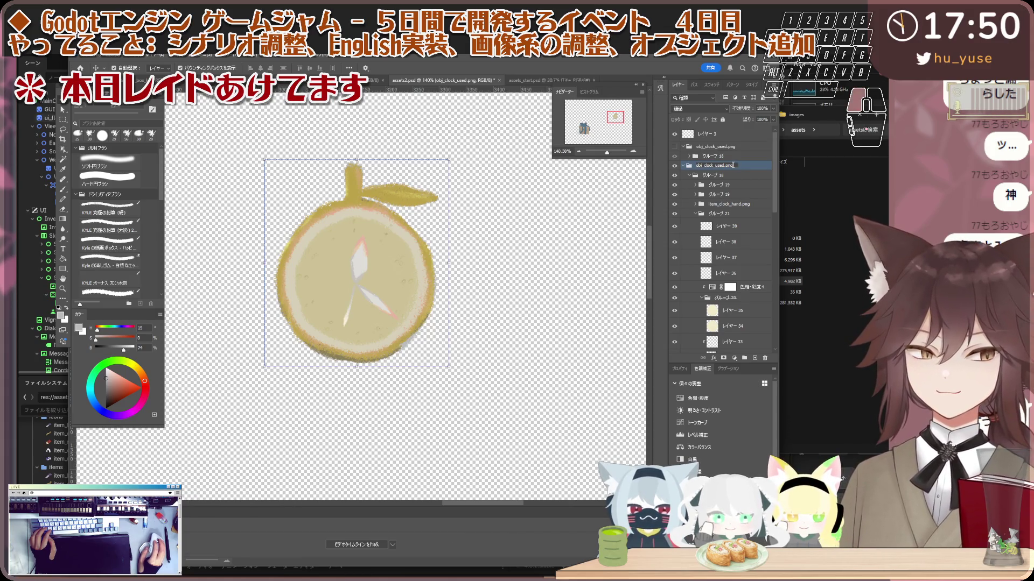
{"action": "double_click", "coordinate": [733, 166]}
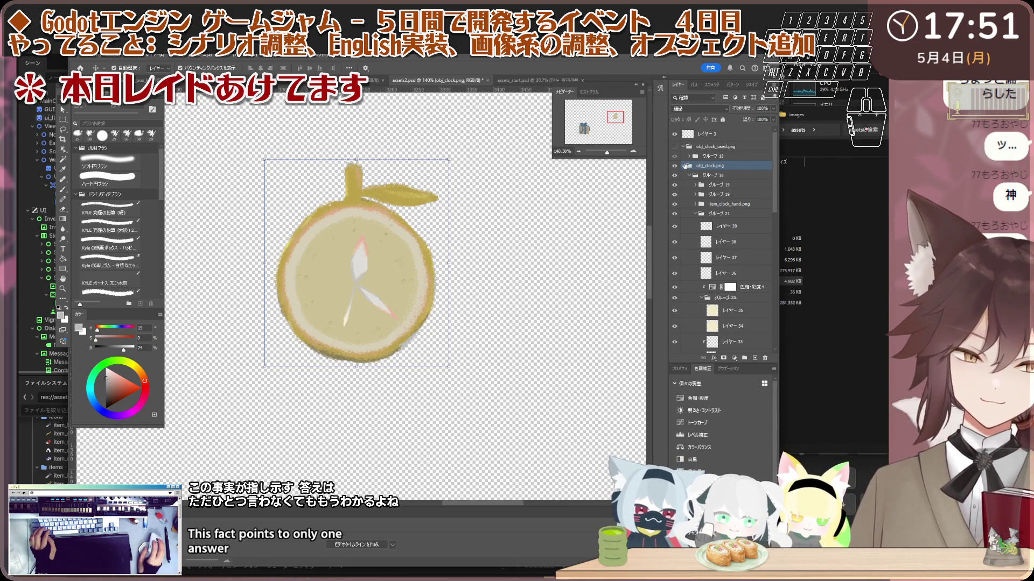
{"action": "left_click", "coordinate": [685, 165]}
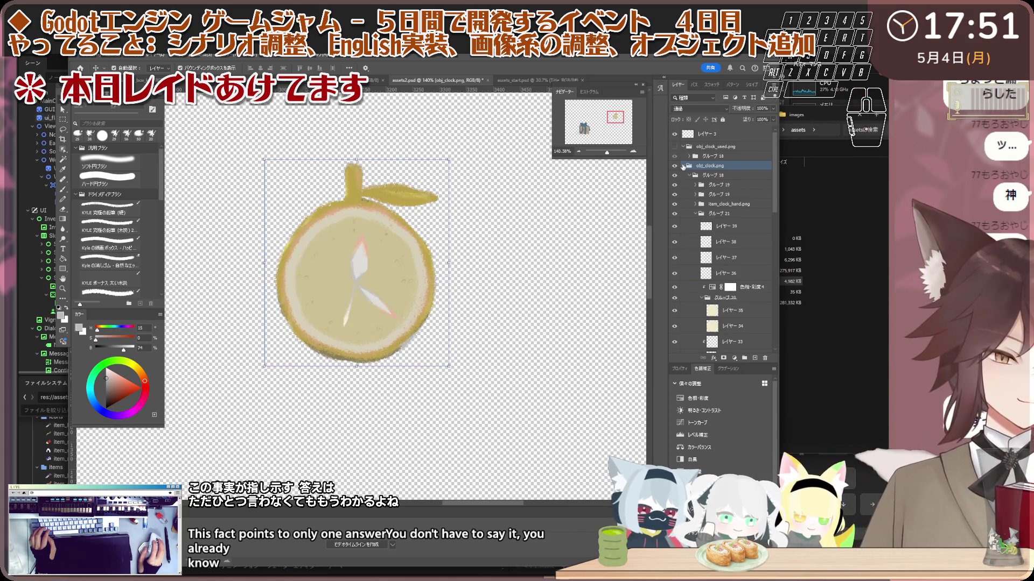
{"action": "right_click", "coordinate": [734, 168]}
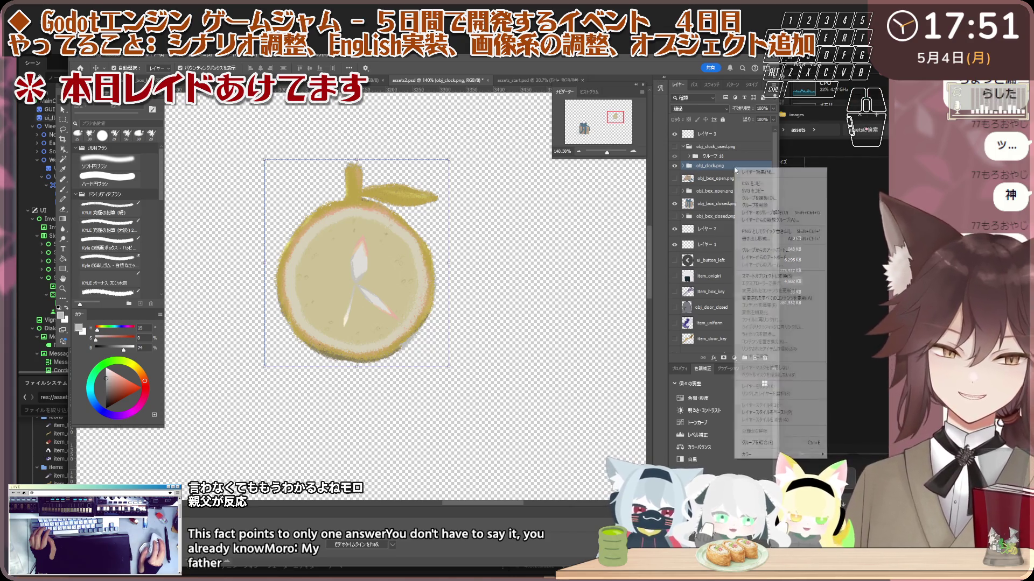
{"action": "left_click", "coordinate": [770, 443]}
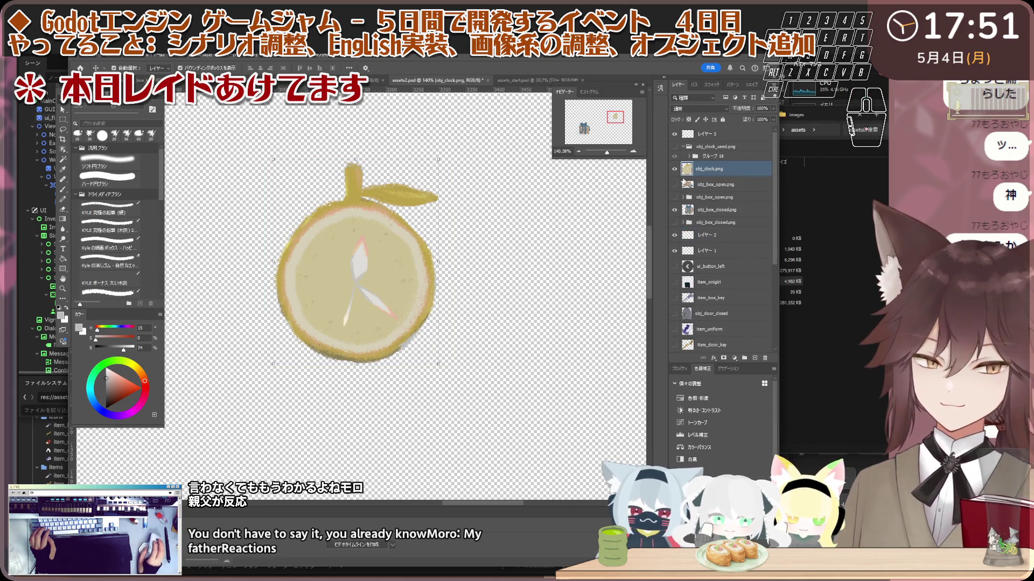
{"action": "left_click", "coordinate": [675, 169]}
{"action": "left_click", "coordinate": [675, 169]}
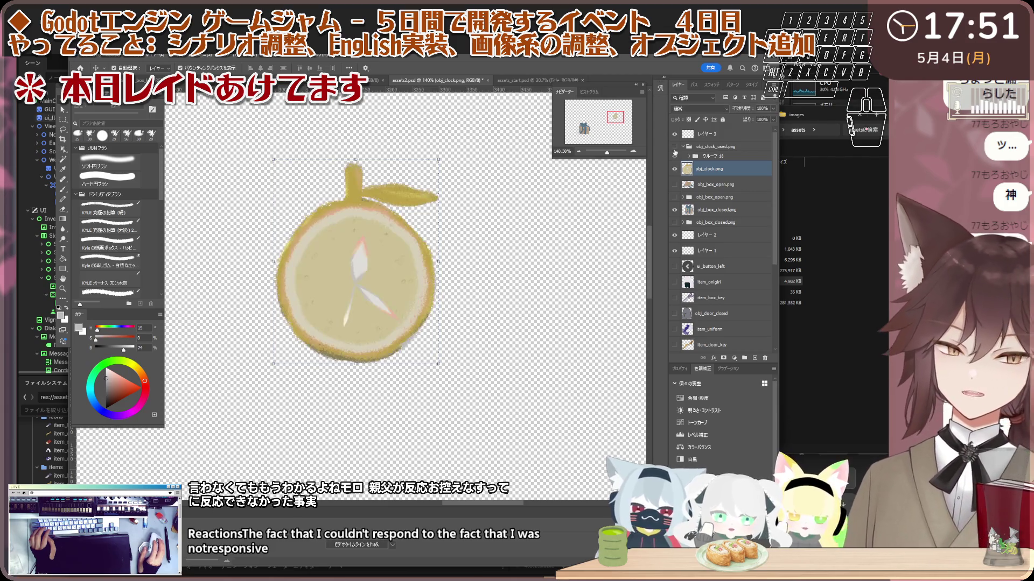
- Expand グループ 18 in the used variant and select the clock-hand group グループ 22
{"action": "left_click", "coordinate": [690, 156]}
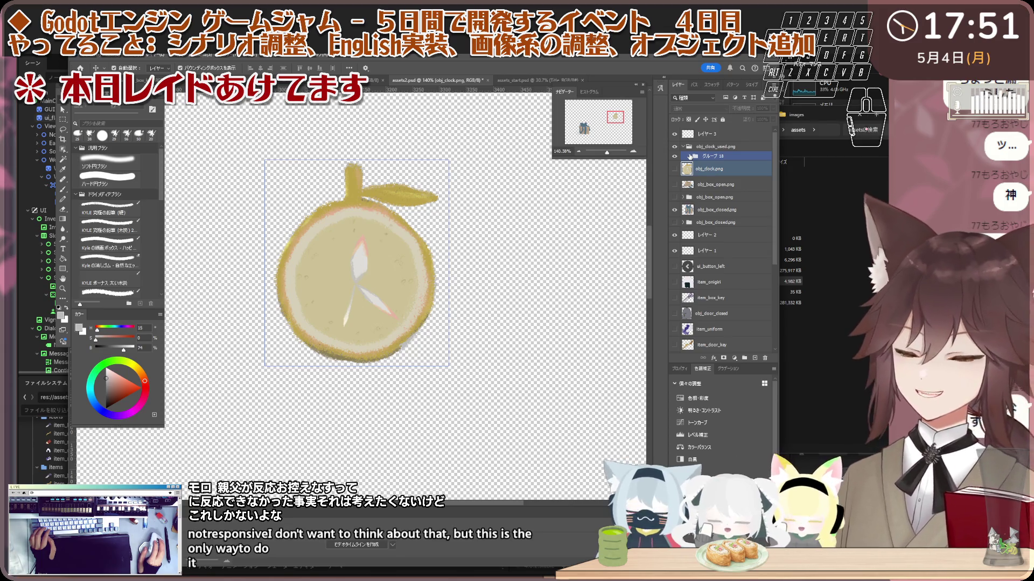
{"action": "left_click", "coordinate": [690, 156]}
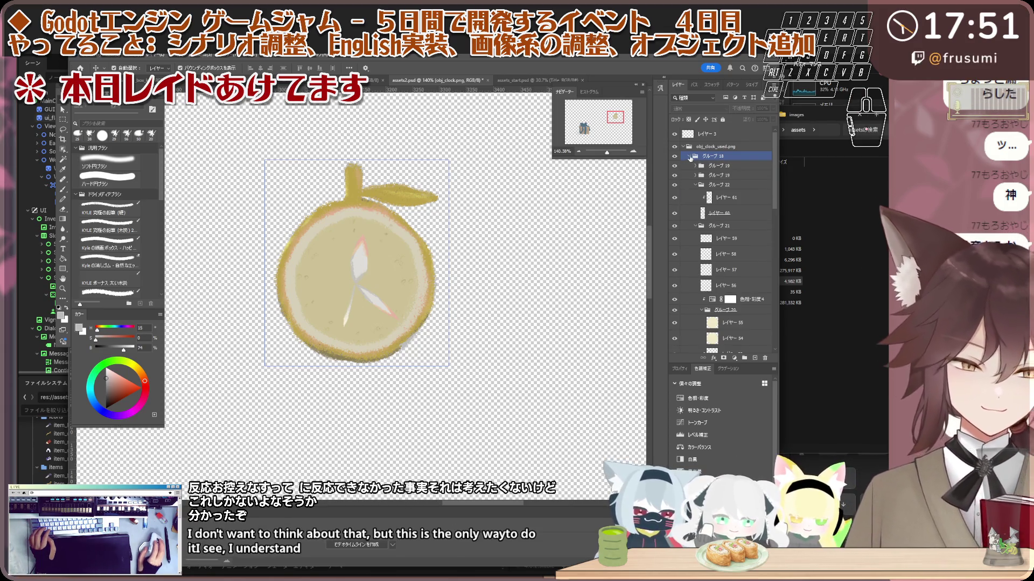
{"action": "left_click", "coordinate": [690, 156]}
{"action": "left_click", "coordinate": [710, 157]}
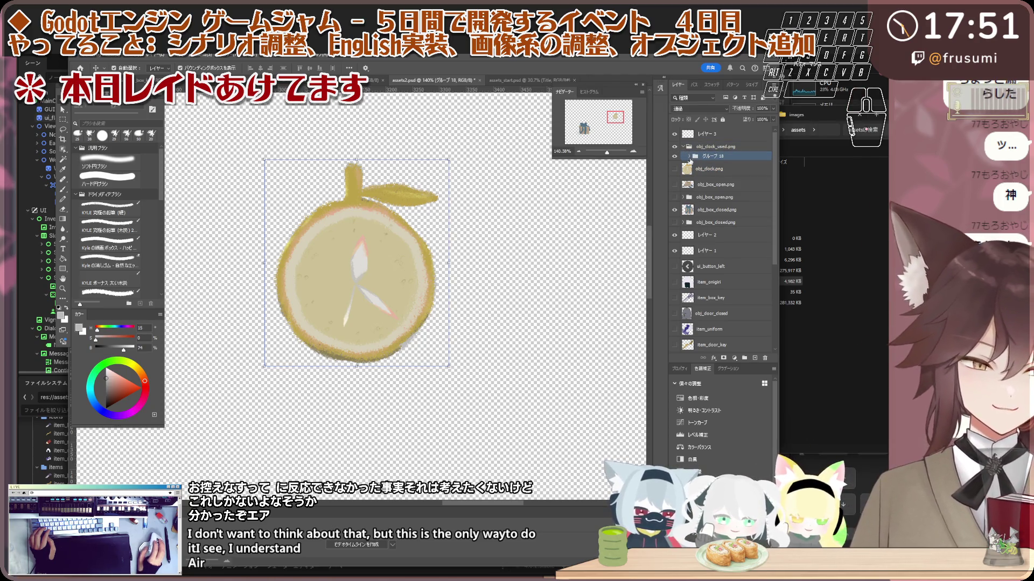
{"action": "left_click", "coordinate": [689, 156]}
{"action": "left_click", "coordinate": [693, 186]}
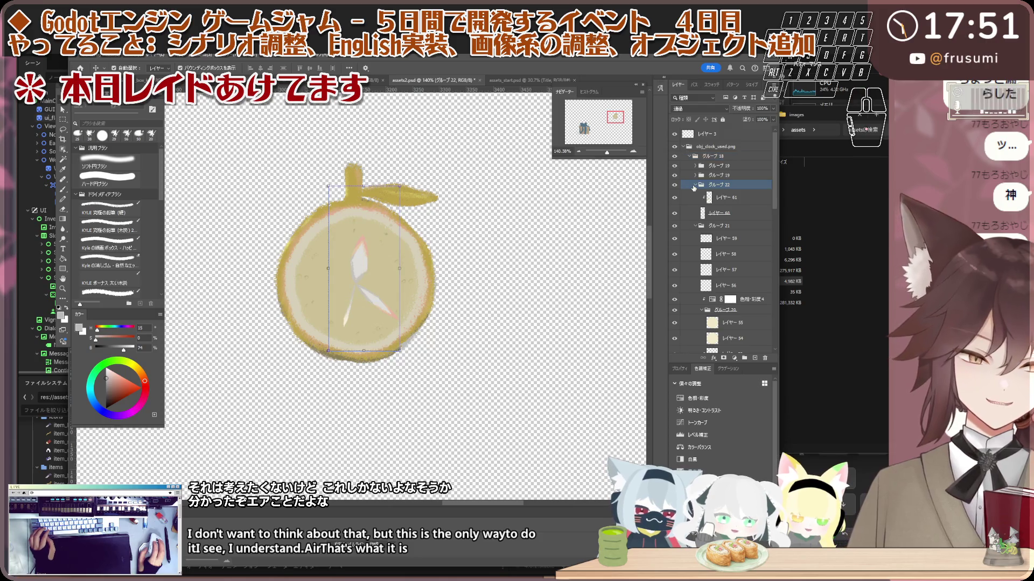
{"action": "left_click", "coordinate": [695, 185]}
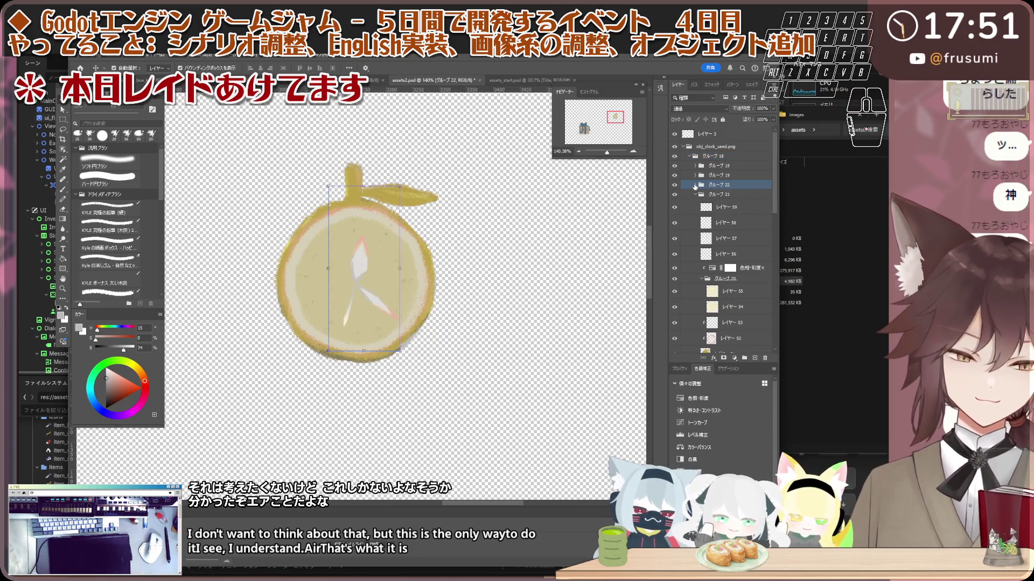
{"action": "left_click", "coordinate": [677, 186]}
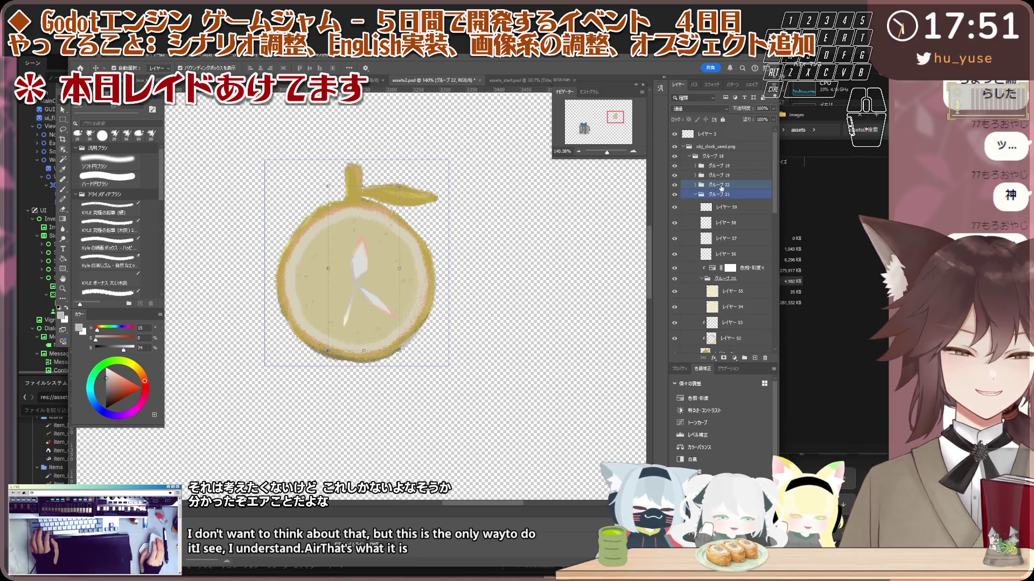
- Set グループ 22 apart from グループ 18 with Ctrl+G, below obj_clock.png
{"action": "left_click", "coordinate": [722, 192], "text": "ctrl"}
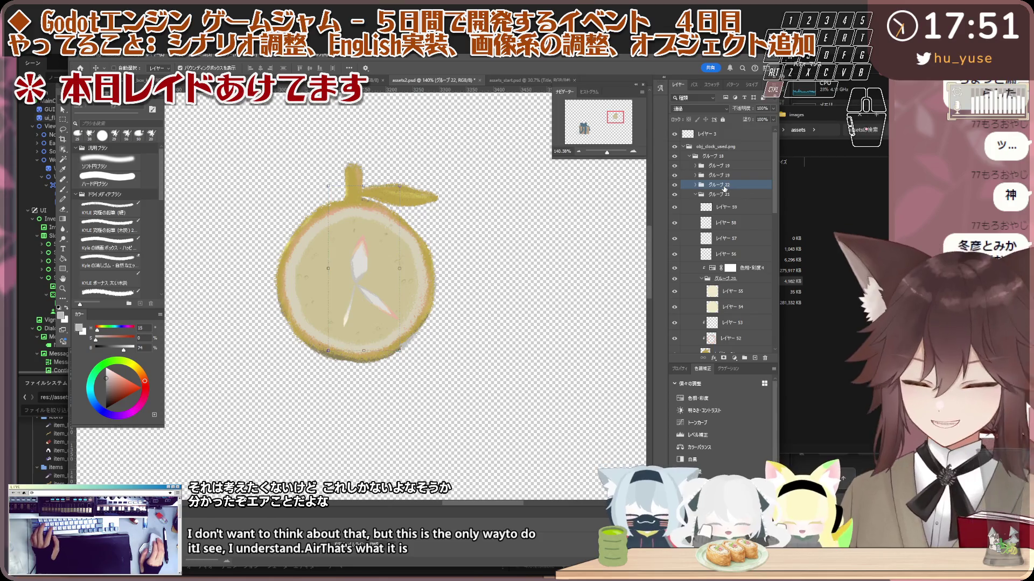
{"action": "left_click", "coordinate": [686, 150], "text": "ctrl"}
{"action": "left_click", "coordinate": [683, 147]}
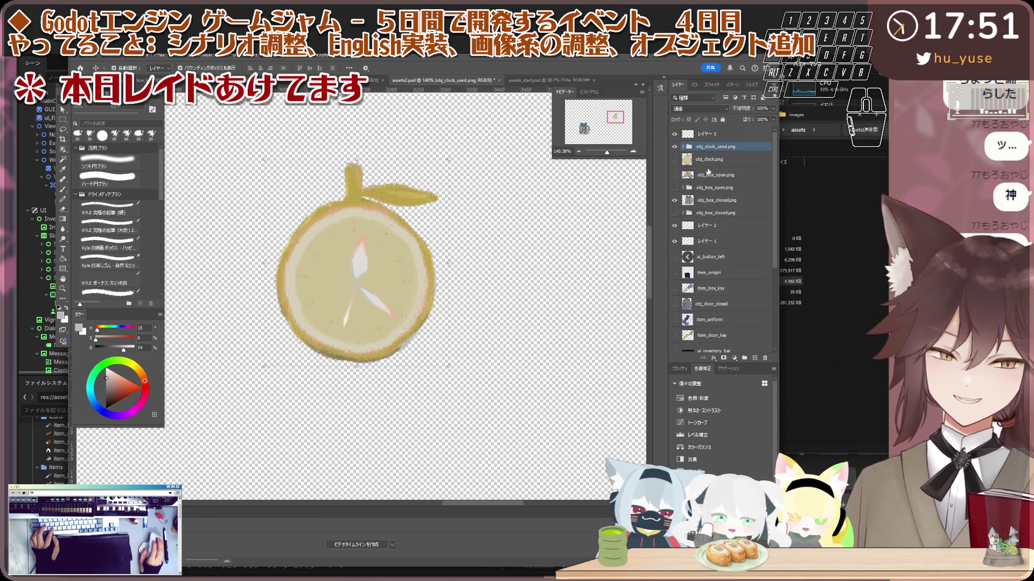
{"action": "left_click", "coordinate": [683, 147]}
{"action": "left_click", "coordinate": [691, 156]}
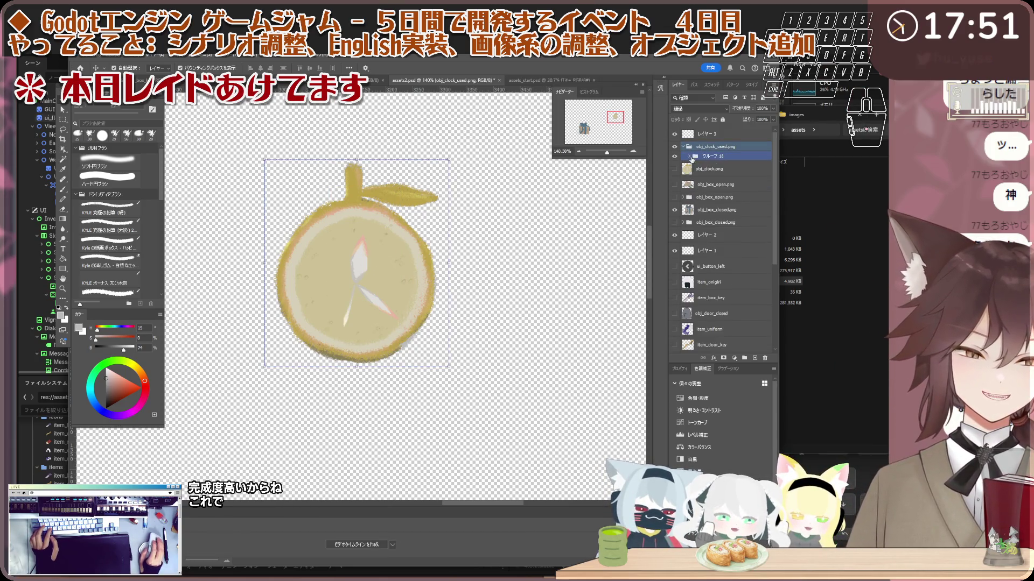
{"action": "left_click", "coordinate": [703, 171]}
{"action": "key", "text": "ctrl+g"}
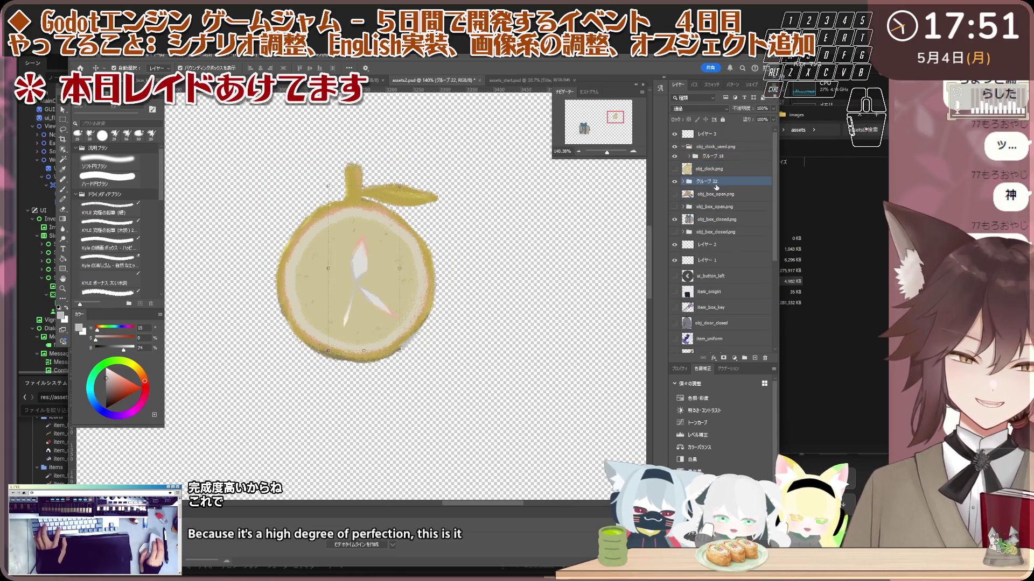
- Hide the used clock variant and merge グループ 22 into a single clock-hand layer
{"action": "left_click", "coordinate": [674, 147]}
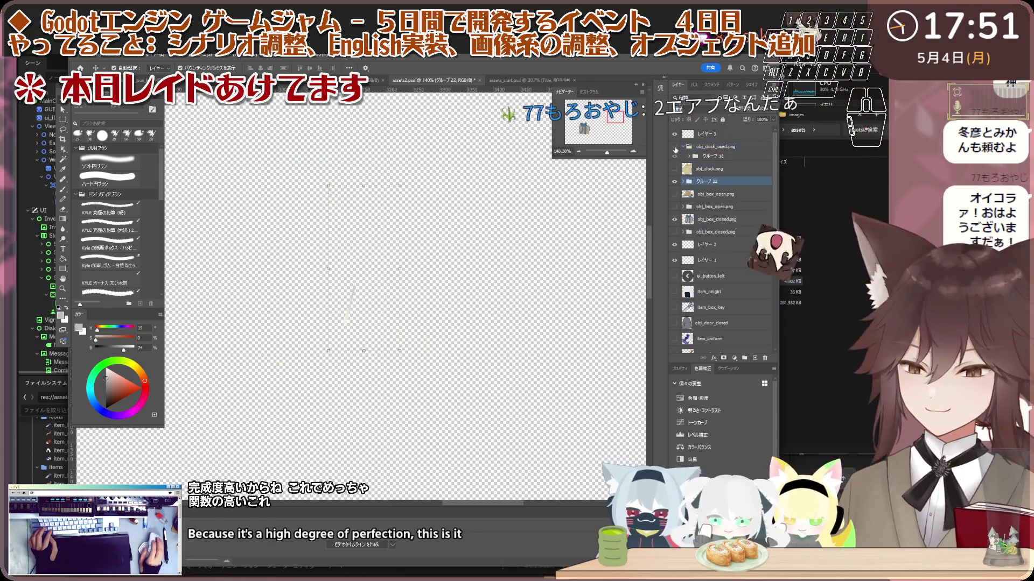
{"action": "scroll", "coordinate": [347, 313], "scroll_direction": "up", "scroll_amount": 3}
{"action": "scroll", "coordinate": [354, 305], "scroll_direction": "up", "scroll_amount": 3}
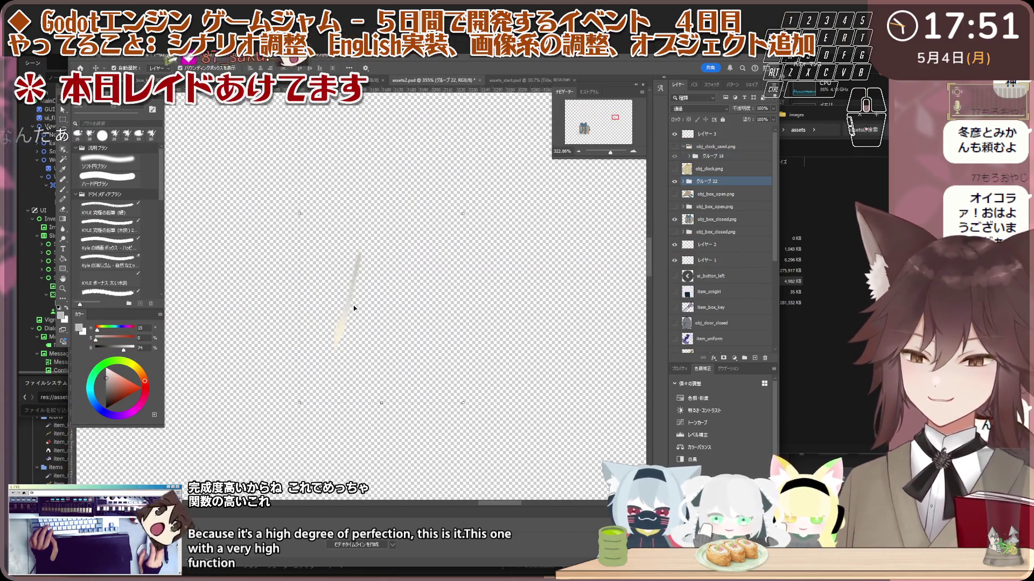
{"action": "scroll", "coordinate": [354, 303], "scroll_direction": "up", "scroll_amount": 5}
{"action": "scroll", "coordinate": [354, 301], "scroll_direction": "down", "scroll_amount": 3}
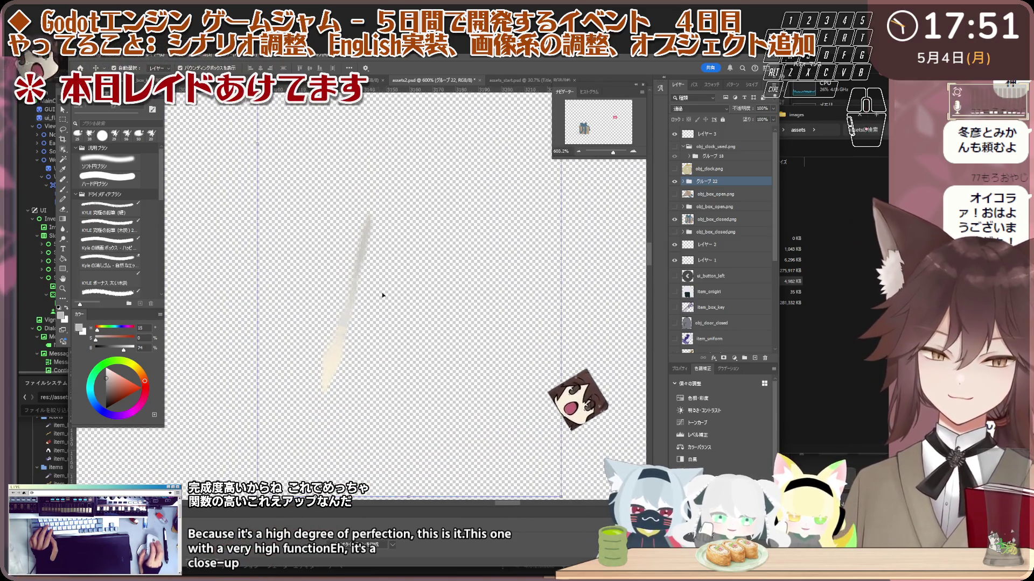
{"action": "right_click", "coordinate": [702, 183]}
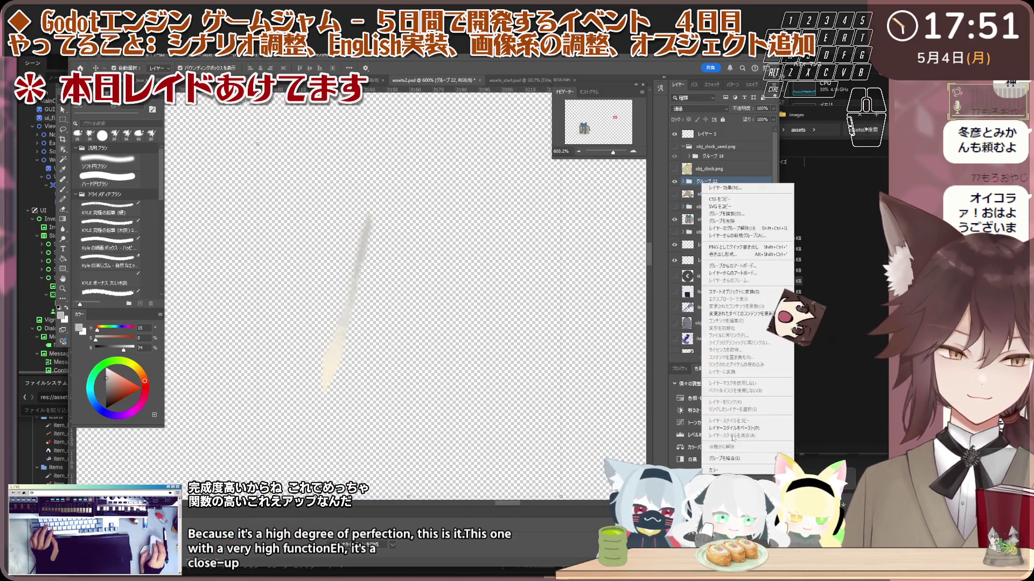
{"action": "left_click", "coordinate": [728, 456]}
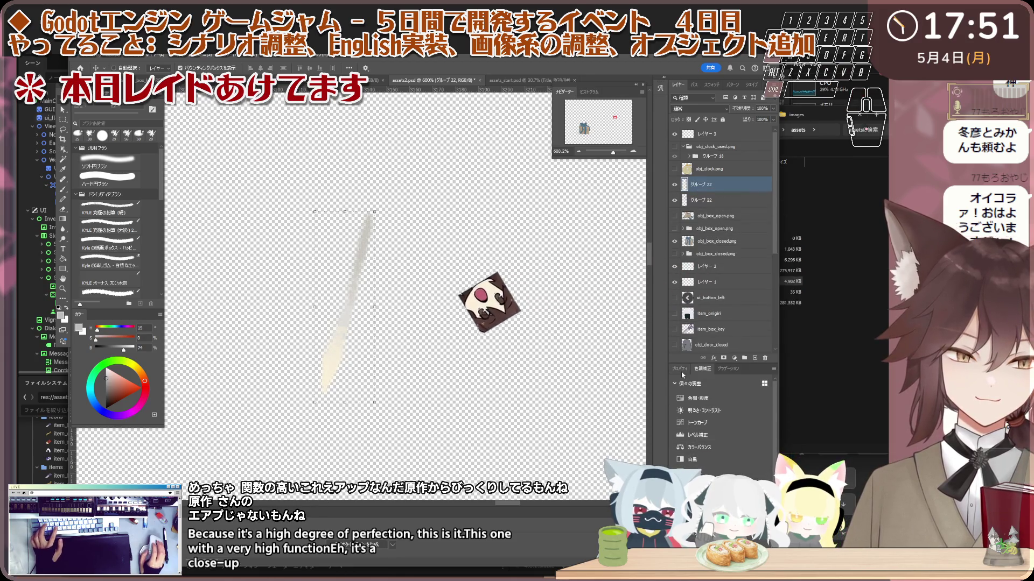
- Duplicate the clock-hand layer and merge both グループ 22 copies into one layer
{"action": "key", "text": "ctrl+j"}
{"action": "left_click", "coordinate": [727, 202], "text": "shift"}
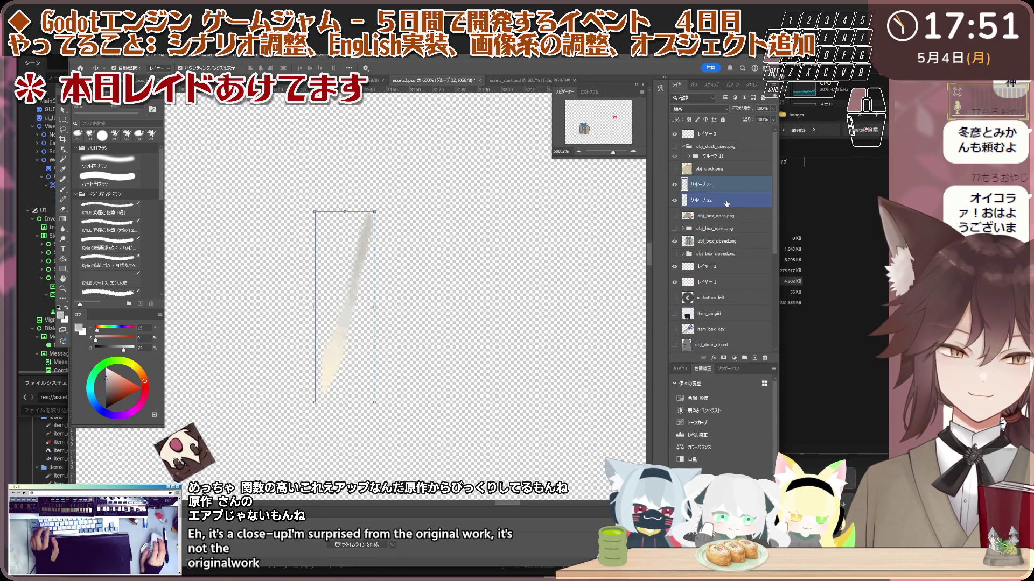
{"action": "right_click", "coordinate": [726, 202]}
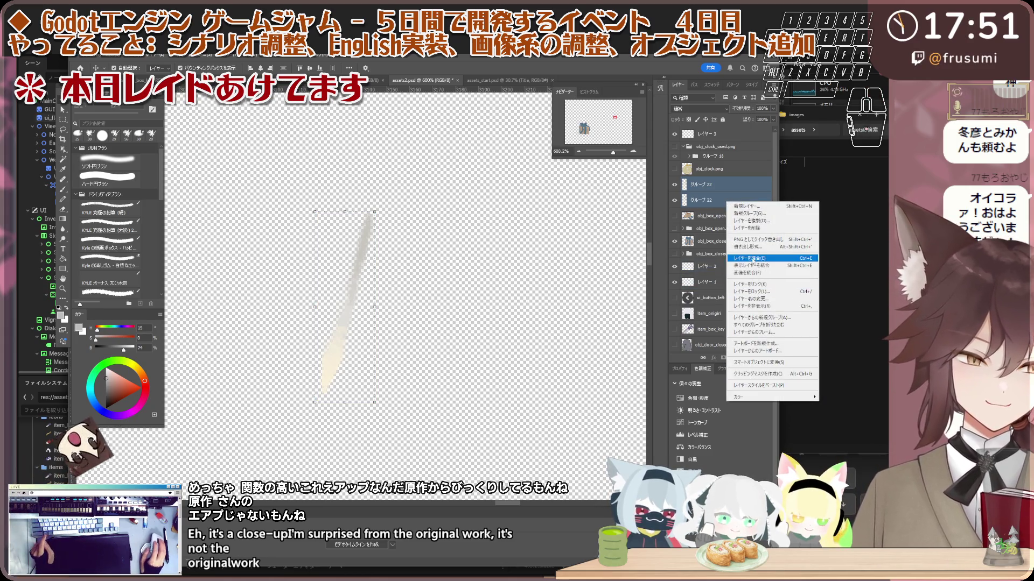
{"action": "left_click", "coordinate": [754, 305]}
{"action": "scroll", "coordinate": [457, 315], "scroll_direction": "down", "scroll_amount": 5}
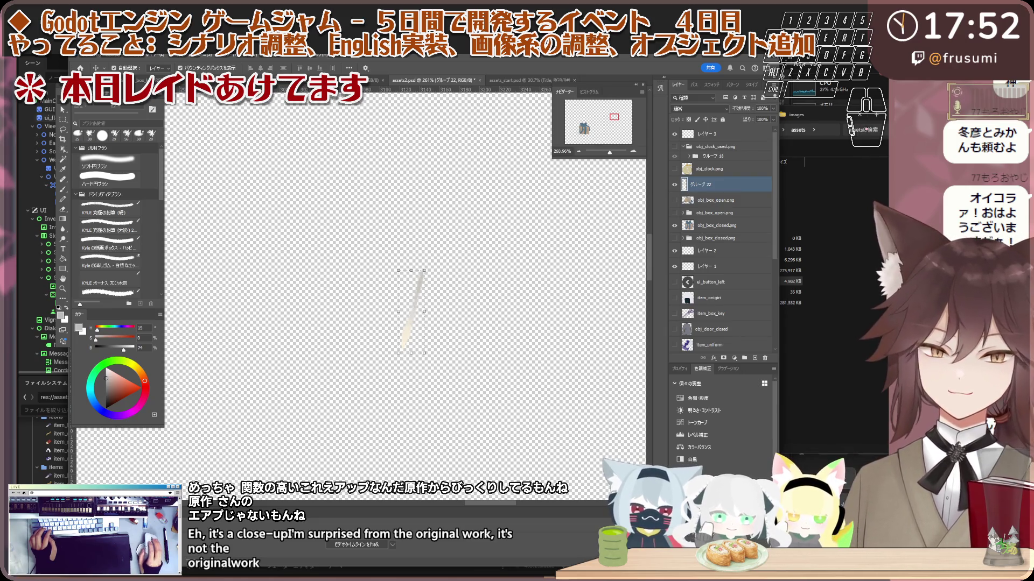
{"action": "scroll", "coordinate": [455, 216], "scroll_direction": "up", "scroll_amount": 1}
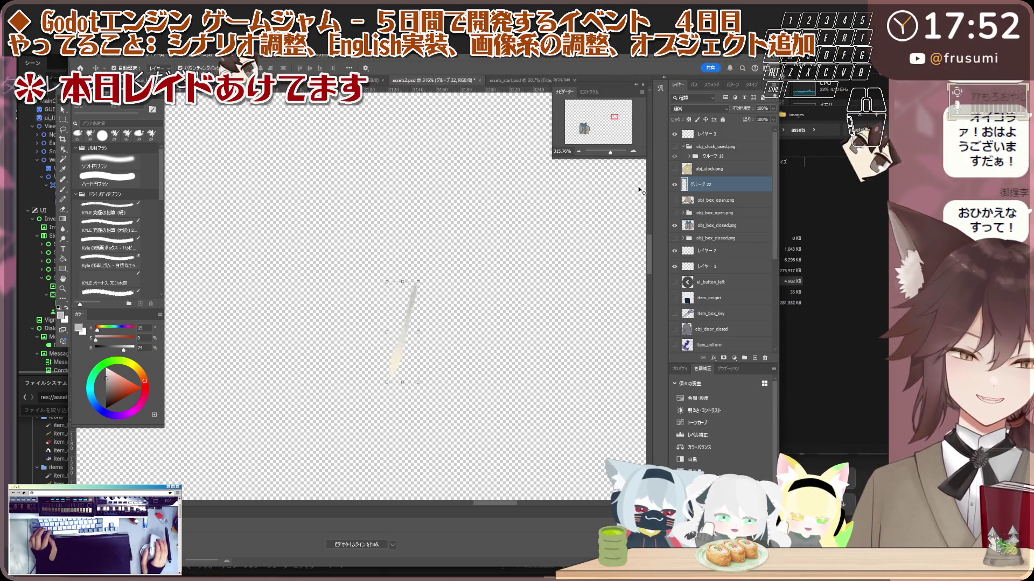
- Show obj_clock.png, expand グループ18 and make the lower-hand グループ19 active
{"action": "left_click", "coordinate": [673, 169]}
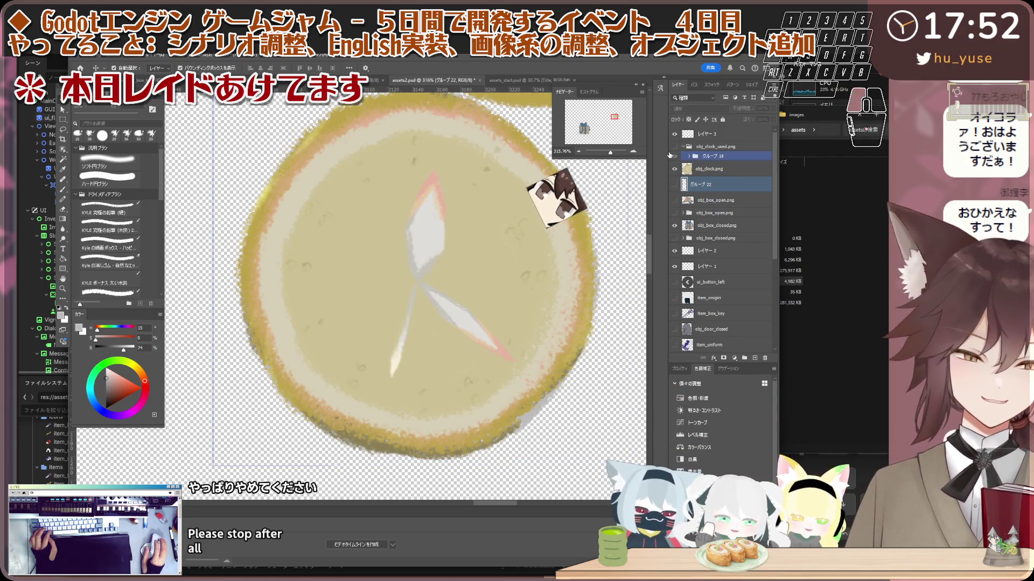
{"action": "left_click", "coordinate": [700, 168], "text": "ctrl"}
{"action": "left_click", "coordinate": [677, 155]}
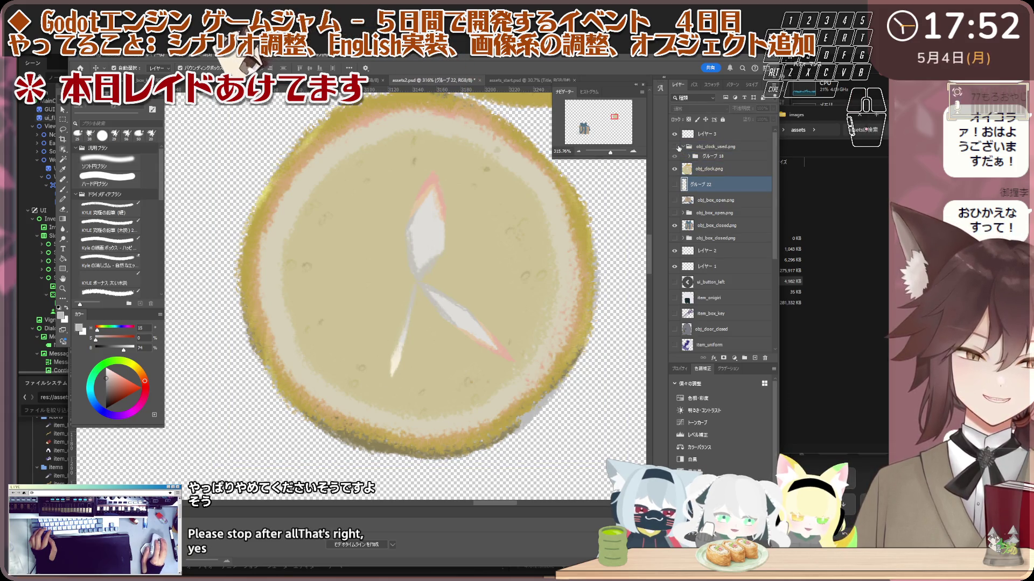
{"action": "left_click", "coordinate": [689, 155]}
{"action": "left_click", "coordinate": [681, 165]}
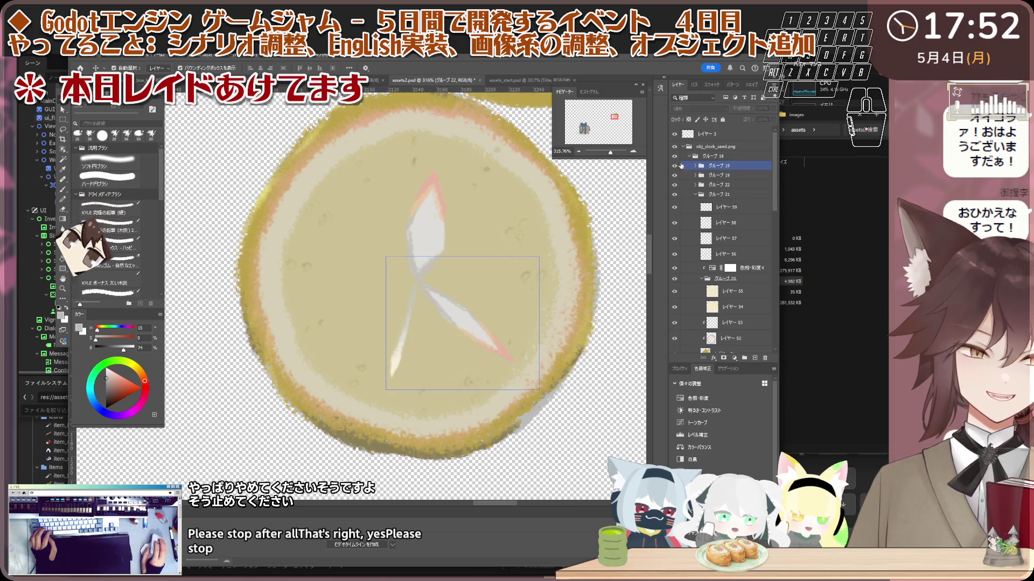
{"action": "left_click", "coordinate": [676, 184]}
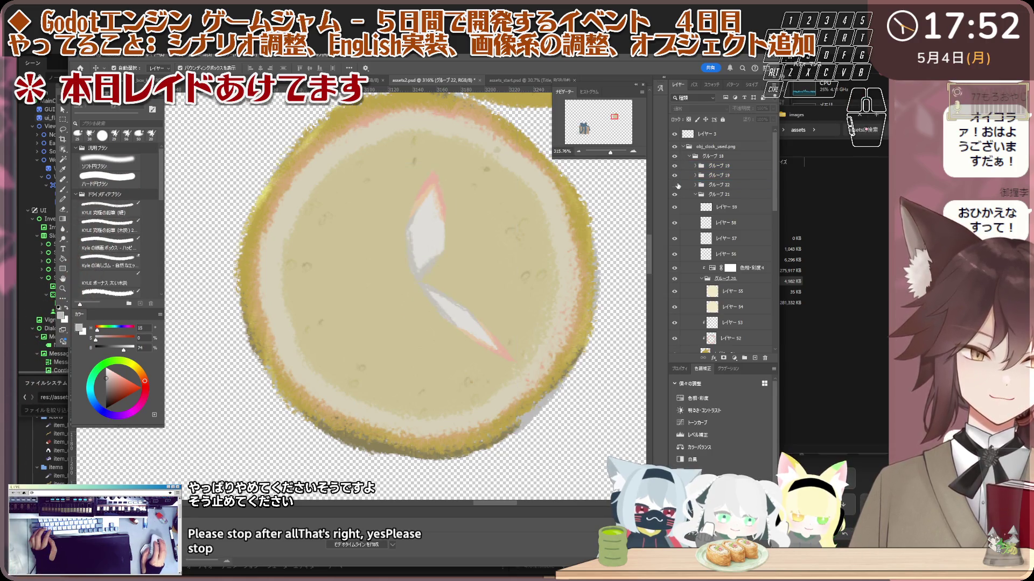
{"action": "left_click", "coordinate": [675, 175]}
{"action": "left_click", "coordinate": [676, 175]}
{"action": "left_click", "coordinate": [679, 166]}
{"action": "left_click", "coordinate": [676, 166]}
{"action": "left_click", "coordinate": [675, 167]}
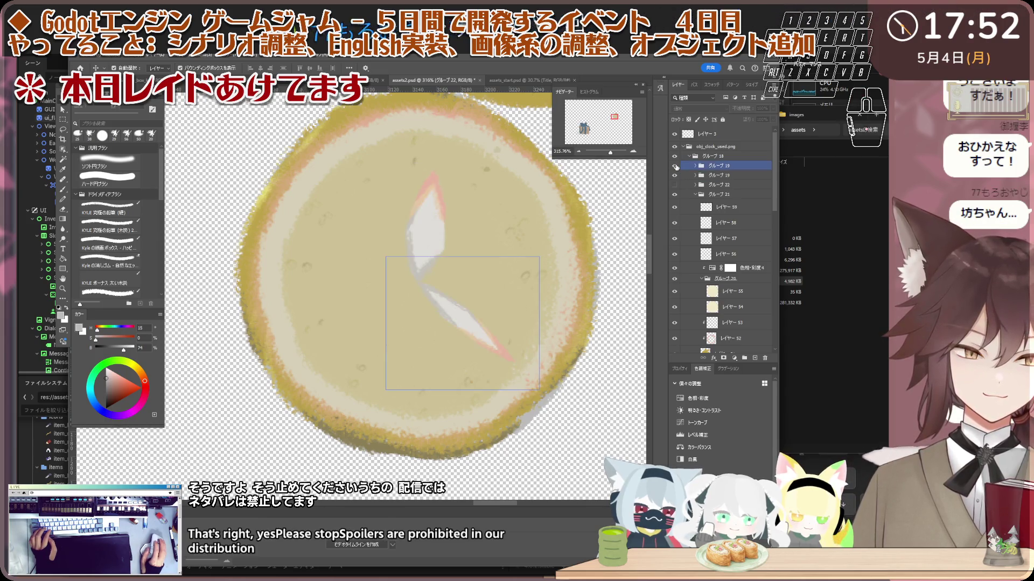
{"action": "left_click", "coordinate": [716, 167]}
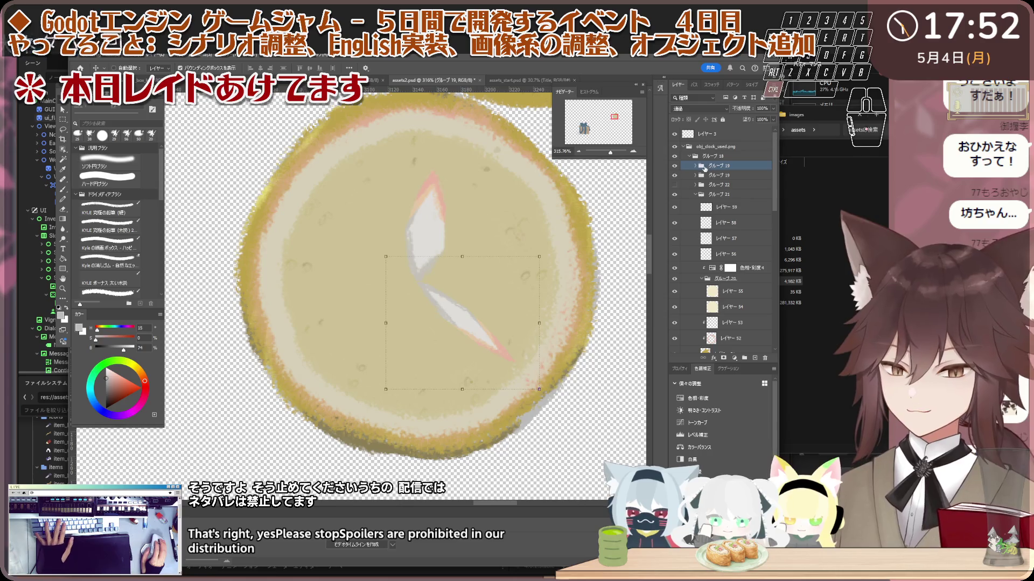
- Move the lower clock hand left and down, rotating it slightly into place
{"action": "left_click_drag", "start_coordinate": [448, 306], "coordinate": [335, 355]}
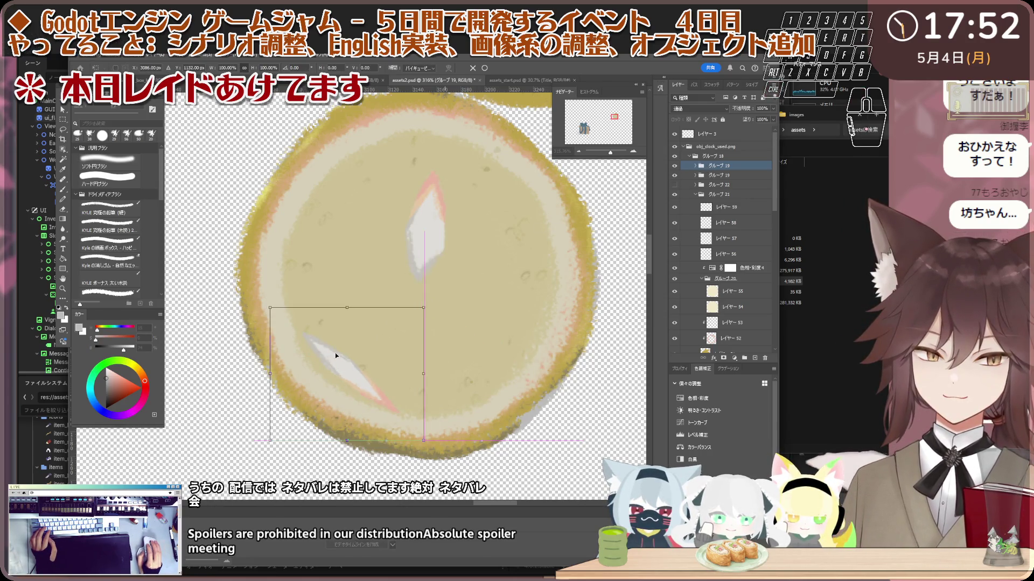
{"action": "left_click_drag", "start_coordinate": [434, 307], "coordinate": [428, 299]}
{"action": "left_click_drag", "start_coordinate": [352, 324], "coordinate": [357, 332]}
{"action": "left_click", "coordinate": [736, 176]}
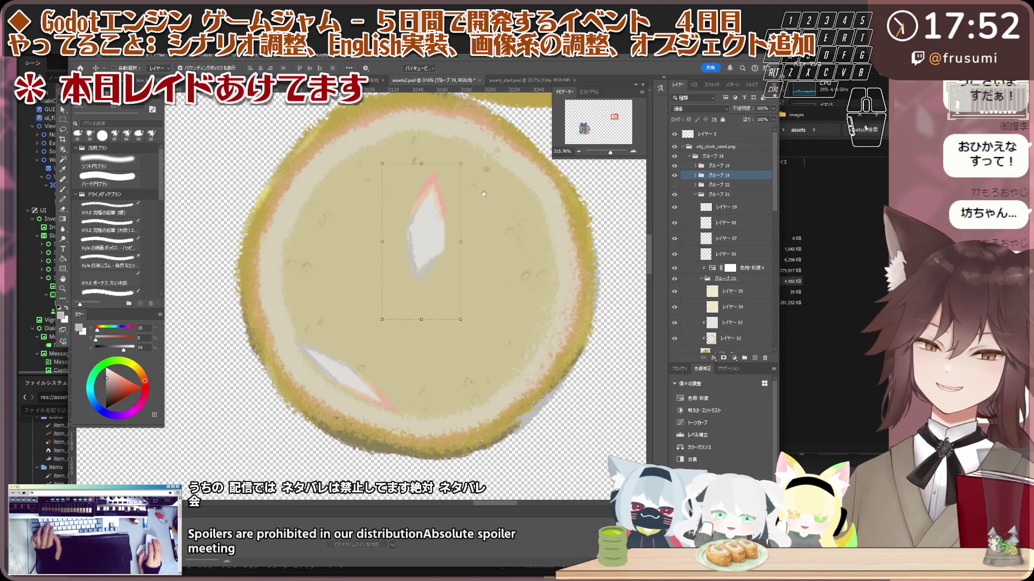
- Rotate the upper clock hand about 126° so it points downward
{"action": "key", "text": "ctrl+t"}
{"action": "mouse_move", "coordinate": [468, 161]}
{"action": "left_mouse_down"}
{"action": "mouse_move", "coordinate": [371, 247]}
{"action": "mouse_move", "coordinate": [440, 397]}
{"action": "left_mouse_up"}
{"action": "scroll", "coordinate": [428, 279], "scroll_direction": "down", "scroll_amount": 5}
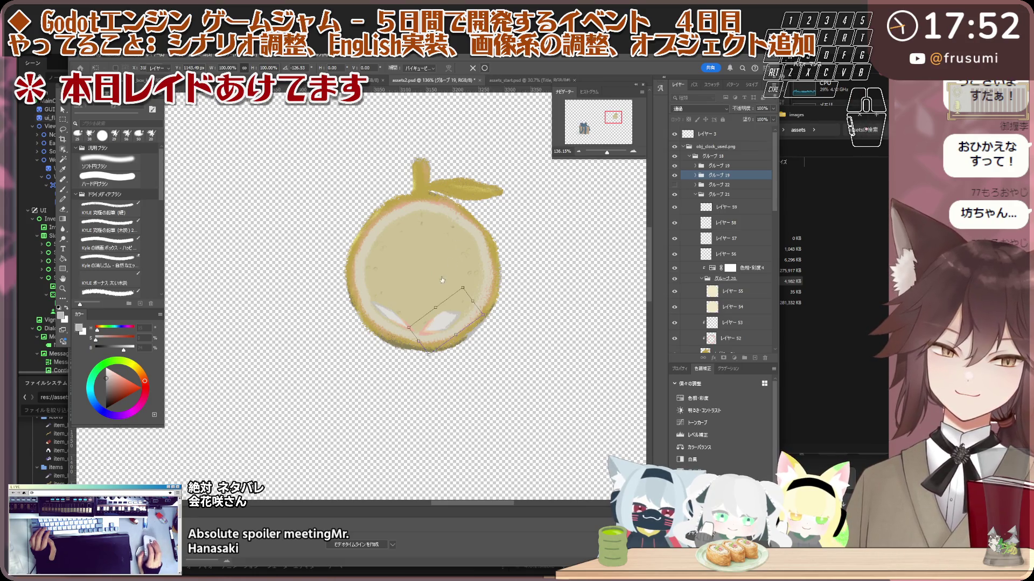
{"action": "key", "text": "Return"}
{"action": "scroll", "coordinate": [442, 279], "scroll_direction": "up", "scroll_amount": 3}
{"action": "left_click", "coordinate": [696, 176]}
- Select the lemon body layer レイヤー 55 inside グループ19
{"action": "left_click", "coordinate": [709, 223]}
{"action": "left_click", "coordinate": [727, 338]}
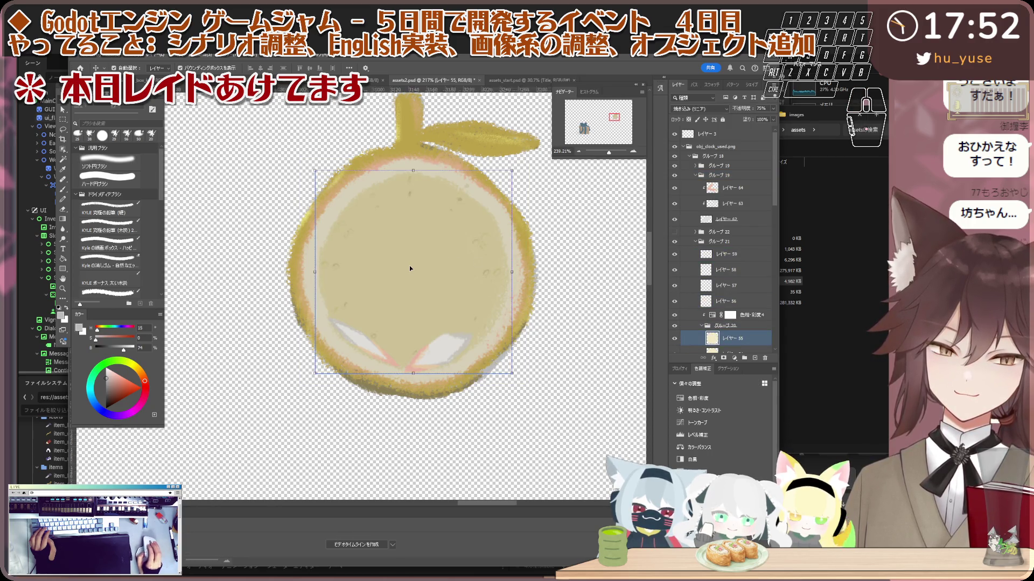
{"action": "scroll", "coordinate": [409, 268], "scroll_direction": "up", "scroll_amount": 2}
{"action": "key", "text": "i"}
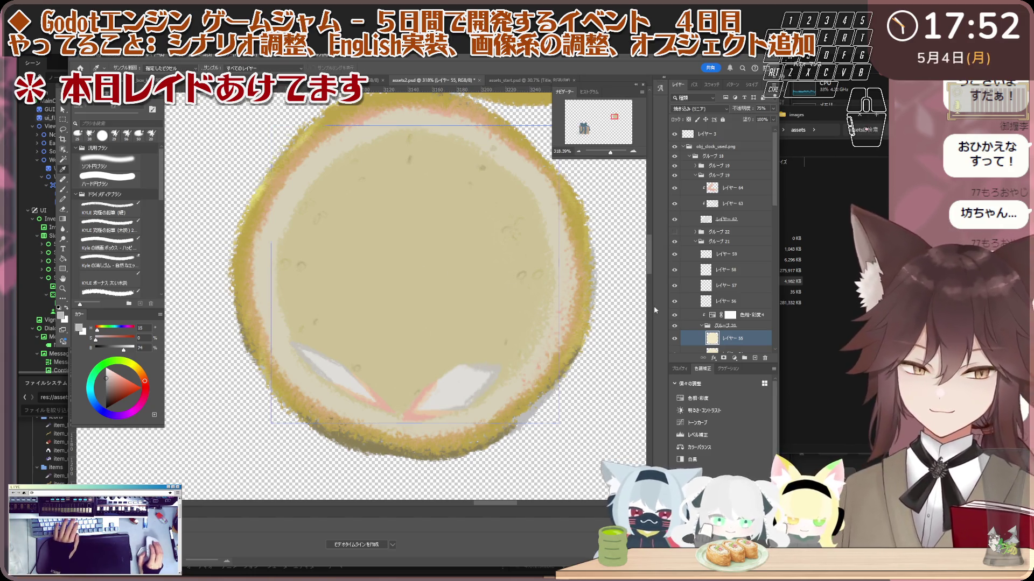
{"action": "left_click", "coordinate": [735, 328]}
{"action": "left_click", "coordinate": [737, 340]}
- Sample the lemon flesh's beige with the Eyedropper and switch to the Brush
{"action": "scroll", "coordinate": [746, 344], "scroll_direction": "down", "scroll_amount": 3}
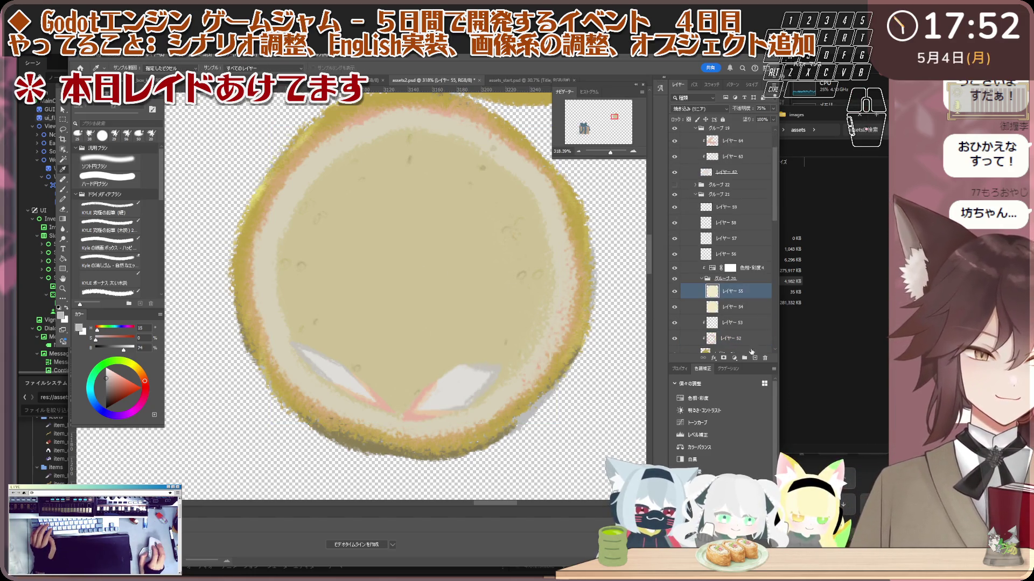
{"action": "scroll", "coordinate": [487, 167], "scroll_direction": "up", "scroll_amount": 2}
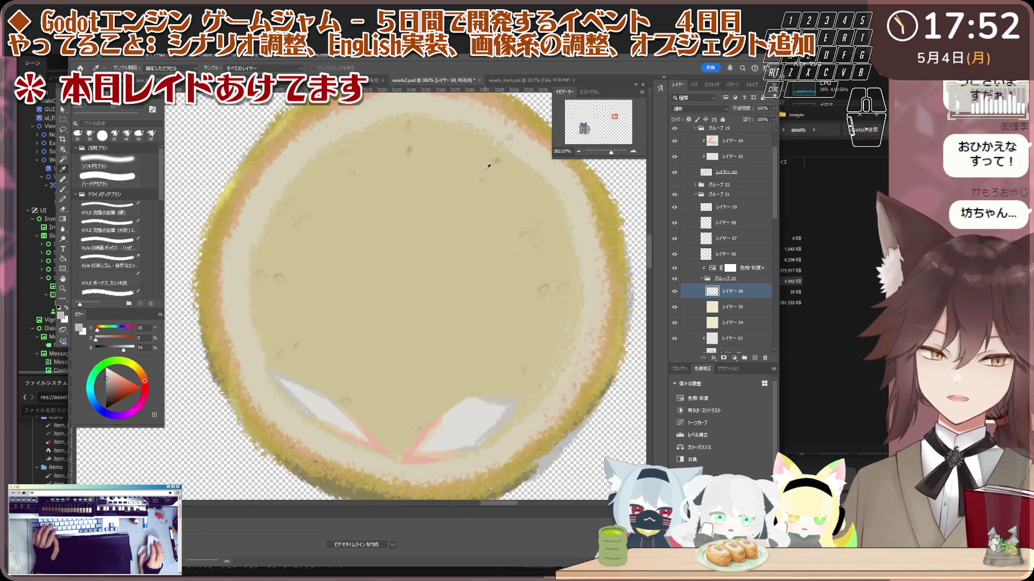
{"action": "scroll", "coordinate": [474, 194], "scroll_direction": "up", "scroll_amount": 1}
{"action": "left_click", "coordinate": [442, 253]}
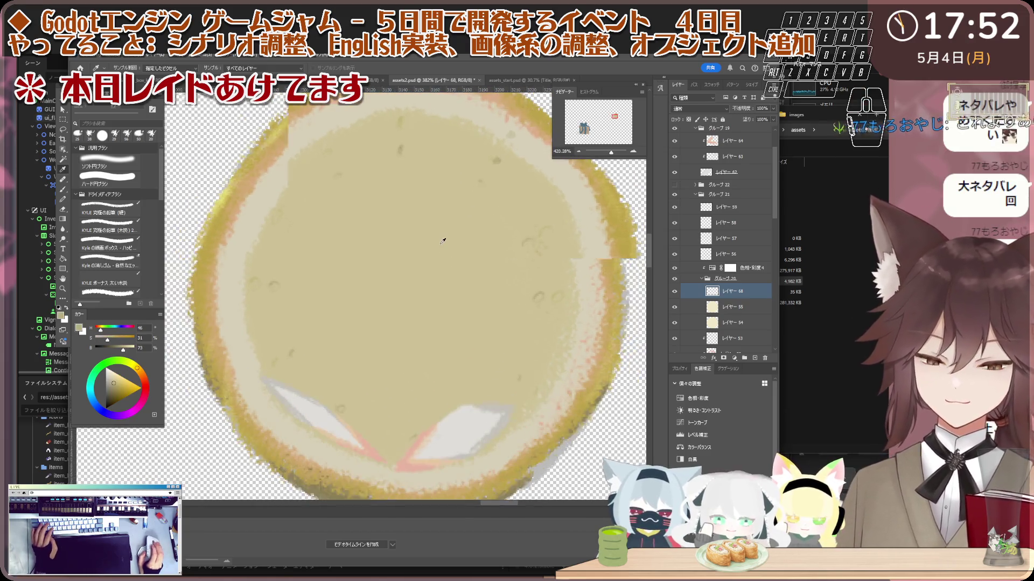
{"action": "key", "text": "b"}
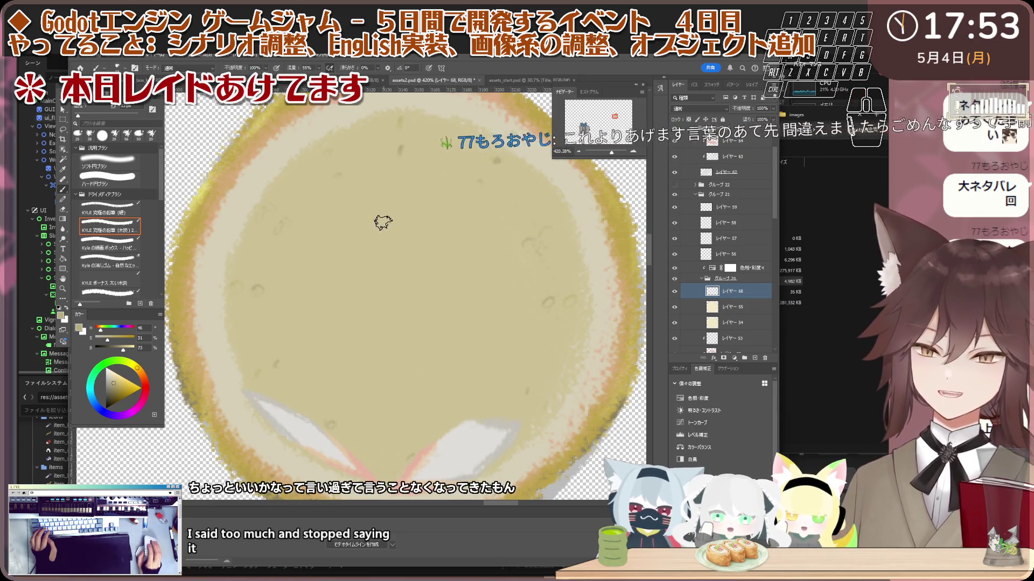
{"action": "scroll", "coordinate": [418, 283], "scroll_direction": "up", "scroll_amount": 1}
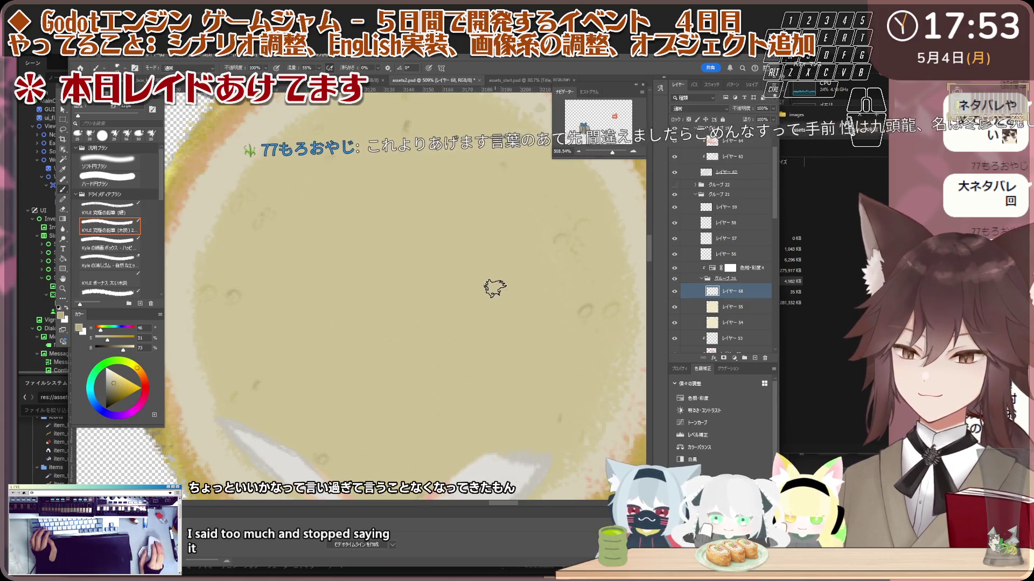
{"action": "scroll", "coordinate": [451, 298], "scroll_direction": "down", "scroll_amount": 1}
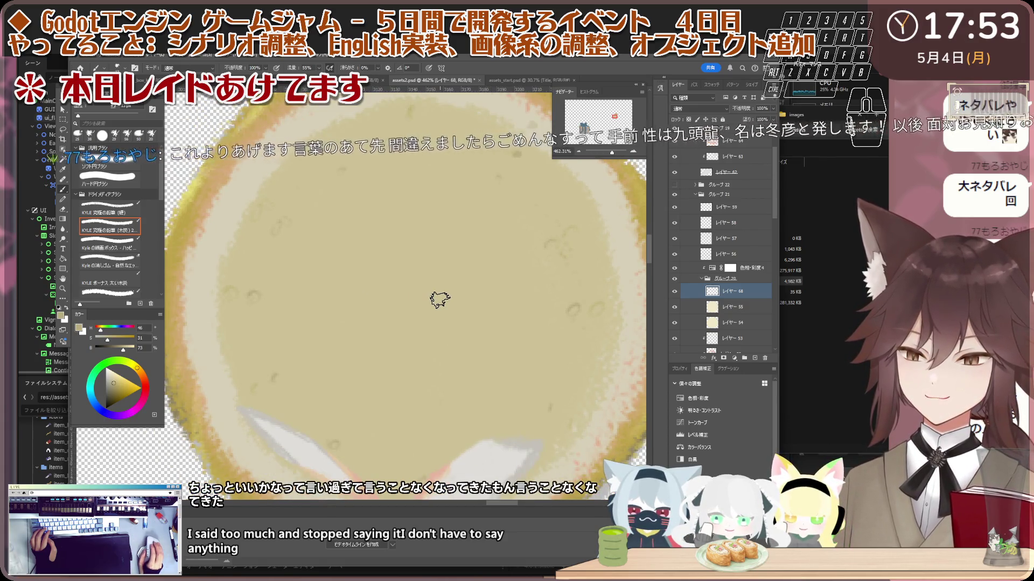
{"action": "scroll", "coordinate": [439, 299], "scroll_direction": "up", "scroll_amount": 1}
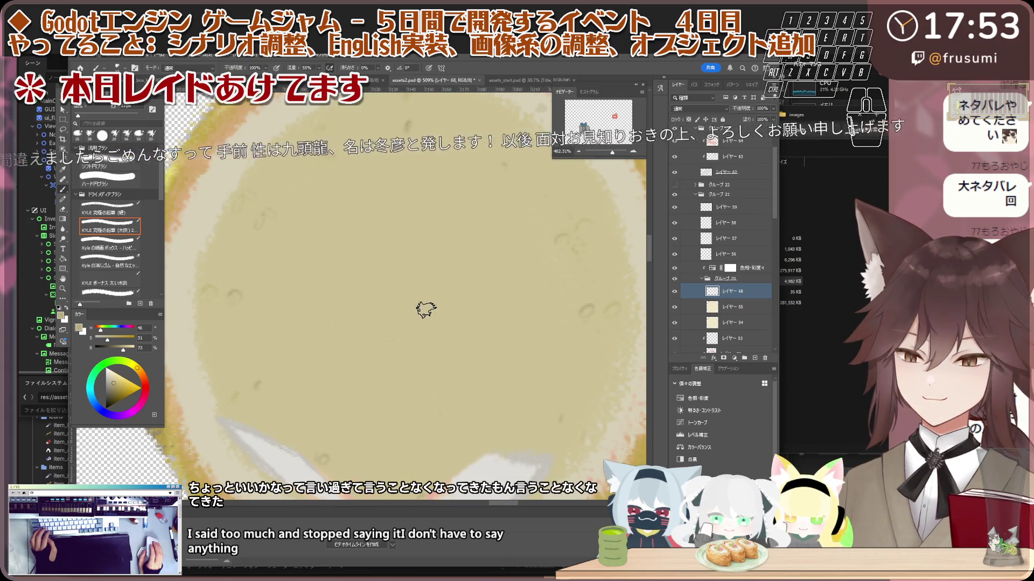
{"action": "scroll", "coordinate": [446, 289], "scroll_direction": "down", "scroll_amount": 1}
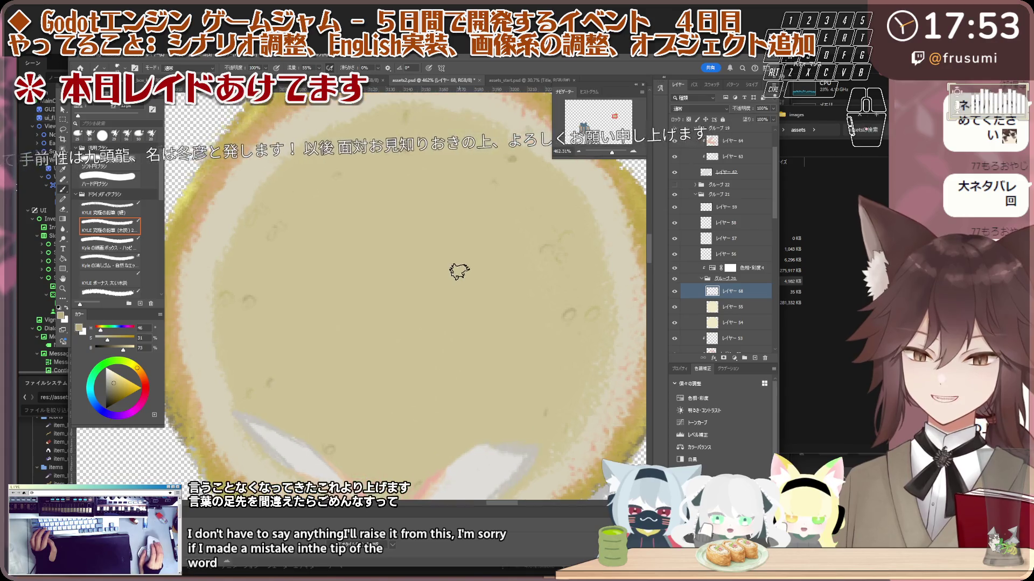
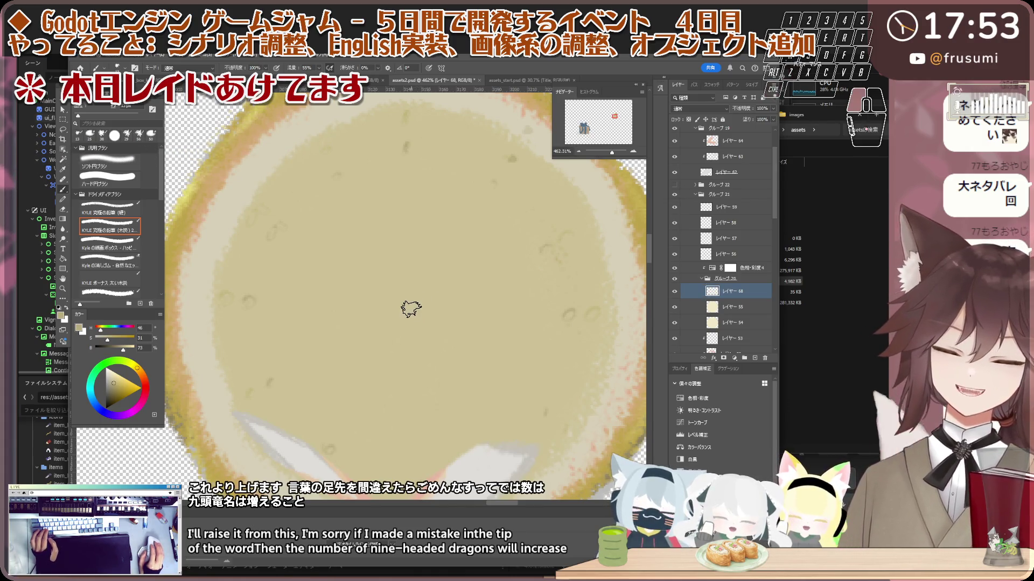
- Dab paint on the fruit drawing's centre and lower Layer 68's opacity to 63%
{"action": "left_click", "coordinate": [412, 311]}
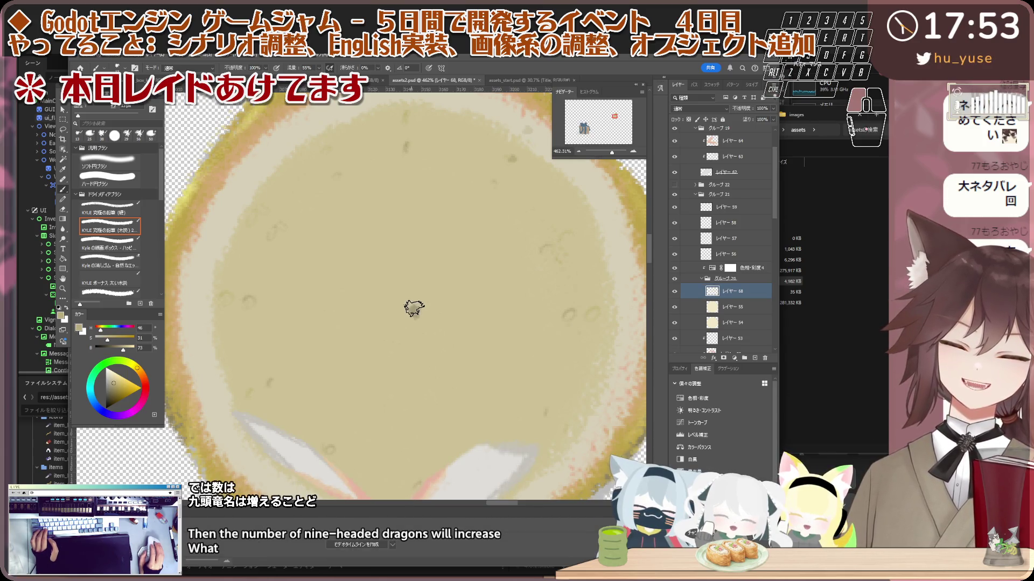
{"action": "scroll", "coordinate": [414, 309], "scroll_direction": "up", "scroll_amount": 5}
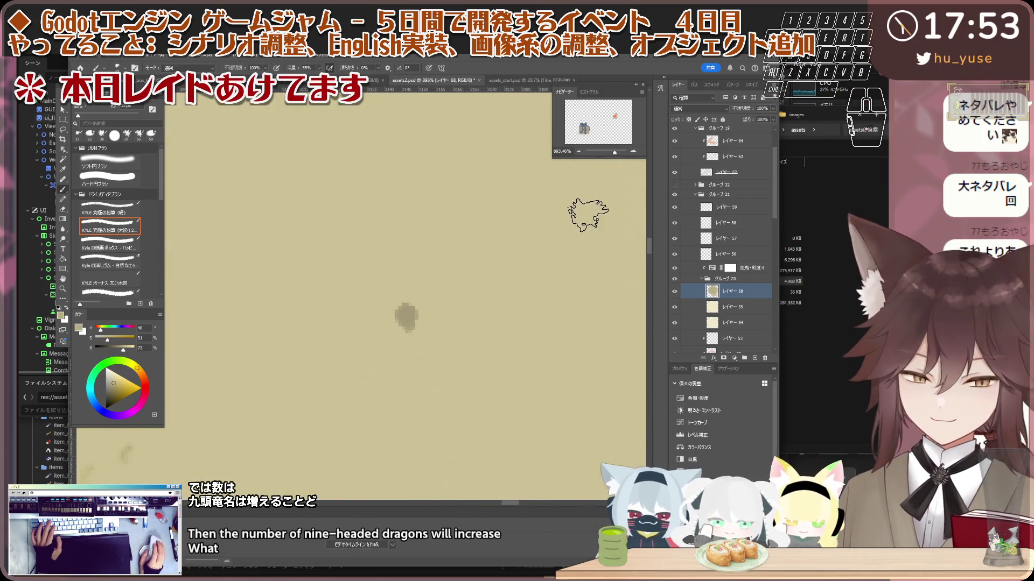
{"action": "left_click_drag", "start_coordinate": [738, 111], "coordinate": [740, 112]}
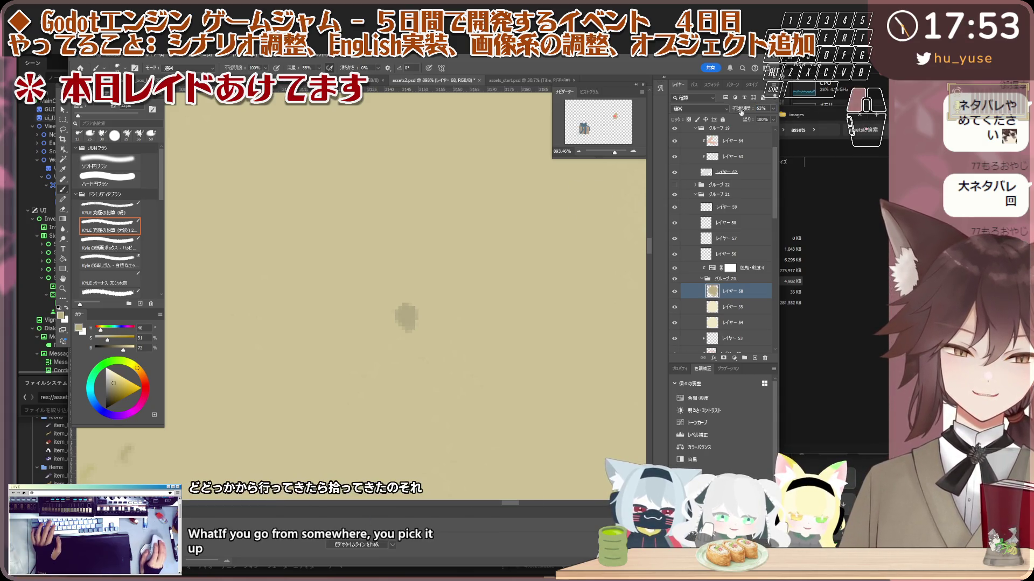
{"action": "scroll", "coordinate": [416, 287], "scroll_direction": "down", "scroll_amount": 6}
{"action": "scroll", "coordinate": [346, 300], "scroll_direction": "up", "scroll_amount": 3}
- Switch to the eraser, then the Move tool, and select the fruit's group グループ 18
{"action": "key", "text": "e"}
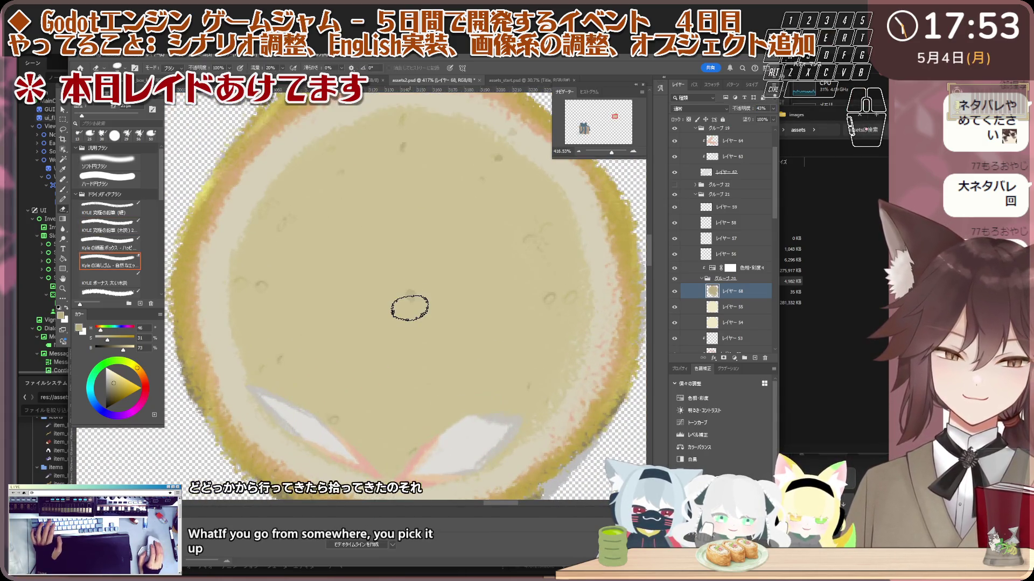
{"action": "scroll", "coordinate": [443, 257], "scroll_direction": "down", "scroll_amount": 4}
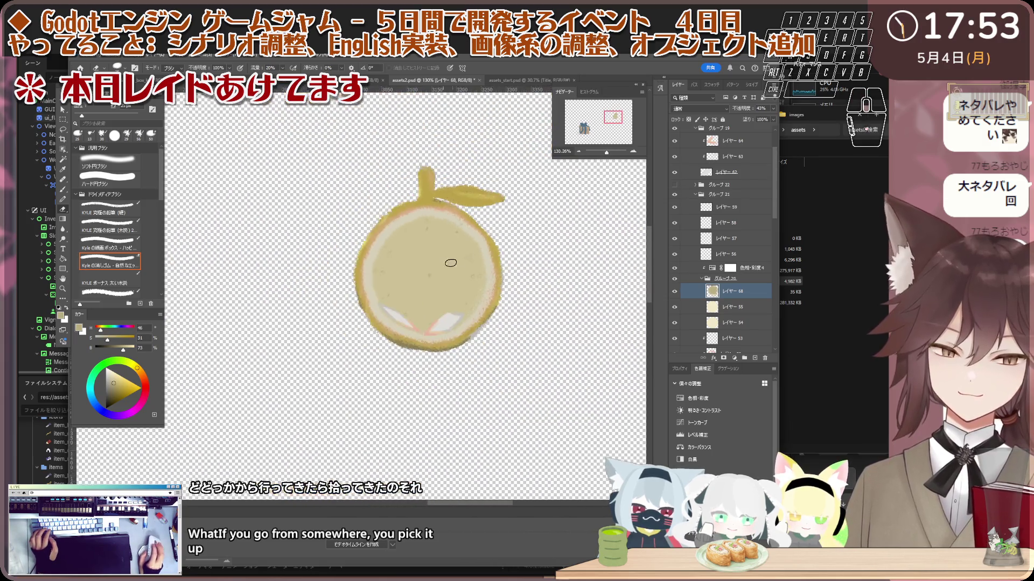
{"action": "scroll", "coordinate": [488, 234], "scroll_direction": "up", "scroll_amount": 1}
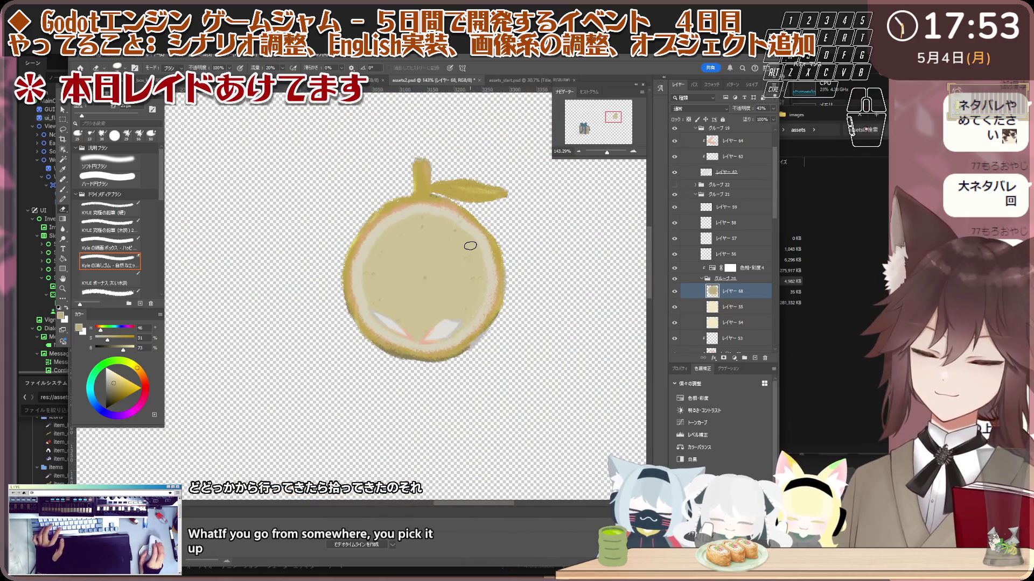
{"action": "key", "text": "v"}
{"action": "scroll", "coordinate": [485, 247], "scroll_direction": "down", "scroll_amount": 2}
{"action": "scroll", "coordinate": [537, 262], "scroll_direction": "up", "scroll_amount": 1}
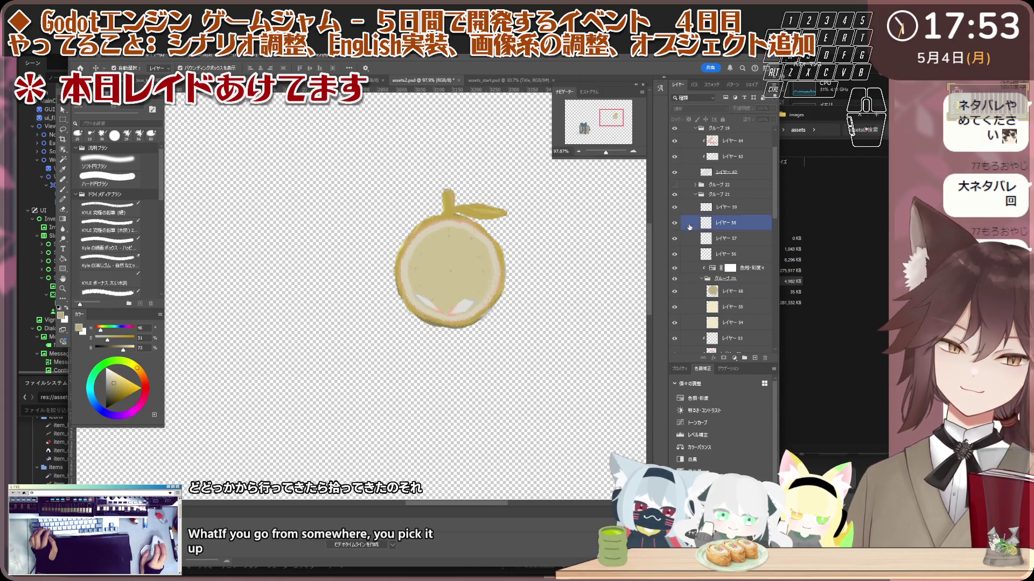
{"action": "scroll", "coordinate": [691, 216], "scroll_direction": "up", "scroll_amount": 2}
{"action": "left_click", "coordinate": [694, 156]}
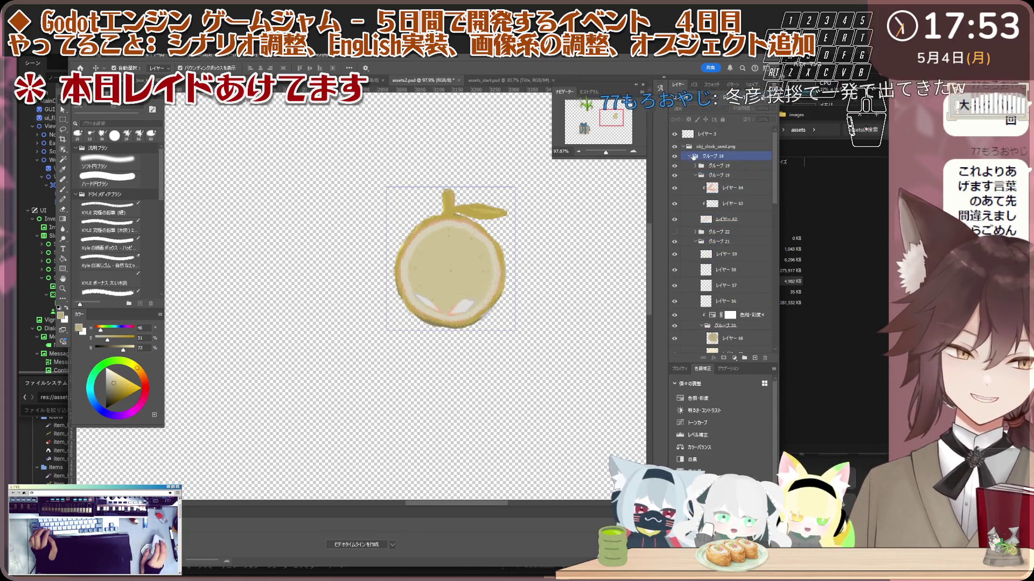
- Duplicate the obj_clock_used.png group with Ctrl+J and merge the copy into a single layer
{"action": "left_click", "coordinate": [683, 146]}
{"action": "left_click", "coordinate": [681, 157]}
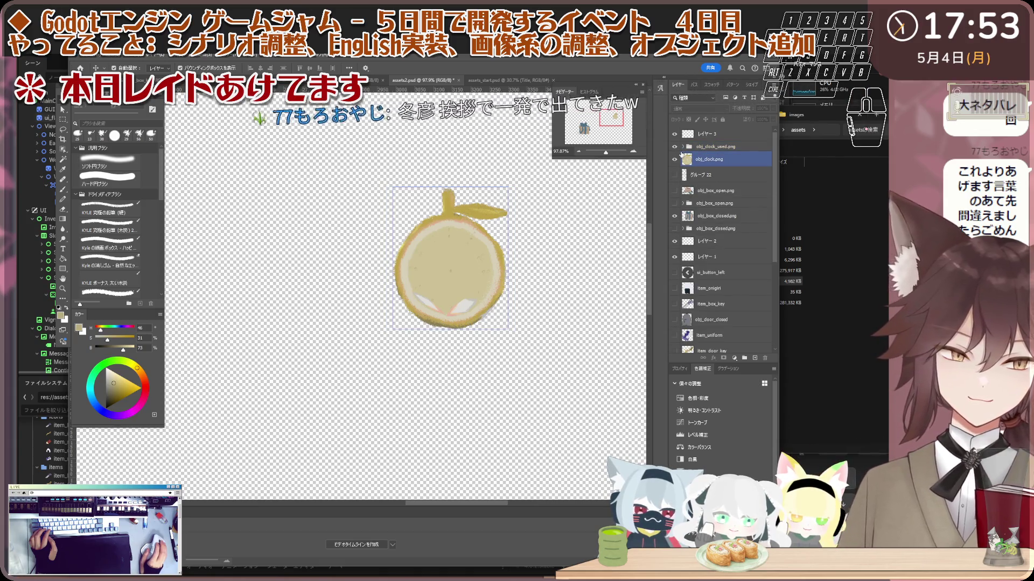
{"action": "left_click", "coordinate": [682, 147]}
{"action": "key", "text": "ctrl+j"}
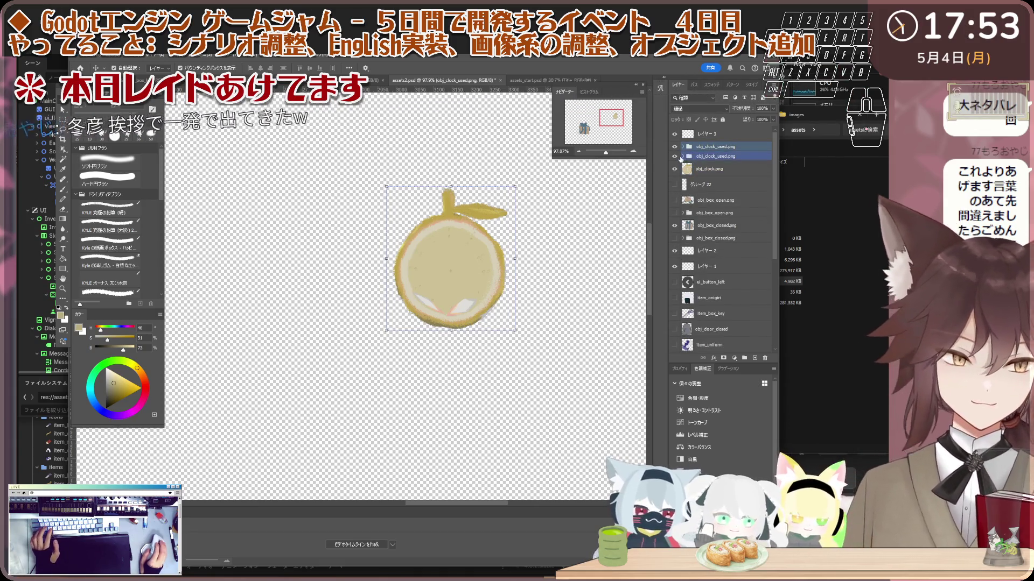
{"action": "right_click", "coordinate": [703, 151]}
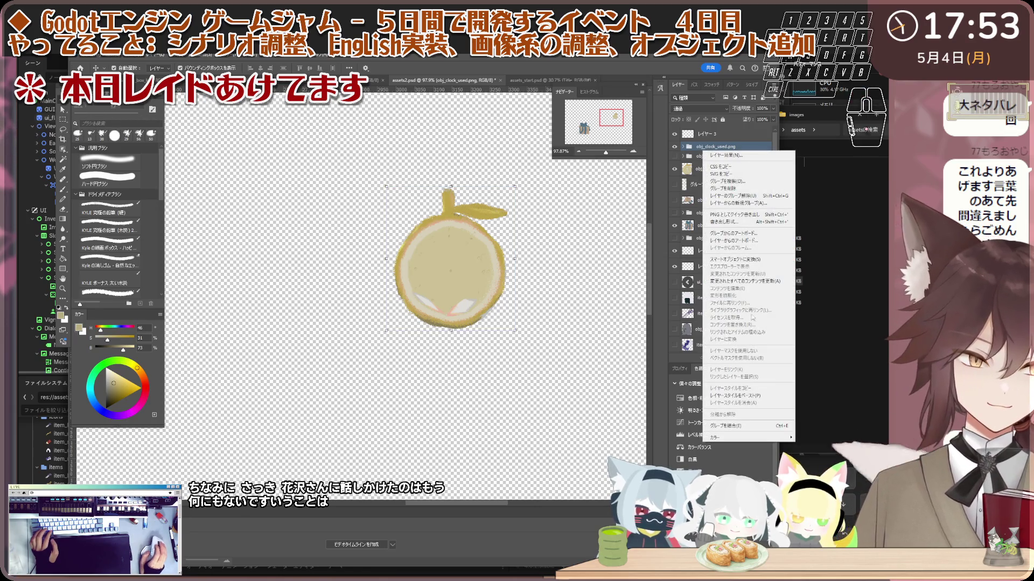
{"action": "left_click", "coordinate": [757, 426]}
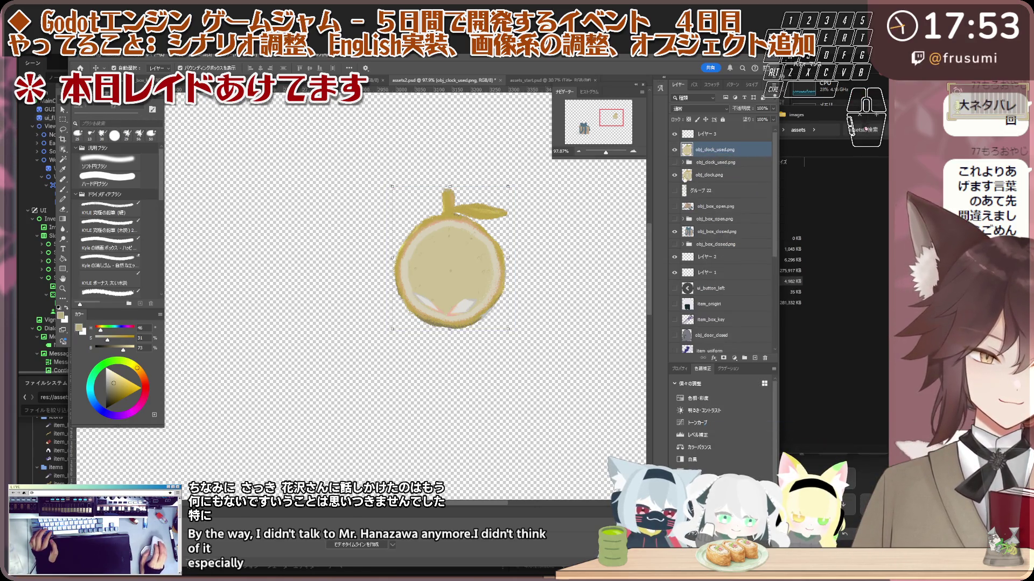
- Hide the merged layer and clock face, show only グループ 22's clock hands, and select that group
{"action": "left_click", "coordinate": [674, 151]}
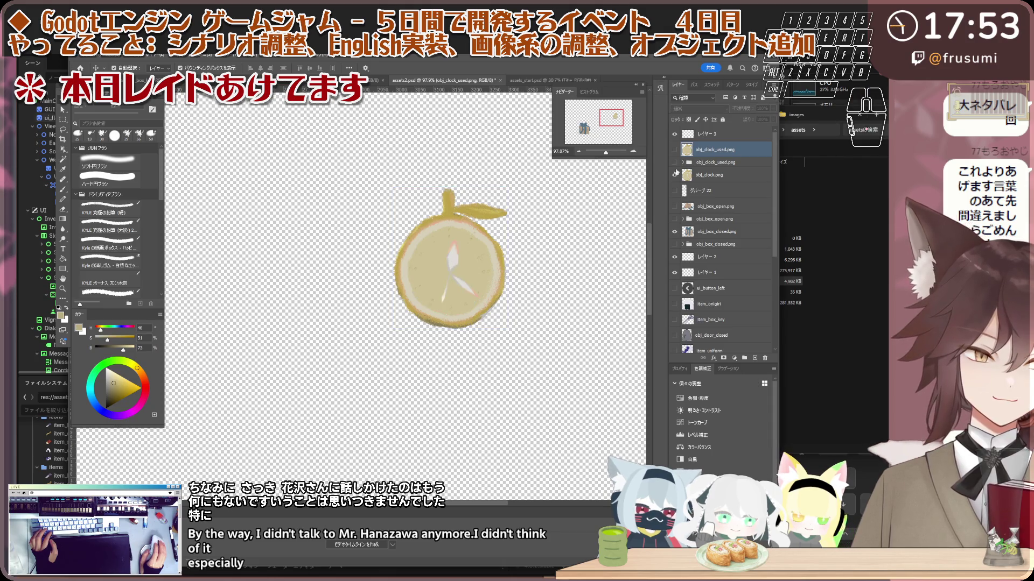
{"action": "left_click", "coordinate": [672, 190]}
{"action": "left_click", "coordinate": [673, 176]}
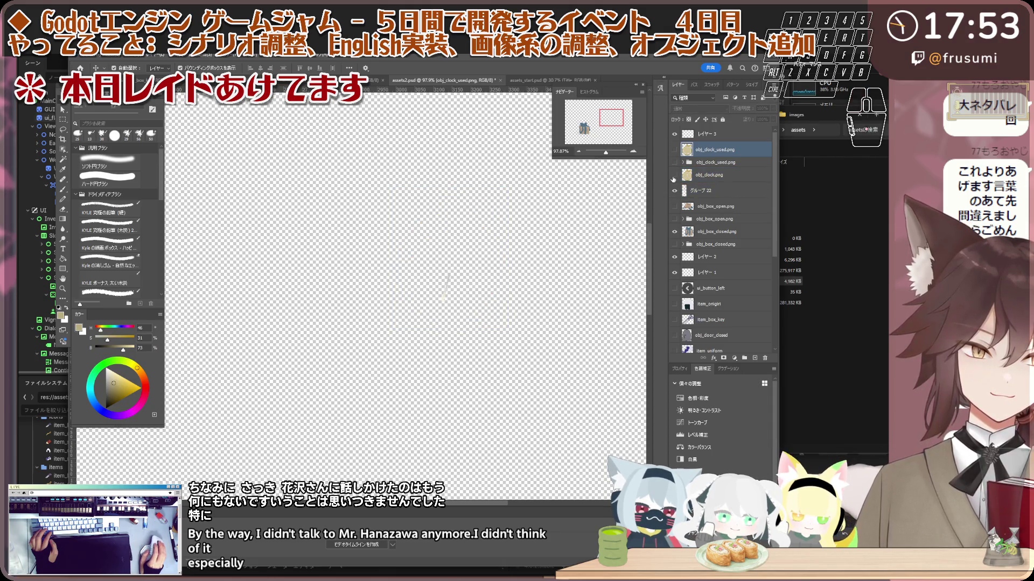
{"action": "left_click", "coordinate": [674, 176]}
{"action": "left_click", "coordinate": [673, 176]}
{"action": "left_click", "coordinate": [712, 191]}
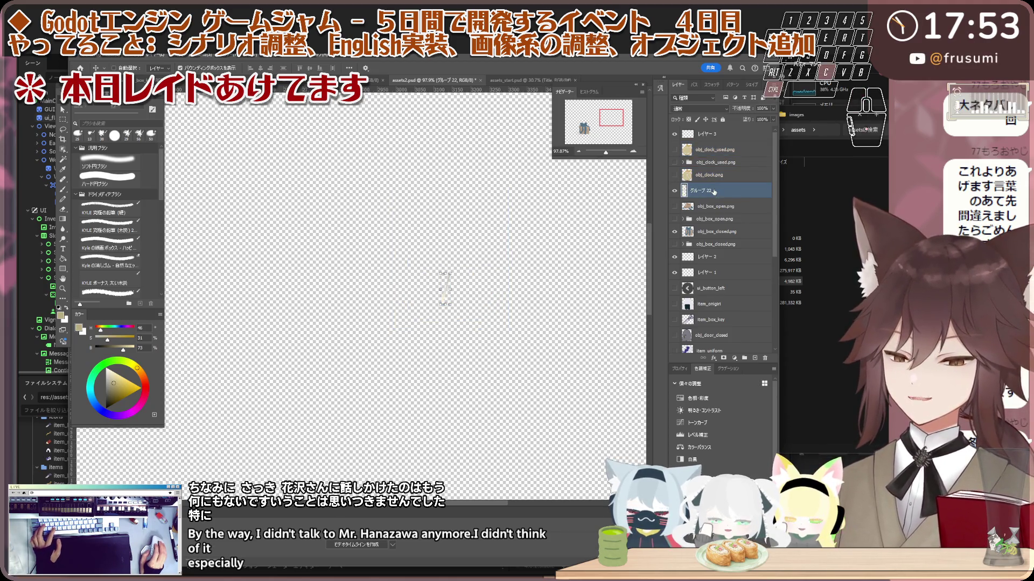
- Paste the clock hand into the scissors image and show its dark rounded background layer
{"action": "key", "text": "ctrl+Tab"}
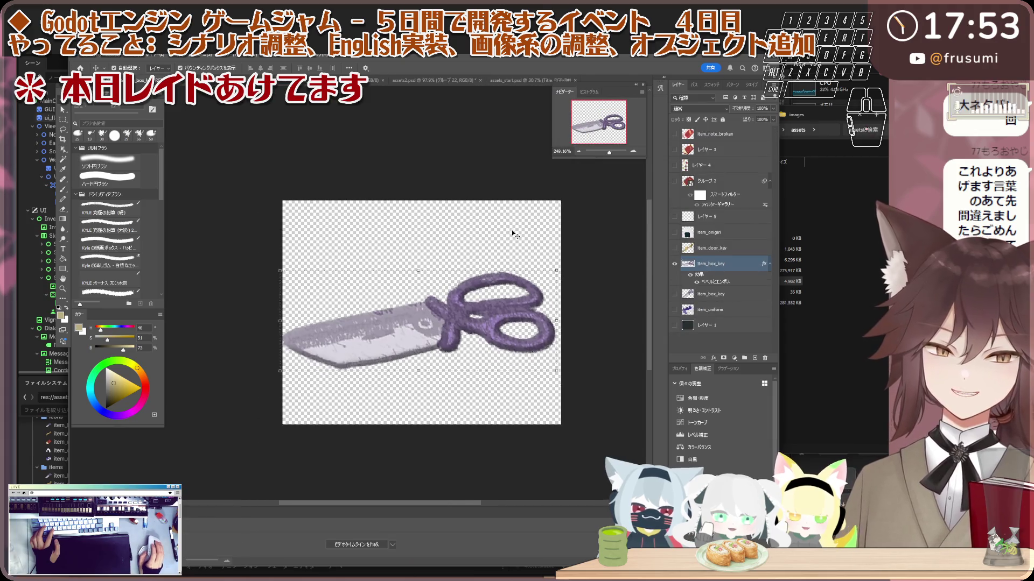
{"action": "left_click", "coordinate": [730, 264]}
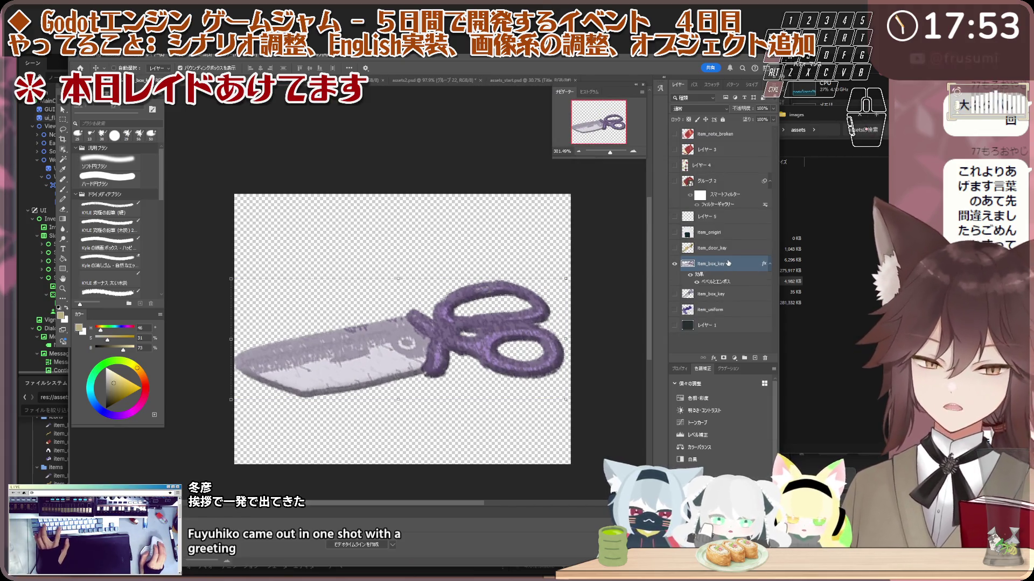
{"action": "key", "text": "ctrl+v"}
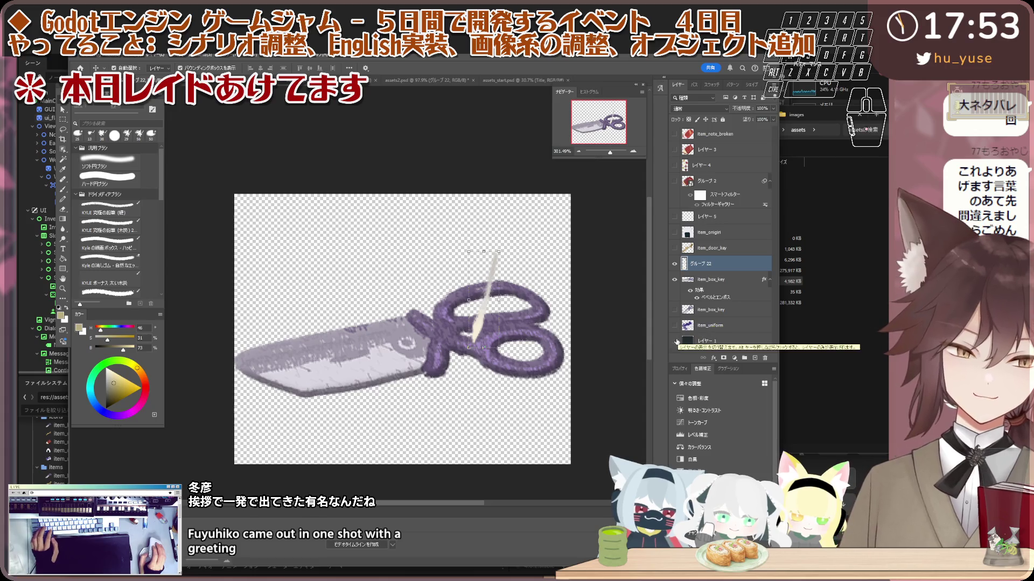
{"action": "left_click", "coordinate": [675, 341]}
{"action": "scroll", "coordinate": [428, 265], "scroll_direction": "down", "scroll_amount": 1}
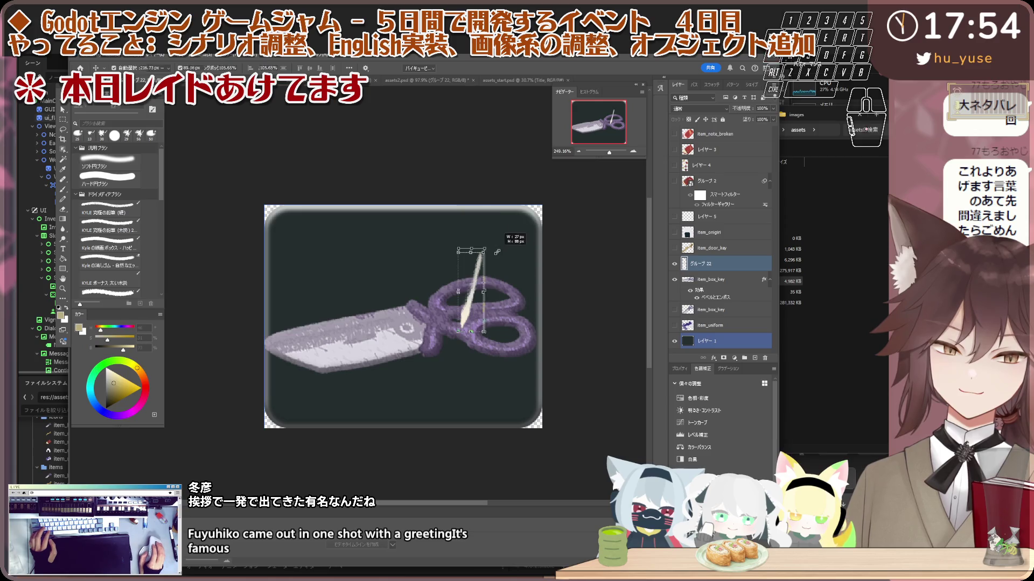
- Enlarge the pasted stick to about 290%, rotate it diagonally to about 44°, and shrink it slightly
{"action": "left_click_drag", "start_coordinate": [497, 252], "coordinate": [527, 111]}
{"action": "scroll", "coordinate": [415, 181], "scroll_direction": "down", "scroll_amount": 1}
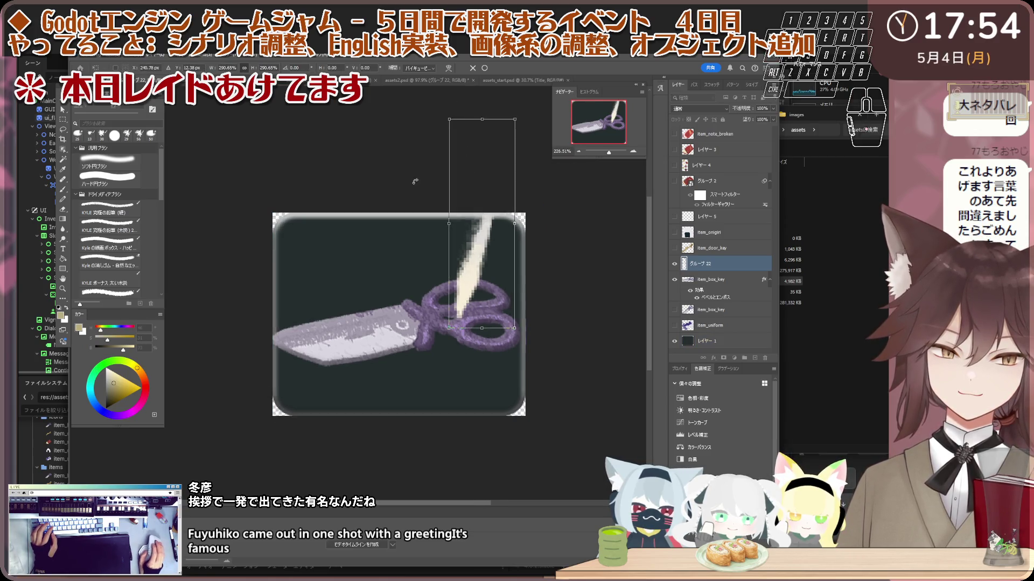
{"action": "scroll", "coordinate": [414, 181], "scroll_direction": "down", "scroll_amount": 4}
{"action": "key", "text": "Return"}
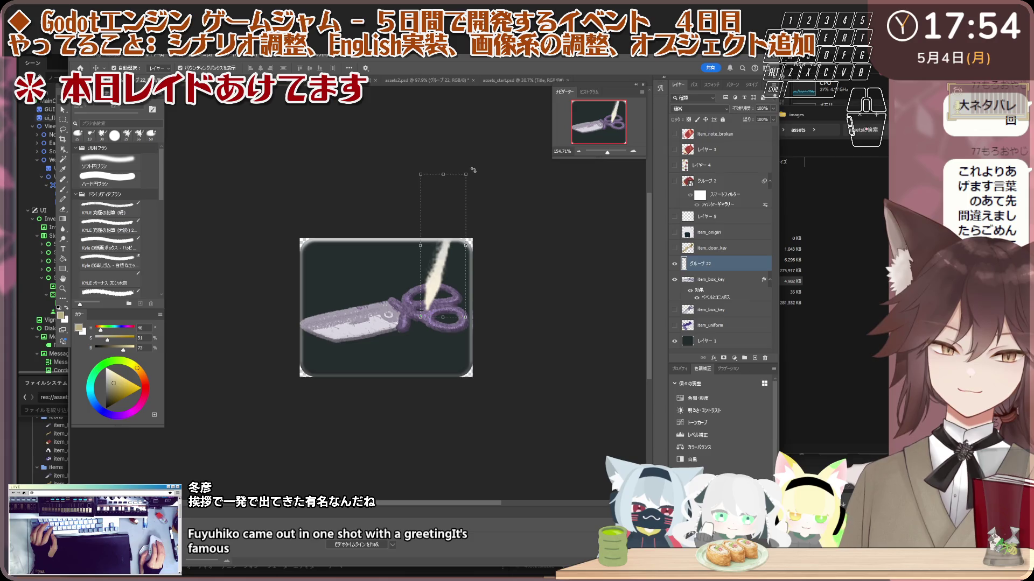
{"action": "key", "text": "ctrl+t"}
{"action": "mouse_move", "coordinate": [474, 171]}
{"action": "left_mouse_down"}
{"action": "mouse_move", "coordinate": [497, 212]}
{"action": "mouse_move", "coordinate": [405, 288]}
{"action": "left_mouse_up"}
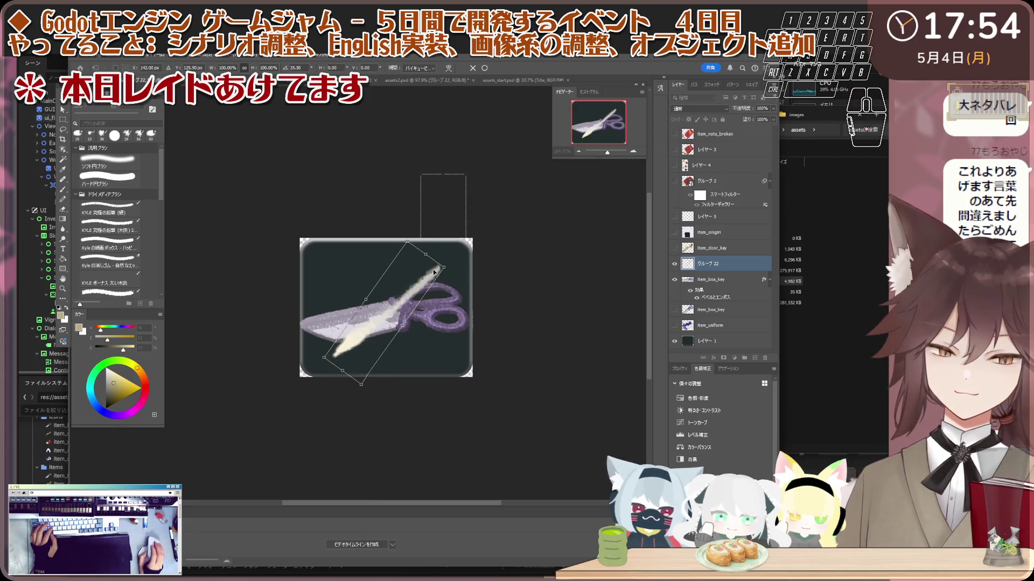
{"action": "mouse_move", "coordinate": [455, 264]}
{"action": "left_mouse_down"}
{"action": "mouse_move", "coordinate": [410, 287]}
{"action": "mouse_move", "coordinate": [466, 263]}
{"action": "mouse_move", "coordinate": [462, 255]}
{"action": "mouse_move", "coordinate": [430, 271]}
{"action": "left_mouse_up"}
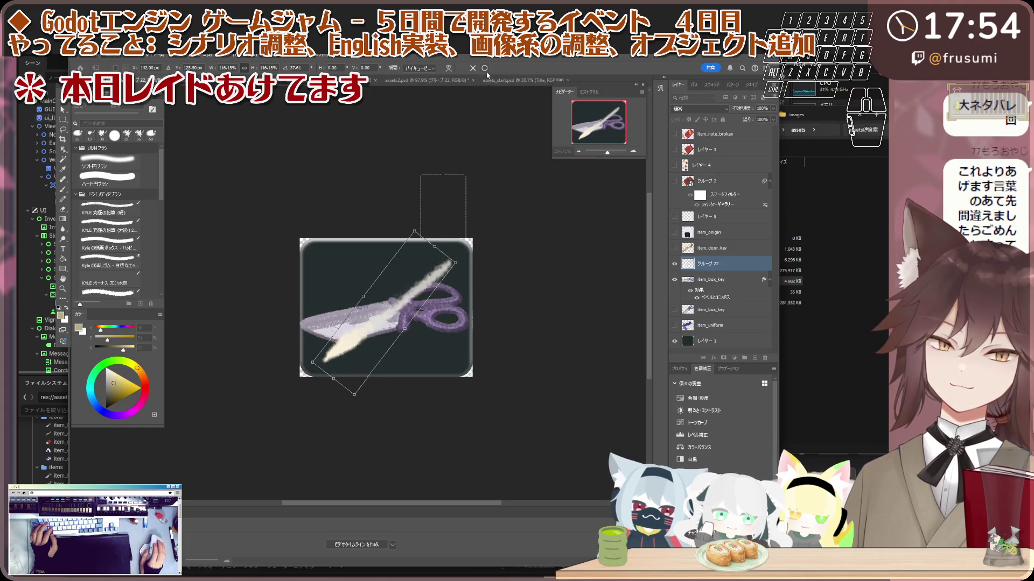
{"action": "mouse_move", "coordinate": [454, 263]}
{"action": "left_mouse_down"}
{"action": "mouse_move", "coordinate": [429, 273]}
{"action": "mouse_move", "coordinate": [447, 268]}
{"action": "left_mouse_up"}
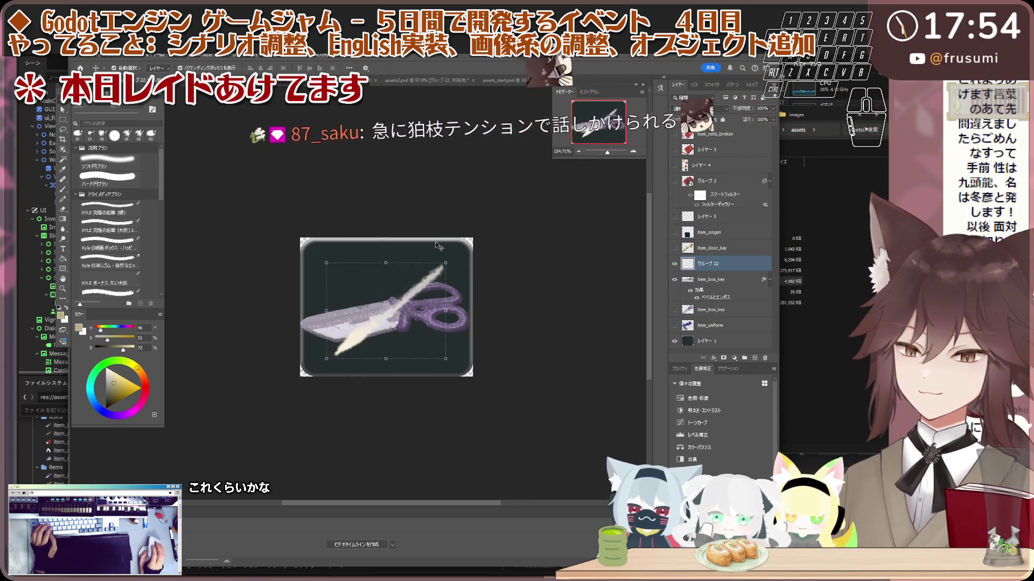
{"action": "key", "text": "Return"}
- Hide the scissors layer, add a new empty layer above the stick, and switch to the cat-sprite document
{"action": "scroll", "coordinate": [414, 312], "scroll_direction": "up", "scroll_amount": 1}
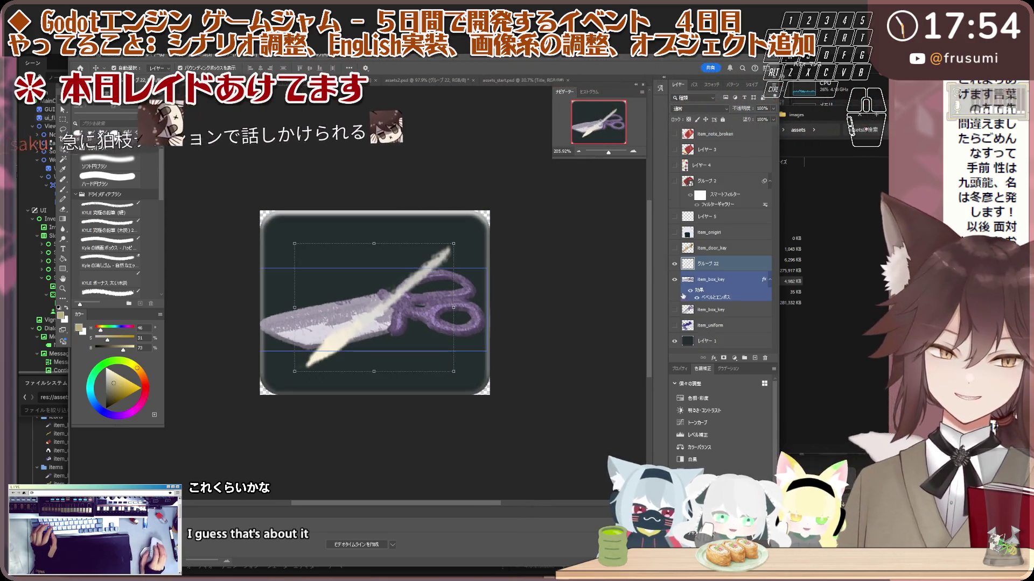
{"action": "left_click", "coordinate": [674, 279]}
{"action": "scroll", "coordinate": [403, 309], "scroll_direction": "down", "scroll_amount": 1}
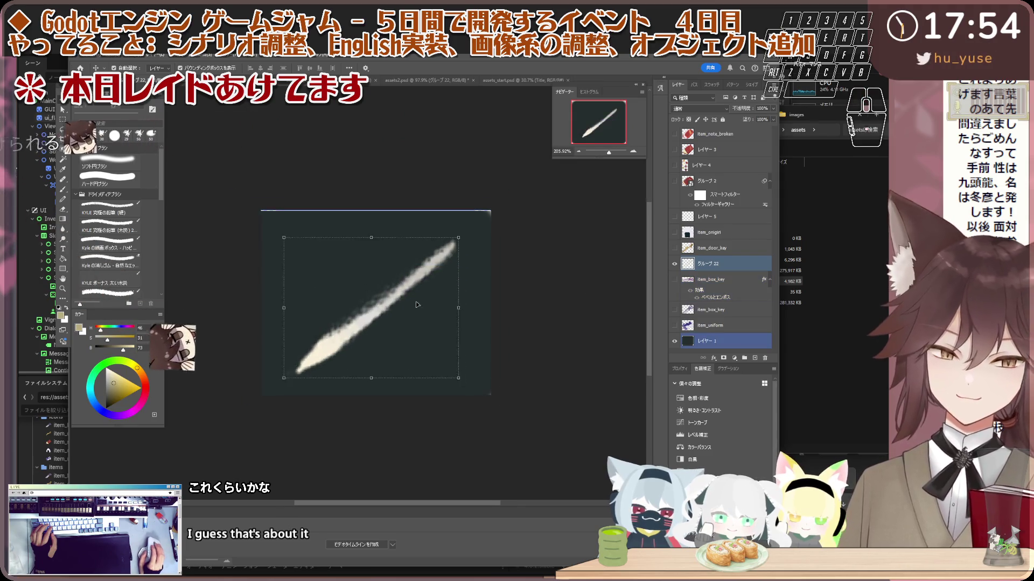
{"action": "left_click", "coordinate": [752, 361]}
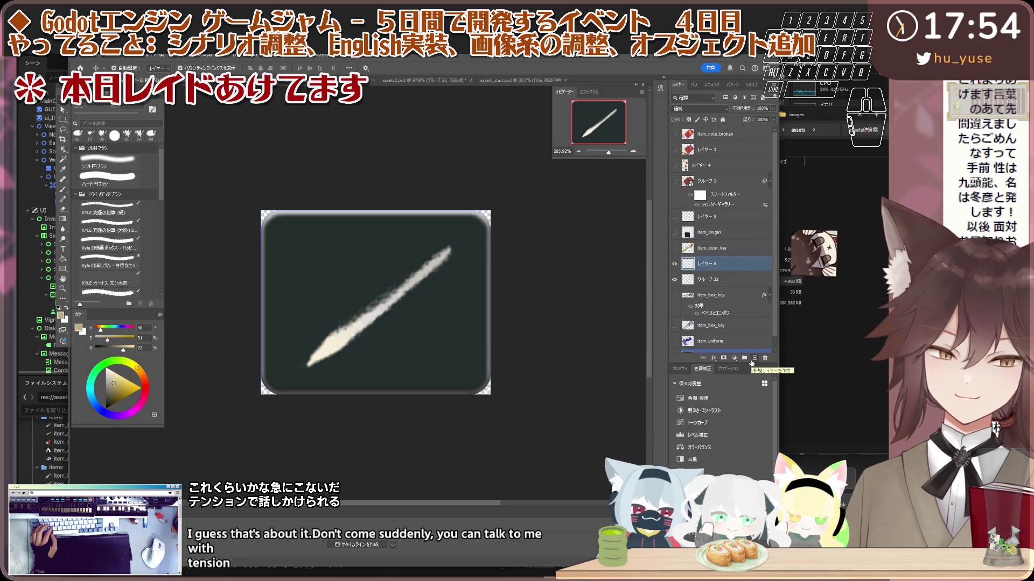
{"action": "left_click_drag", "start_coordinate": [422, 323], "coordinate": [416, 309]}
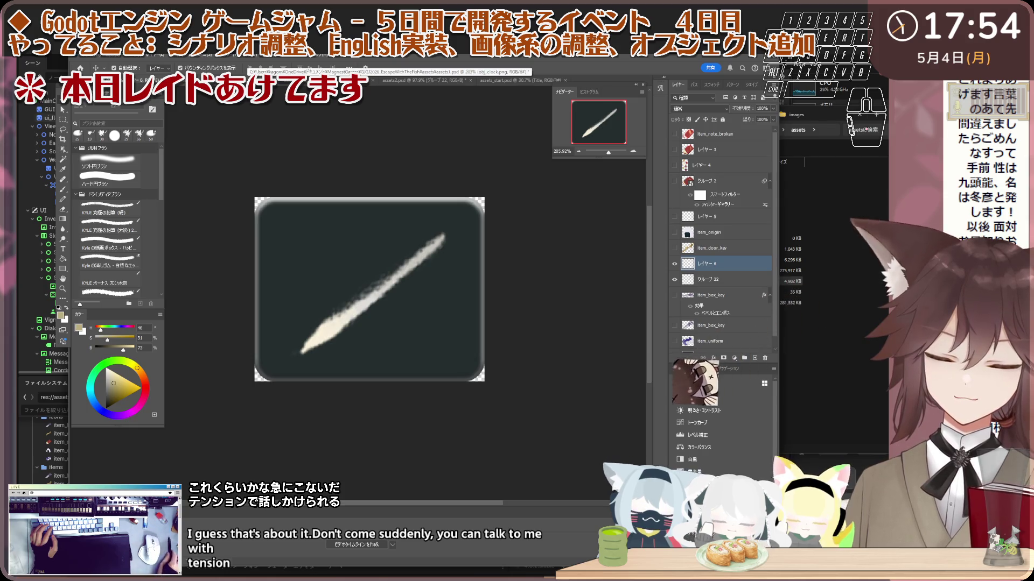
{"action": "left_click", "coordinate": [323, 80]}
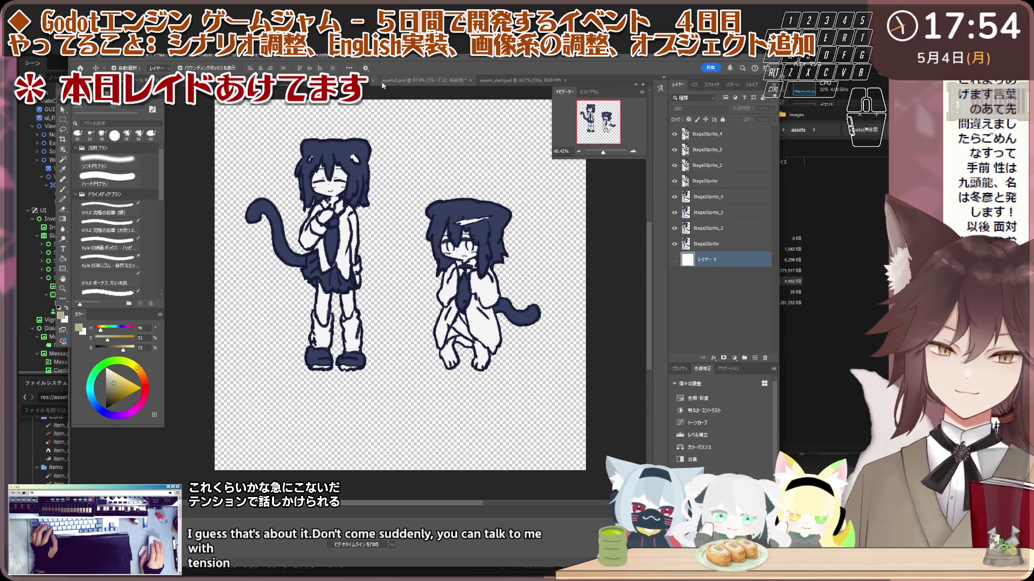
- In assets2.psd, show the obj_clock_used.png layer and trim the document down to the clock
{"action": "left_click", "coordinate": [429, 81]}
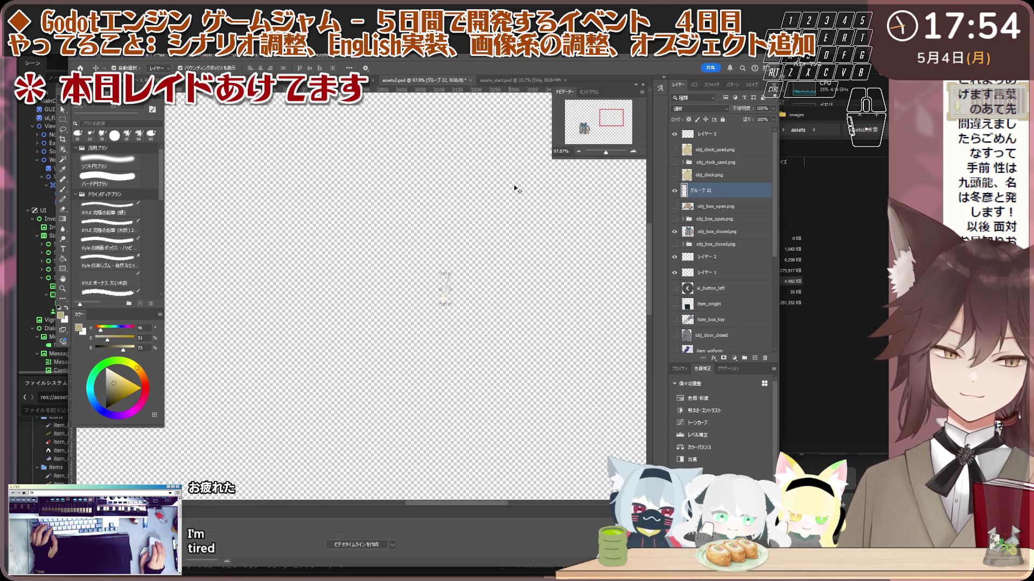
{"action": "left_click", "coordinate": [718, 176]}
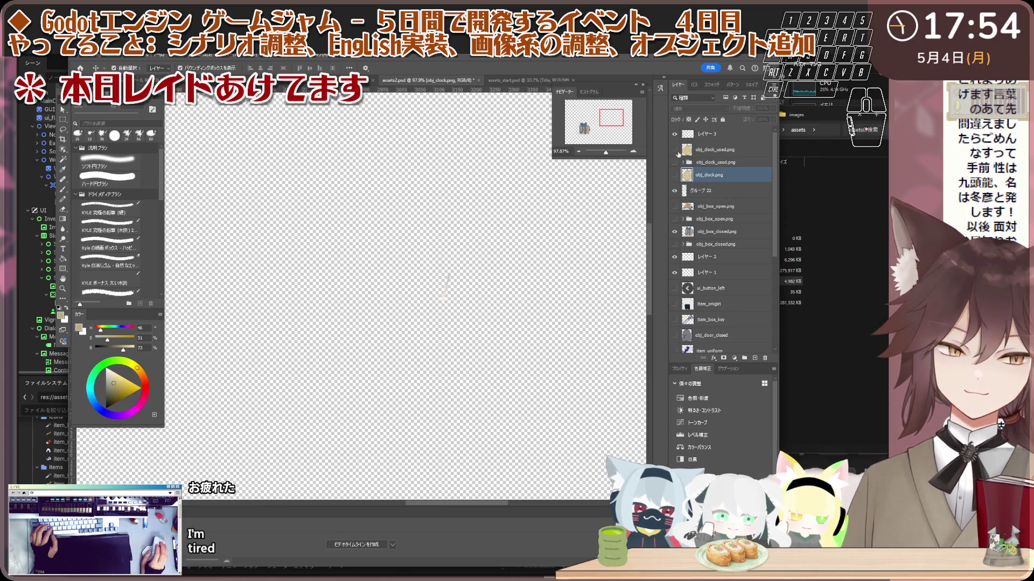
{"action": "left_click", "coordinate": [676, 151]}
{"action": "left_click", "coordinate": [705, 162]}
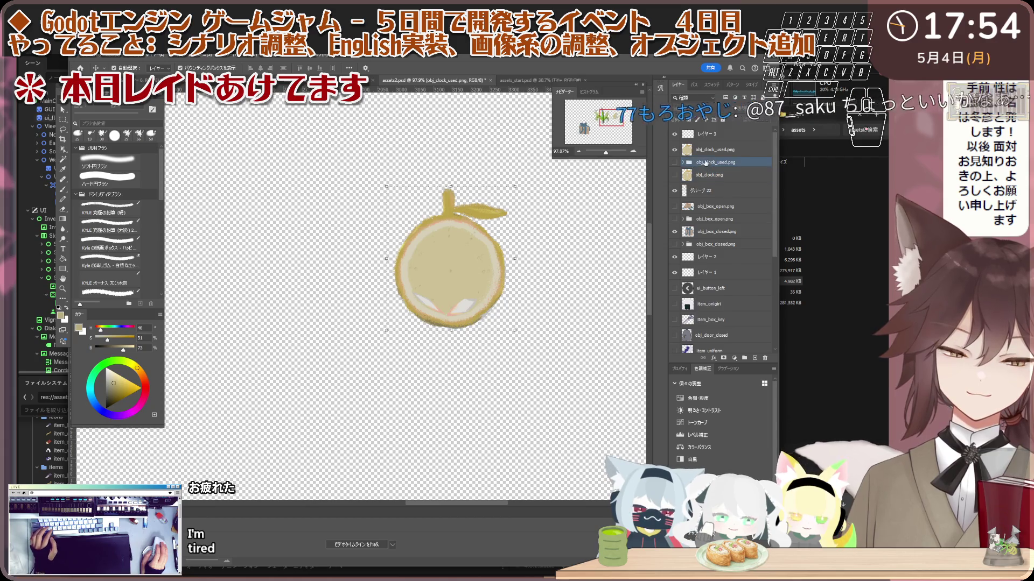
{"action": "scroll", "coordinate": [368, 258], "scroll_direction": "down", "scroll_amount": 1}
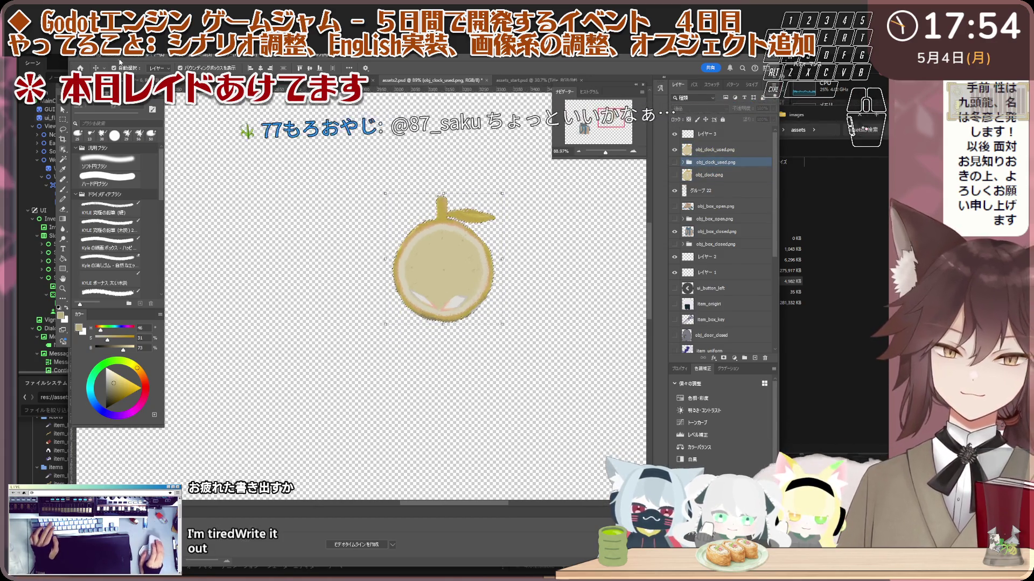
{"action": "left_click", "coordinate": [90, 55]}
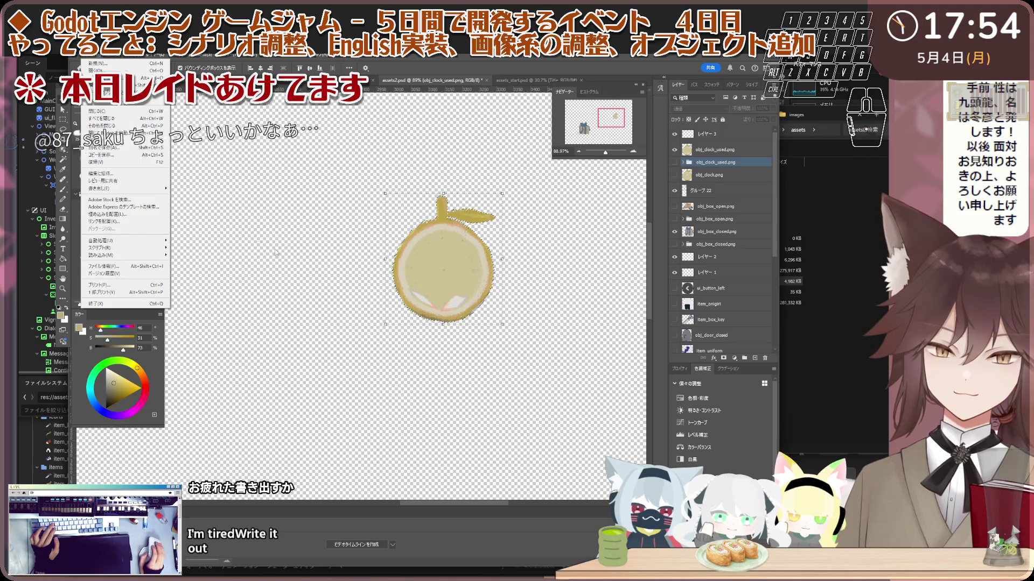
{"action": "mouse_move", "coordinate": [139, 58]}
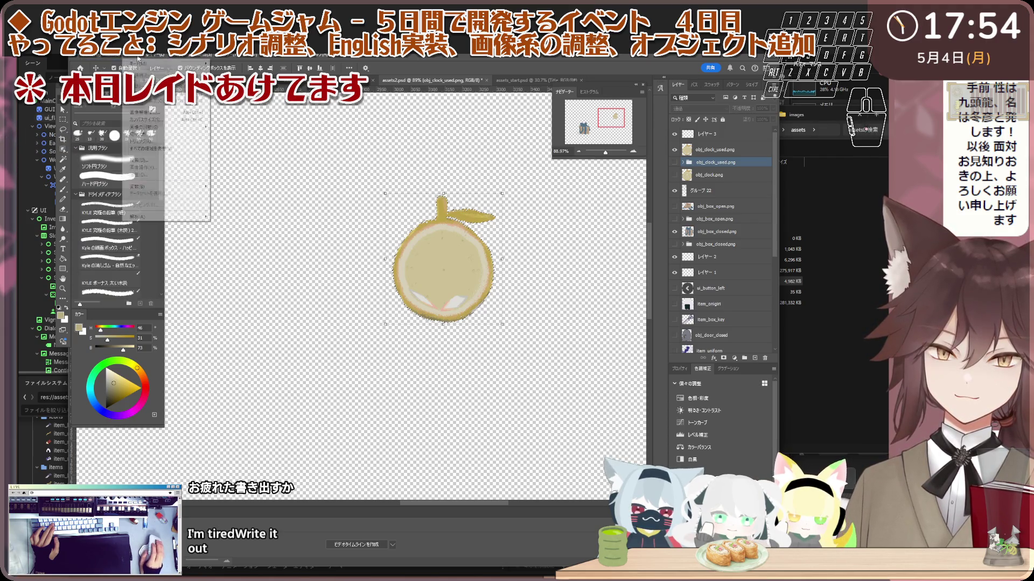
{"action": "left_click", "coordinate": [143, 133]}
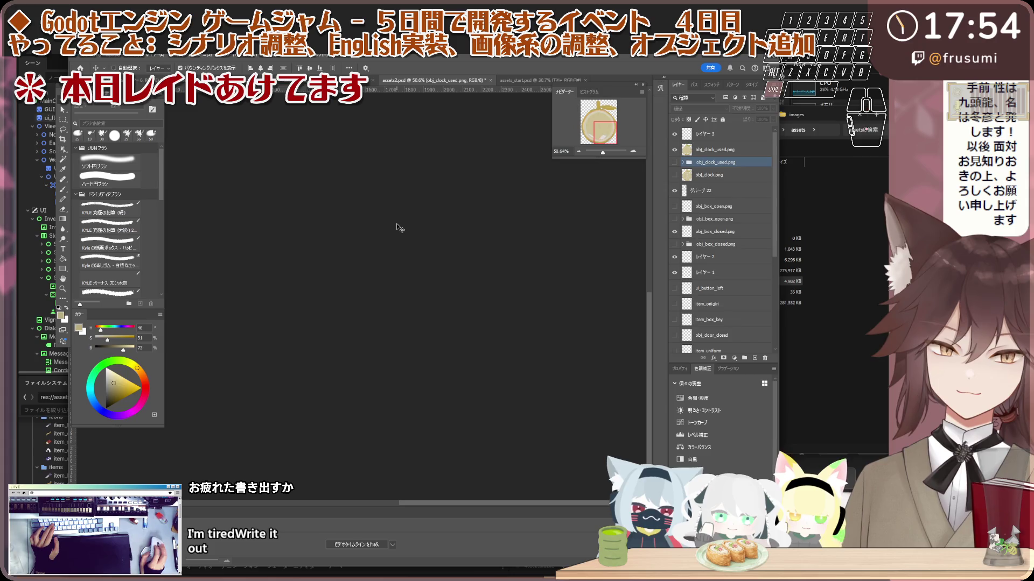
{"action": "scroll", "coordinate": [418, 250], "scroll_direction": "up", "scroll_amount": 3}
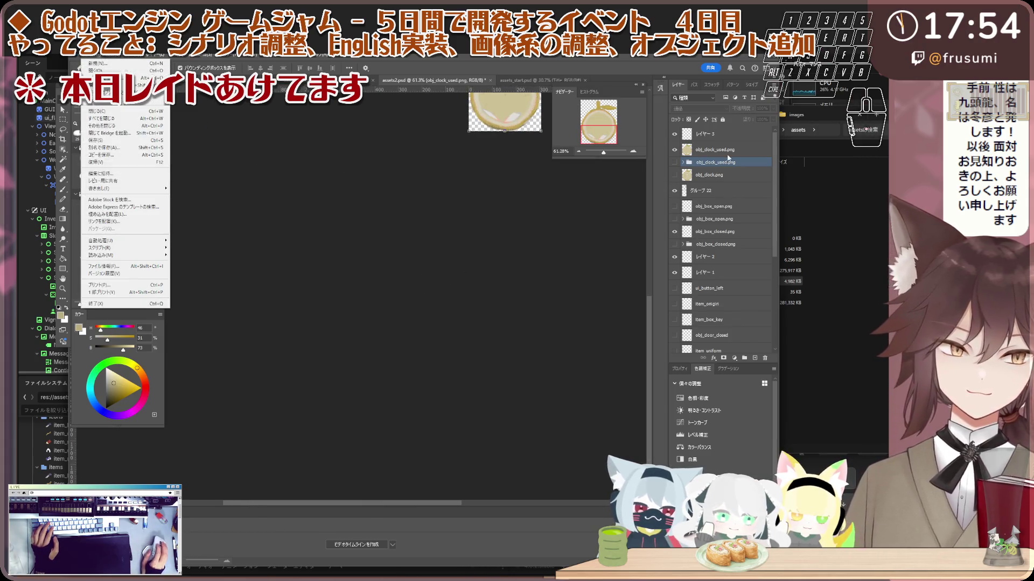
- Rename the layer and quick-export it as obj_clock_used.png
{"action": "double_click", "coordinate": [722, 162]}
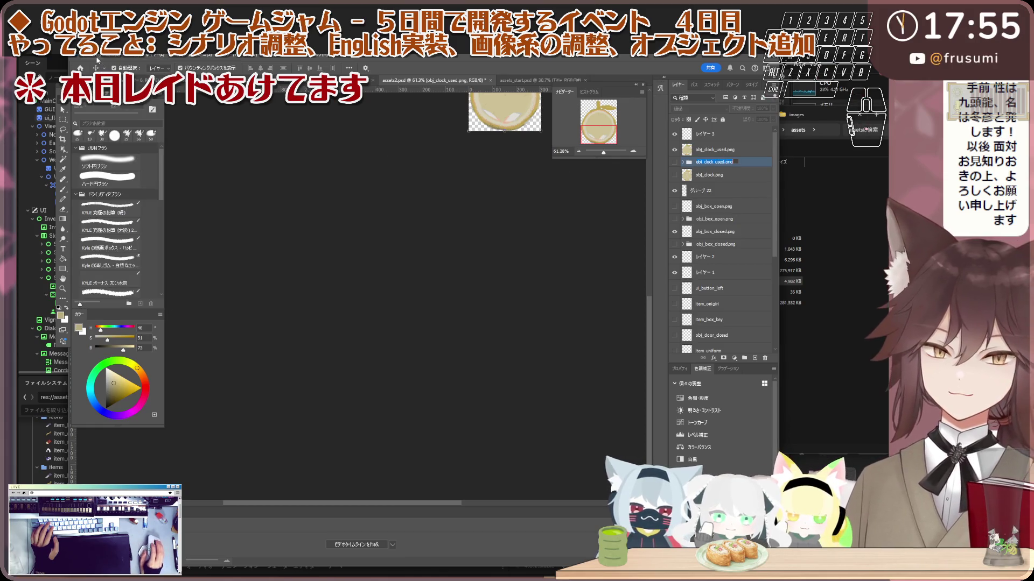
{"action": "left_click", "coordinate": [719, 150]}
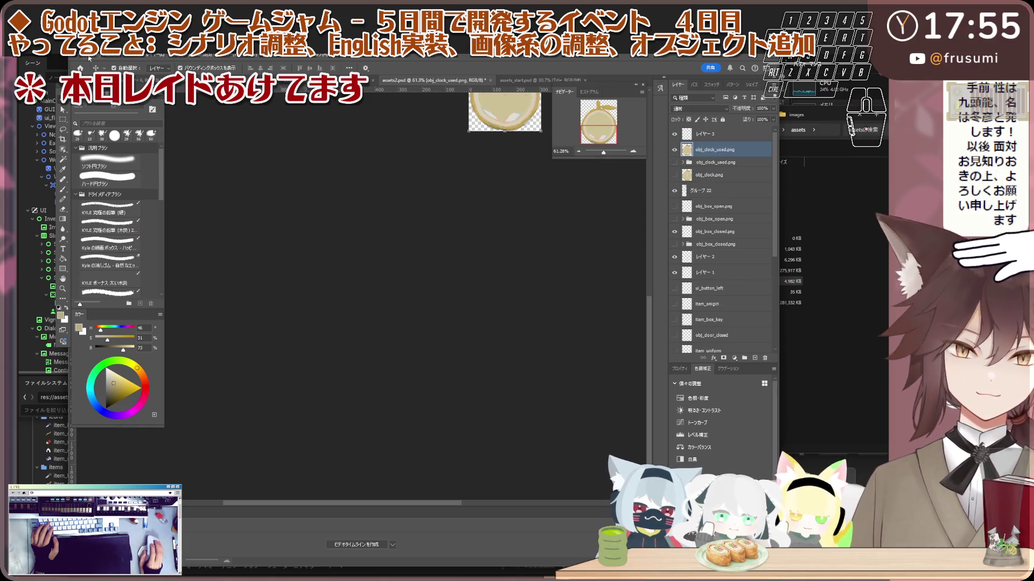
{"action": "left_click", "coordinate": [90, 58]}
{"action": "mouse_move", "coordinate": [134, 185]}
{"action": "left_click", "coordinate": [195, 188]}
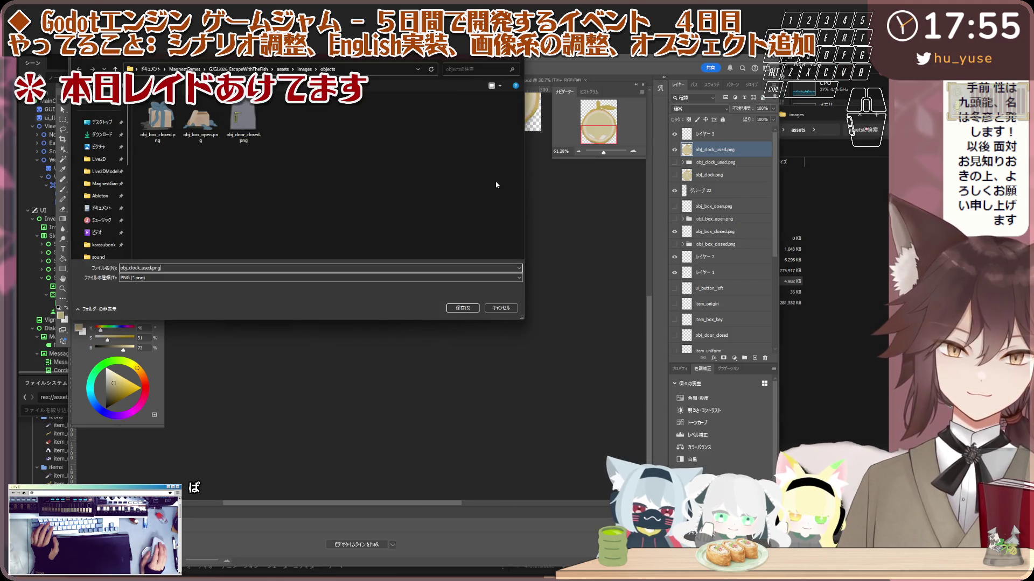
{"action": "key", "text": "Return"}
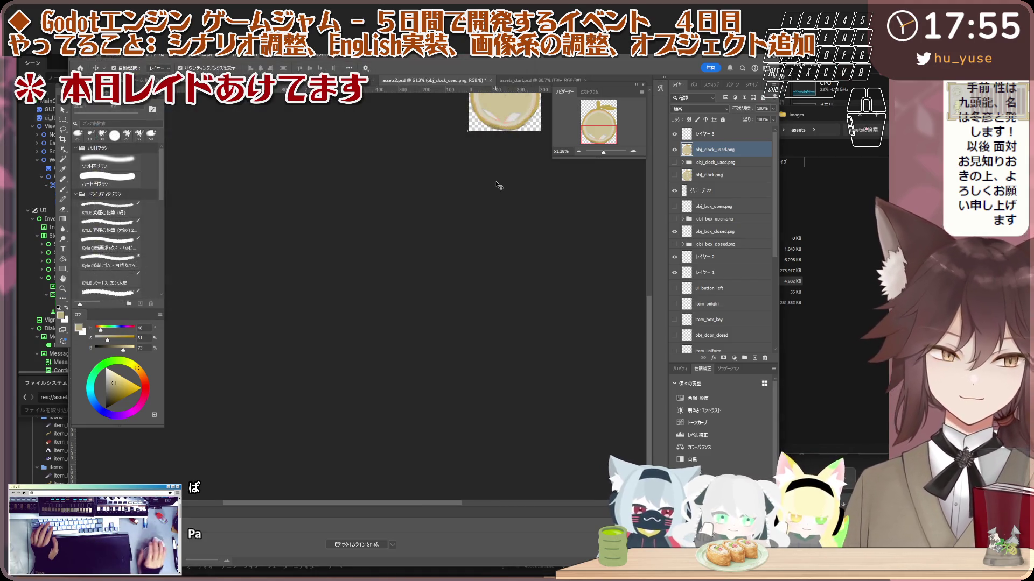
- Hide the used clock, show the plain clock layer, and quick-export it as obj_clock.png
{"action": "left_click", "coordinate": [675, 149]}
{"action": "left_click", "coordinate": [675, 175]}
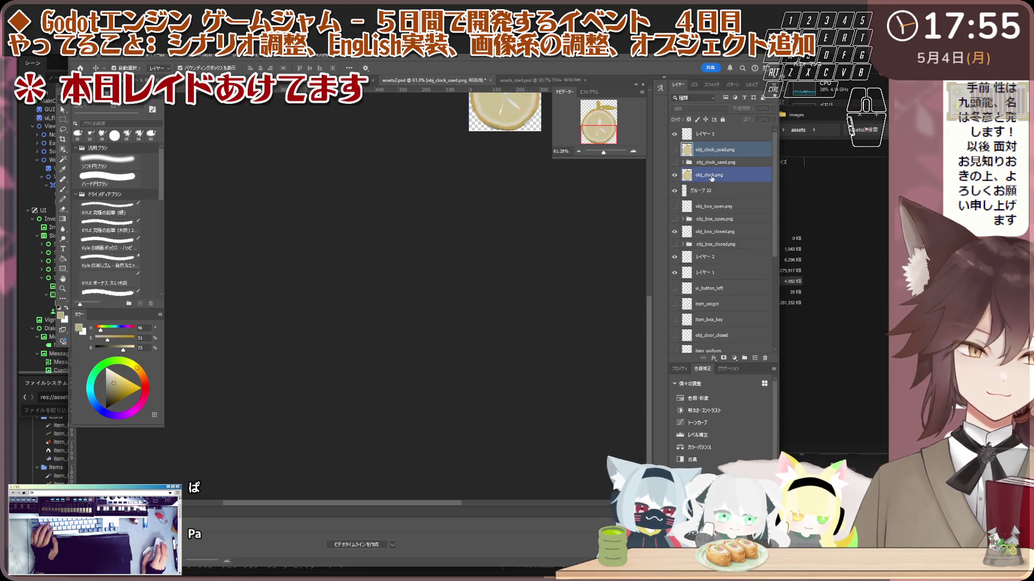
{"action": "double_click", "coordinate": [711, 175]}
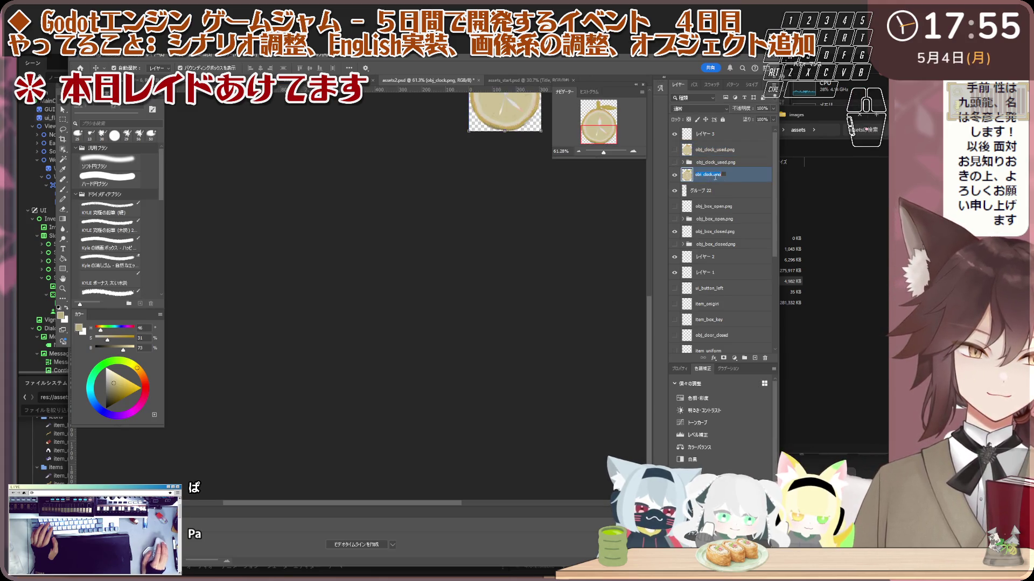
{"action": "left_click", "coordinate": [96, 61]}
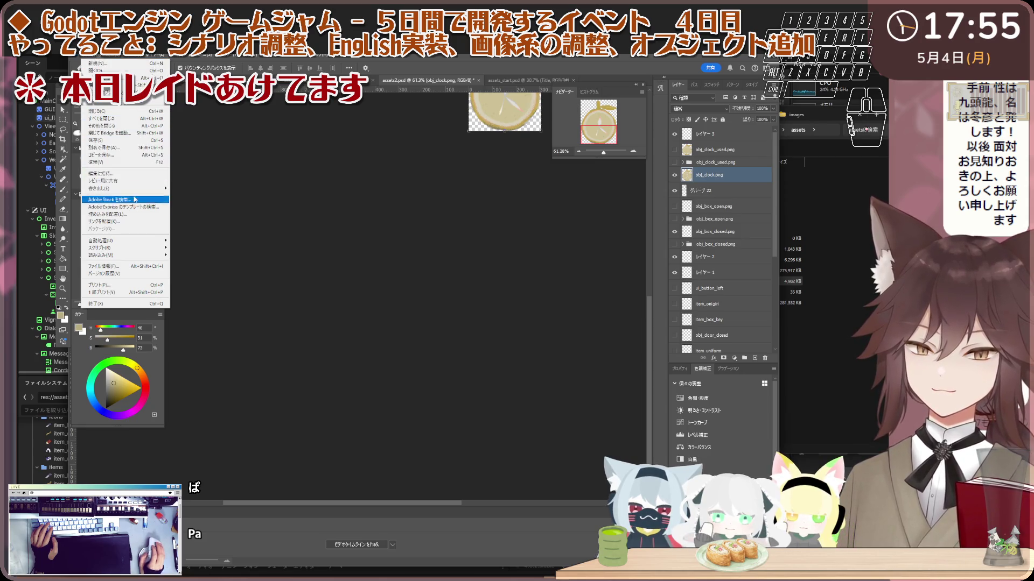
{"action": "mouse_move", "coordinate": [145, 189]}
{"action": "left_click", "coordinate": [216, 188]}
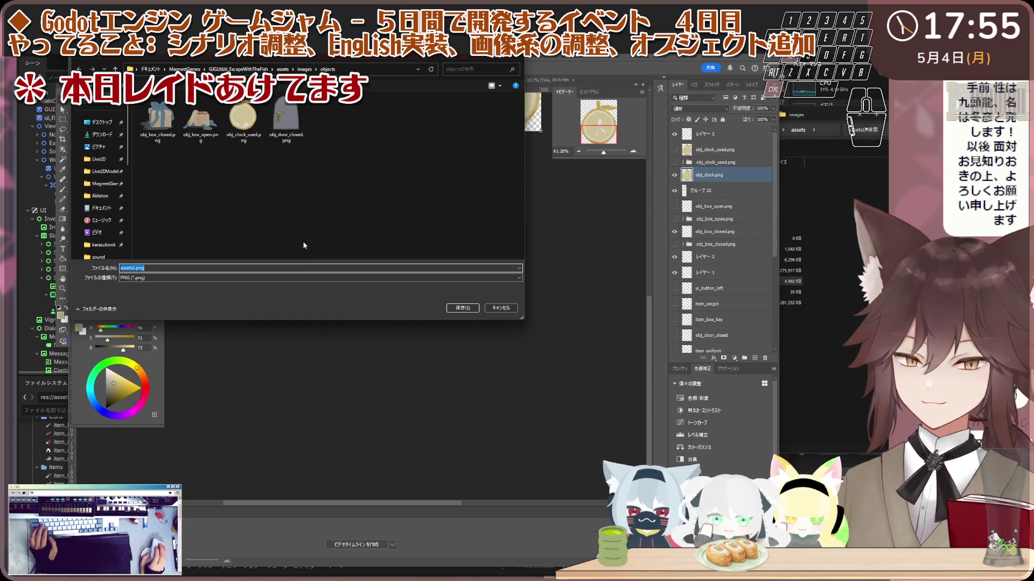
{"action": "type", "text": "obj_clock.png"}
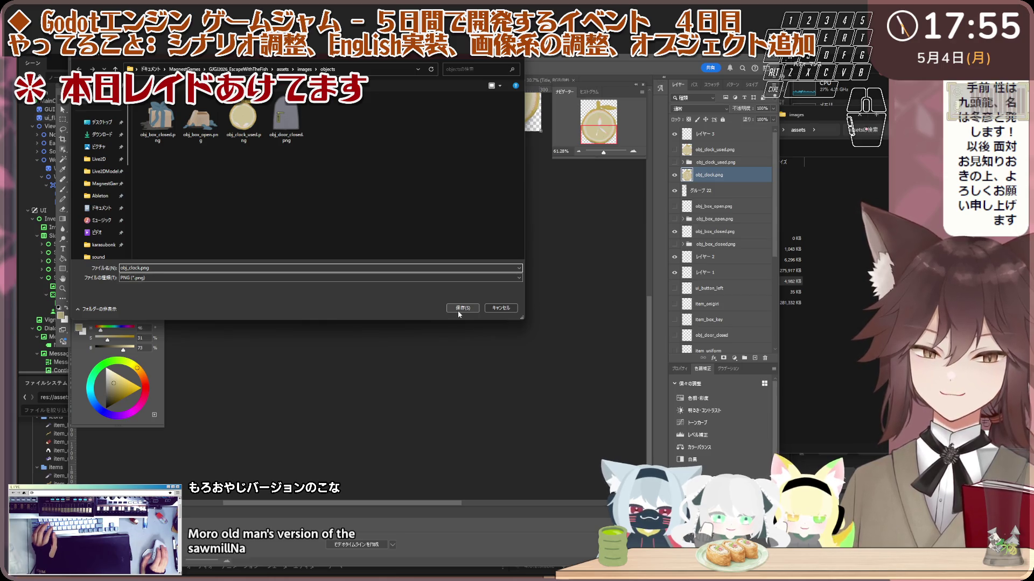
{"action": "left_click", "coordinate": [460, 312]}
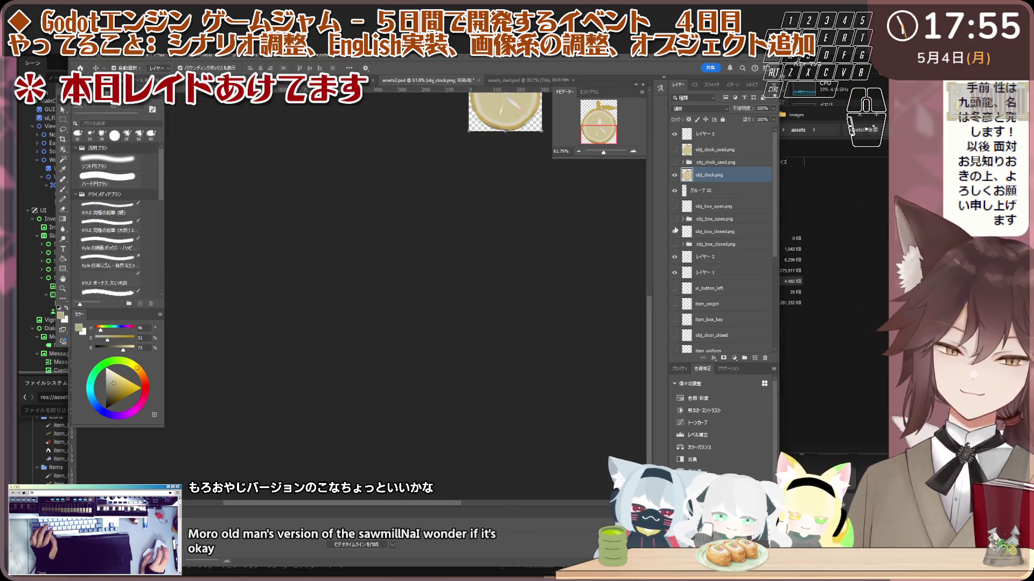
- Undo back to the used clock sprite, then switch to the brush-stroke icon document
{"action": "key", "text": "ctrl+z"}
{"action": "key", "text": "ctrl+z"}
{"action": "scroll", "coordinate": [393, 300], "scroll_direction": "down", "scroll_amount": 2}
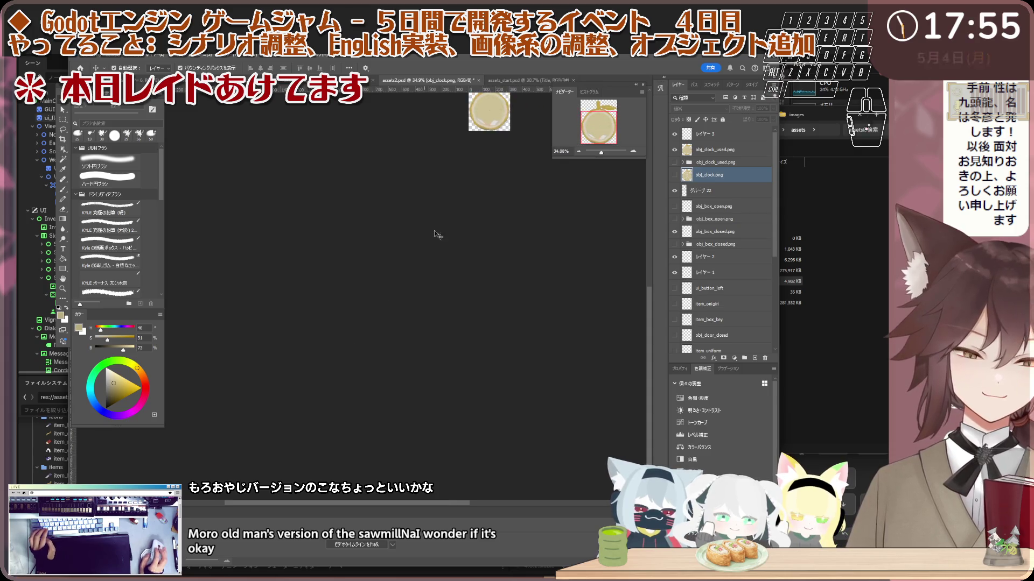
{"action": "scroll", "coordinate": [456, 255], "scroll_direction": "down", "scroll_amount": 2}
{"action": "scroll", "coordinate": [445, 259], "scroll_direction": "down", "scroll_amount": 4}
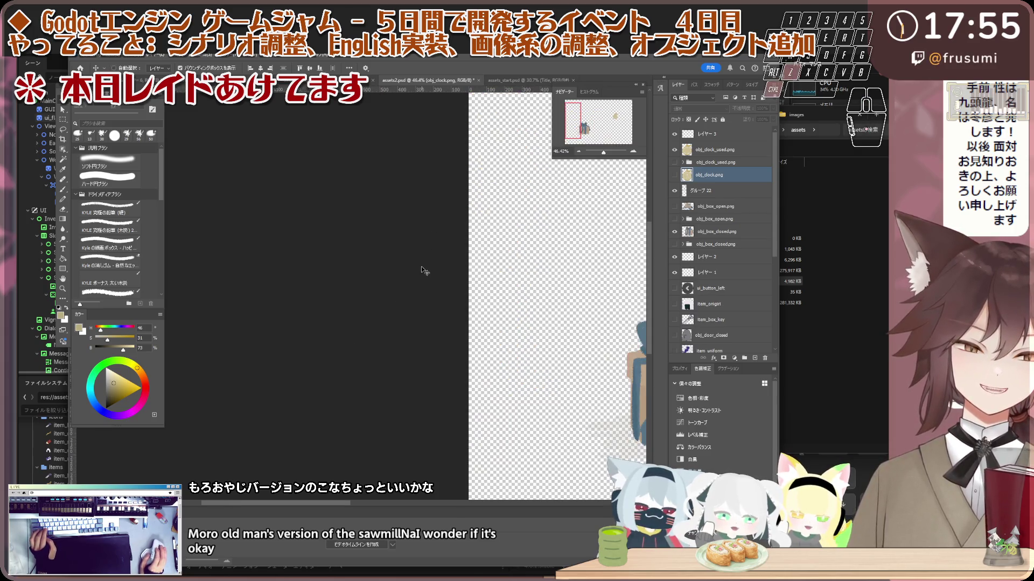
{"action": "scroll", "coordinate": [308, 293], "scroll_direction": "right", "scroll_amount": 5}
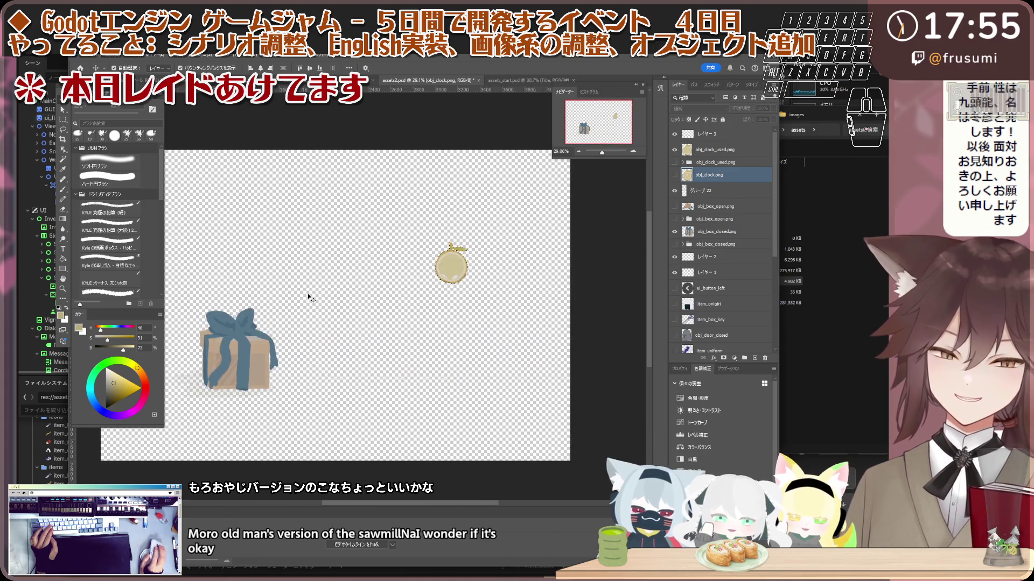
{"action": "scroll", "coordinate": [459, 269], "scroll_direction": "up", "scroll_amount": 6}
{"action": "scroll", "coordinate": [459, 269], "scroll_direction": "down", "scroll_amount": 1}
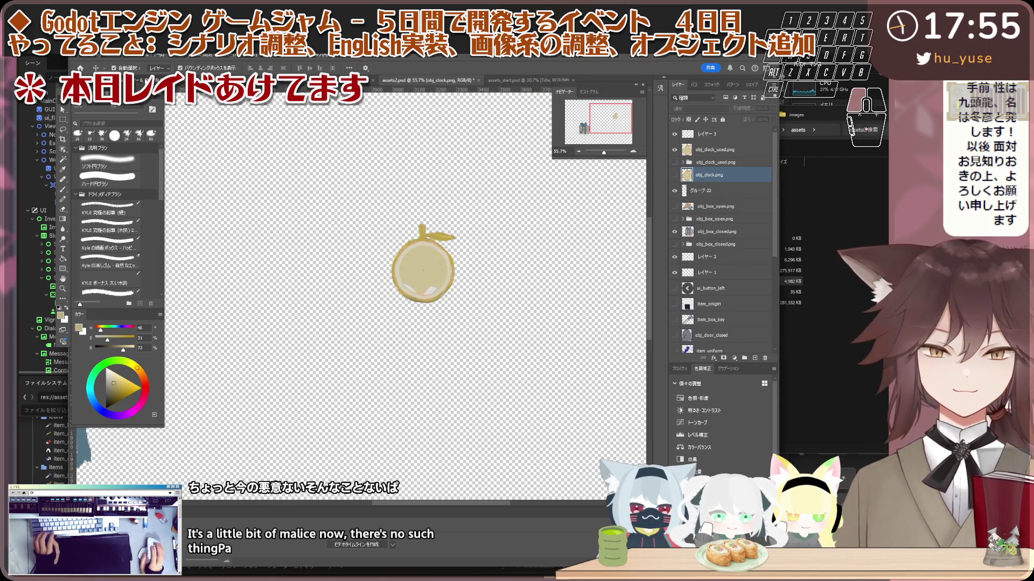
{"action": "key", "text": "ctrl+Tab"}
{"action": "scroll", "coordinate": [344, 212], "scroll_direction": "down", "scroll_amount": 1}
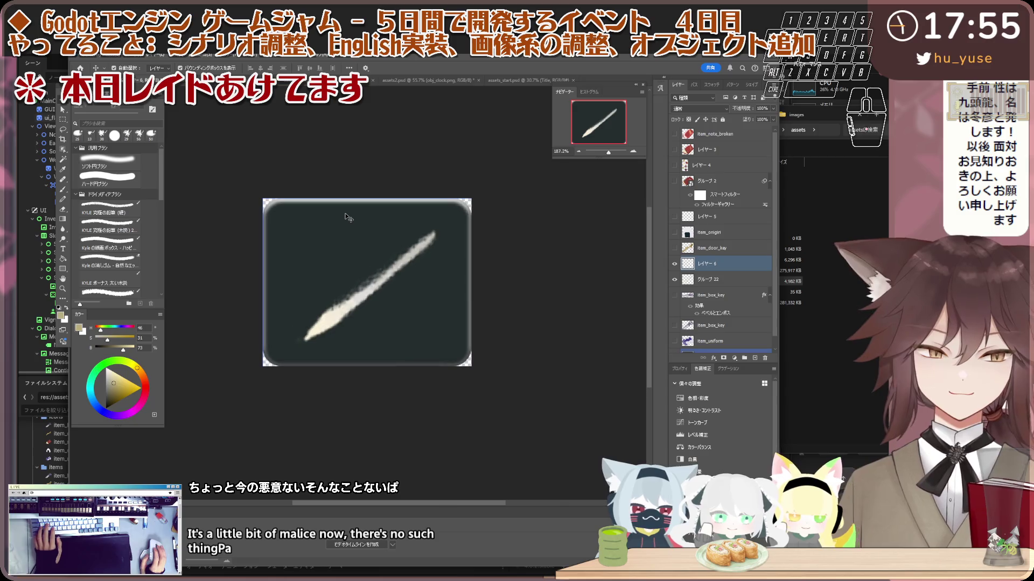
{"action": "key", "text": "ctrl+Tab"}
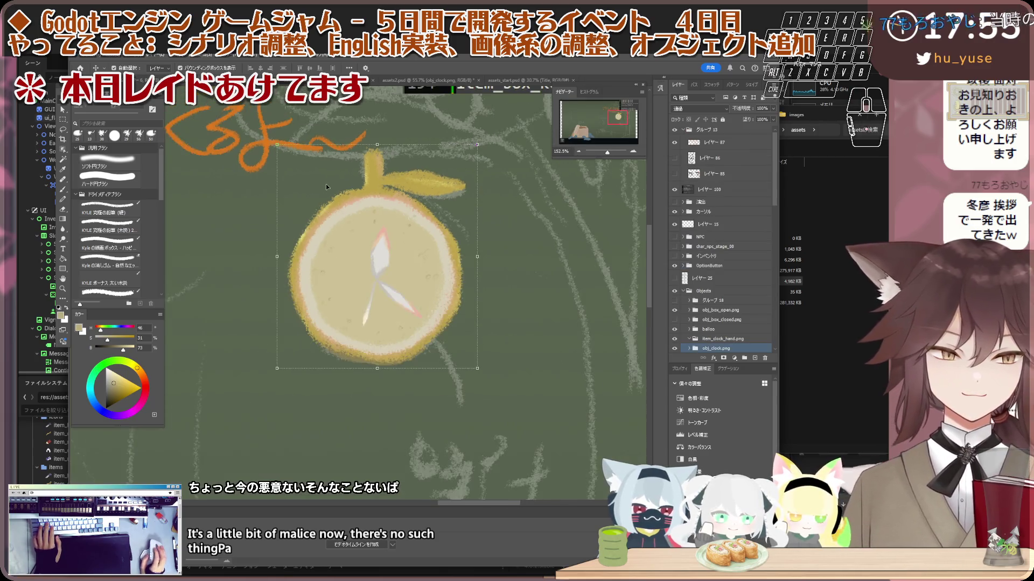
{"action": "left_click", "coordinate": [719, 320]}
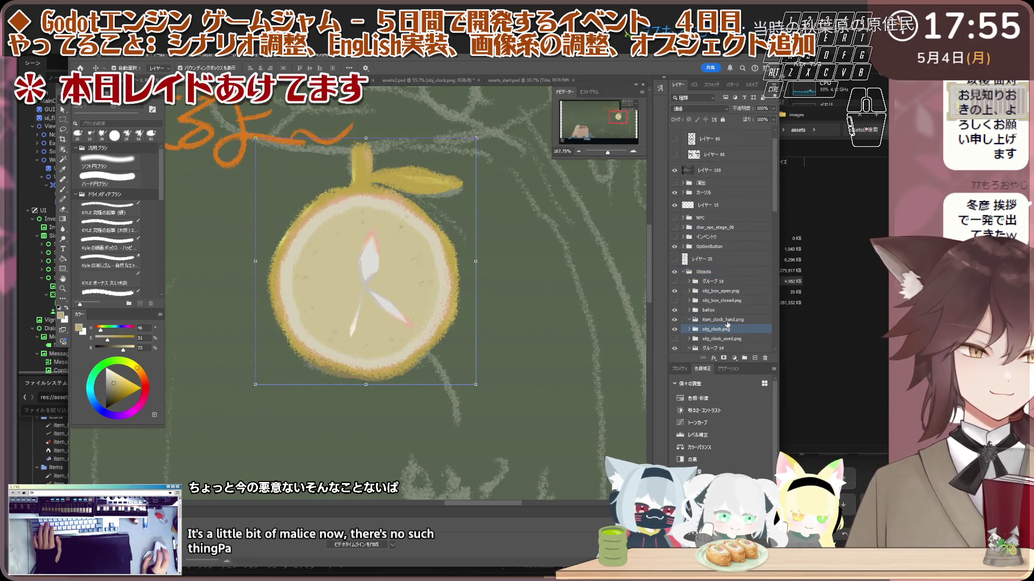
{"action": "scroll", "coordinate": [729, 323], "scroll_direction": "down", "scroll_amount": 1}
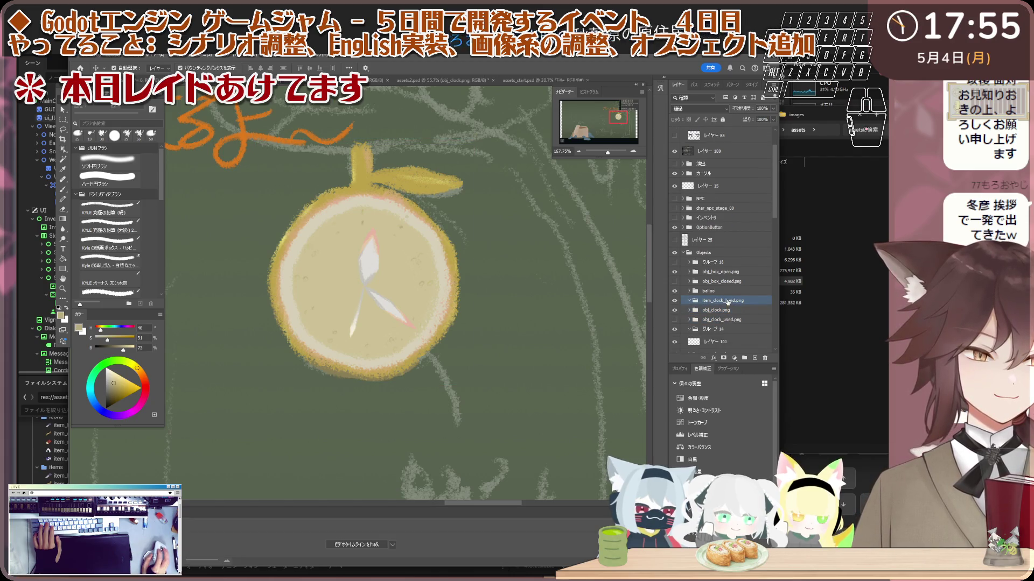
{"action": "key", "text": "Return"}
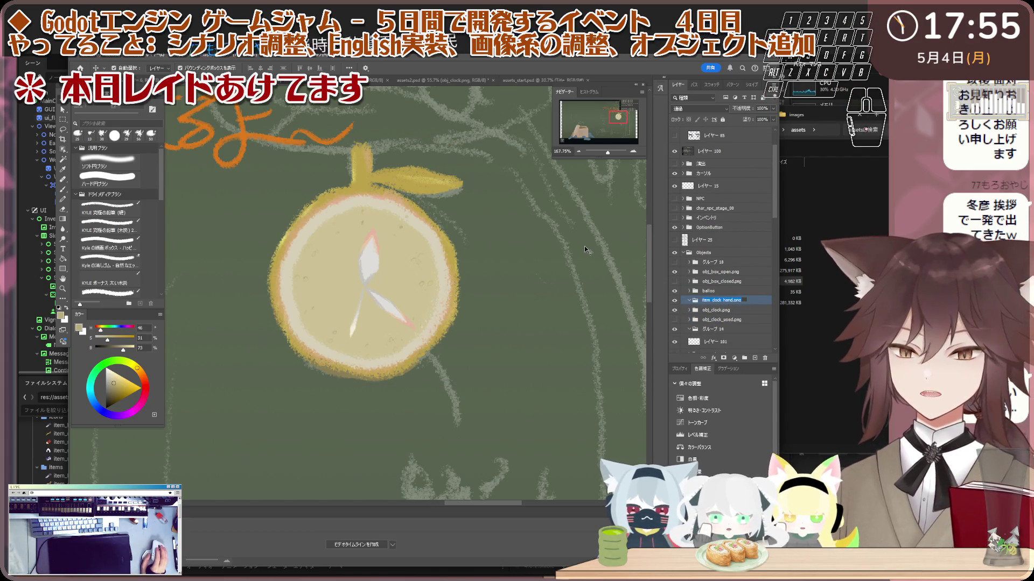
{"action": "key", "text": "ctrl+Tab"}
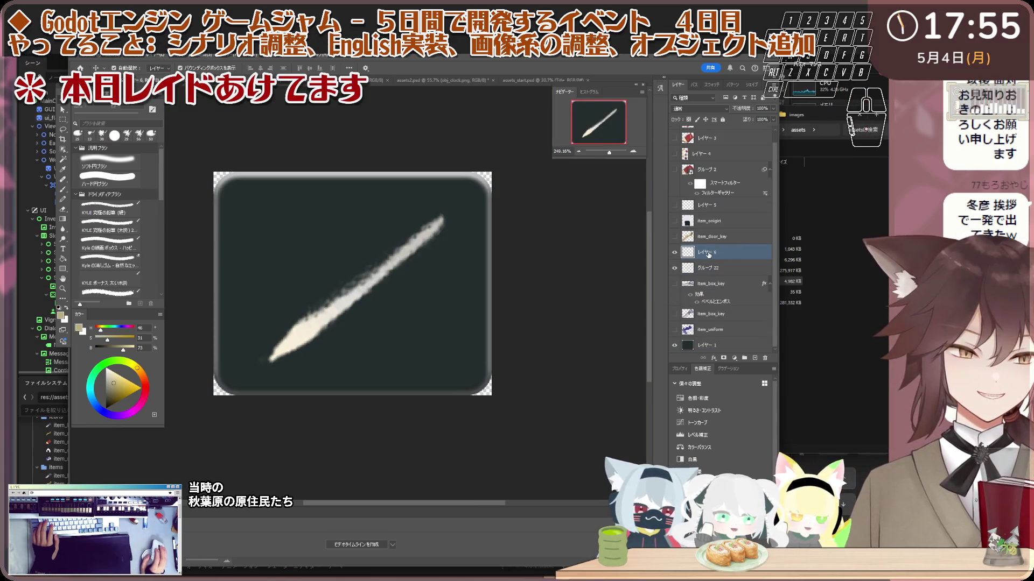
- Name the stroke layer item_clock_hand.png, leaving グループ 22 deselected so only the hand is selected
{"action": "key", "text": "Return"}
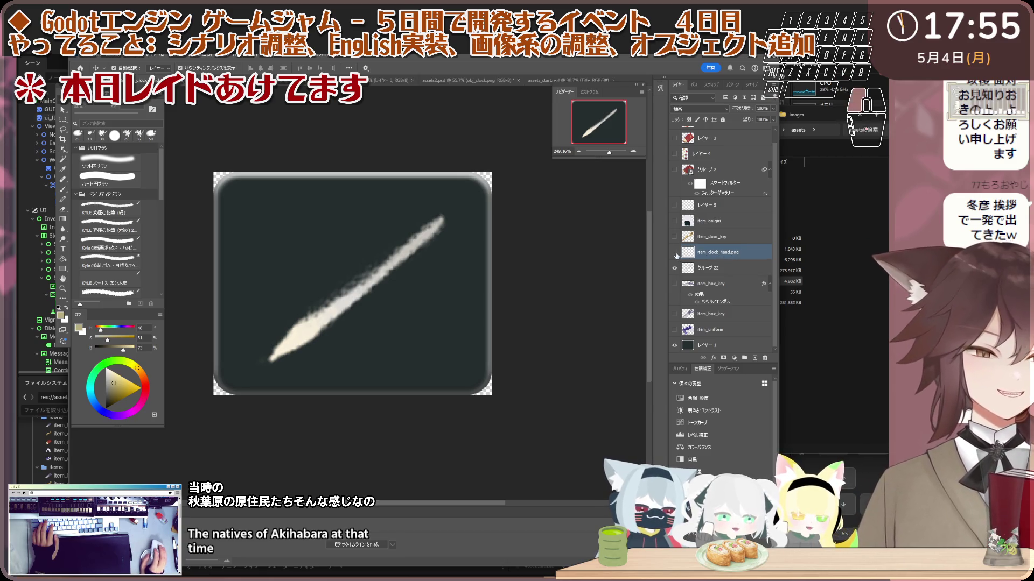
{"action": "left_click", "coordinate": [676, 268], "text": "shift"}
{"action": "left_click", "coordinate": [676, 267]}
{"action": "left_click", "coordinate": [675, 268]}
{"action": "left_click", "coordinate": [676, 268]}
{"action": "left_click", "coordinate": [686, 269], "text": "shift"}
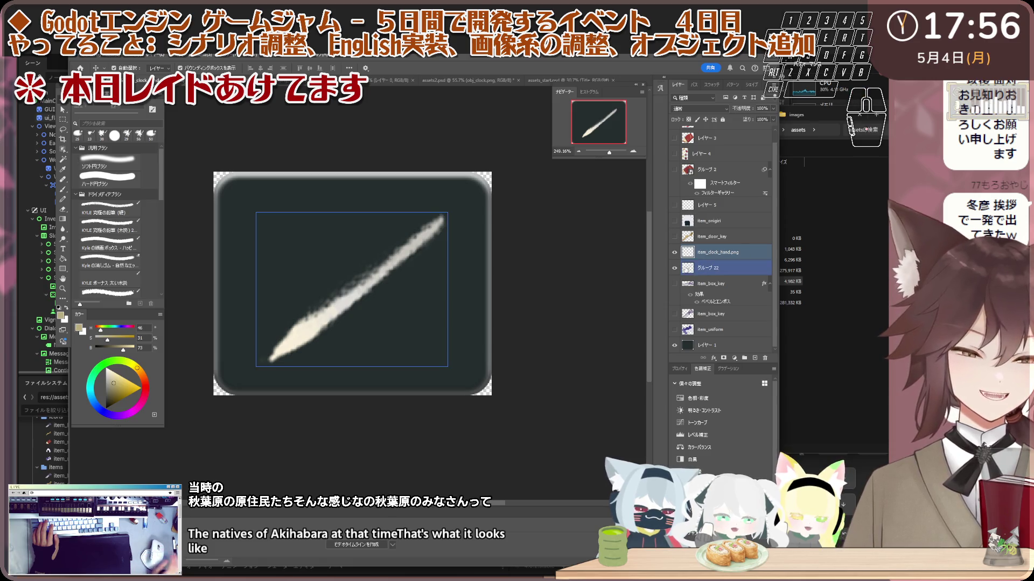
{"action": "left_click", "coordinate": [699, 267], "text": "ctrl"}
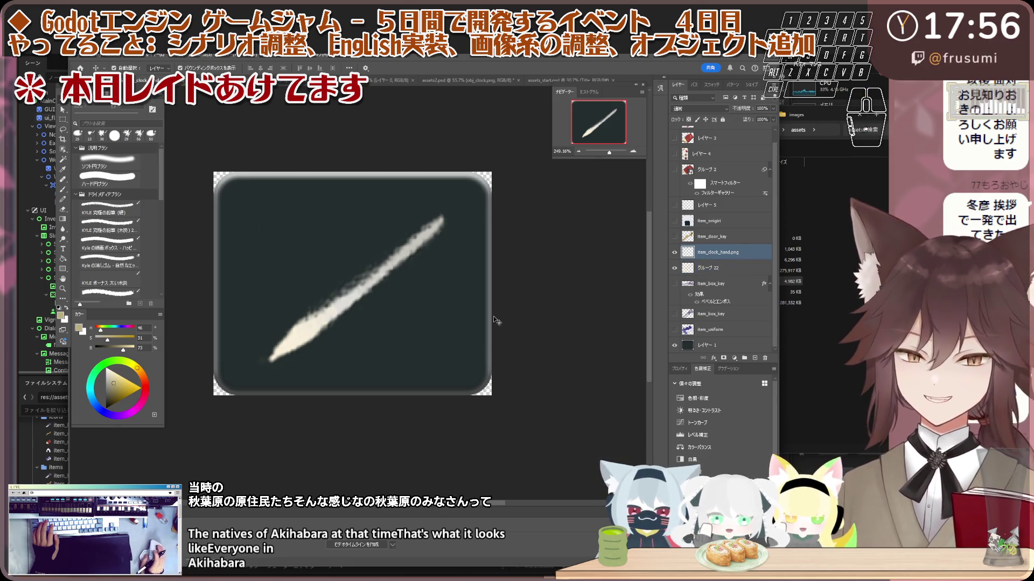
{"action": "scroll", "coordinate": [368, 293], "scroll_direction": "down", "scroll_amount": 2}
- Pick the Brush tool, delete then restore the white stroke, and fade the old hand to 26% opacity
{"action": "key", "text": "i"}
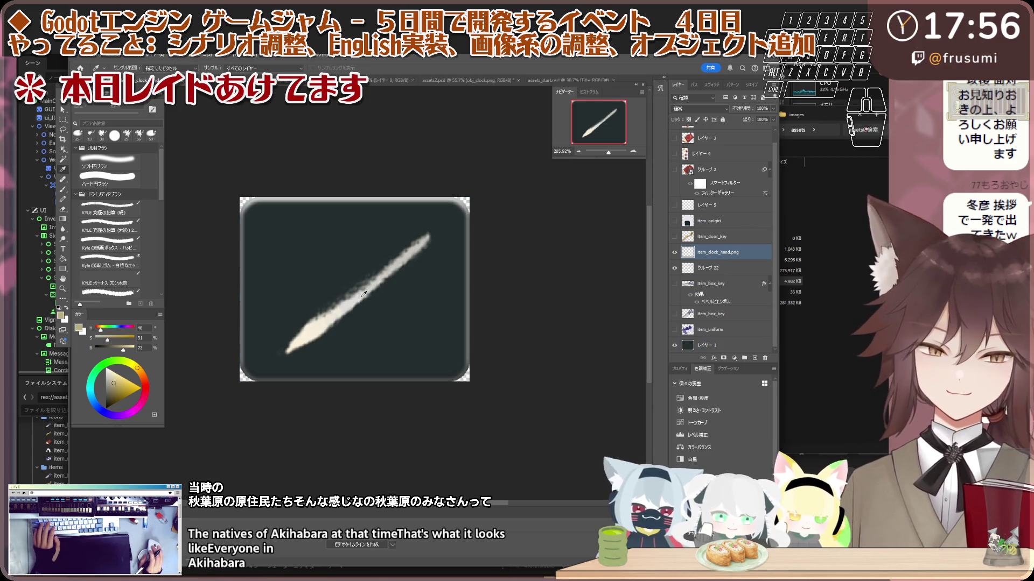
{"action": "key", "text": "b"}
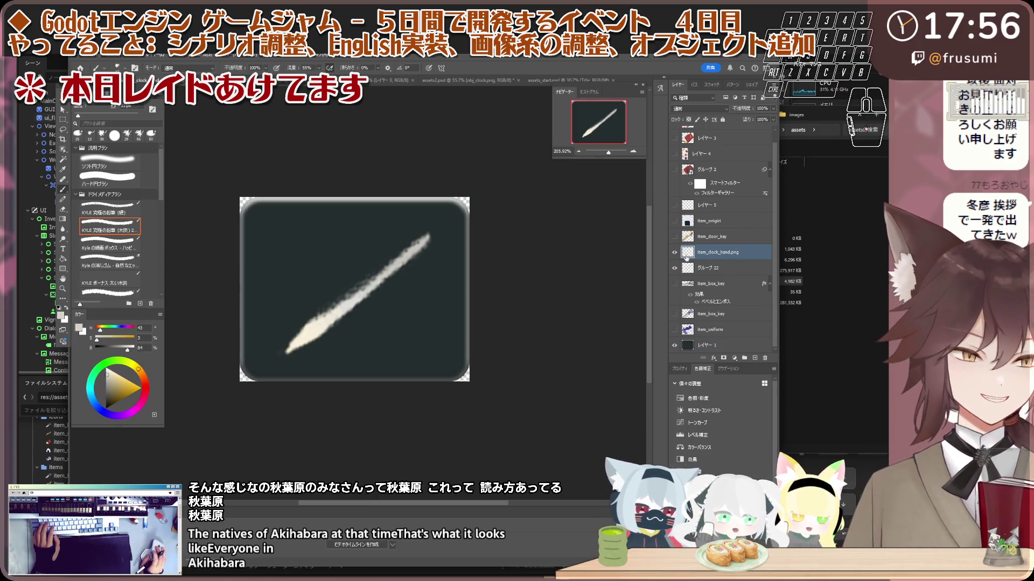
{"action": "key", "text": "Delete"}
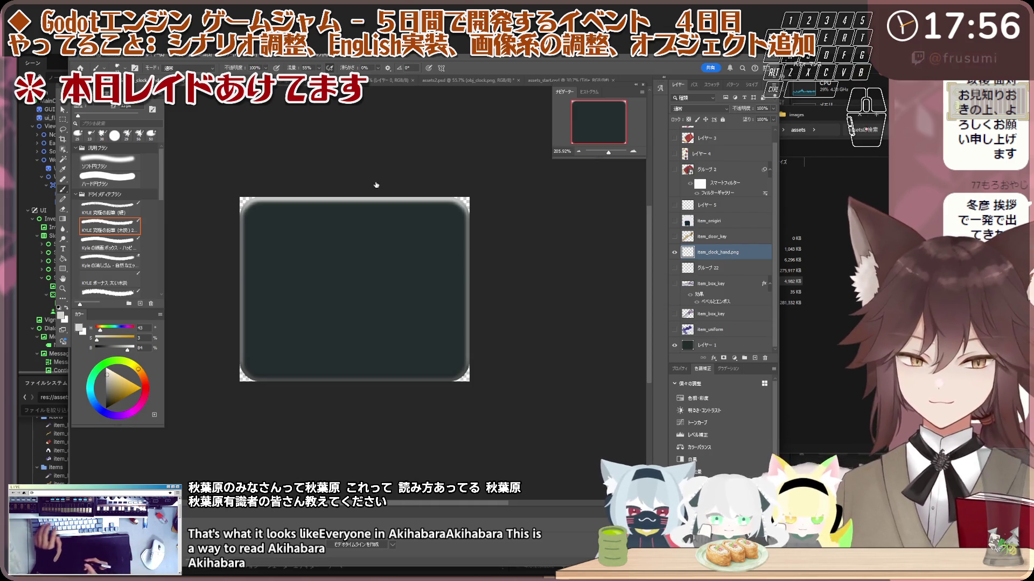
{"action": "key", "text": "ctrl+z"}
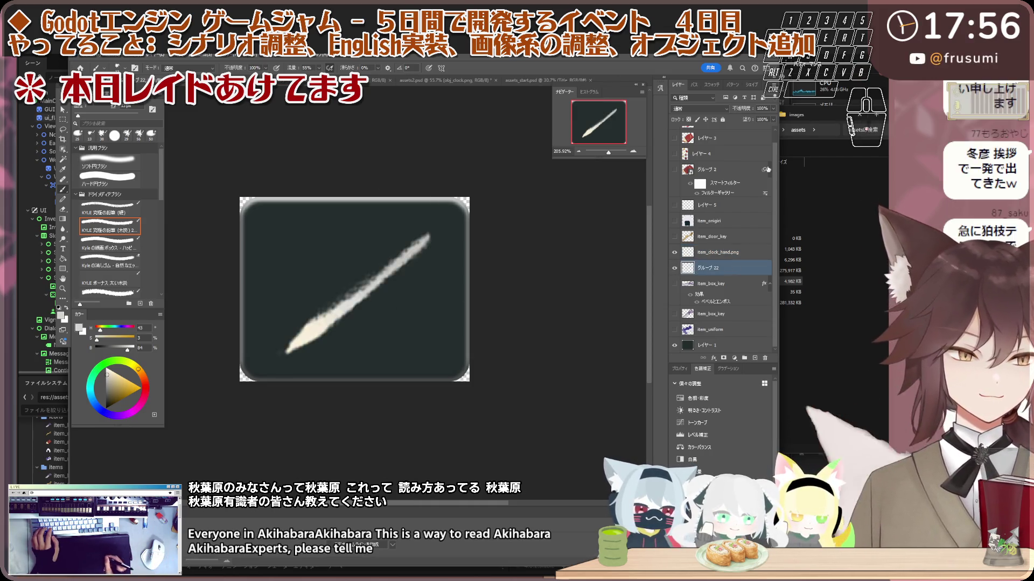
{"action": "left_click_drag", "start_coordinate": [743, 108], "coordinate": [716, 217]}
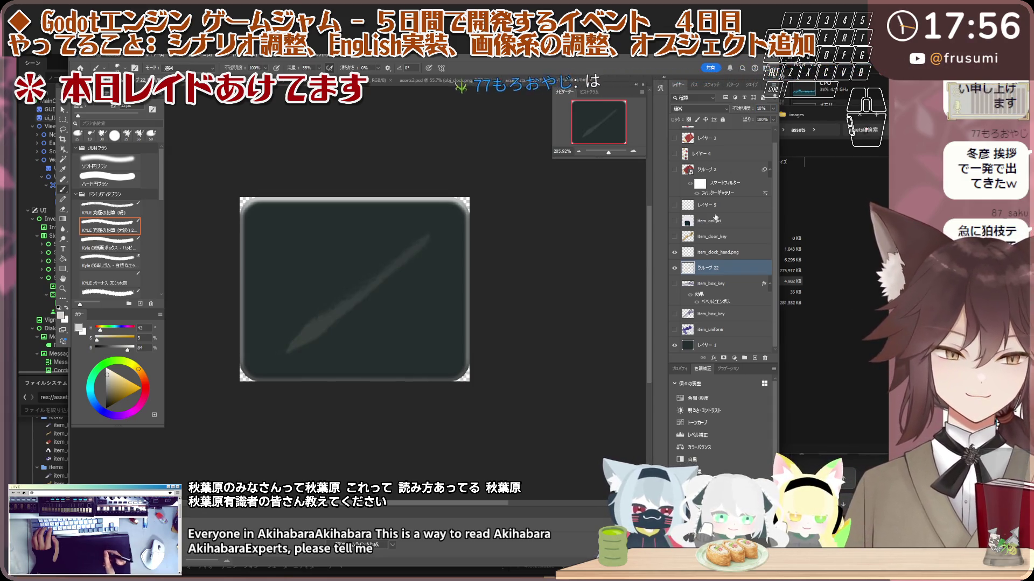
- Select item_clock_hand.png, choose a Kyle brush, and try white strokes along the faint hand
{"action": "left_click", "coordinate": [716, 252]}
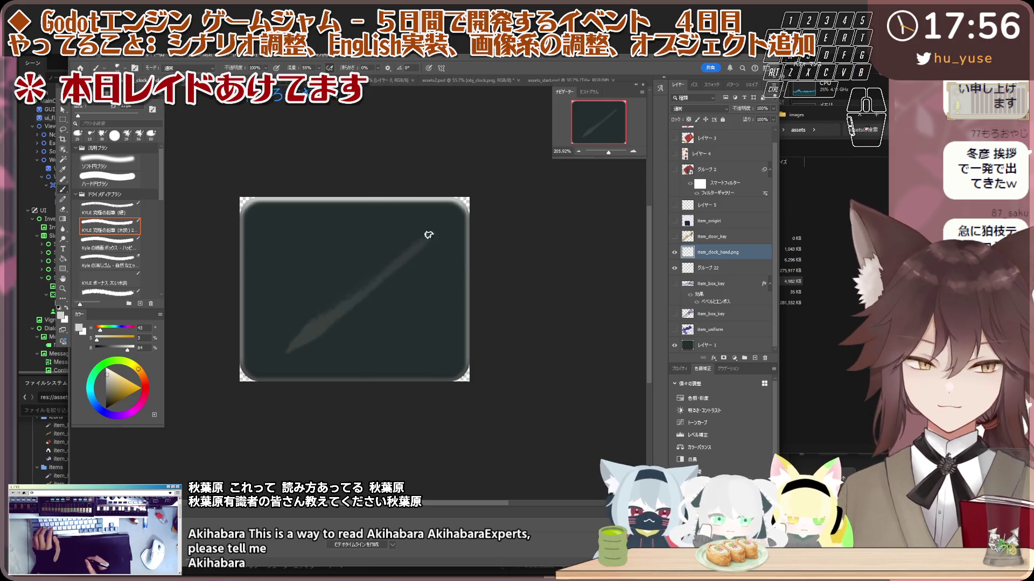
{"action": "key", "text": "ctrl+z"}
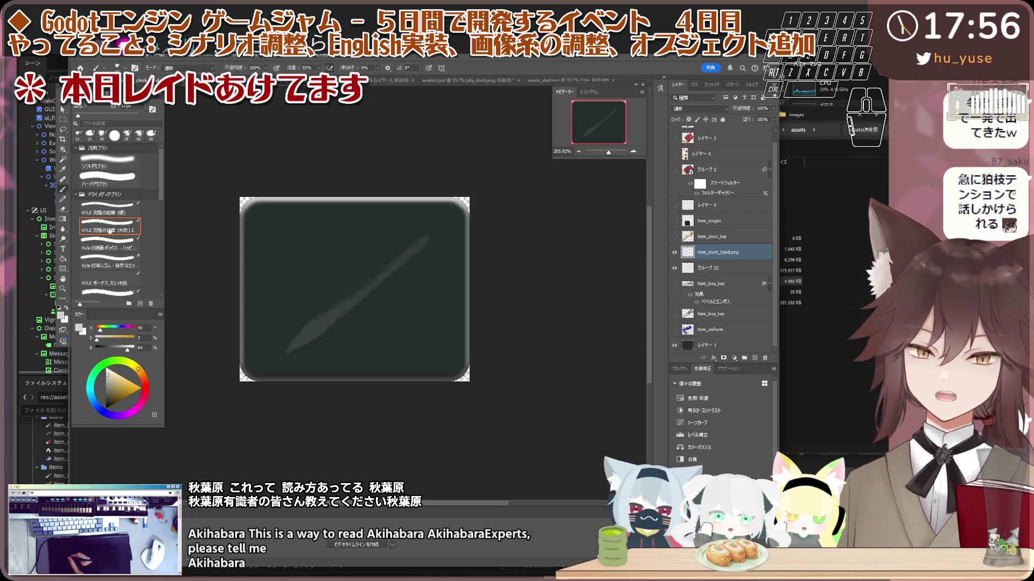
{"action": "left_click", "coordinate": [138, 137]}
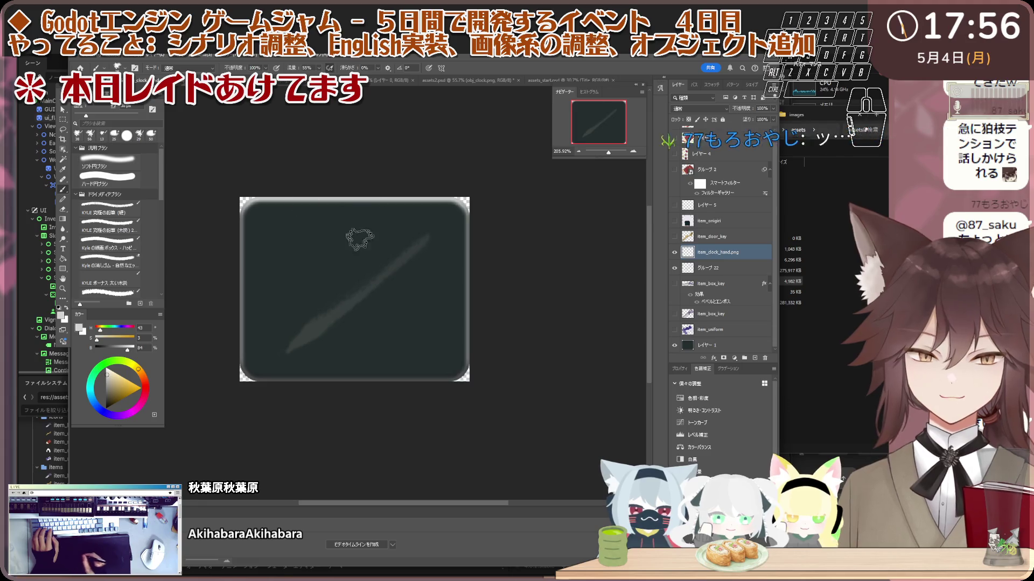
{"action": "left_click_drag", "start_coordinate": [431, 237], "coordinate": [327, 323]}
{"action": "key", "text": "ctrl+z"}
{"action": "key", "text": "ctrl+z"}
{"action": "left_click_drag", "start_coordinate": [436, 231], "coordinate": [296, 341]}
{"action": "key", "text": "ctrl+z"}
{"action": "left_click_drag", "start_coordinate": [428, 234], "coordinate": [293, 344]}
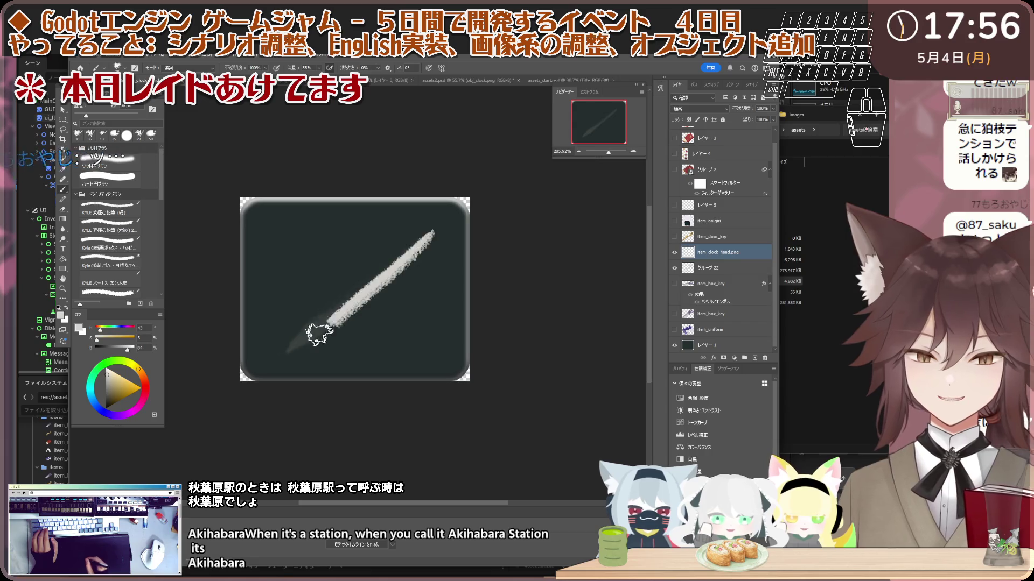
{"action": "key", "text": "ctrl+z"}
{"action": "left_click_drag", "start_coordinate": [430, 234], "coordinate": [342, 300]}
{"action": "key", "text": "ctrl+z"}
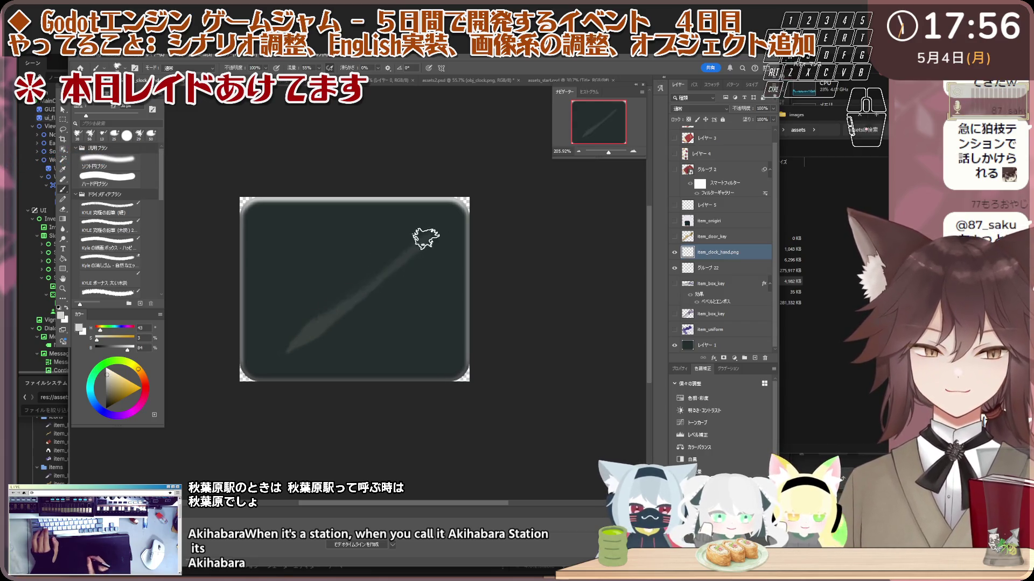
- Repaint the hand as a thicker bright stroke reaching down-left, and brighten its lower end
{"action": "left_click_drag", "start_coordinate": [431, 234], "coordinate": [330, 329]}
{"action": "left_click_drag", "start_coordinate": [399, 264], "coordinate": [274, 329]}
{"action": "key", "text": "ctrl+z"}
{"action": "left_click_drag", "start_coordinate": [426, 230], "coordinate": [281, 323]}
{"action": "key", "text": "ctrl+z"}
{"action": "left_click_drag", "start_coordinate": [425, 237], "coordinate": [289, 345]}
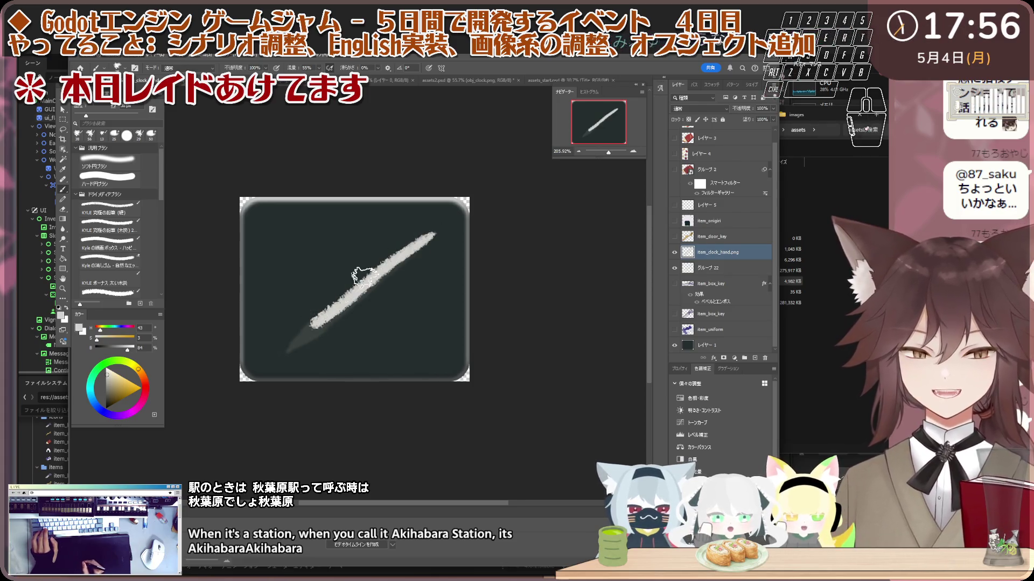
{"action": "key", "text": "ctrl+z"}
{"action": "left_click_drag", "start_coordinate": [438, 229], "coordinate": [296, 344]}
{"action": "key", "text": "ctrl+z"}
{"action": "left_click_drag", "start_coordinate": [433, 231], "coordinate": [302, 329]}
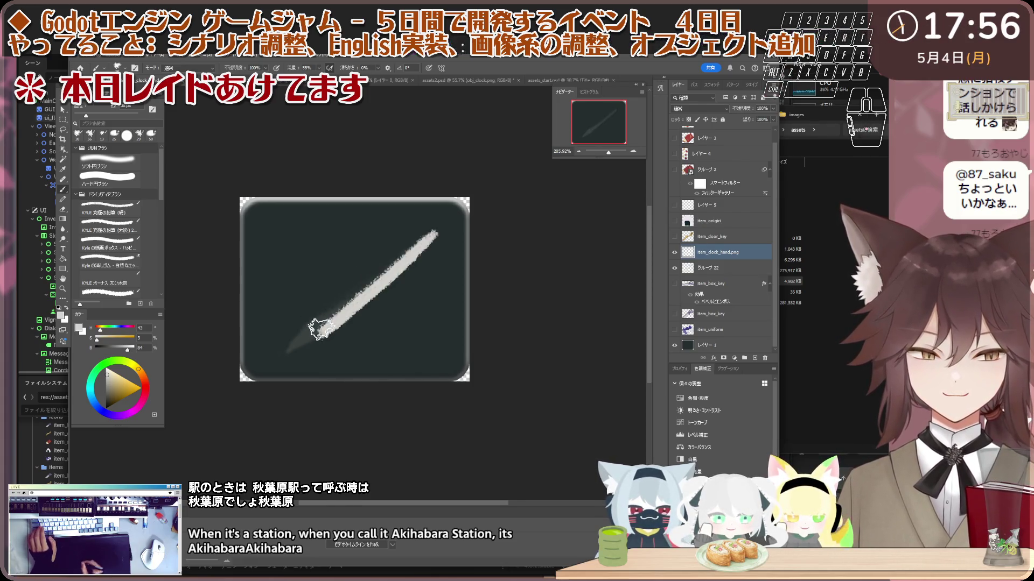
{"action": "key", "text": "ctrl+z"}
{"action": "left_click_drag", "start_coordinate": [436, 235], "coordinate": [323, 323]}
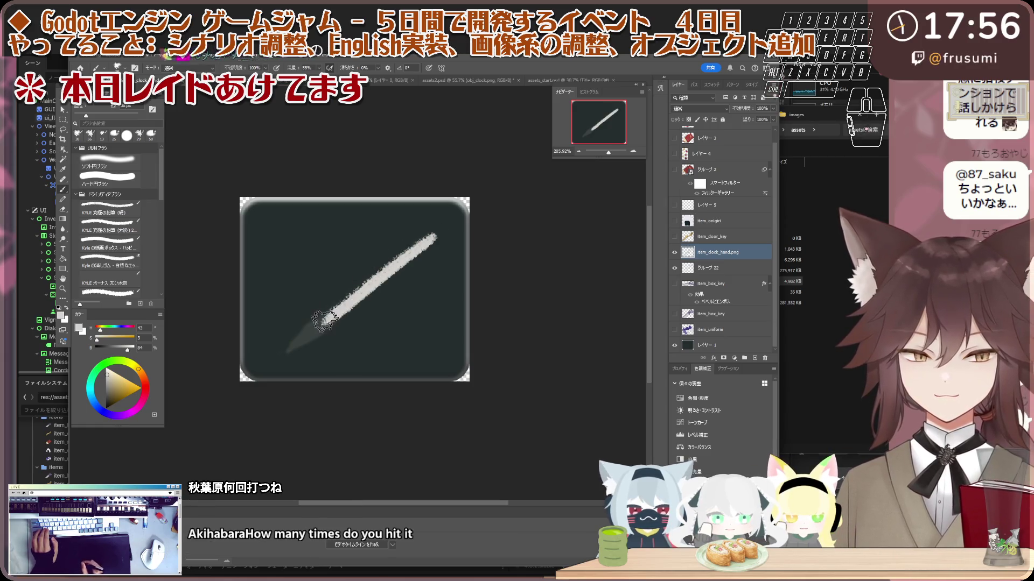
{"action": "key", "text": "ctrl+z"}
{"action": "left_click_drag", "start_coordinate": [436, 235], "coordinate": [307, 336]}
{"action": "key", "text": "ctrl+z"}
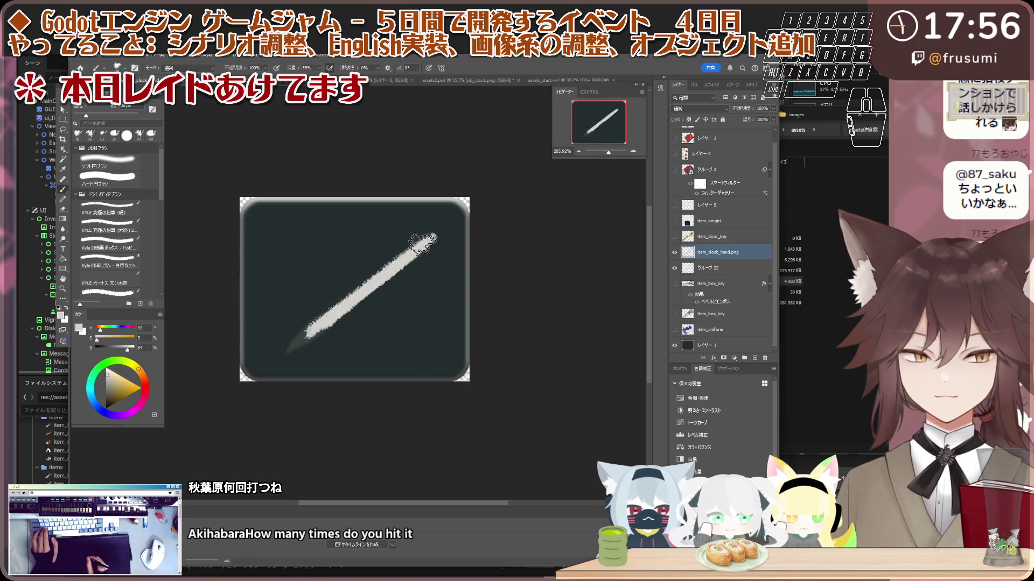
{"action": "left_click_drag", "start_coordinate": [434, 237], "coordinate": [315, 326]}
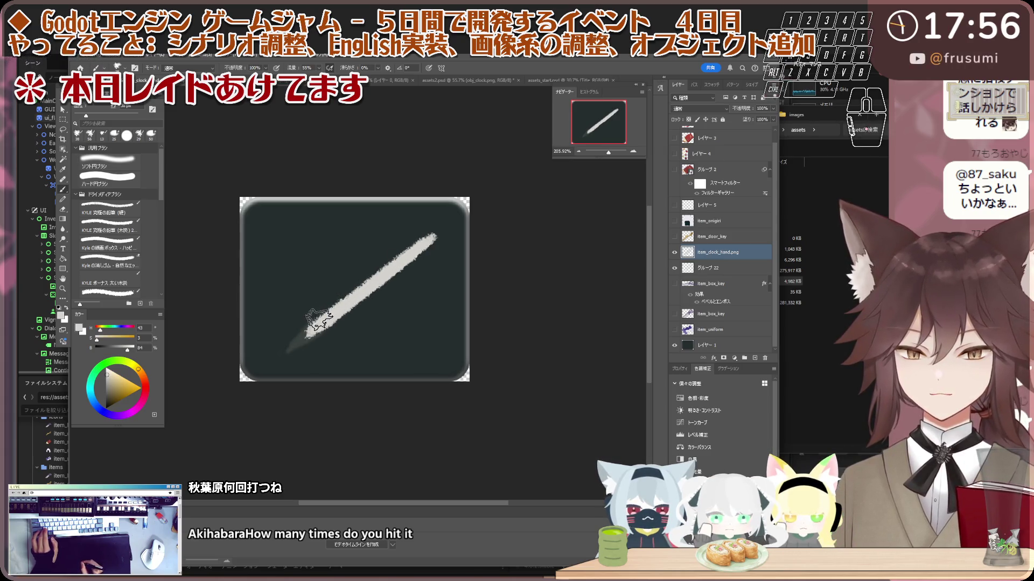
{"action": "mouse_move", "coordinate": [300, 333]}
{"action": "left_mouse_down"}
{"action": "mouse_move", "coordinate": [288, 347]}
{"action": "mouse_move", "coordinate": [336, 318]}
{"action": "left_mouse_up"}
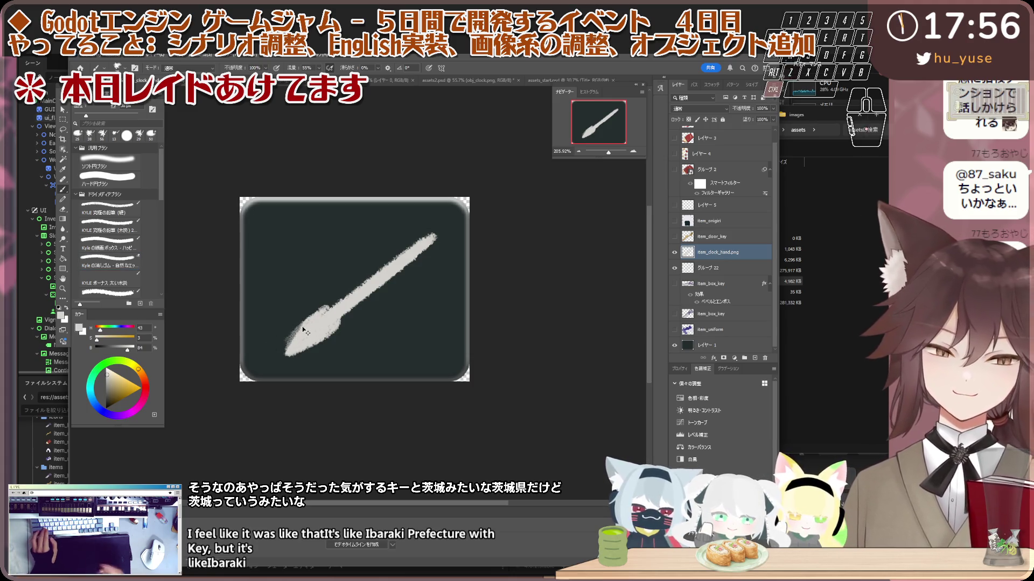
{"action": "scroll", "coordinate": [302, 326], "scroll_direction": "up", "scroll_amount": 2}
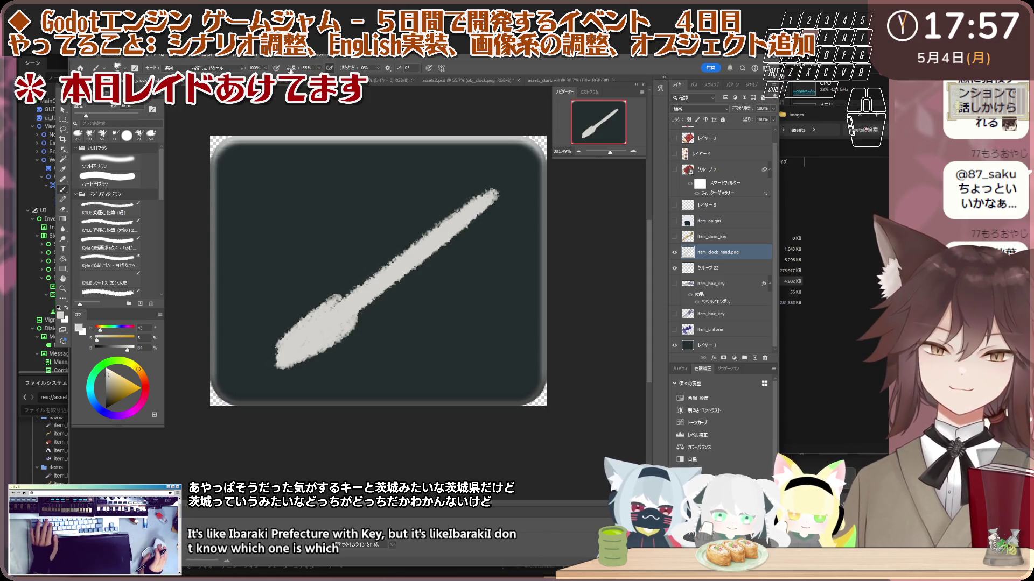
- Erase the ragged pixels along the blade's lower-left, lower-right and upper edges
{"action": "key", "text": "e"}
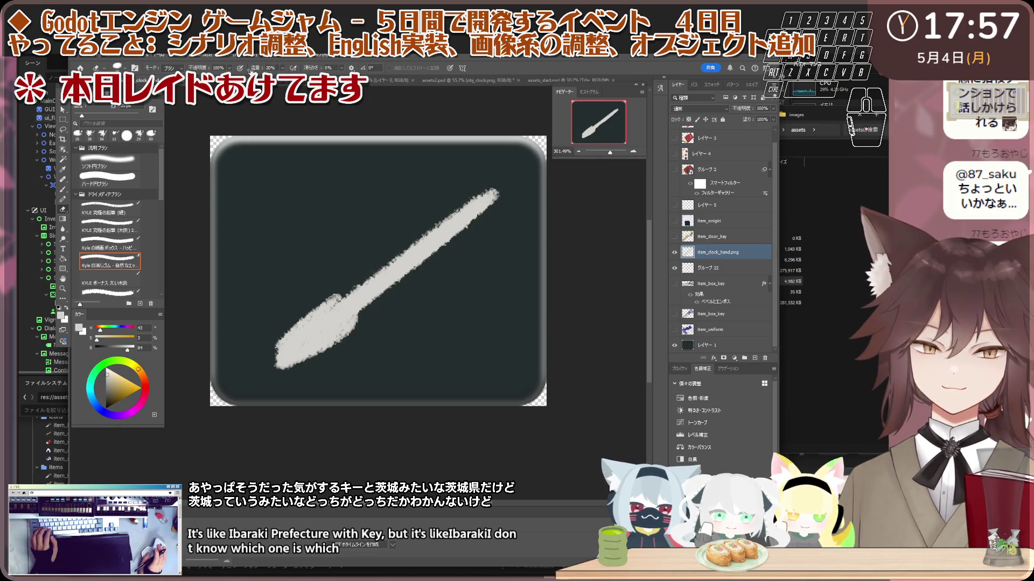
{"action": "scroll", "coordinate": [411, 356], "scroll_direction": "up", "scroll_amount": 1}
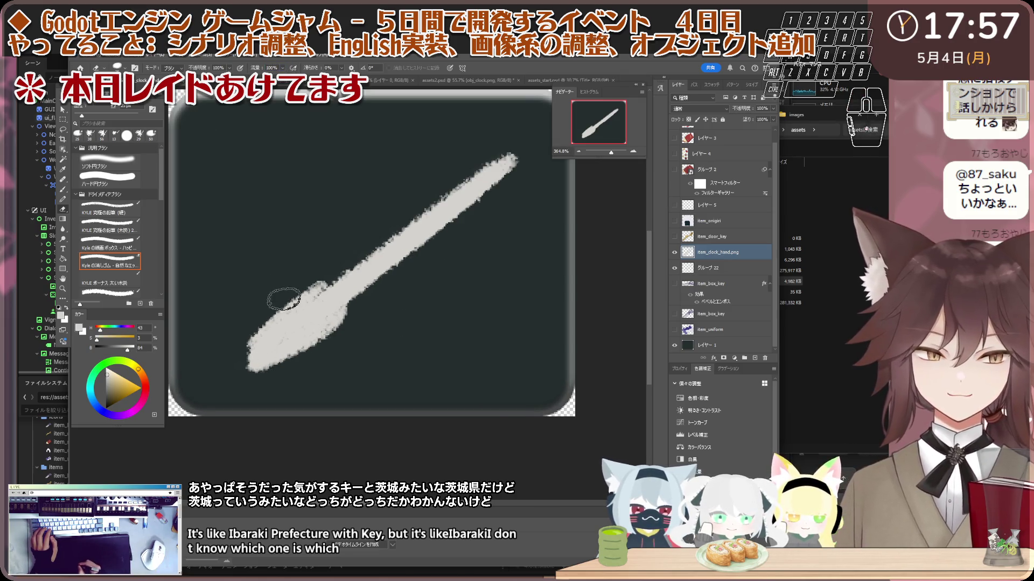
{"action": "left_click_drag", "start_coordinate": [242, 351], "coordinate": [293, 302]}
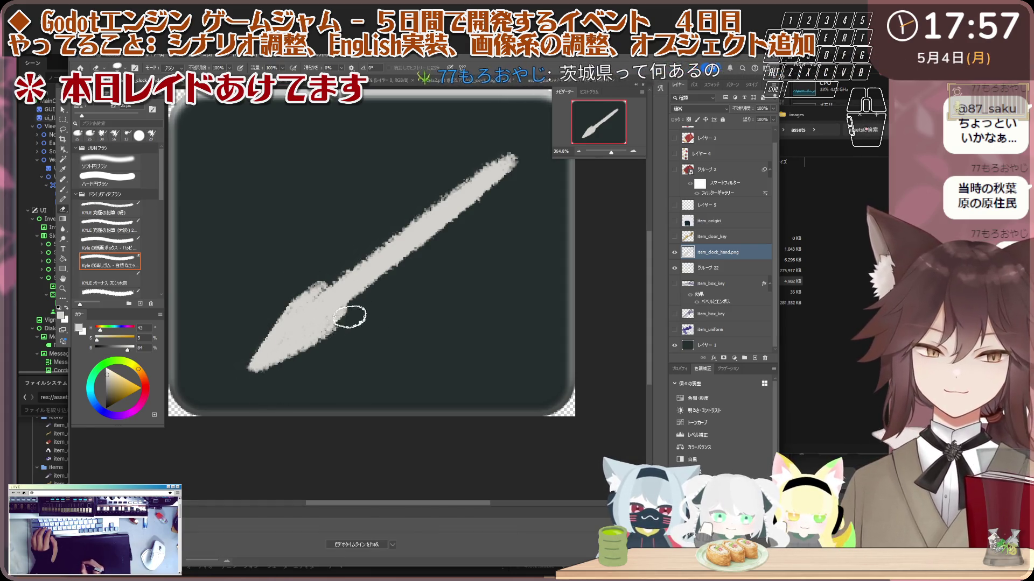
{"action": "left_click_drag", "start_coordinate": [334, 328], "coordinate": [309, 350]}
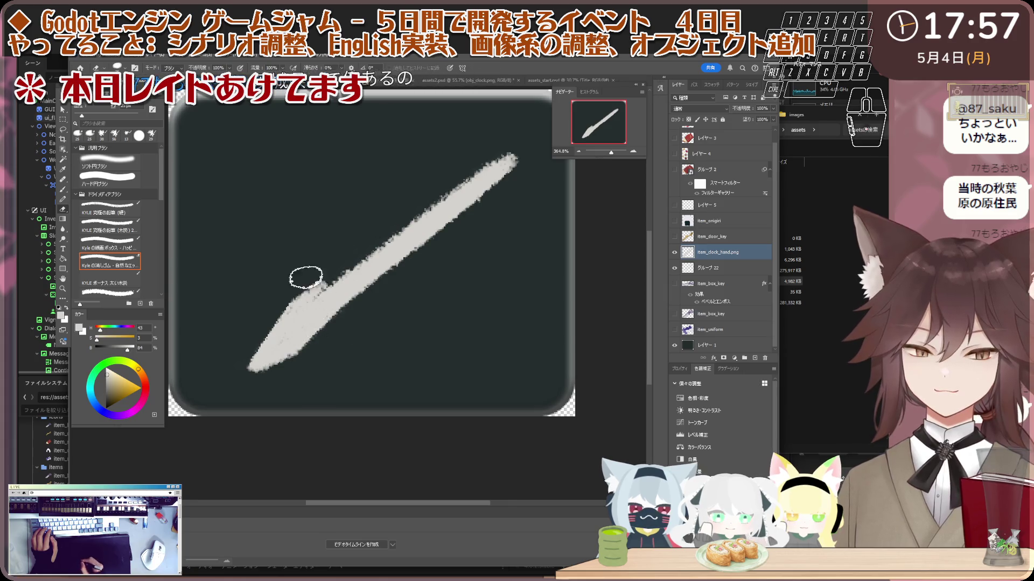
{"action": "left_click_drag", "start_coordinate": [317, 278], "coordinate": [283, 307]}
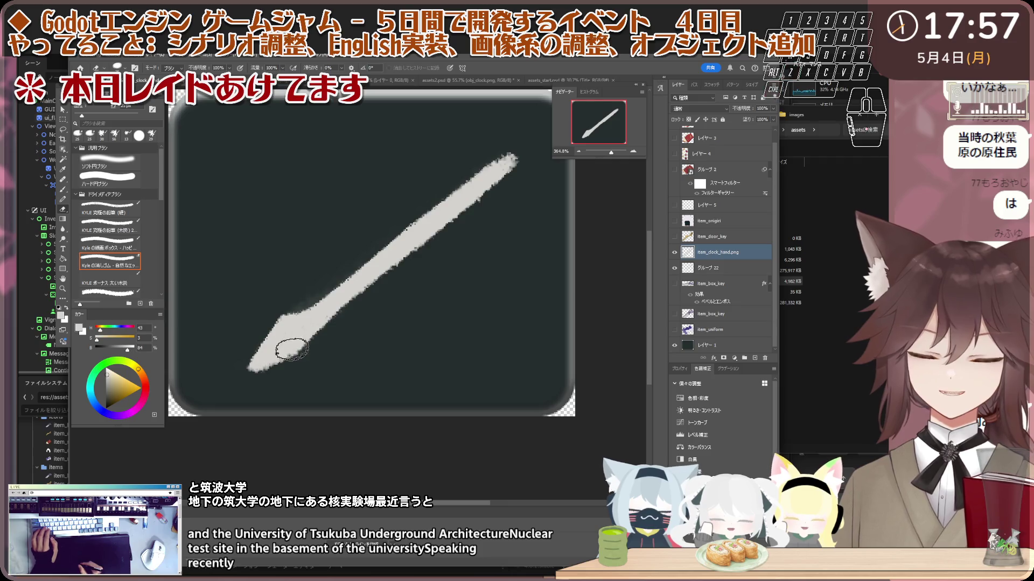
- Brush the blade wider and brighter near the tip, then switch to the scene document
{"action": "key", "text": "b"}
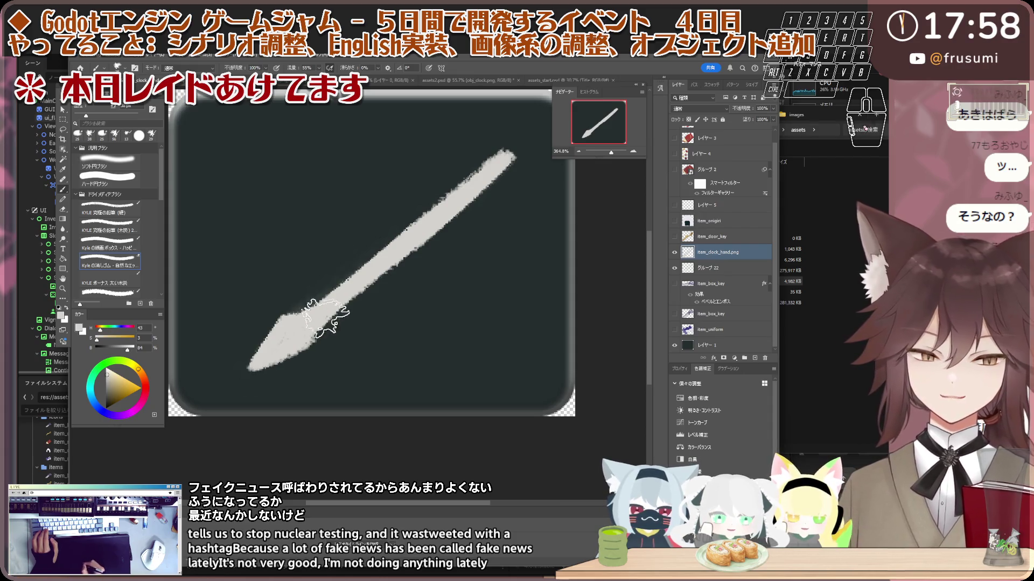
{"action": "left_click_drag", "start_coordinate": [286, 345], "coordinate": [275, 356]}
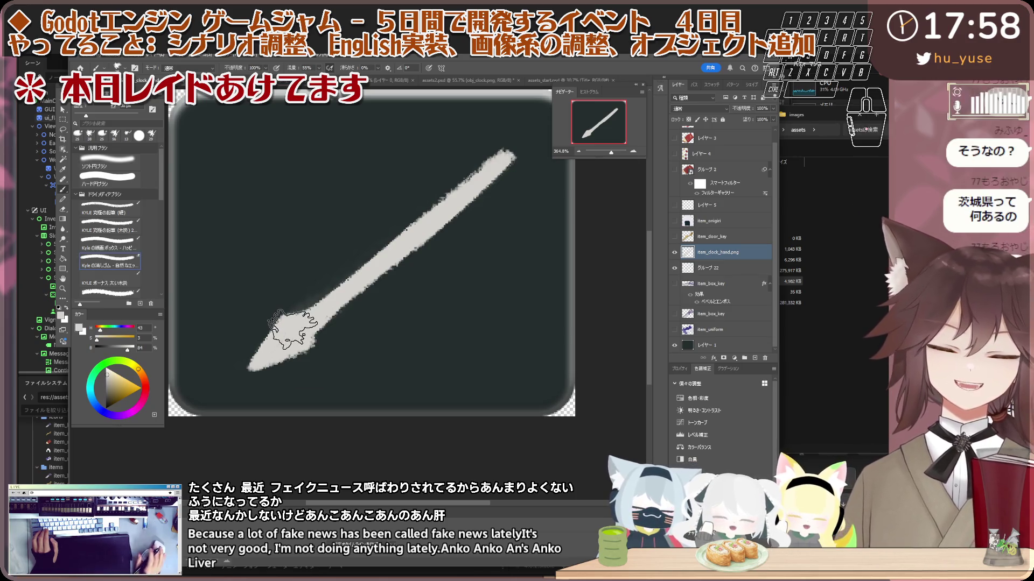
{"action": "scroll", "coordinate": [291, 328], "scroll_direction": "down", "scroll_amount": 2}
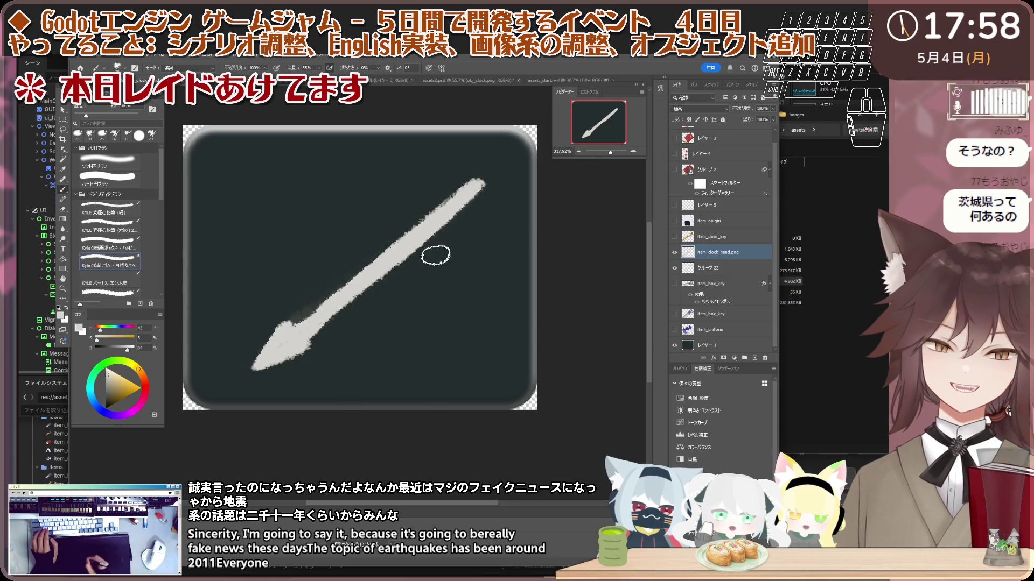
{"action": "scroll", "coordinate": [286, 345], "scroll_direction": "down", "scroll_amount": 1}
{"action": "scroll", "coordinate": [361, 297], "scroll_direction": "up", "scroll_amount": 1}
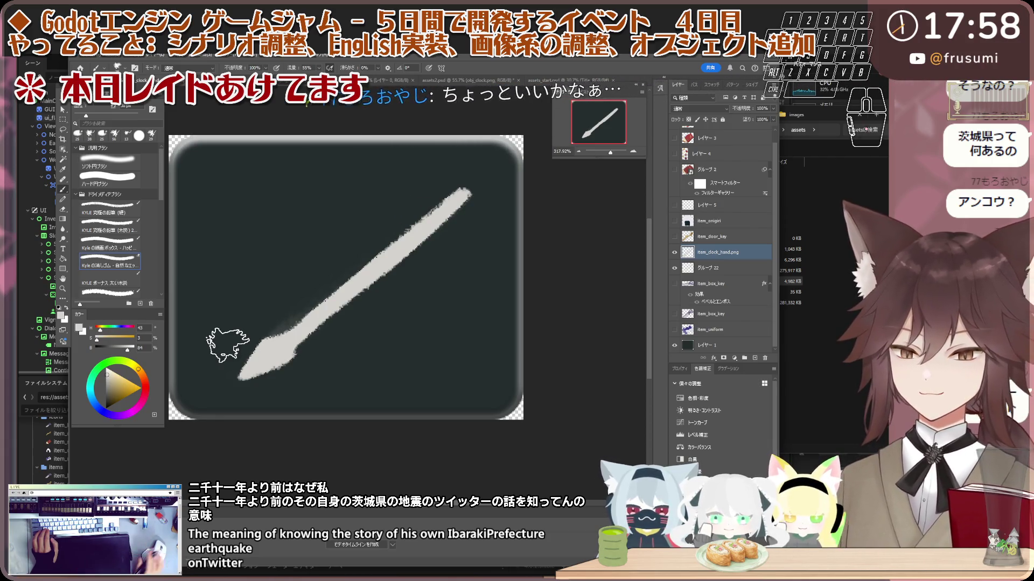
{"action": "key", "text": "ctrl+Tab"}
{"action": "scroll", "coordinate": [324, 229], "scroll_direction": "down", "scroll_amount": 2}
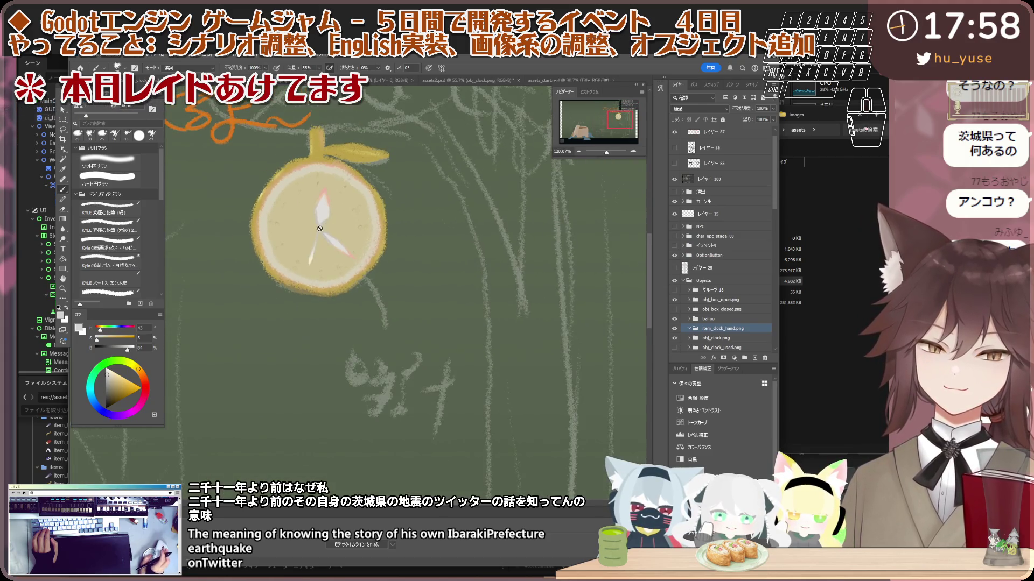
- Return to the clock-hand document and add a new layer above item_clock_hand.png
{"action": "scroll", "coordinate": [320, 259], "scroll_direction": "up", "scroll_amount": 2}
{"action": "scroll", "coordinate": [319, 258], "scroll_direction": "up", "scroll_amount": 2}
{"action": "scroll", "coordinate": [320, 258], "scroll_direction": "up", "scroll_amount": 2}
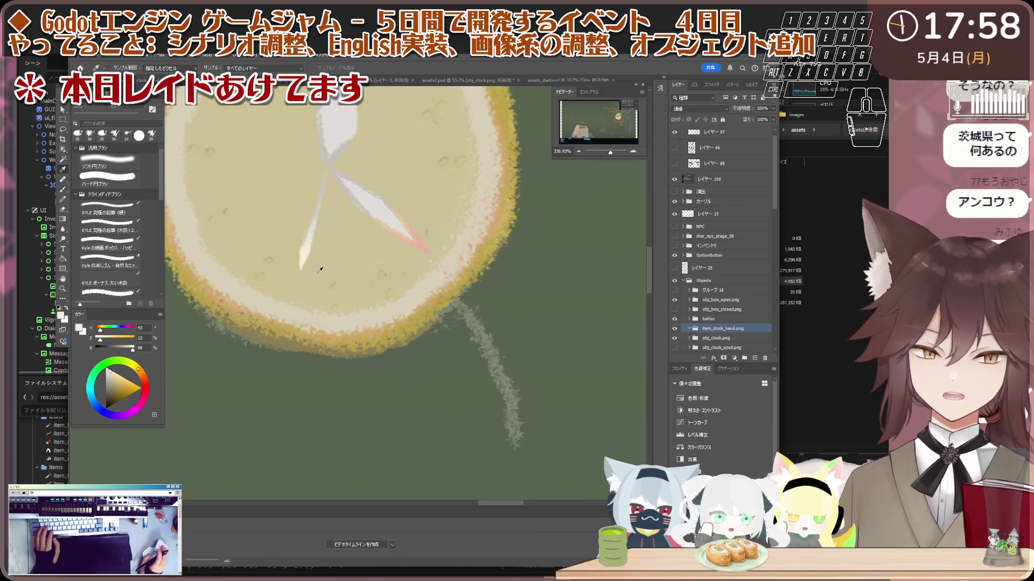
{"action": "scroll", "coordinate": [317, 259], "scroll_direction": "down", "scroll_amount": 2}
{"action": "key", "text": "ctrl+Tab"}
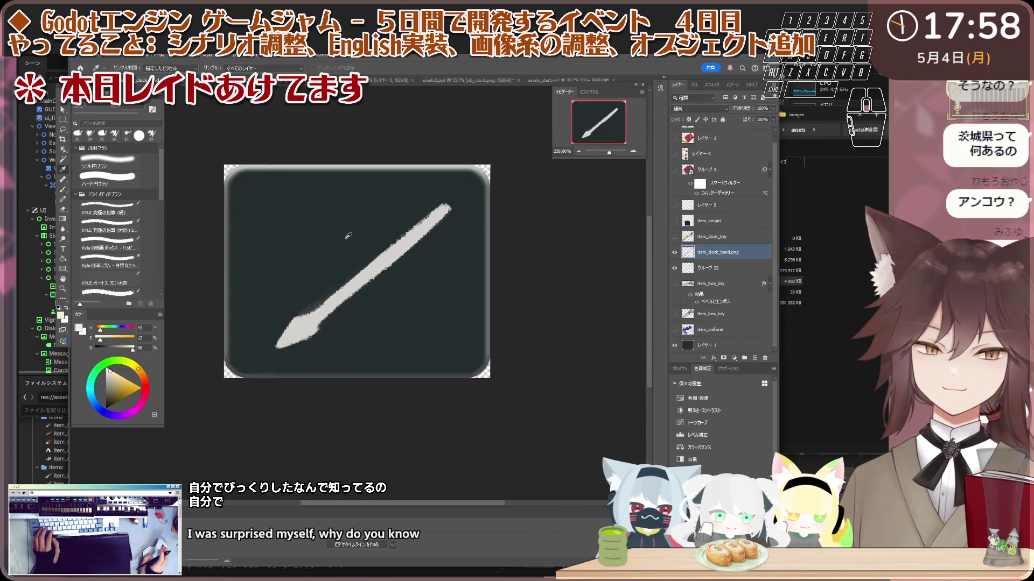
{"action": "left_click", "coordinate": [755, 357]}
- Clip the new layer to the hand, paint cream strokes with a 72 px brush, then add レイヤー 7
{"action": "scroll", "coordinate": [388, 346], "scroll_direction": "up", "scroll_amount": 1}
{"action": "key", "text": "b"}
{"action": "left_click", "coordinate": [98, 116]}
{"action": "left_click_drag", "start_coordinate": [229, 377], "coordinate": [311, 236]}
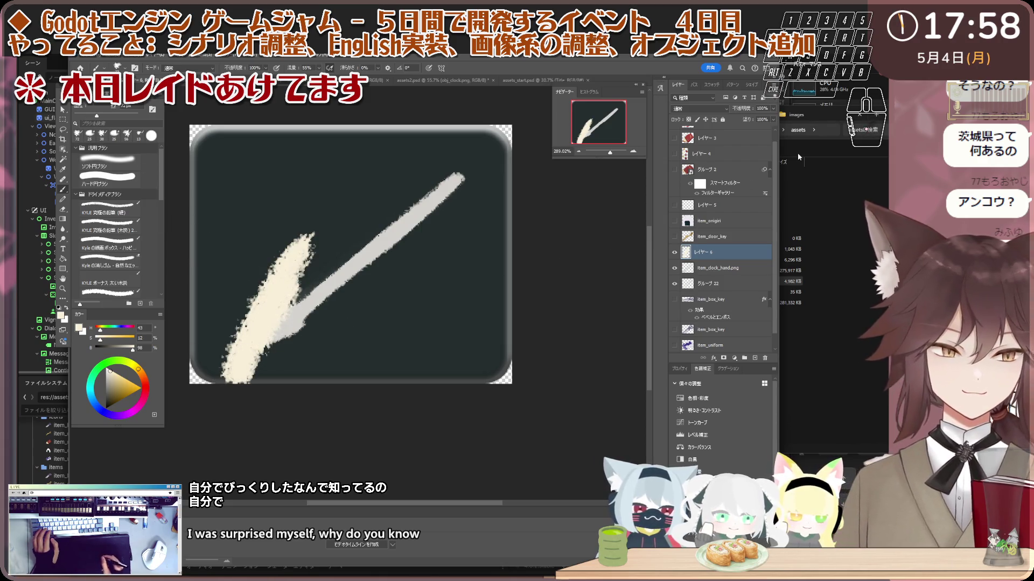
{"action": "right_click", "coordinate": [729, 254]}
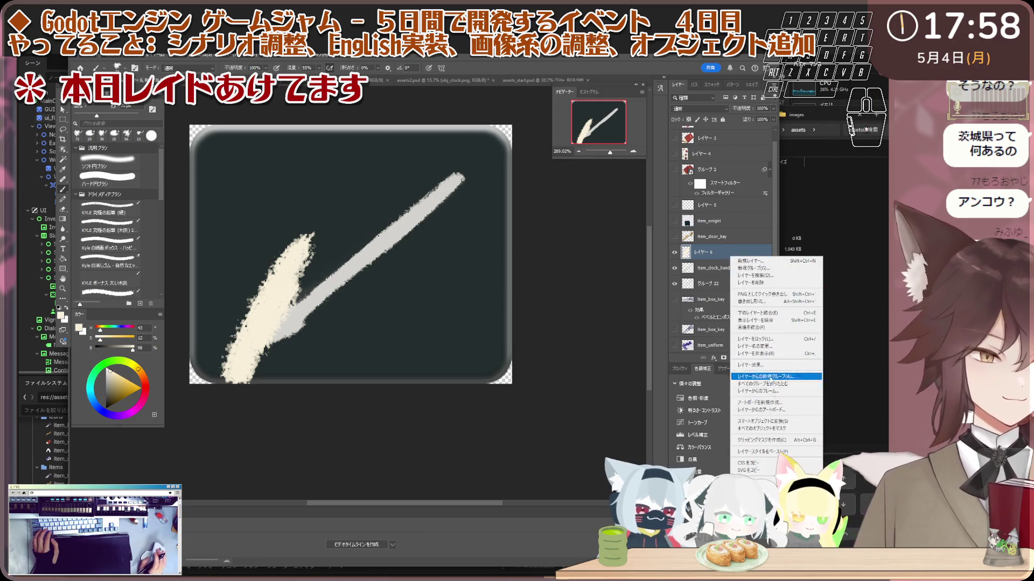
{"action": "left_click", "coordinate": [772, 439]}
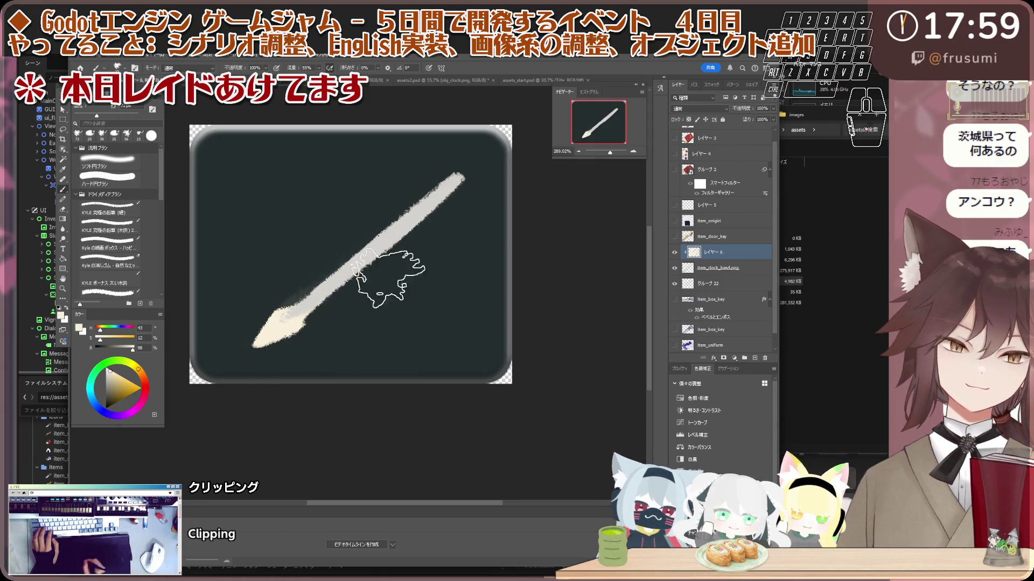
{"action": "left_click_drag", "start_coordinate": [397, 274], "coordinate": [286, 322]}
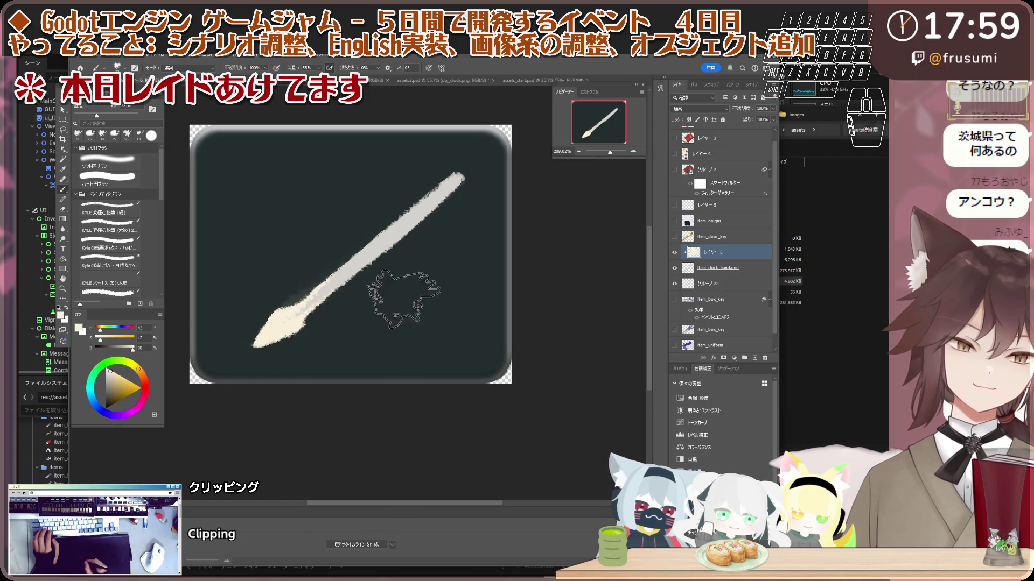
{"action": "left_click", "coordinate": [756, 359]}
- Clip レイヤー 7 to レイヤー 6 with a clipping mask
{"action": "key", "text": "i"}
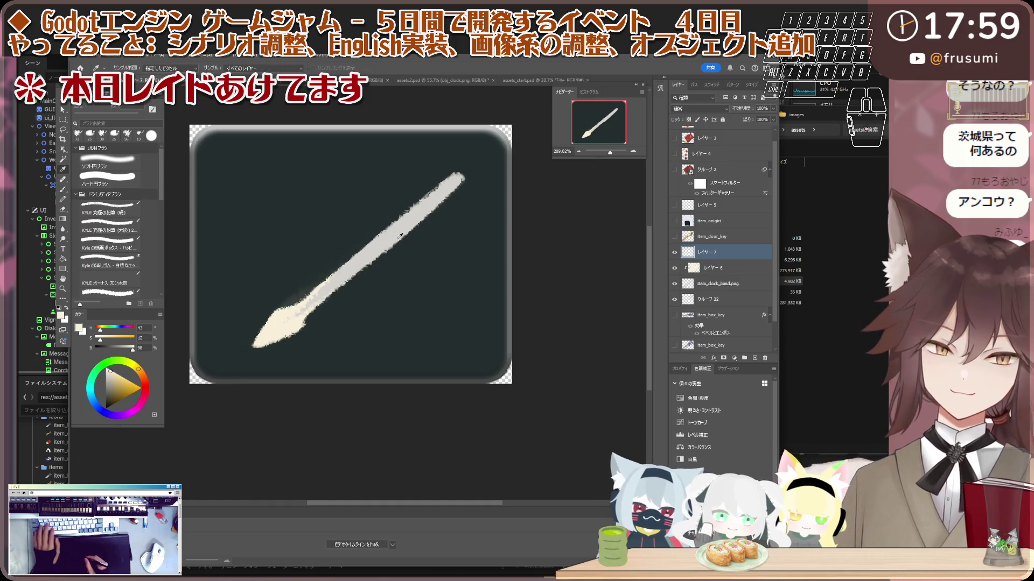
{"action": "left_click", "coordinate": [761, 284]}
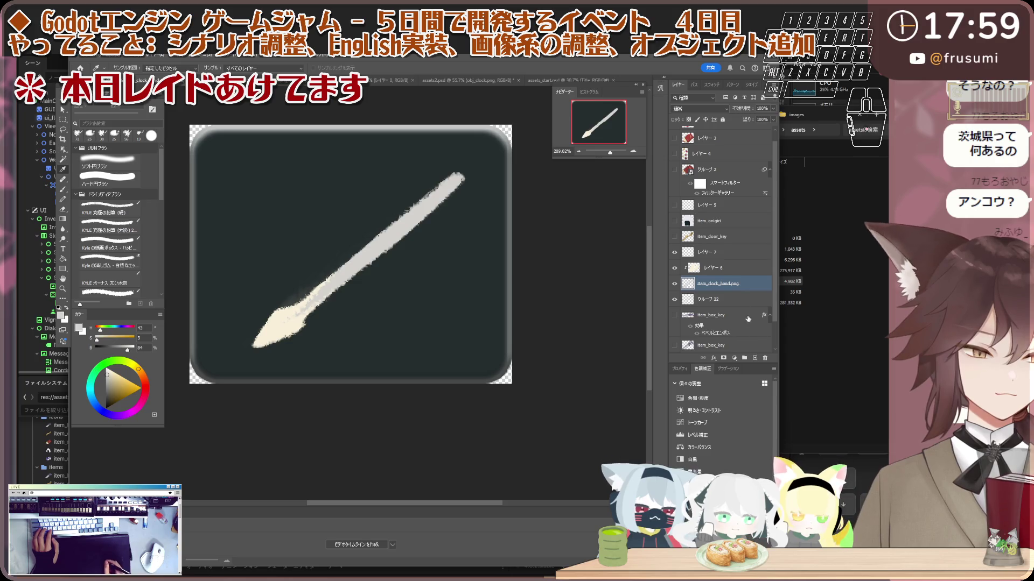
{"action": "left_click", "coordinate": [732, 257]}
{"action": "right_click", "coordinate": [731, 253]}
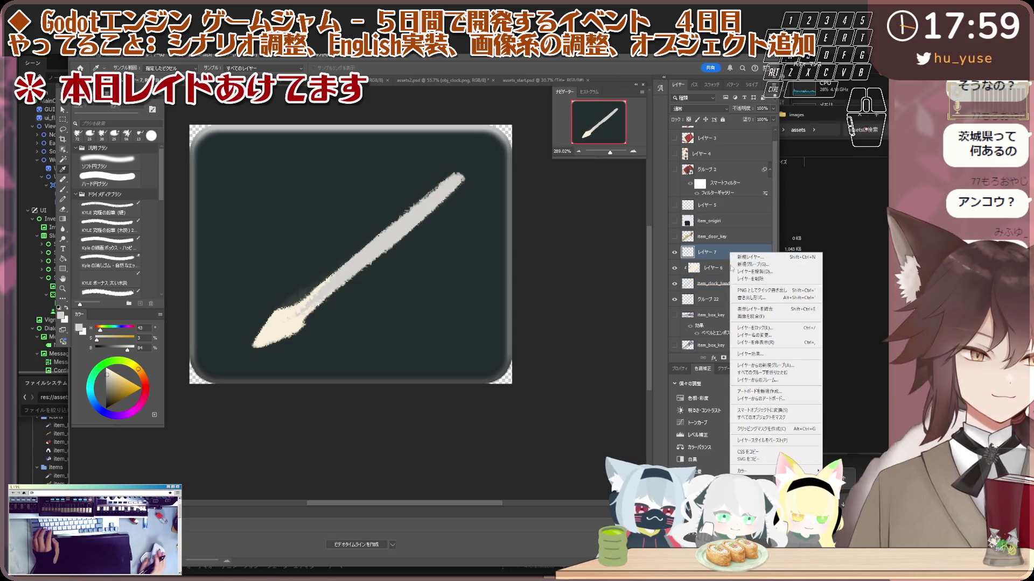
{"action": "left_click", "coordinate": [760, 429]}
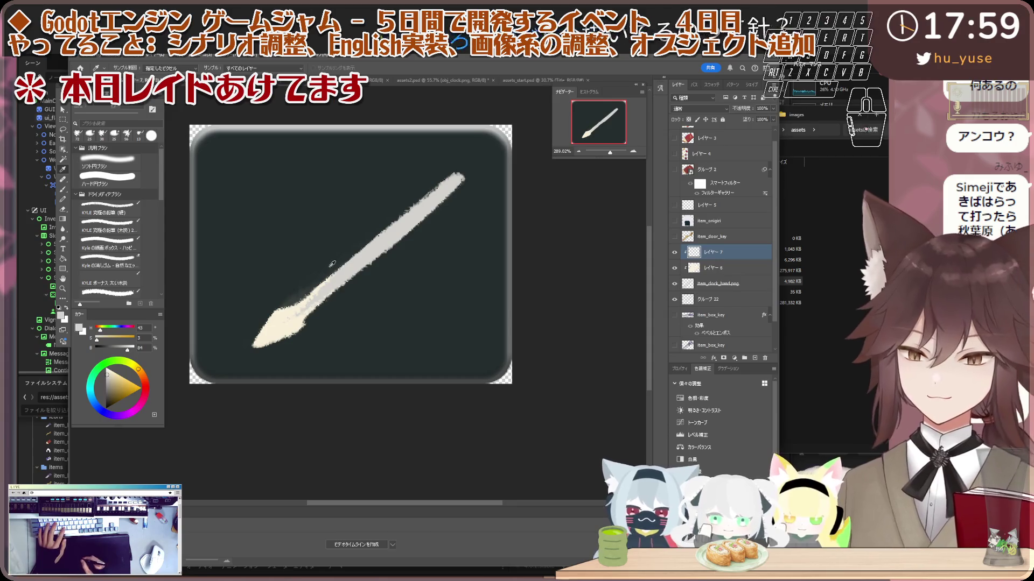
- Set レイヤー 7 to Multiply (乗算) at 39% opacity and add a new layer レイヤー 8
{"action": "key", "text": "b"}
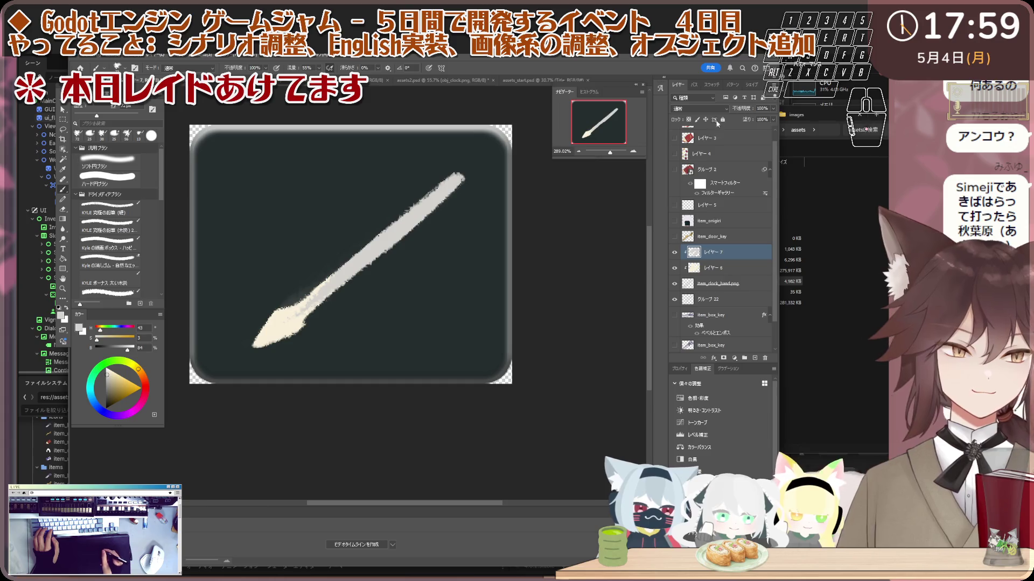
{"action": "left_click", "coordinate": [700, 108]}
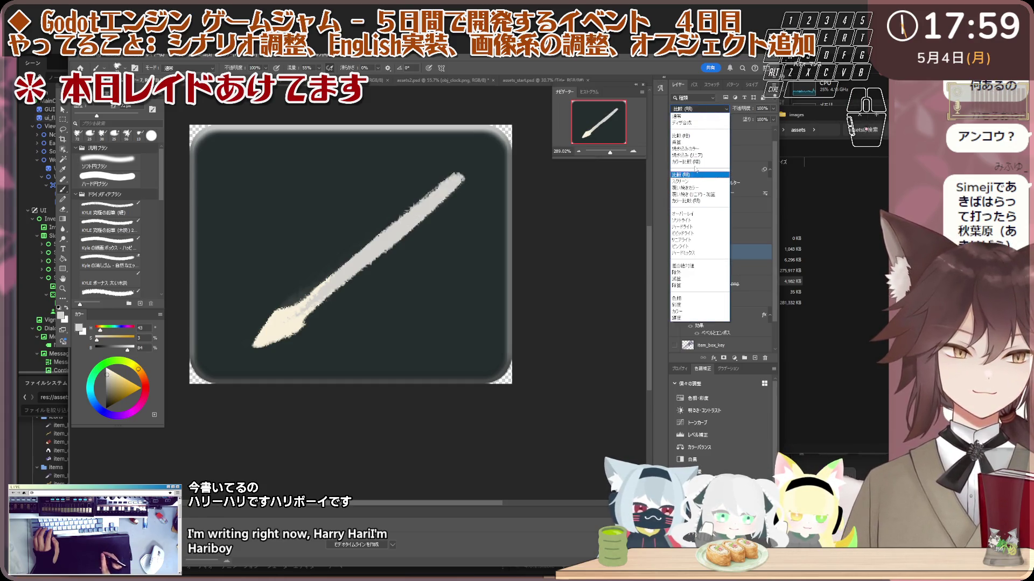
{"action": "left_click", "coordinate": [698, 142]}
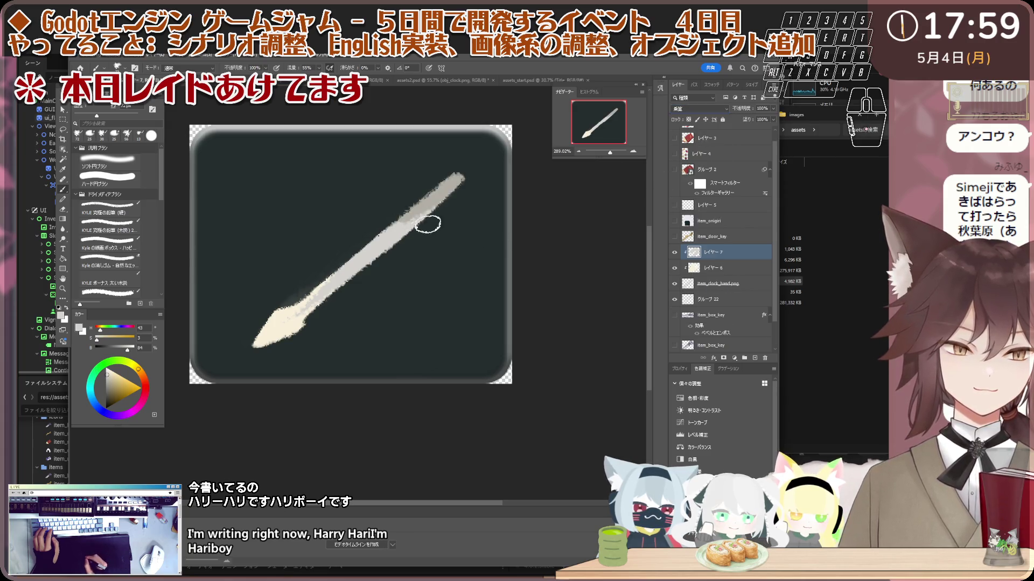
{"action": "key", "text": "bracketright"}
{"action": "key", "text": "bracketright"}
{"action": "key", "text": "bracketright"}
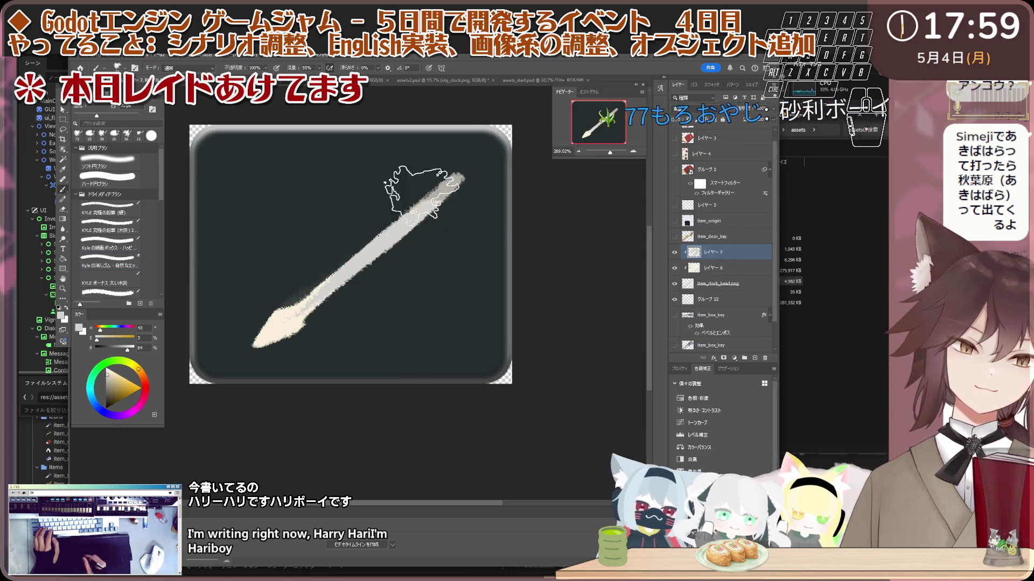
{"action": "key", "text": "bracketleft"}
{"action": "key", "text": "bracketleft"}
{"action": "key", "text": "bracketleft"}
{"action": "key", "text": "period"}
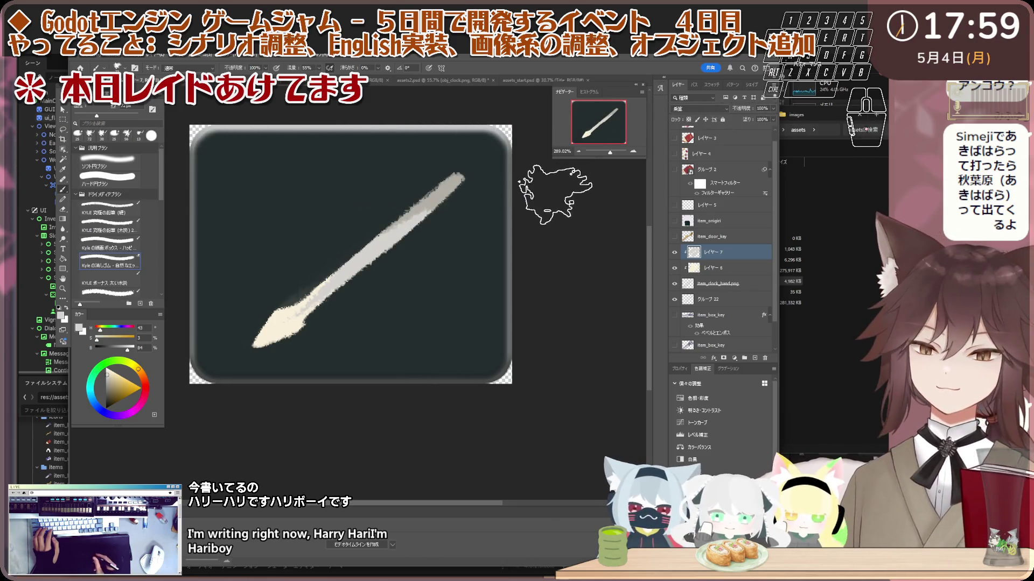
{"action": "left_click_drag", "start_coordinate": [747, 112], "coordinate": [744, 110]}
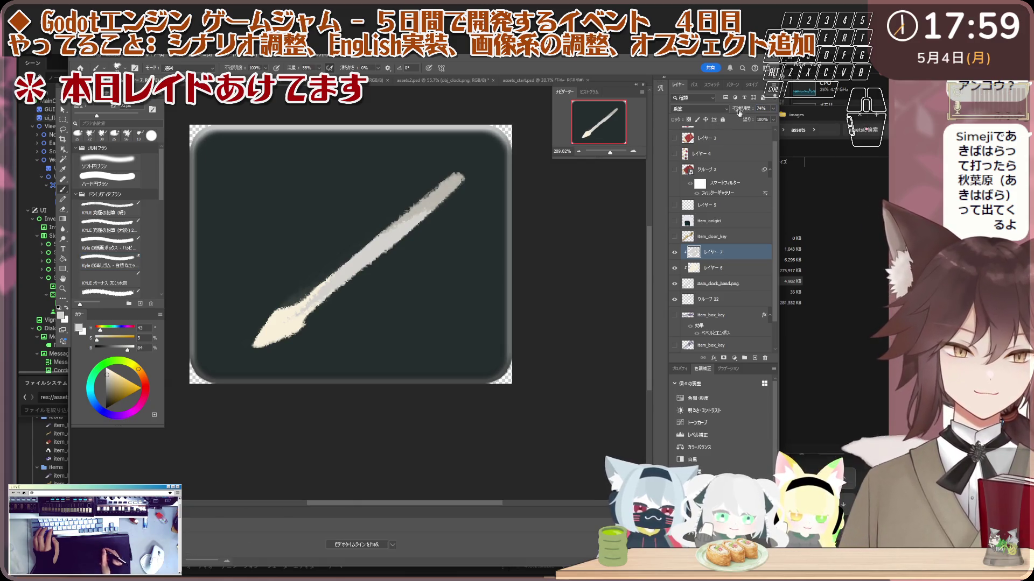
{"action": "left_click", "coordinate": [756, 358]}
{"action": "right_click", "coordinate": [732, 249]}
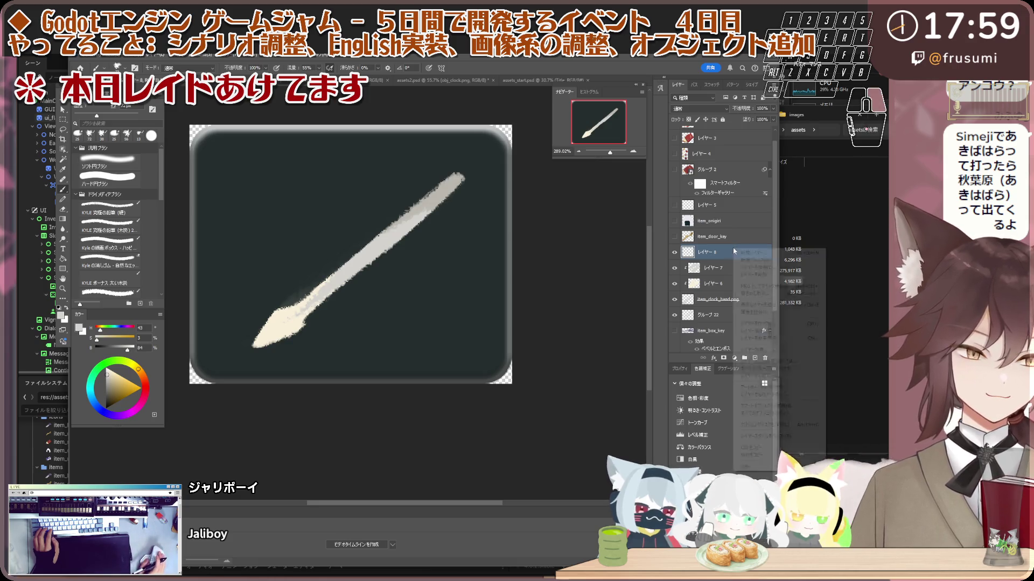
- Clip レイヤー 8 to the clock-hand layers and sample a light cream from the hand
{"action": "left_click", "coordinate": [780, 425]}
{"action": "scroll", "coordinate": [447, 258], "scroll_direction": "down", "scroll_amount": 1}
{"action": "scroll", "coordinate": [420, 275], "scroll_direction": "up", "scroll_amount": 1}
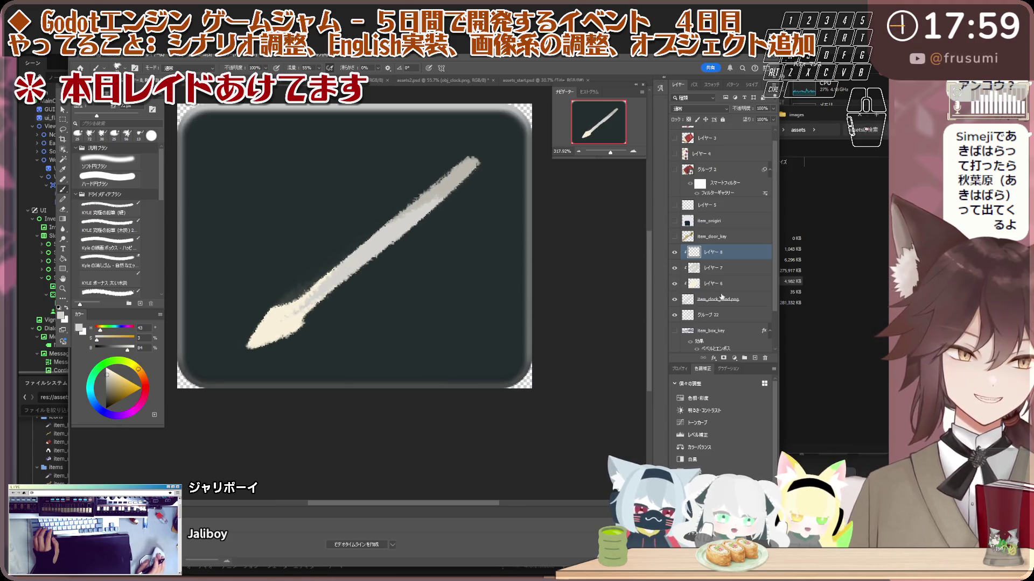
{"action": "left_click", "coordinate": [334, 296], "text": "ctrl"}
{"action": "scroll", "coordinate": [269, 360], "scroll_direction": "up", "scroll_amount": 1}
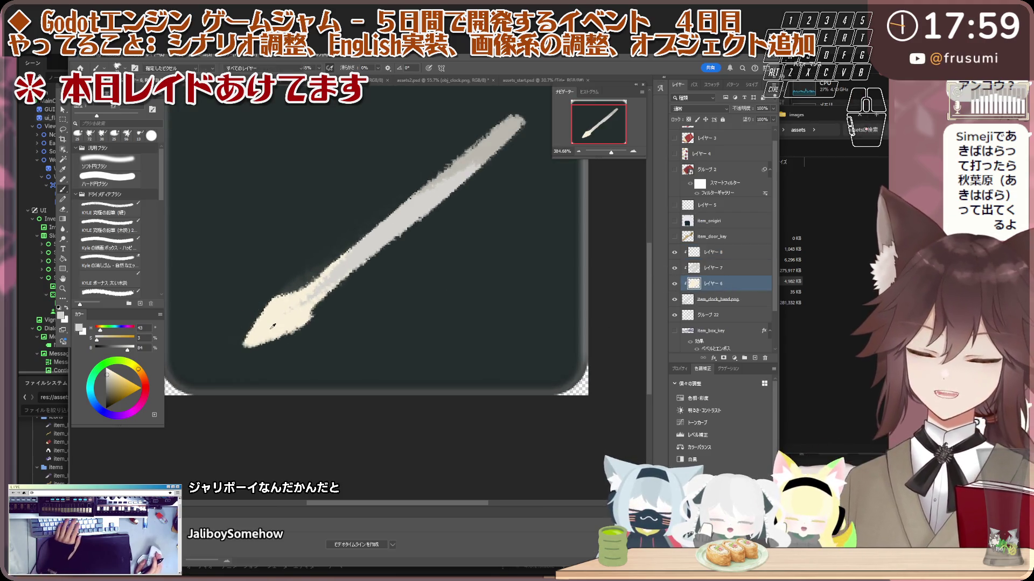
{"action": "left_click", "coordinate": [302, 314], "text": "alt"}
{"action": "scroll", "coordinate": [301, 314], "scroll_direction": "up", "scroll_amount": 1}
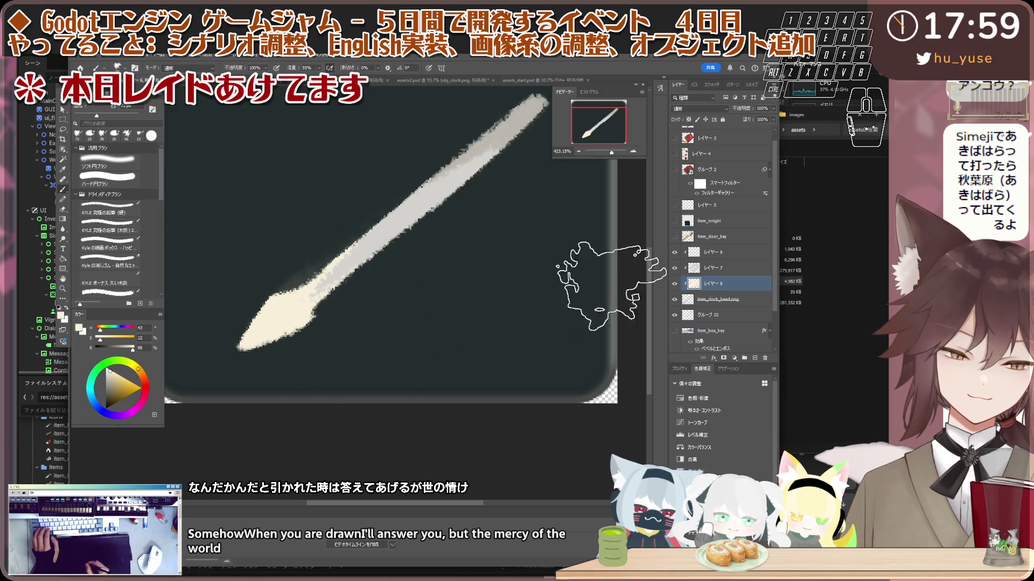
- Sample a greyish tone from the clock hand and fit the whole canvas in view
{"action": "left_click", "coordinate": [725, 299]}
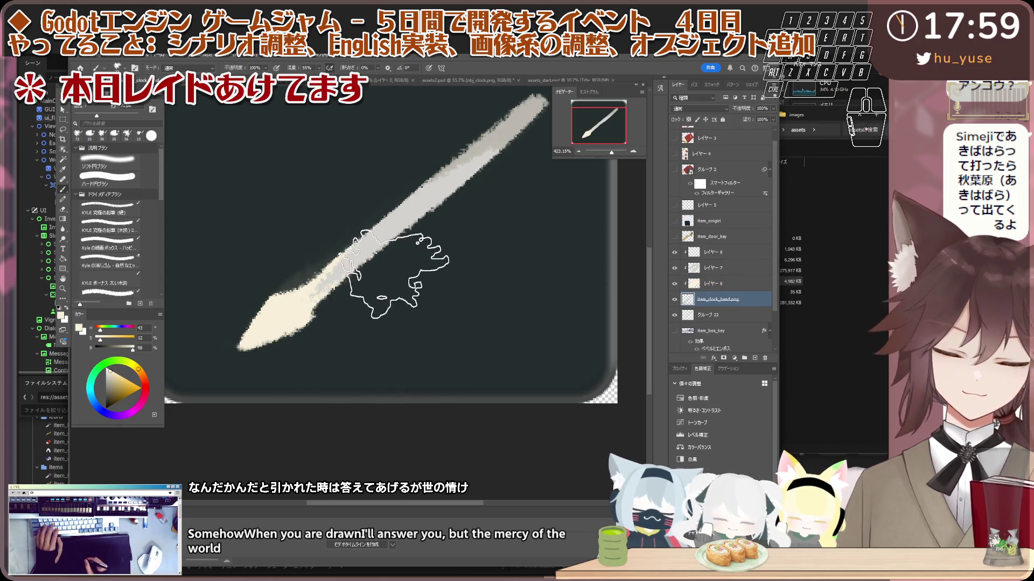
{"action": "key", "text": "i"}
{"action": "left_click", "coordinate": [309, 294]}
{"action": "key", "text": "b"}
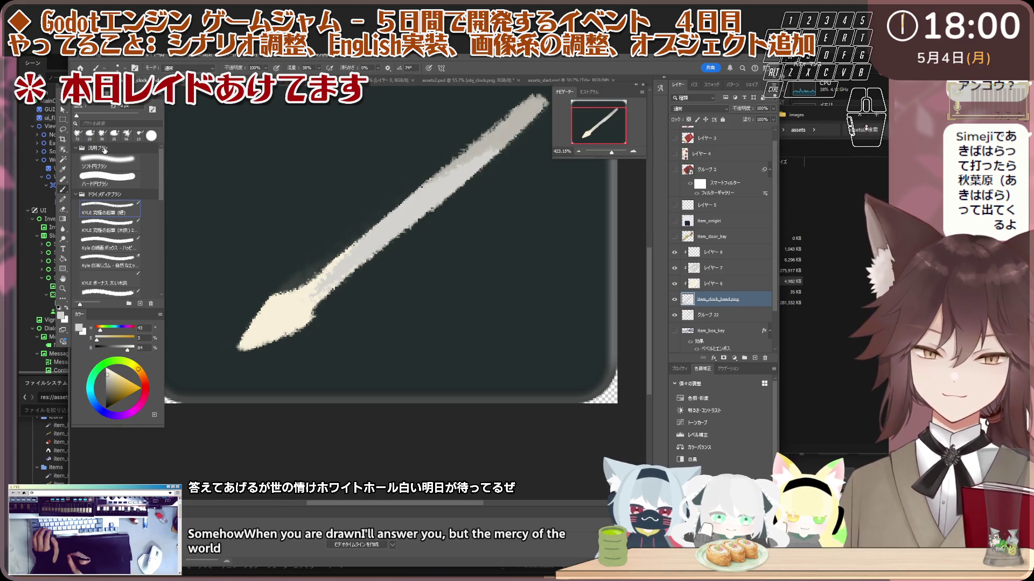
{"action": "key", "text": "period"}
{"action": "key", "text": "period"}
{"action": "key", "text": "period"}
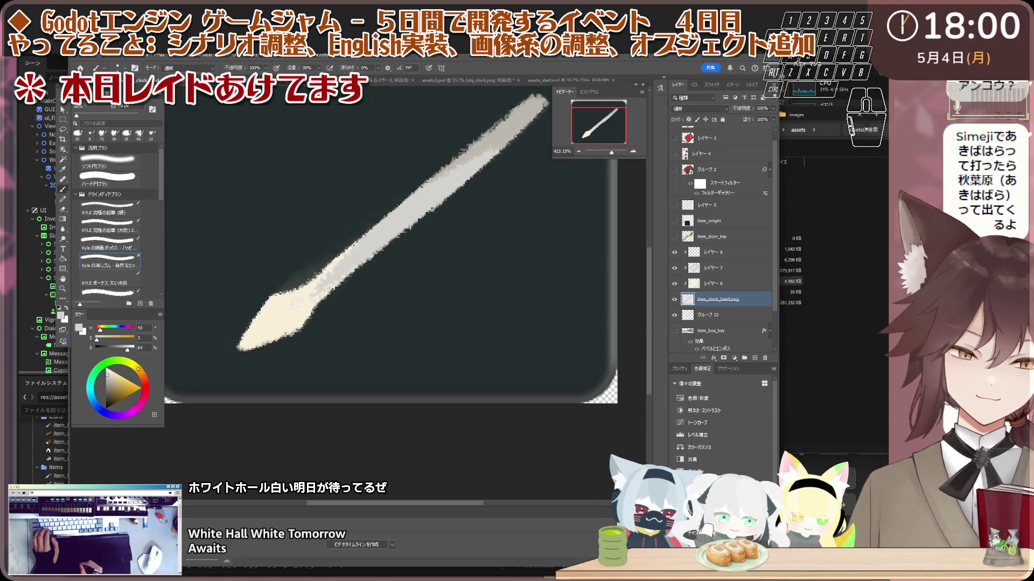
{"action": "key", "text": "ctrl+minus"}
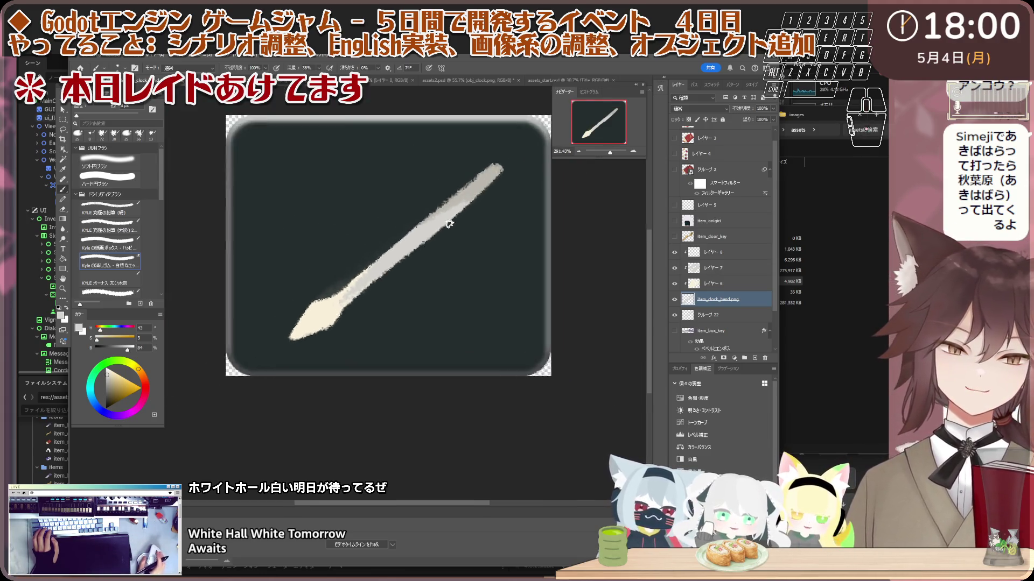
- Add a new layer レイヤー 9 above レイヤー 8
{"action": "scroll", "coordinate": [371, 273], "scroll_direction": "up", "scroll_amount": 3}
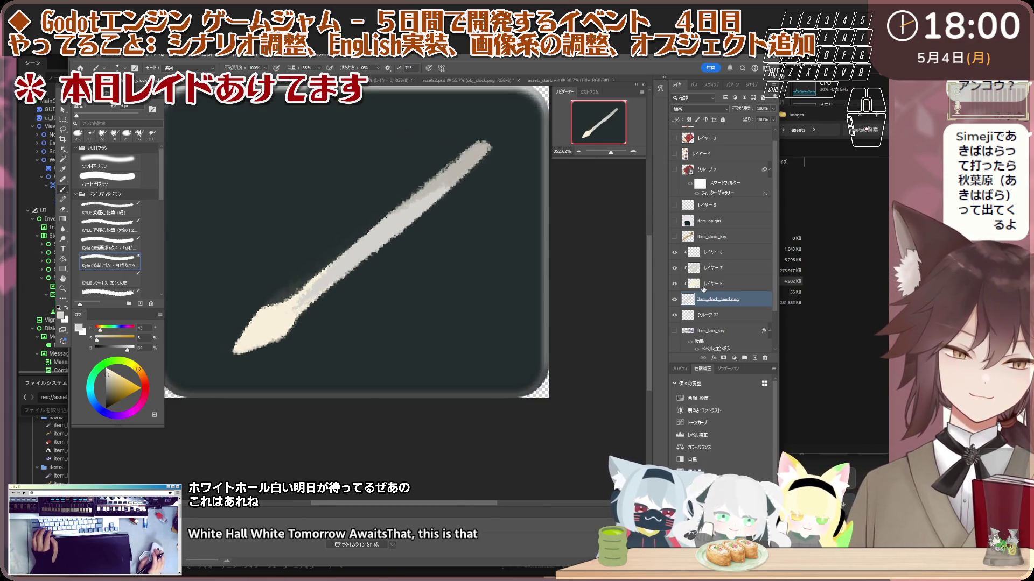
{"action": "left_click", "coordinate": [719, 257]}
{"action": "left_click", "coordinate": [755, 357]}
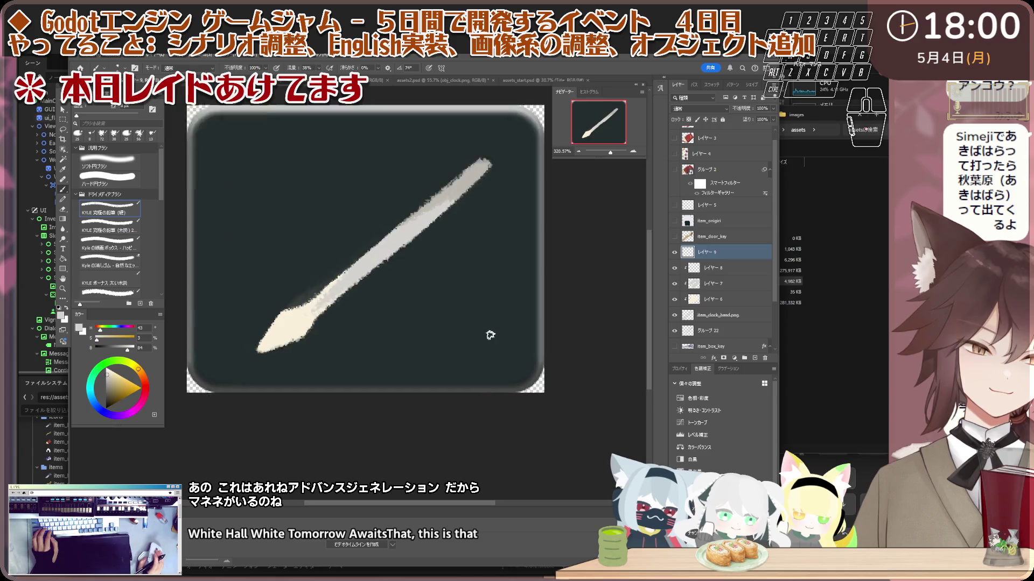
{"action": "scroll", "coordinate": [245, 260], "scroll_direction": "down", "scroll_amount": 2}
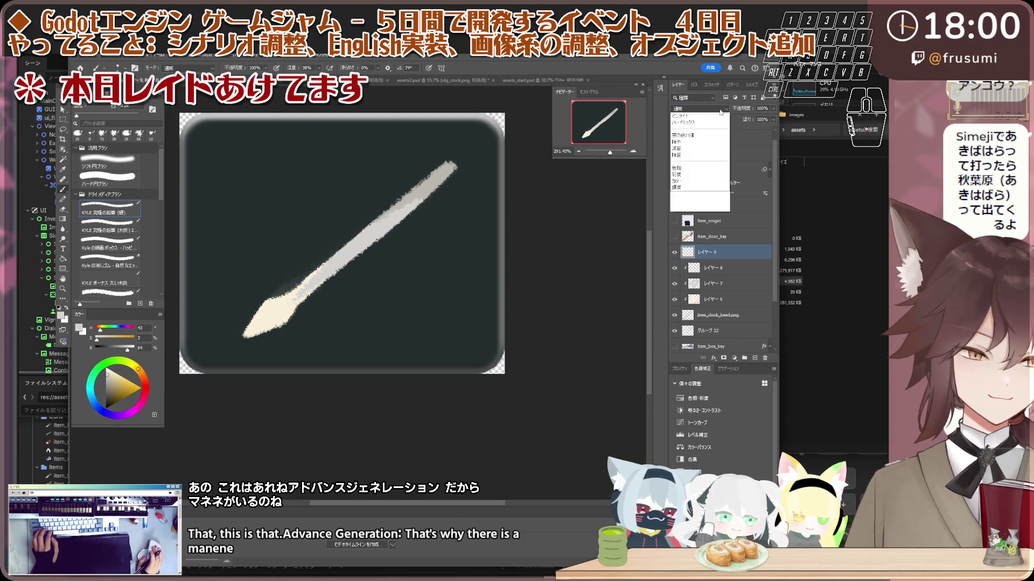
- Set レイヤー 9 to 覆い焼き(リニア)-加算, paint a highlight on the hand's head, and clip it
{"action": "left_click", "coordinate": [699, 108]}
{"action": "left_click", "coordinate": [703, 183]}
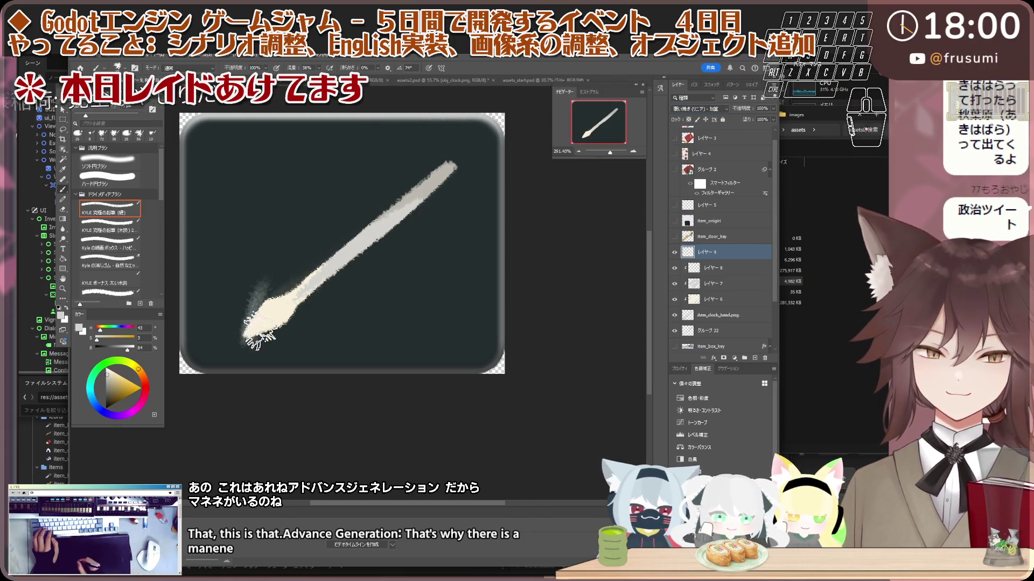
{"action": "left_click_drag", "start_coordinate": [244, 333], "coordinate": [241, 329]}
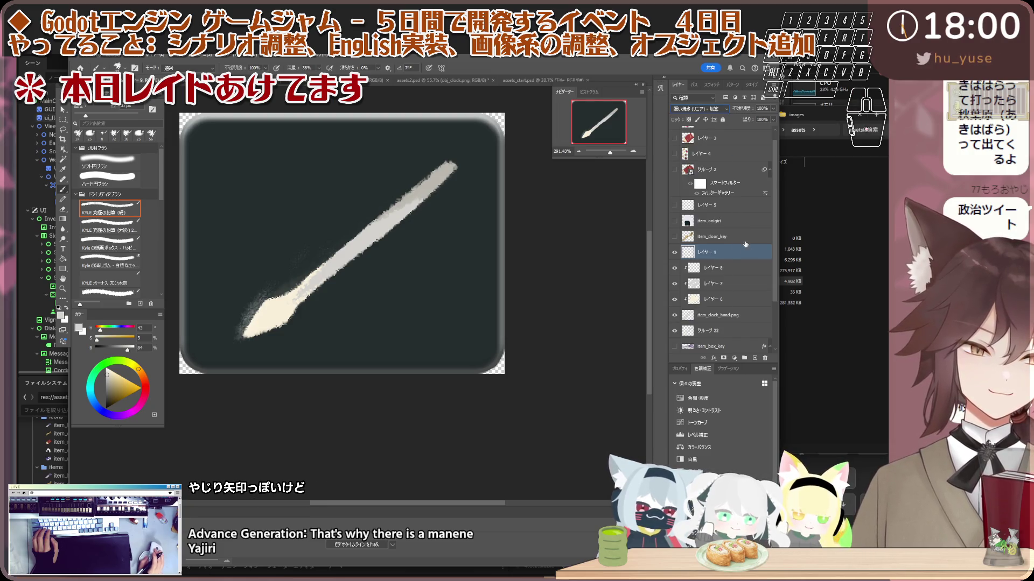
{"action": "right_click", "coordinate": [750, 269]}
{"action": "left_click", "coordinate": [802, 431]}
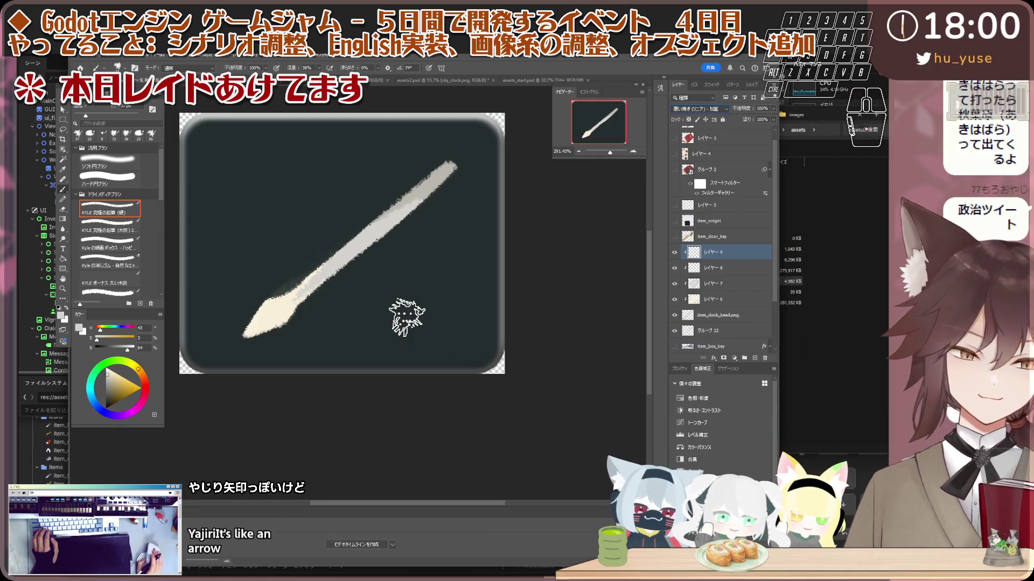
- Toggle a layer's visibility to compare the art, keeping レイヤー 9 in 覆い焼き(リニア)-加算 mode
{"action": "left_click", "coordinate": [715, 272]}
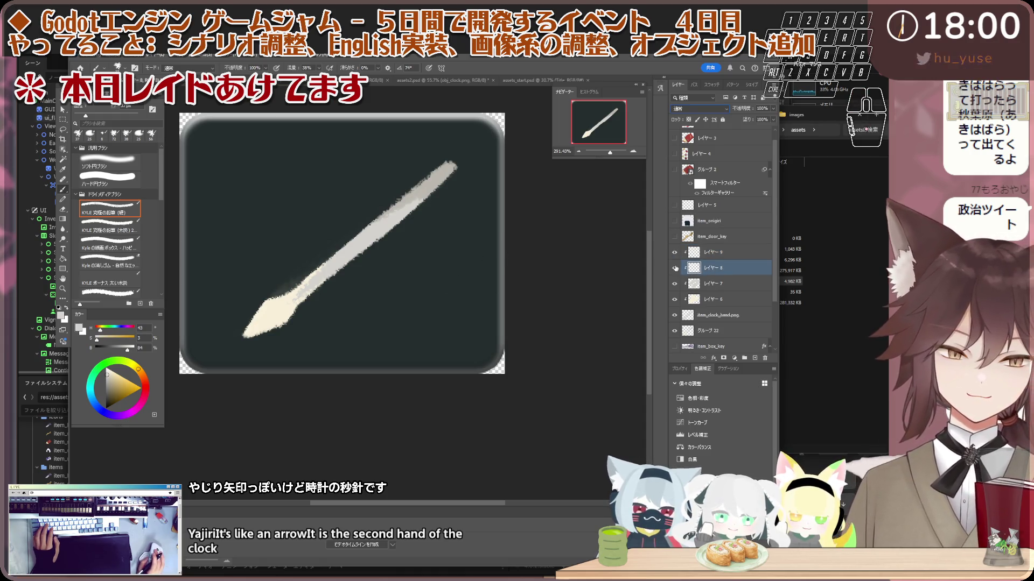
{"action": "left_click", "coordinate": [674, 316]}
{"action": "left_click", "coordinate": [674, 315]}
{"action": "scroll", "coordinate": [388, 302], "scroll_direction": "down", "scroll_amount": 2}
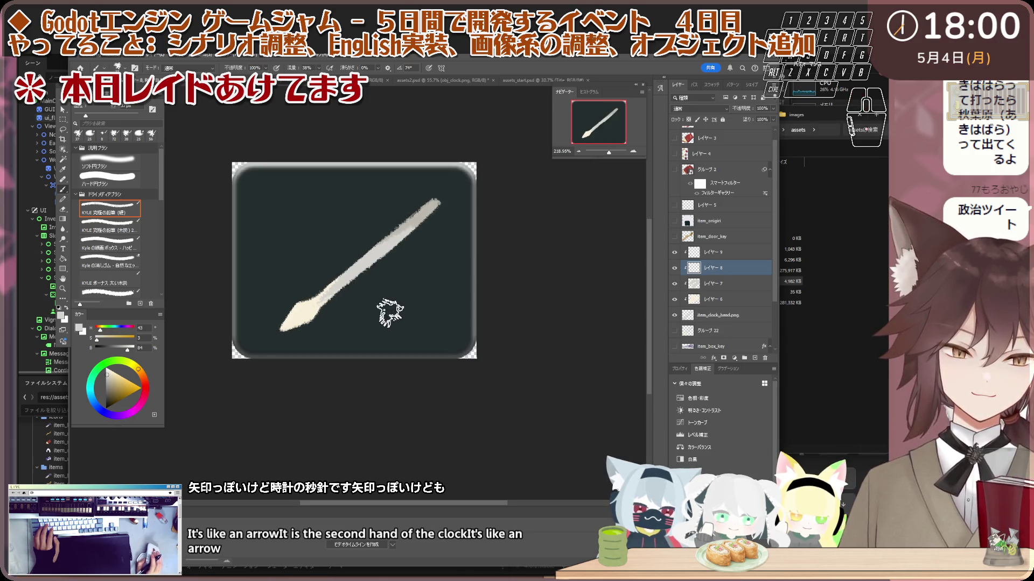
{"action": "left_click", "coordinate": [705, 253]}
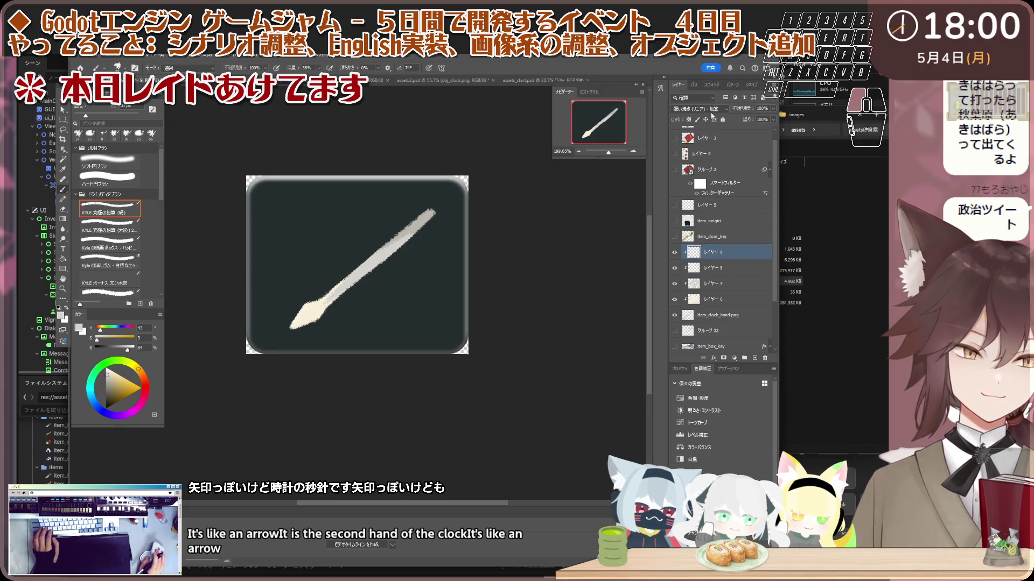
{"action": "left_click", "coordinate": [710, 110]}
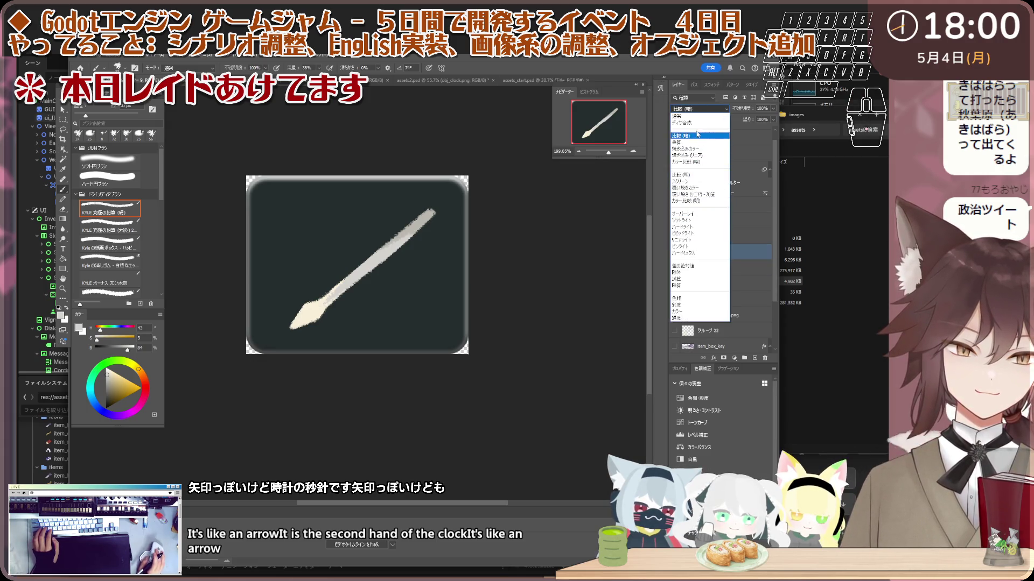
{"action": "left_click", "coordinate": [694, 195]}
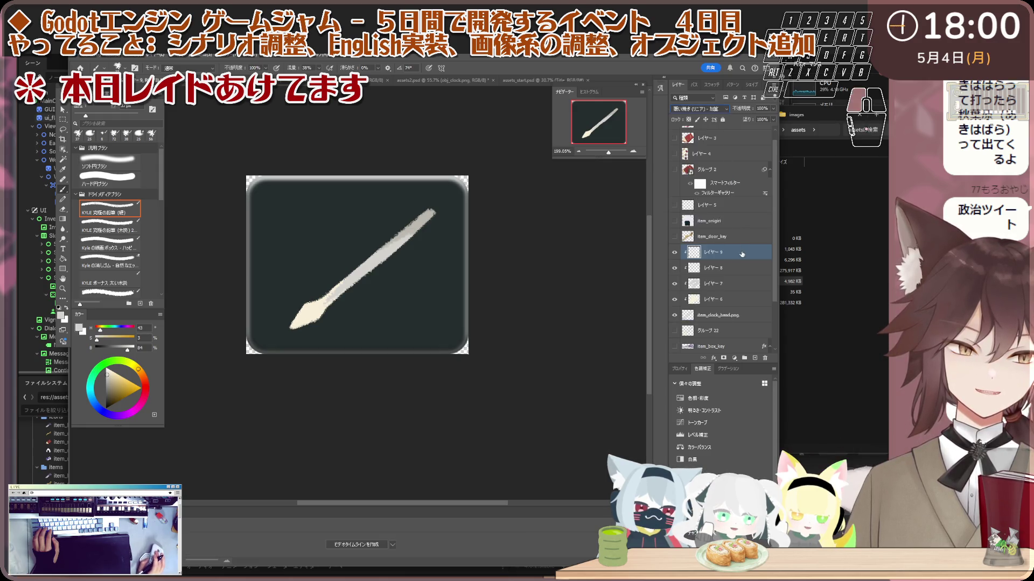
{"action": "left_click", "coordinate": [725, 109]}
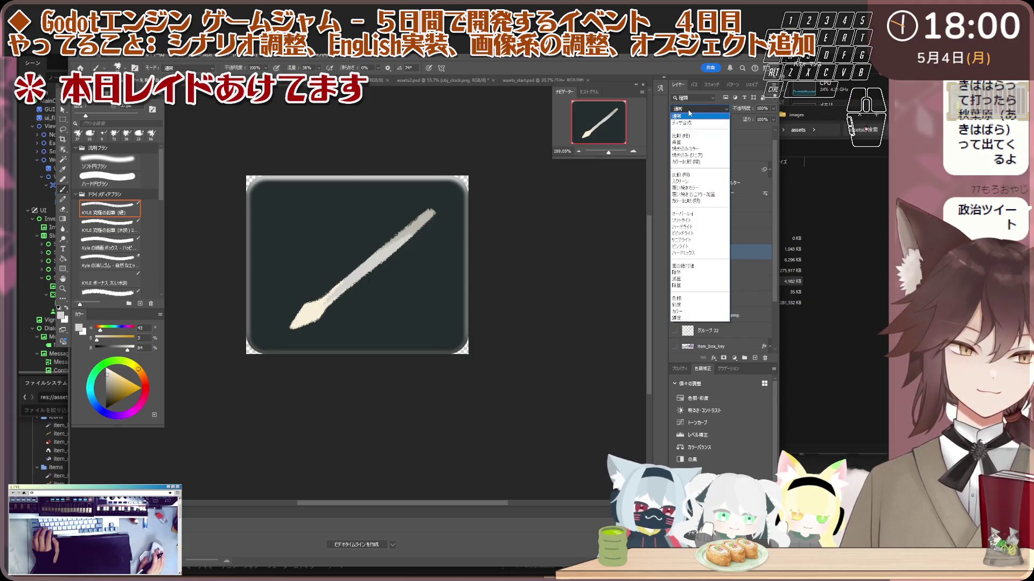
{"action": "key", "text": "Escape"}
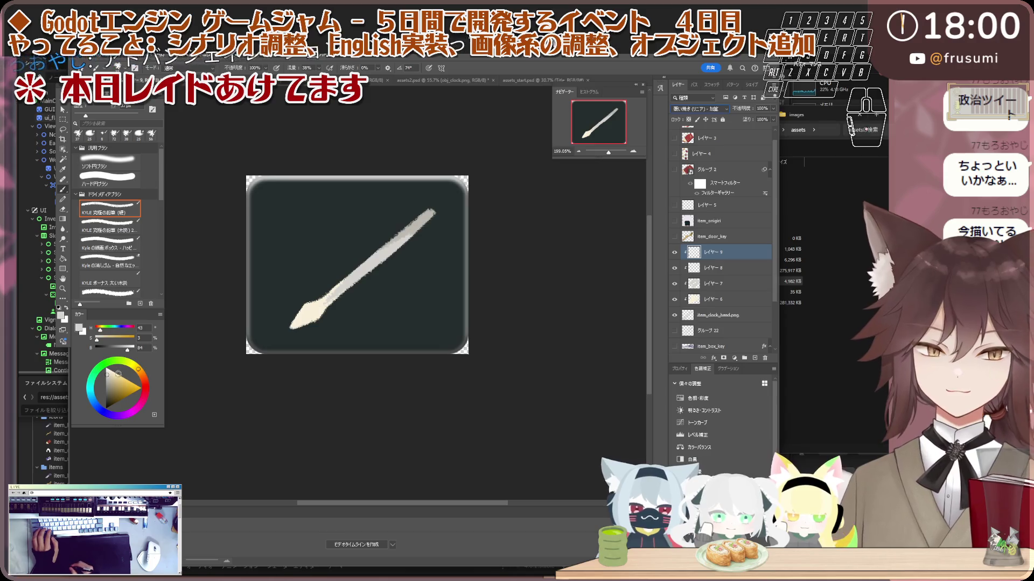
- Sample the needle colour and repaint the needle shaft brighter from the tip
{"action": "left_click", "coordinate": [415, 229], "text": "alt"}
{"action": "left_click_drag", "start_coordinate": [292, 314], "coordinate": [332, 276]}
{"action": "left_click", "coordinate": [306, 289], "text": "alt"}
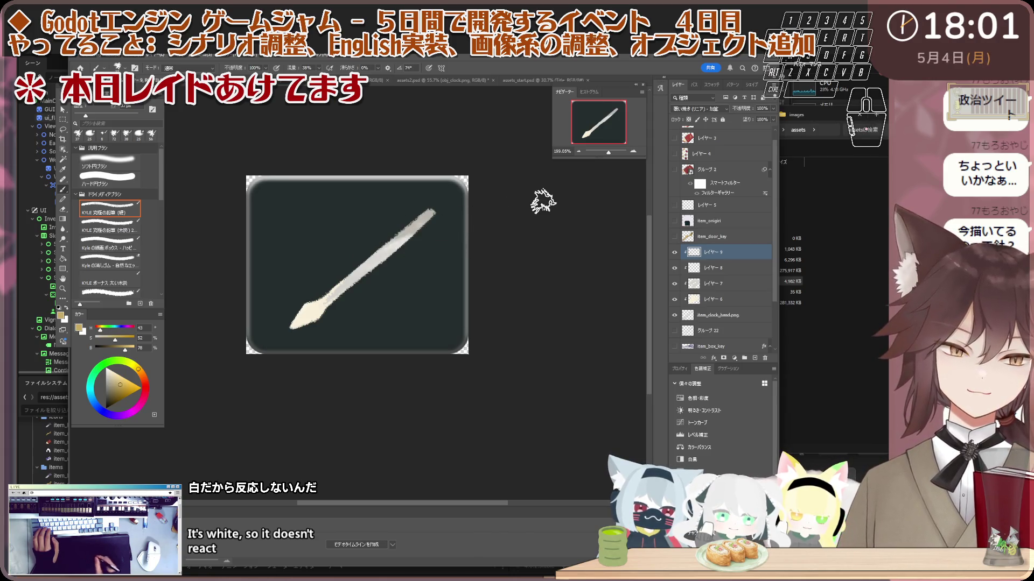
{"action": "scroll", "coordinate": [428, 217], "scroll_direction": "up", "scroll_amount": 3}
{"action": "scroll", "coordinate": [387, 223], "scroll_direction": "up", "scroll_amount": 2}
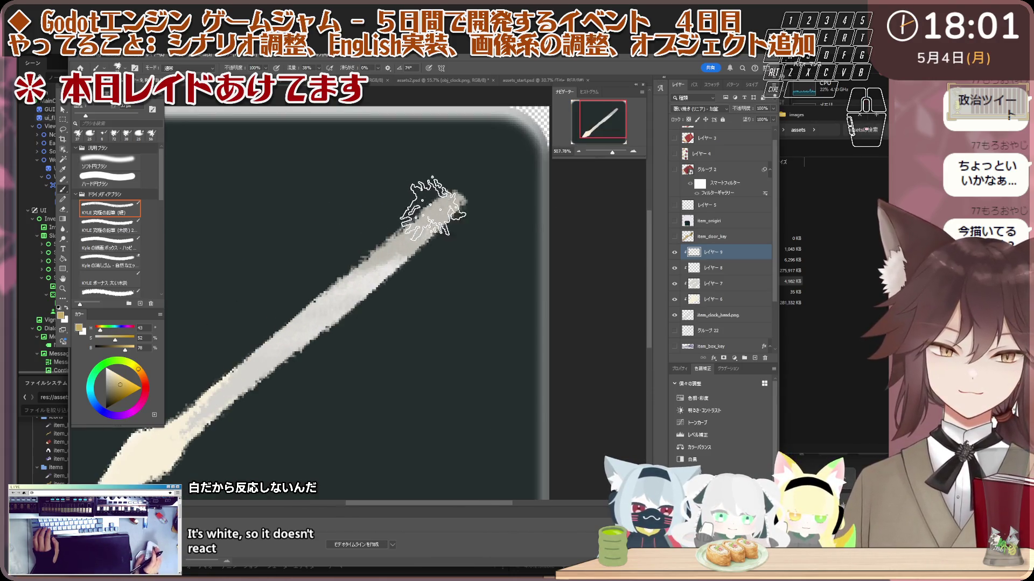
- Apply the 比較(明) blend mode to the layer and zoom out to the whole icon
{"action": "left_click", "coordinate": [711, 111]}
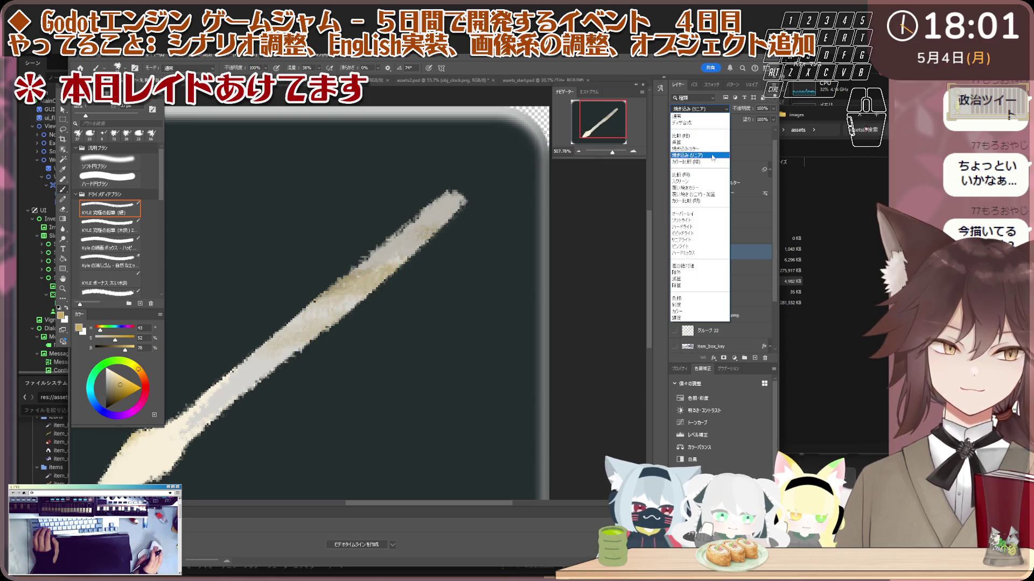
{"action": "left_click", "coordinate": [710, 176]}
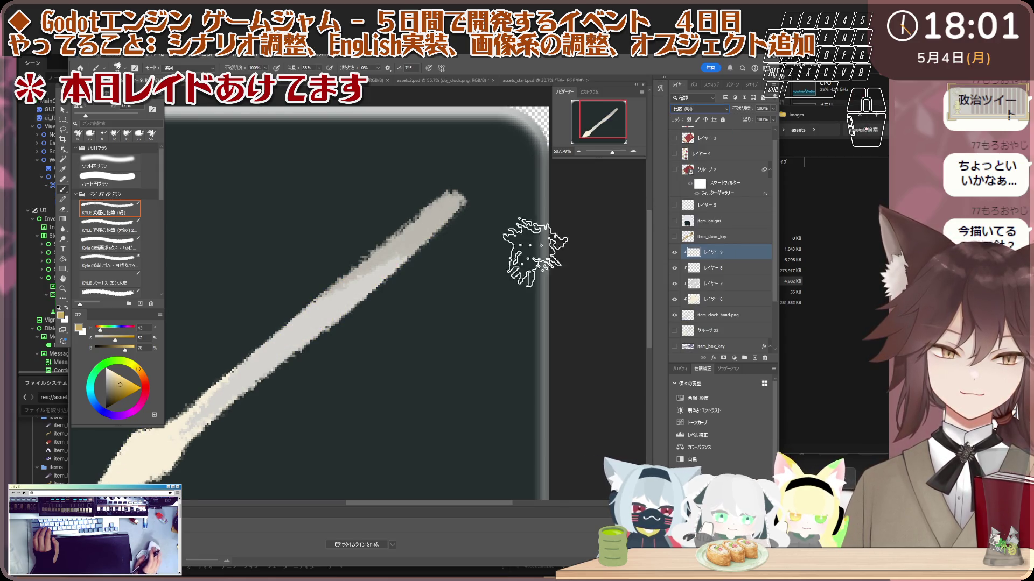
{"action": "key", "text": "ctrl+0"}
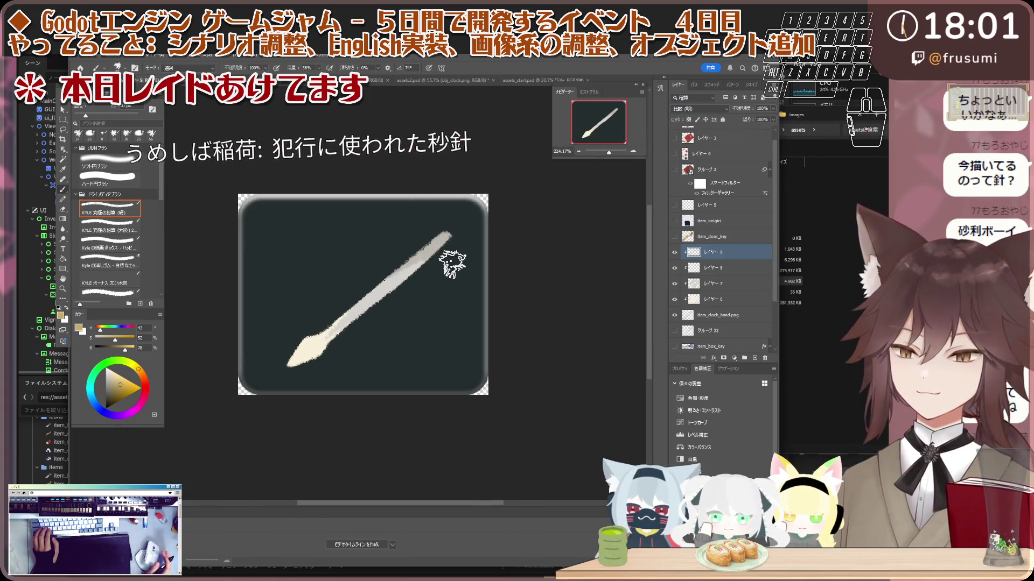
{"action": "scroll", "coordinate": [484, 251], "scroll_direction": "up", "scroll_amount": 2}
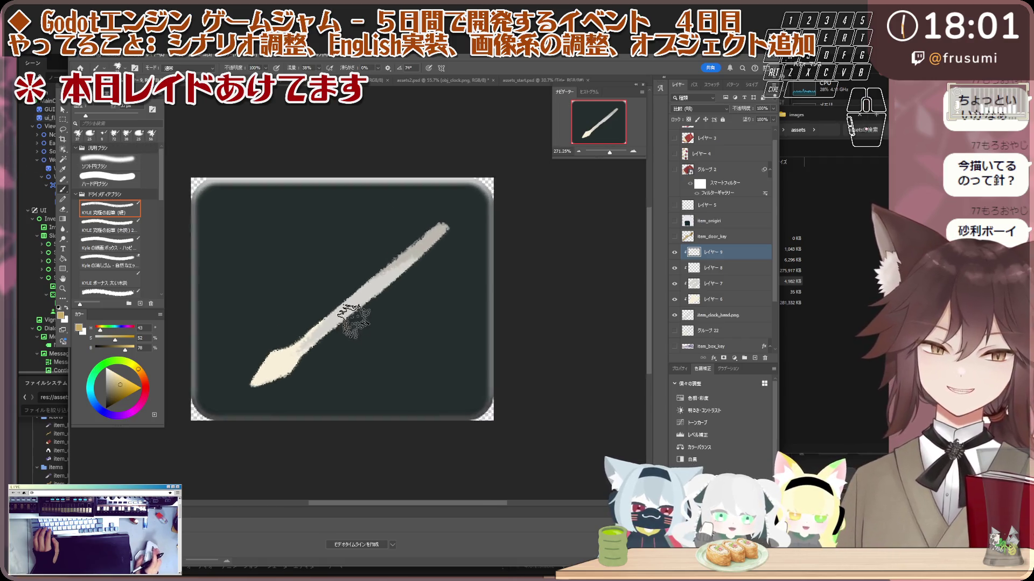
{"action": "left_click_drag", "start_coordinate": [426, 313], "coordinate": [439, 305]}
{"action": "scroll", "coordinate": [440, 305], "scroll_direction": "up", "scroll_amount": 1}
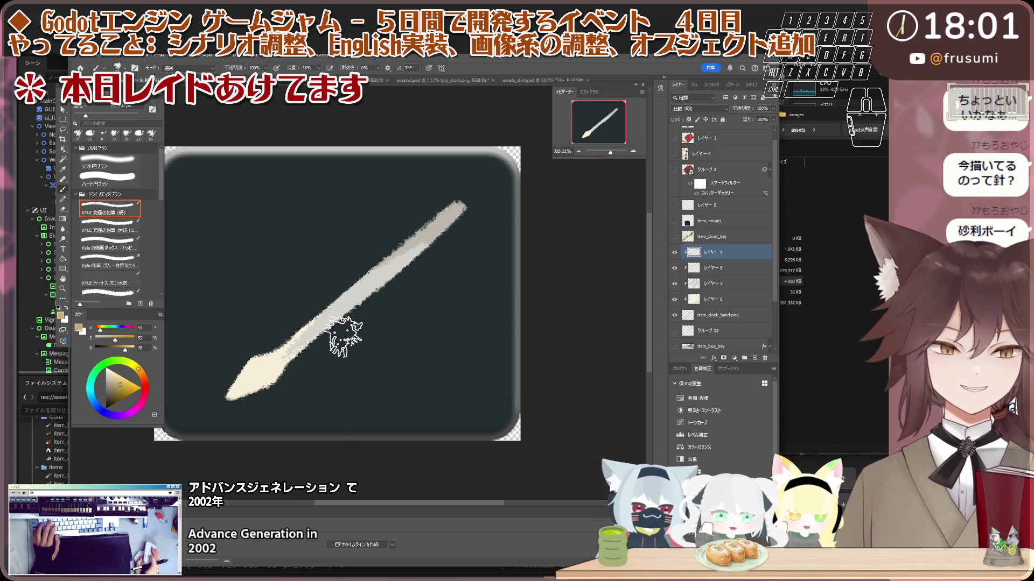
{"action": "scroll", "coordinate": [344, 334], "scroll_direction": "up", "scroll_amount": 1}
- Select the item_clock_hand.png layer, take the eraser, and toggle its visibility to compare
{"action": "key", "text": "v"}
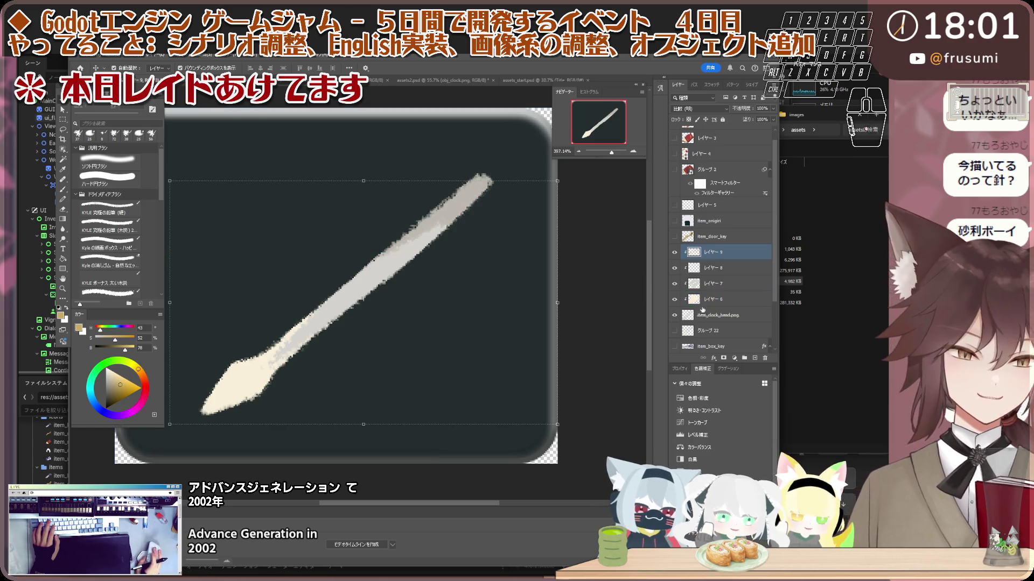
{"action": "left_click", "coordinate": [751, 284]}
{"action": "left_click", "coordinate": [751, 299], "text": "shift"}
{"action": "scroll", "coordinate": [349, 293], "scroll_direction": "down", "scroll_amount": 1}
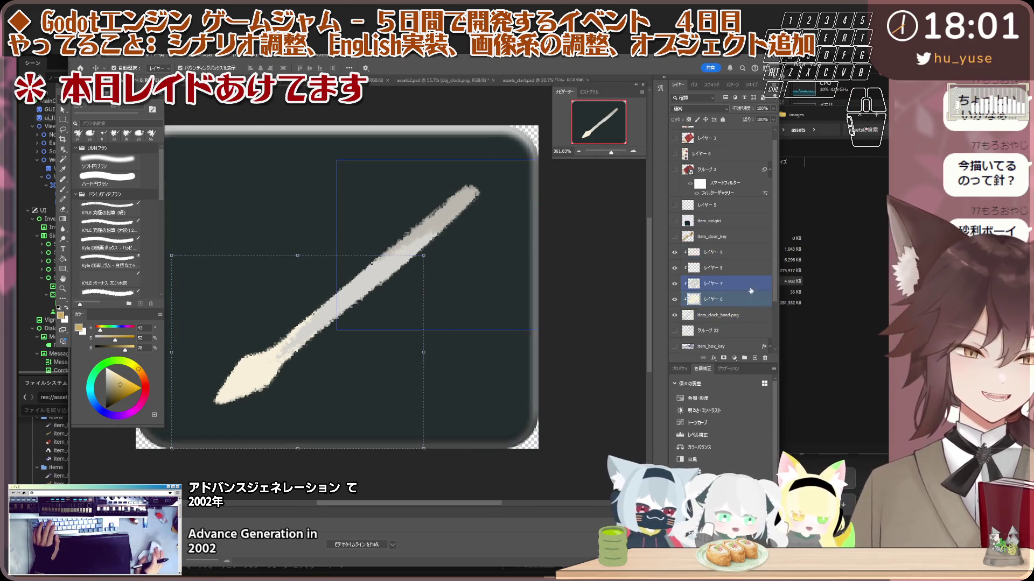
{"action": "left_click", "coordinate": [751, 315]}
{"action": "scroll", "coordinate": [401, 244], "scroll_direction": "down", "scroll_amount": 1}
{"action": "key", "text": "e"}
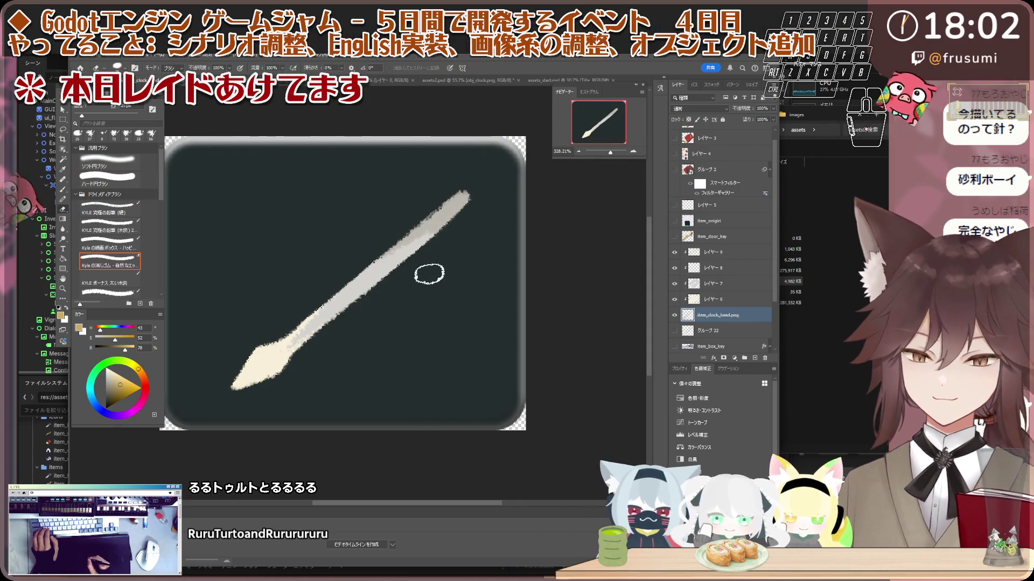
{"action": "left_click", "coordinate": [673, 315]}
{"action": "left_click", "coordinate": [673, 315]}
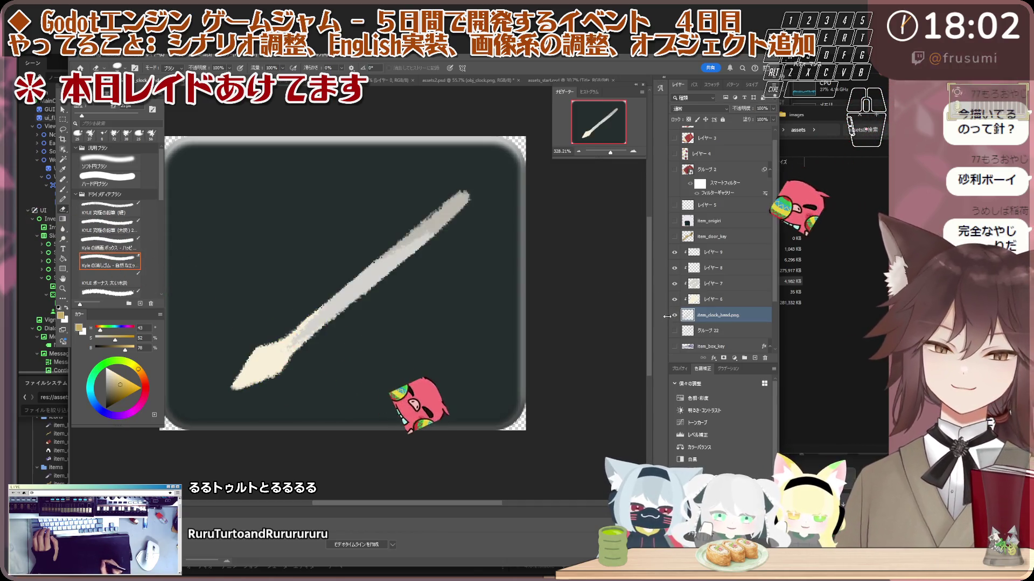
{"action": "scroll", "coordinate": [385, 285], "scroll_direction": "down", "scroll_amount": 2}
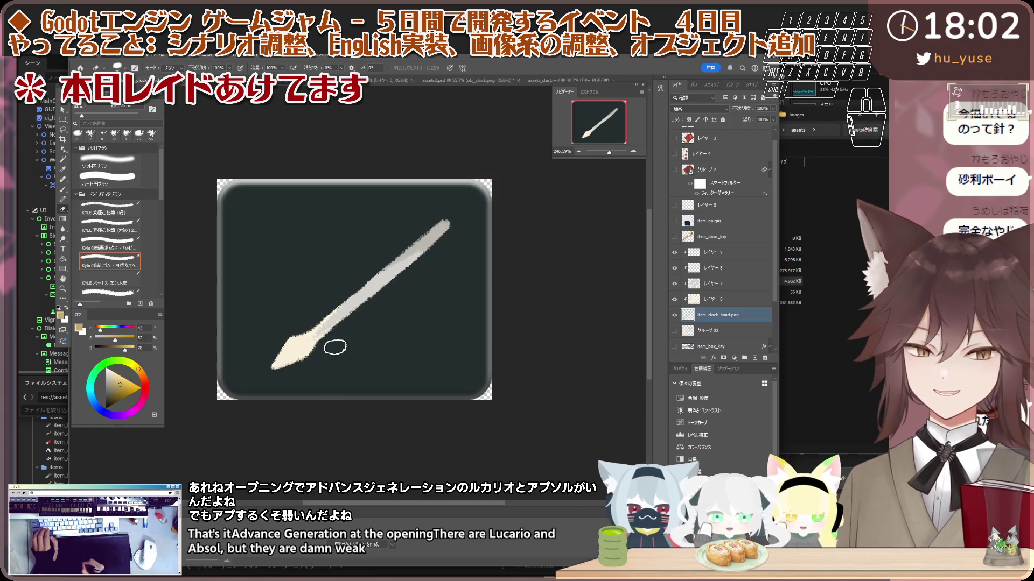
{"action": "scroll", "coordinate": [318, 336], "scroll_direction": "down", "scroll_amount": 2}
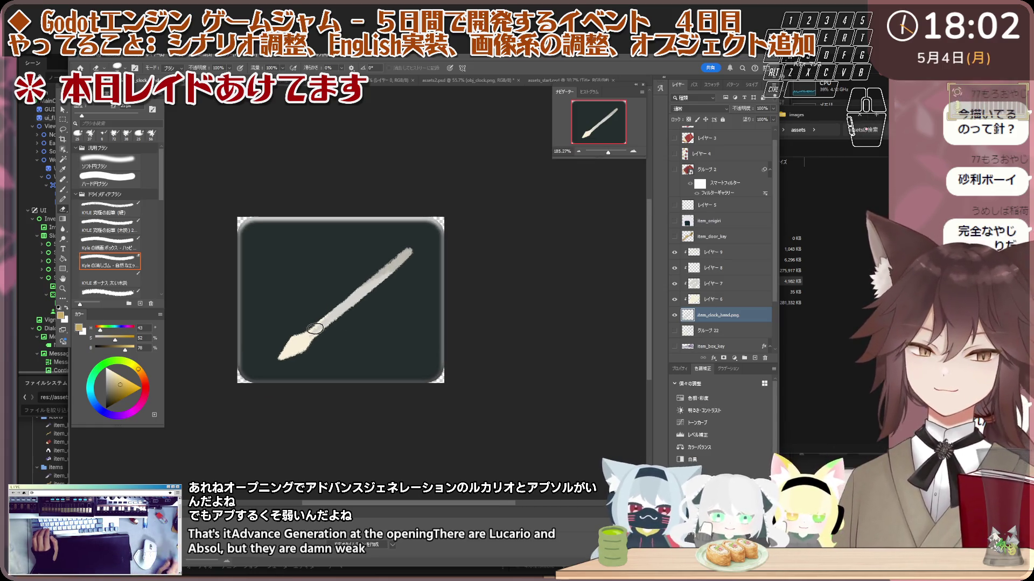
{"action": "scroll", "coordinate": [350, 315], "scroll_direction": "up", "scroll_amount": 3}
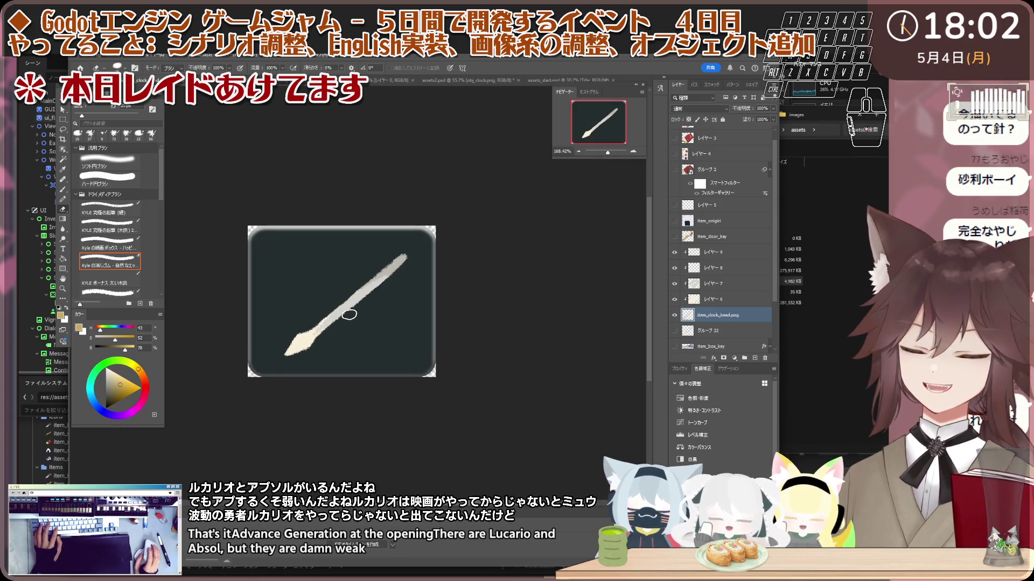
- Hide the dark board background layer, leaving the needle on transparency
{"action": "key", "text": "v"}
{"action": "scroll", "coordinate": [358, 346], "scroll_direction": "down", "scroll_amount": 1}
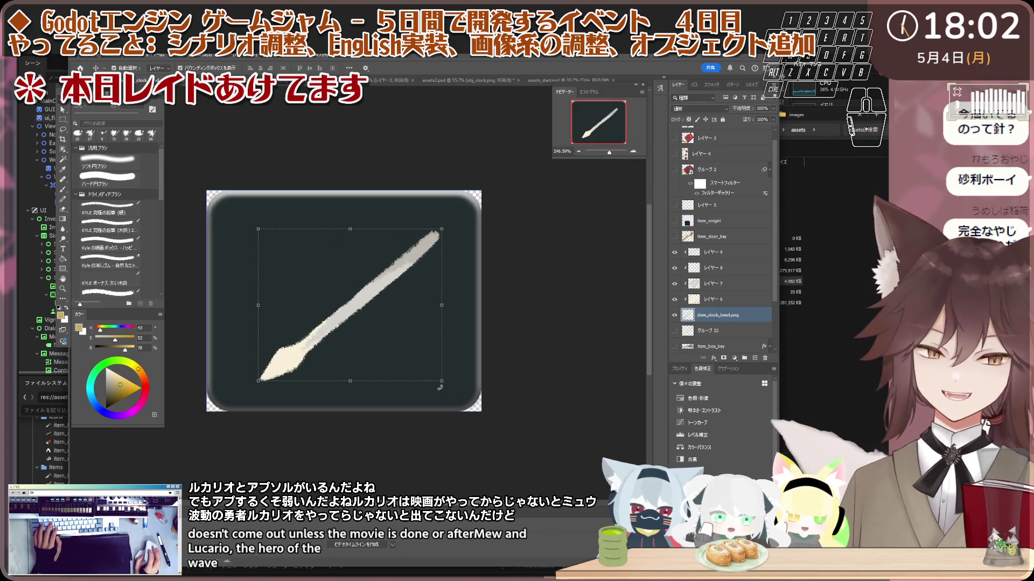
{"action": "scroll", "coordinate": [487, 385], "scroll_direction": "down", "scroll_amount": 1}
{"action": "scroll", "coordinate": [723, 320], "scroll_direction": "down", "scroll_amount": 2}
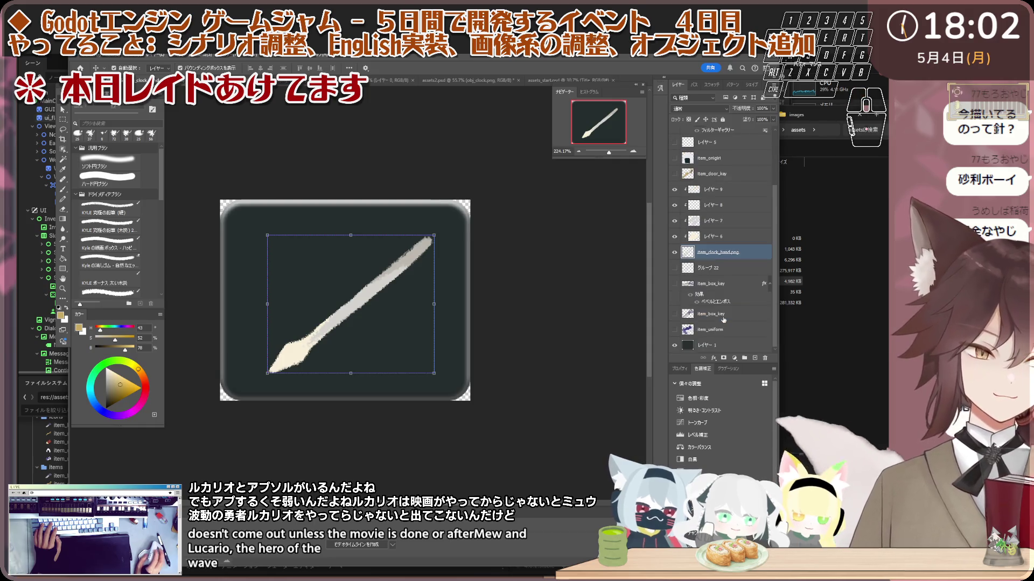
{"action": "left_click", "coordinate": [675, 345]}
{"action": "scroll", "coordinate": [485, 332], "scroll_direction": "down", "scroll_amount": 2}
{"action": "scroll", "coordinate": [484, 332], "scroll_direction": "up", "scroll_amount": 1}
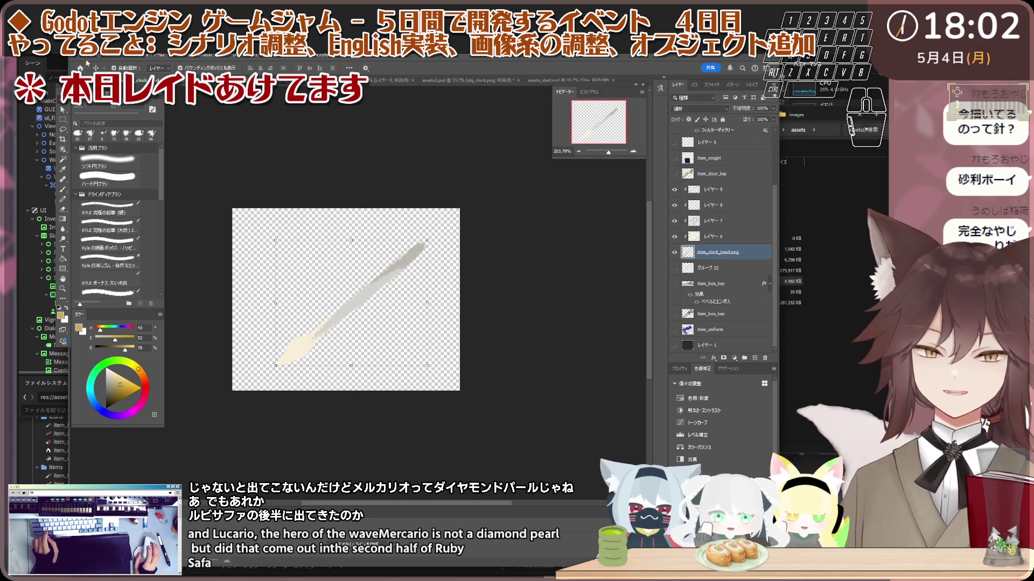
- Quick-export the clock-hand document as a PNG and save it
{"action": "left_click", "coordinate": [86, 63]}
{"action": "mouse_move", "coordinate": [151, 189]}
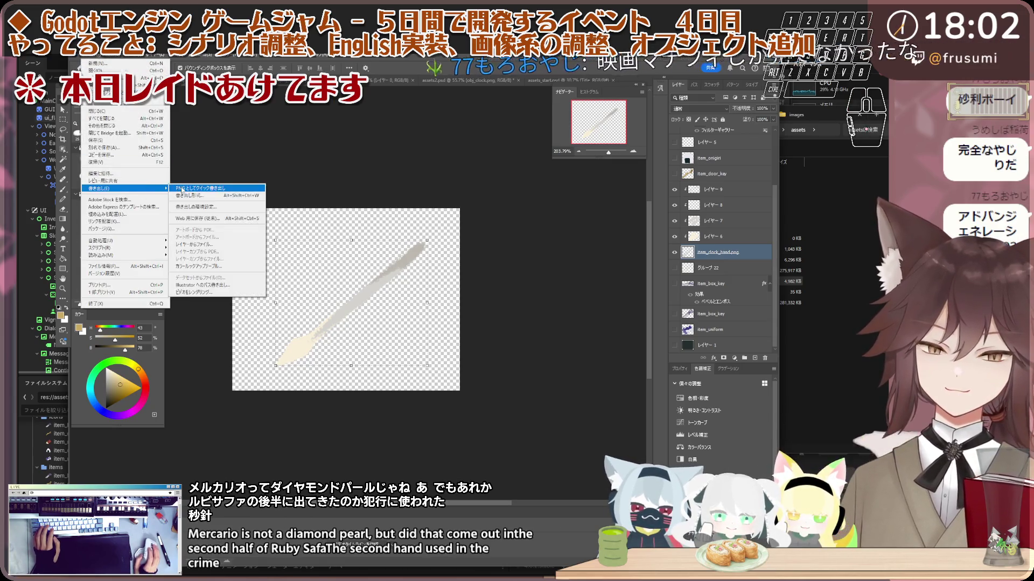
{"action": "left_click", "coordinate": [182, 189]}
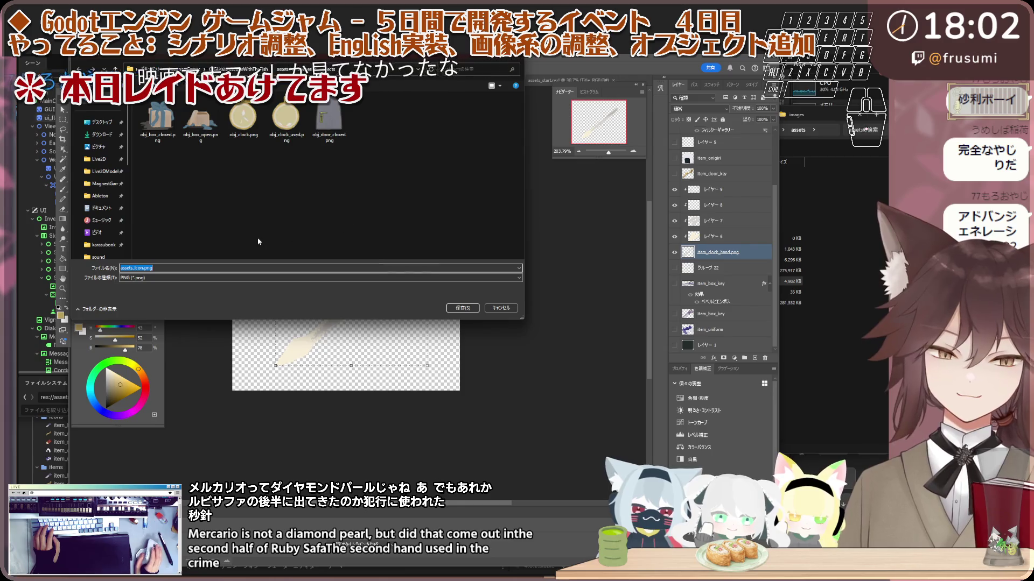
{"action": "left_click", "coordinate": [455, 307]}
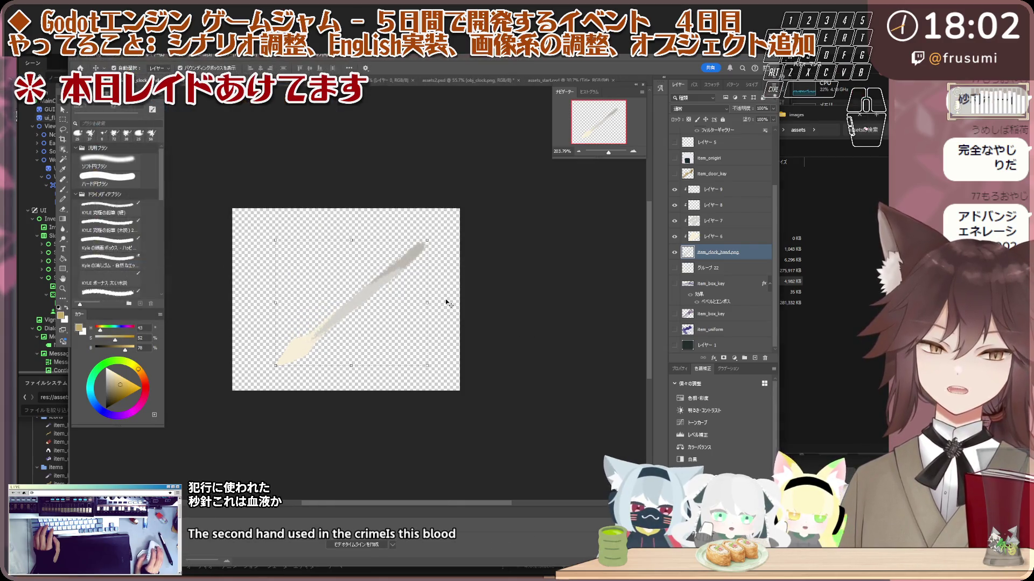
- Select レイヤー 9, then switch to the assets_start.psd document
{"action": "left_click", "coordinate": [367, 292]}
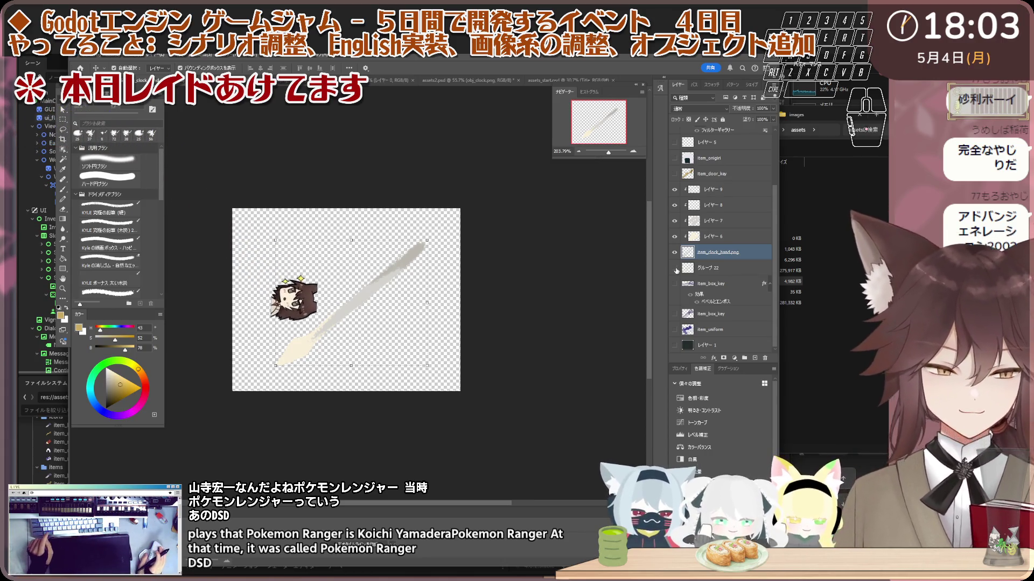
{"action": "scroll", "coordinate": [323, 257], "scroll_direction": "up", "scroll_amount": 1}
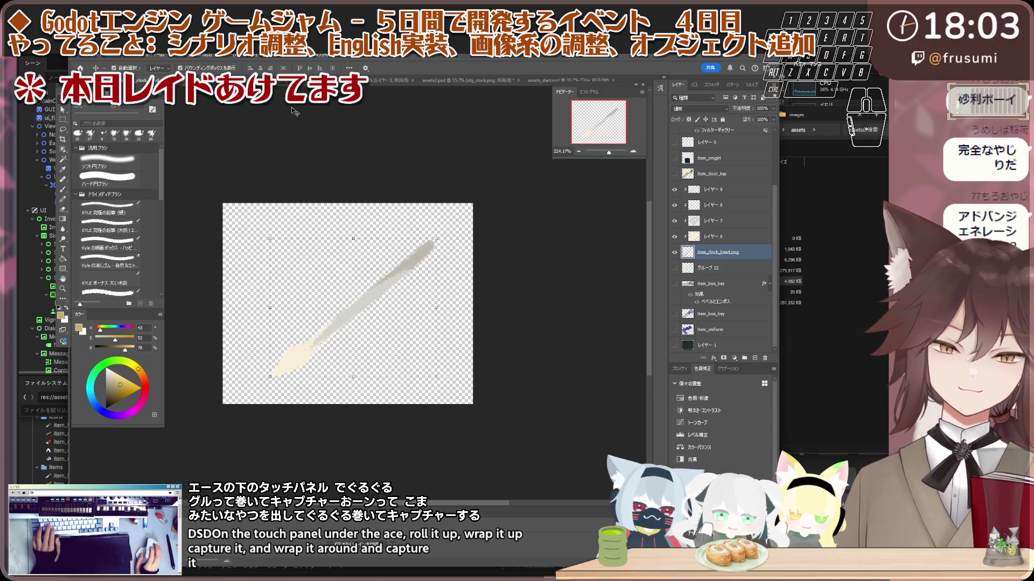
{"action": "scroll", "coordinate": [324, 155], "scroll_direction": "up", "scroll_amount": 1}
{"action": "scroll", "coordinate": [372, 138], "scroll_direction": "up", "scroll_amount": 1}
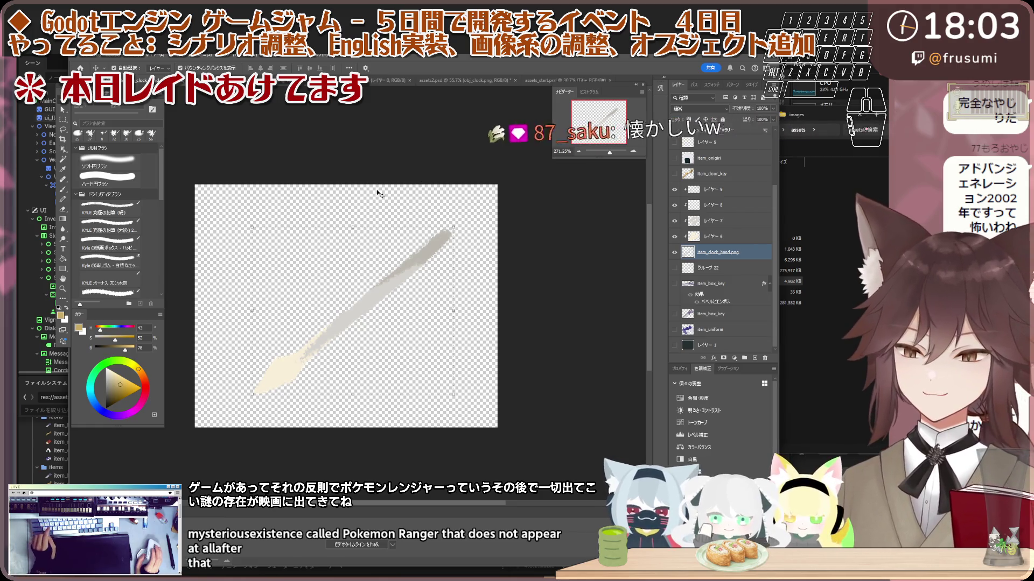
{"action": "left_click", "coordinate": [545, 80]}
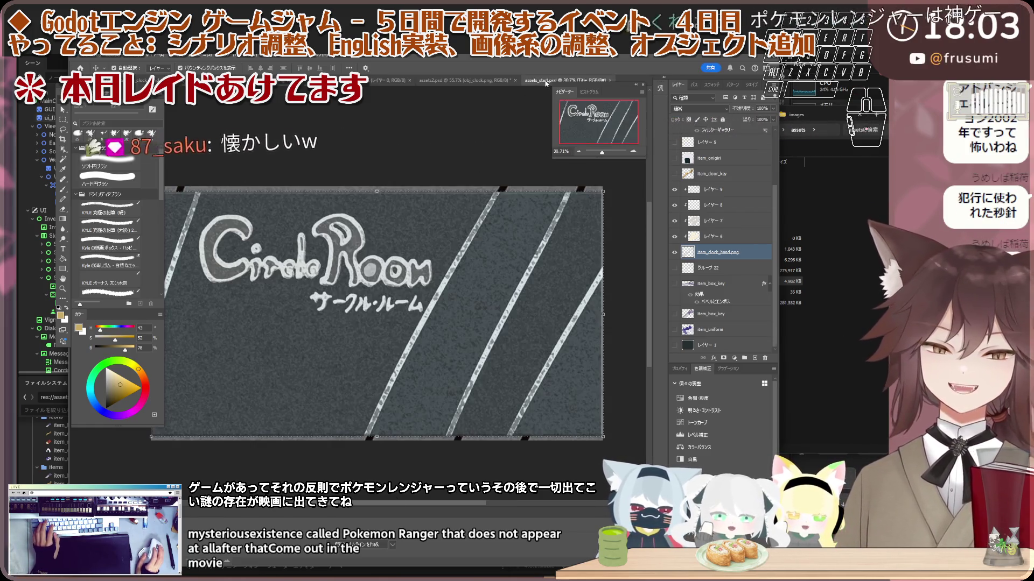
- Inspect the clock sprite up close in the assets2.psd document
{"action": "left_click", "coordinate": [439, 80]}
{"action": "scroll", "coordinate": [436, 171], "scroll_direction": "down", "scroll_amount": 2}
{"action": "scroll", "coordinate": [452, 264], "scroll_direction": "down", "scroll_amount": 2}
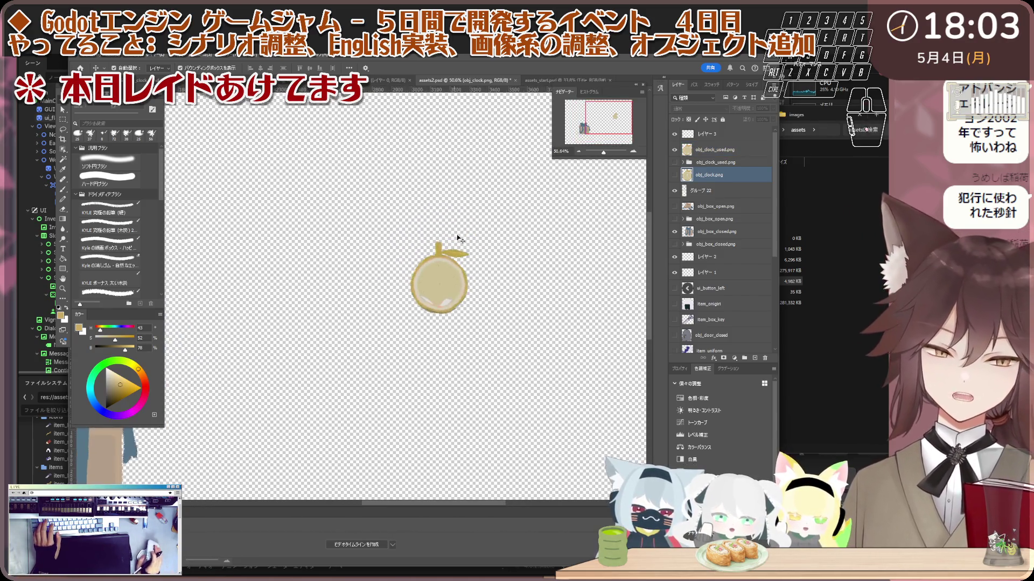
{"action": "scroll", "coordinate": [467, 252], "scroll_direction": "up", "scroll_amount": 3}
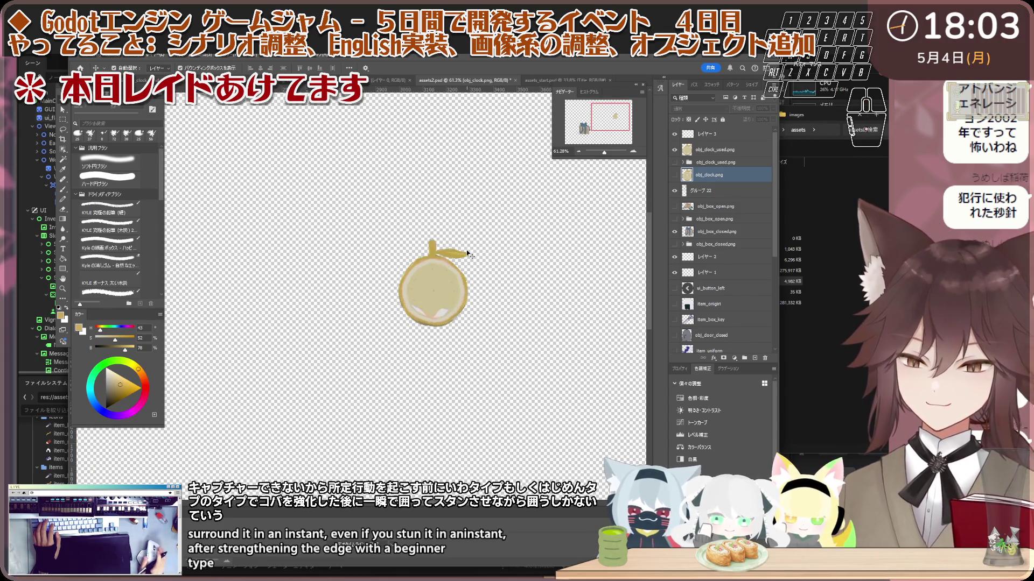
{"action": "scroll", "coordinate": [466, 250], "scroll_direction": "up", "scroll_amount": 1}
{"action": "scroll", "coordinate": [466, 250], "scroll_direction": "up", "scroll_amount": 1}
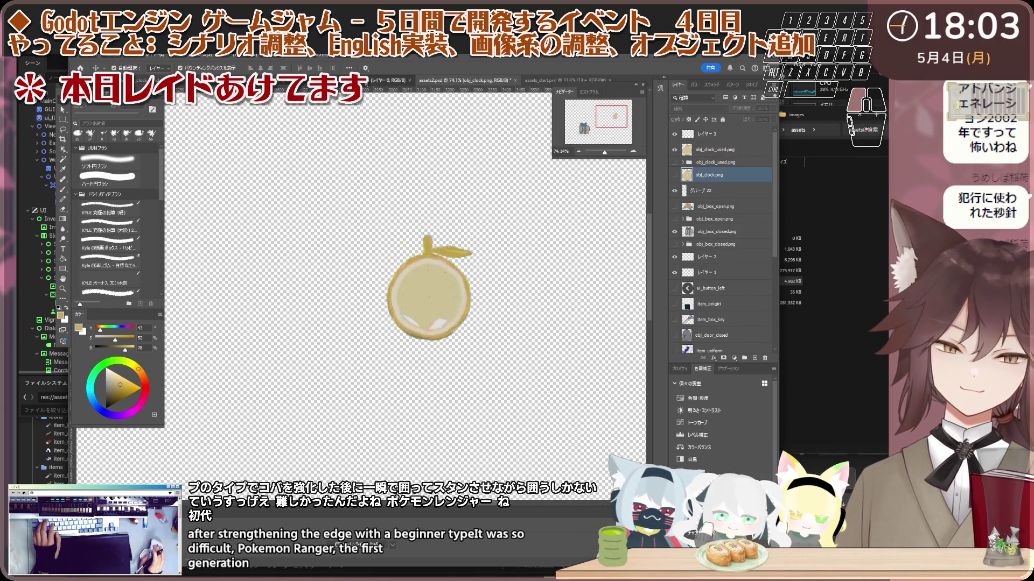
- Cycle through the cat-girl and clock scene documents back to the clock-hand document
{"action": "key", "text": "ctrl+shift+Tab"}
{"action": "key", "text": "ctrl+Tab"}
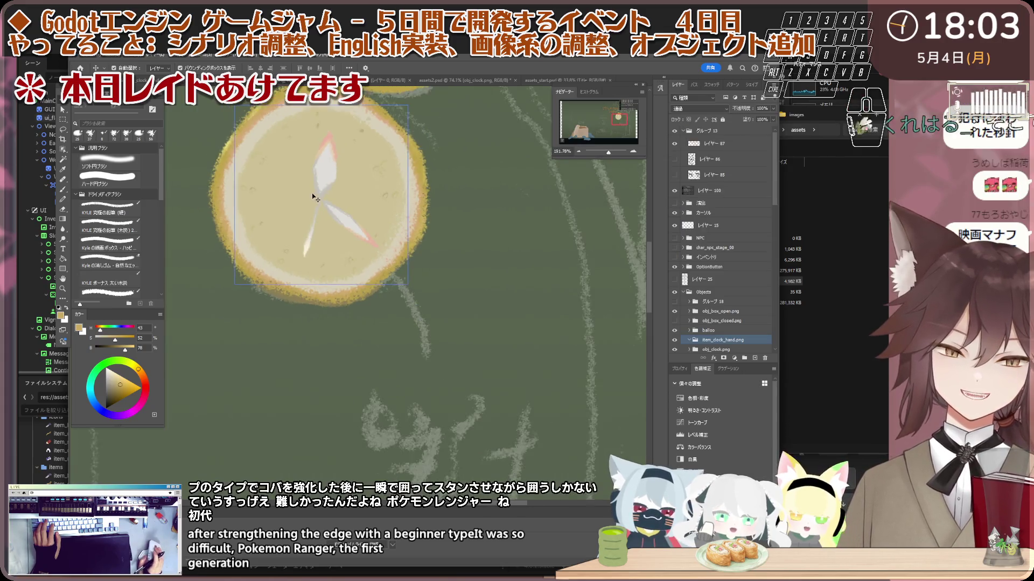
{"action": "scroll", "coordinate": [348, 140], "scroll_direction": "down", "scroll_amount": 3}
{"action": "scroll", "coordinate": [324, 196], "scroll_direction": "up", "scroll_amount": 1}
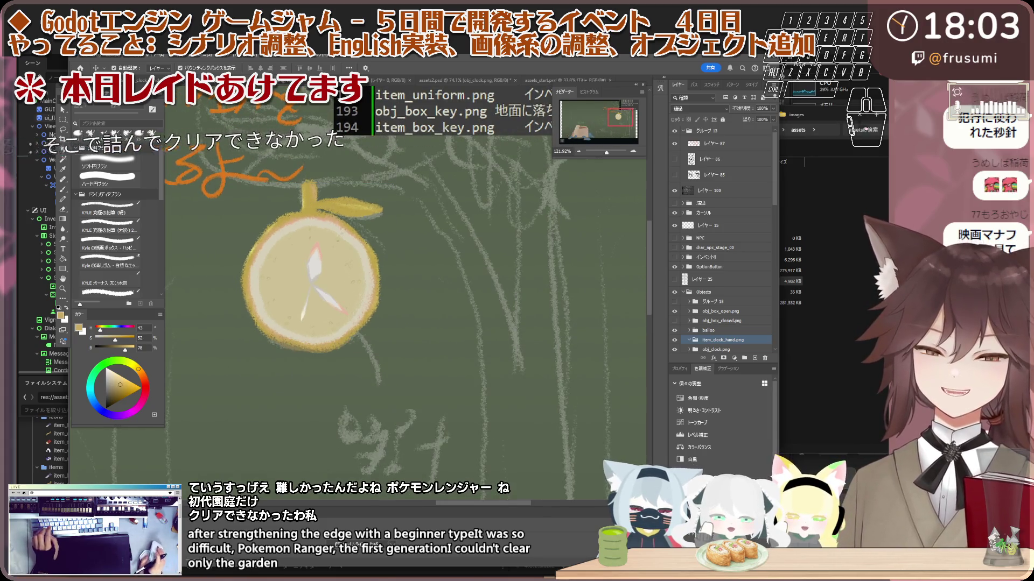
{"action": "key", "text": "ctrl+Tab"}
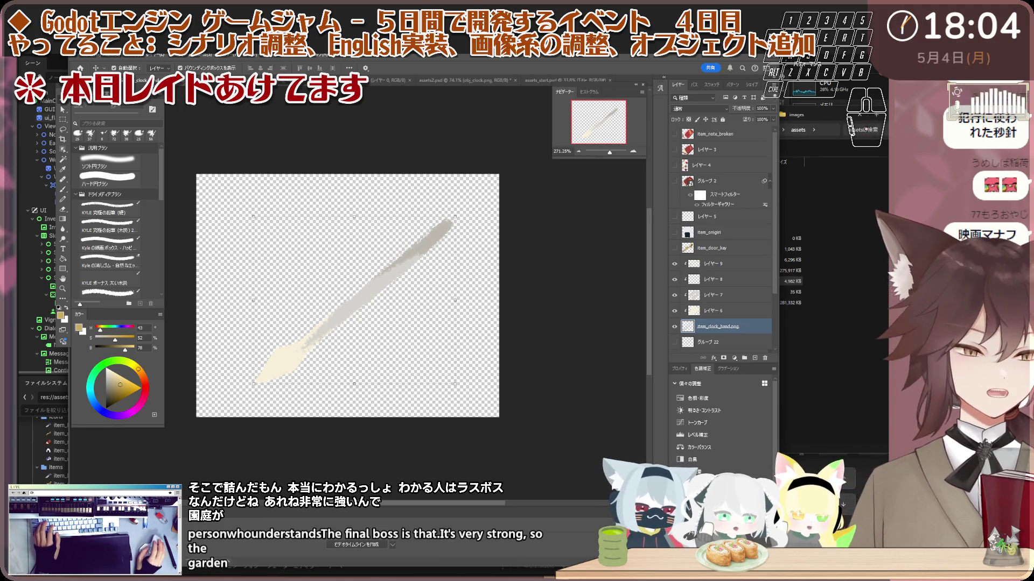
{"action": "key", "text": "alt+Tab"}
- Copy item_clock_hand.png from assets/images/objects and paste it into assets/images/items
{"action": "left_click", "coordinate": [608, 207]}
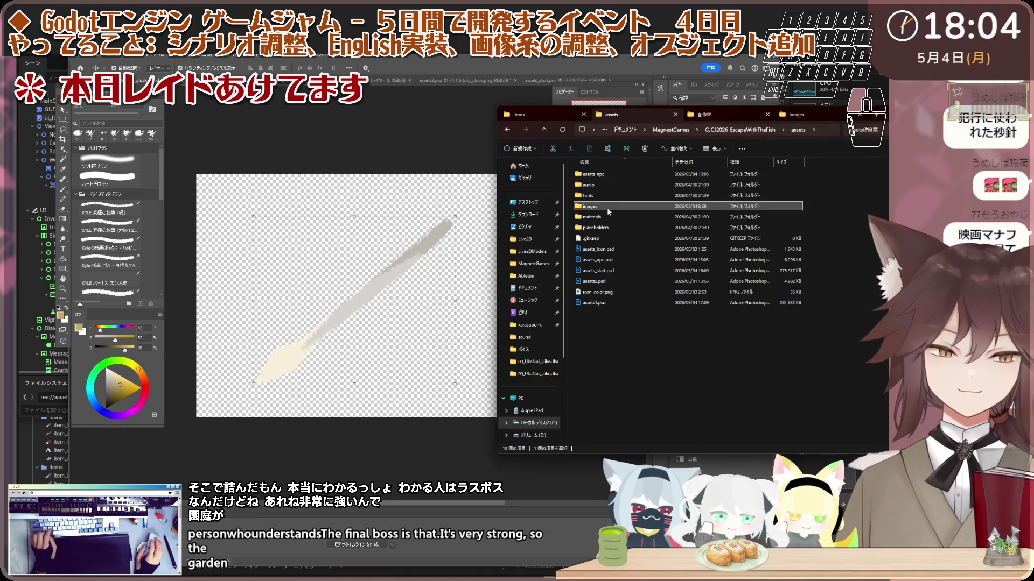
{"action": "double_click", "coordinate": [608, 207]}
{"action": "double_click", "coordinate": [625, 231]}
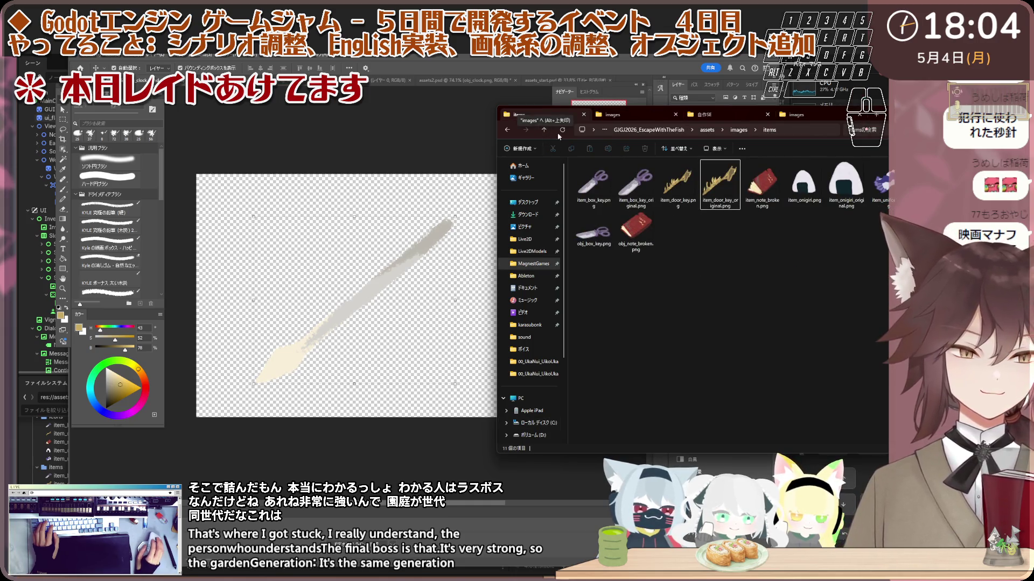
{"action": "left_click", "coordinate": [560, 134]}
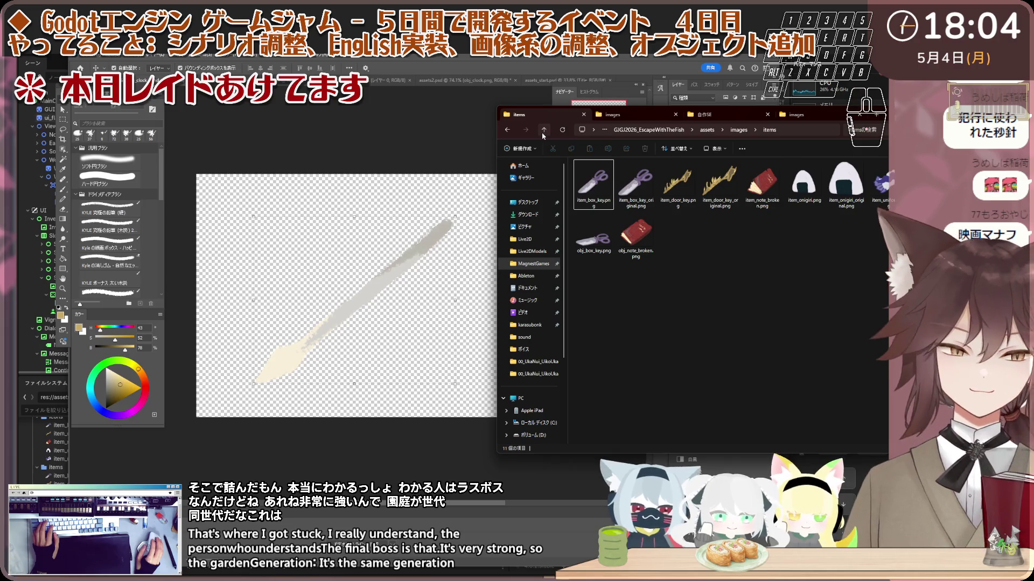
{"action": "left_click", "coordinate": [542, 134]}
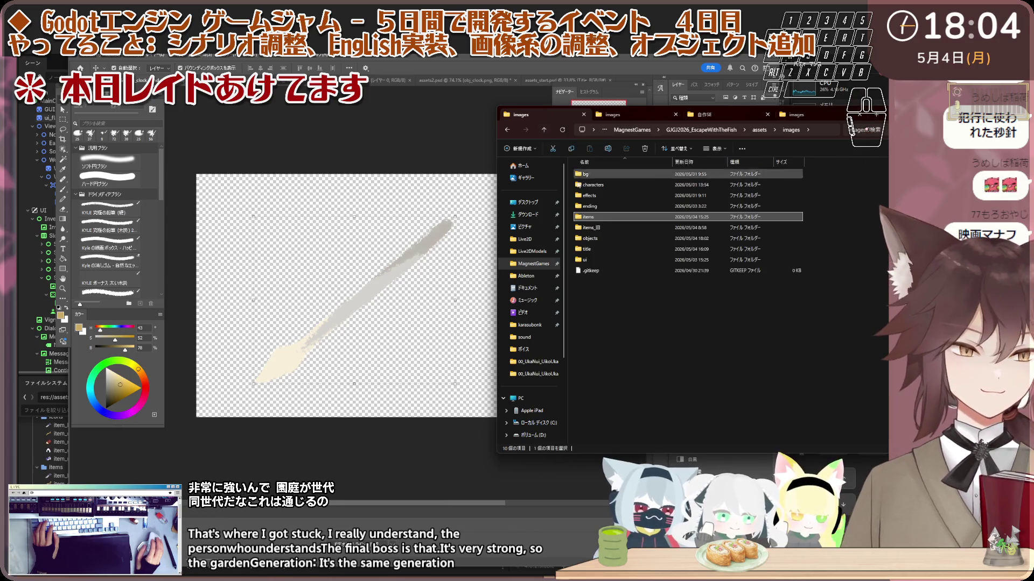
{"action": "double_click", "coordinate": [607, 239]}
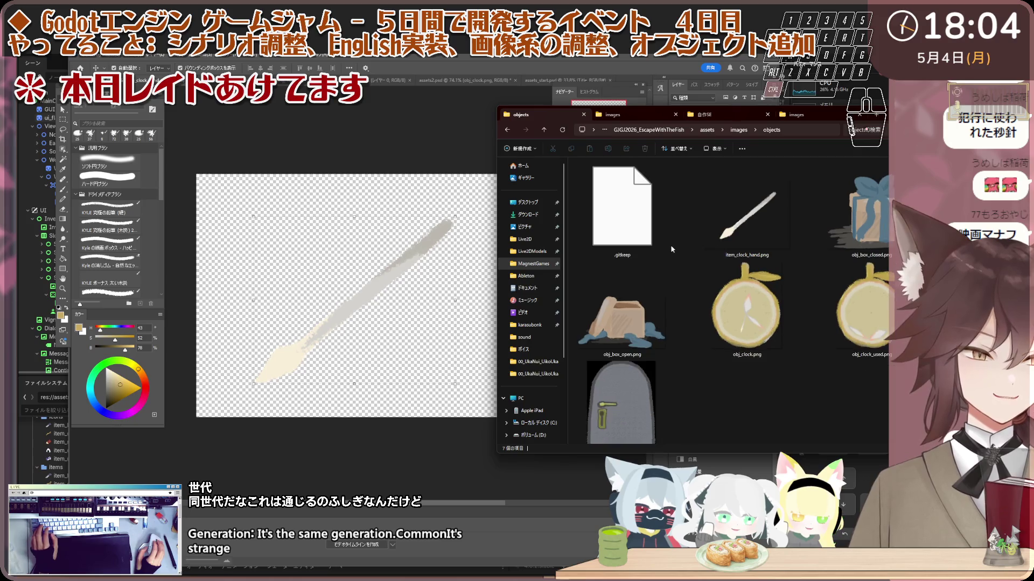
{"action": "left_click", "coordinate": [700, 216]}
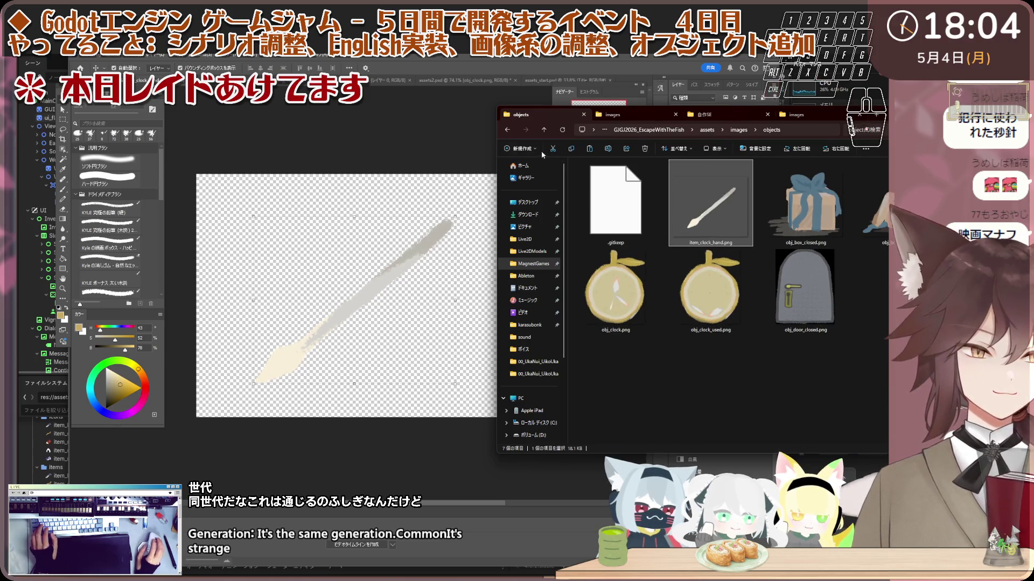
{"action": "left_click", "coordinate": [544, 129]}
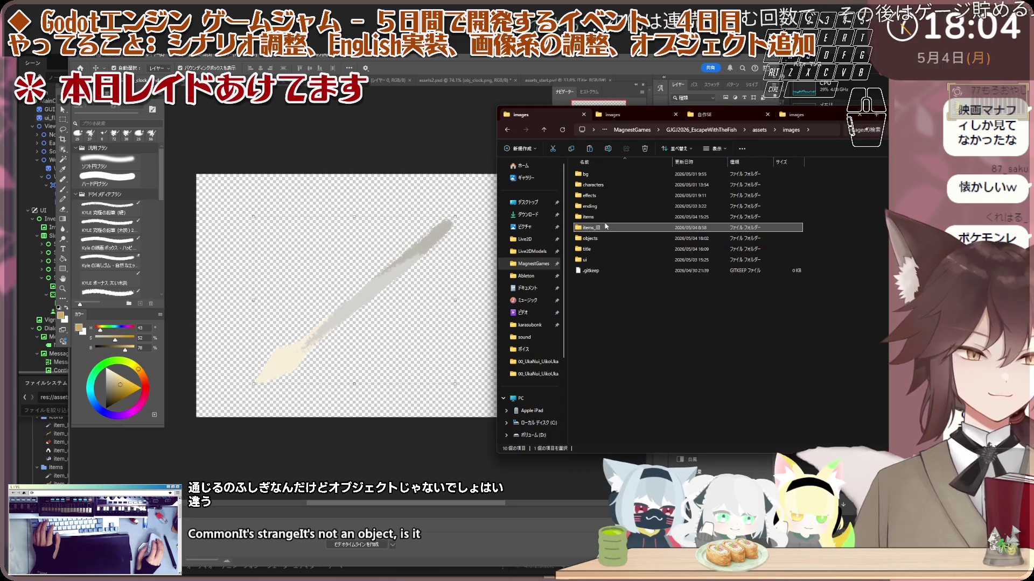
{"action": "double_click", "coordinate": [606, 217]}
{"action": "key", "text": "ctrl+v"}
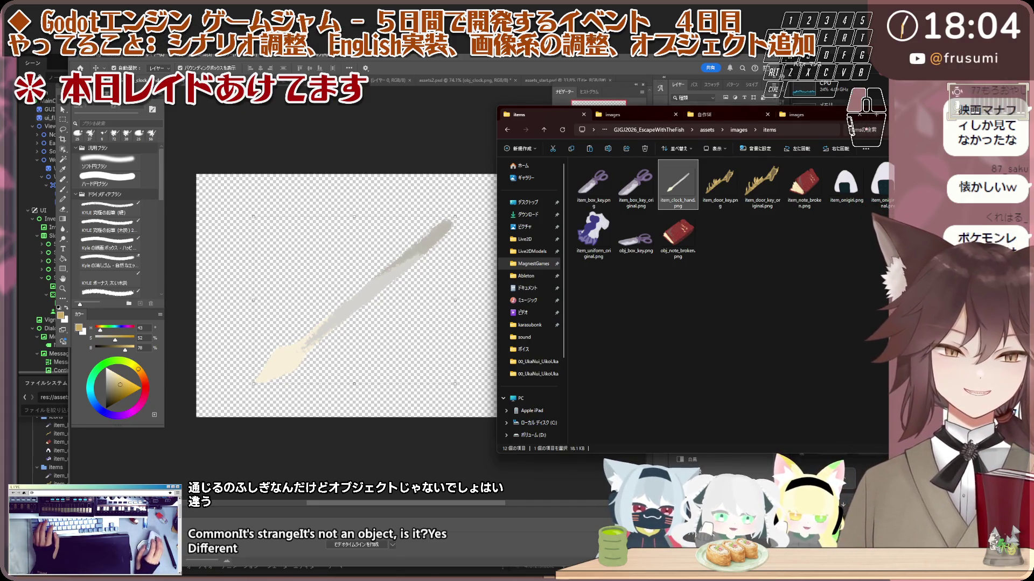
- Open the icons folder in Godot, then select item_clock_hand.png in the items folder
{"action": "key", "text": "alt+Tab"}
{"action": "left_click", "coordinate": [848, 251]}
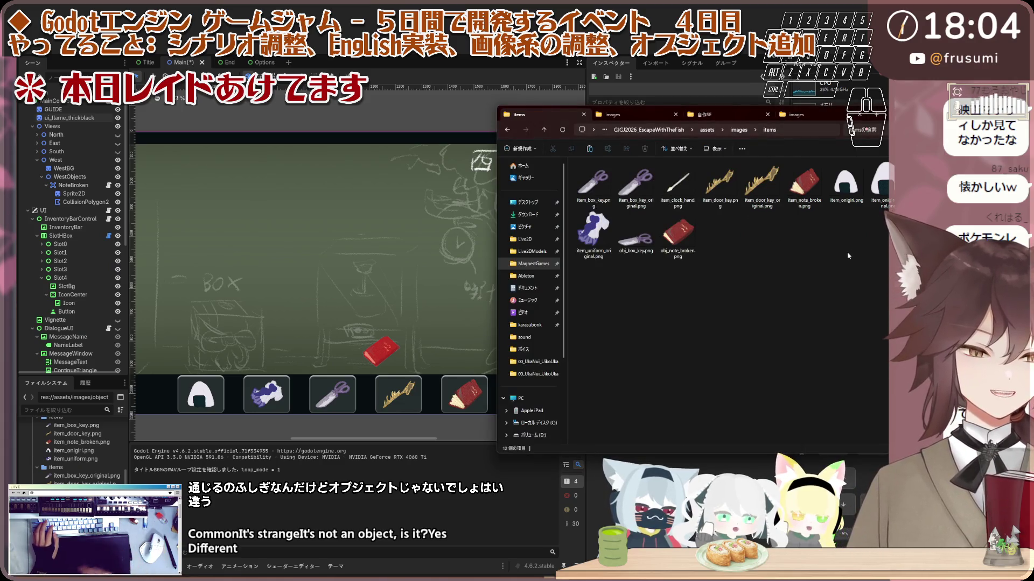
{"action": "left_click", "coordinate": [88, 476]}
{"action": "scroll", "coordinate": [94, 457], "scroll_direction": "up", "scroll_amount": 1}
{"action": "left_click", "coordinate": [106, 437]}
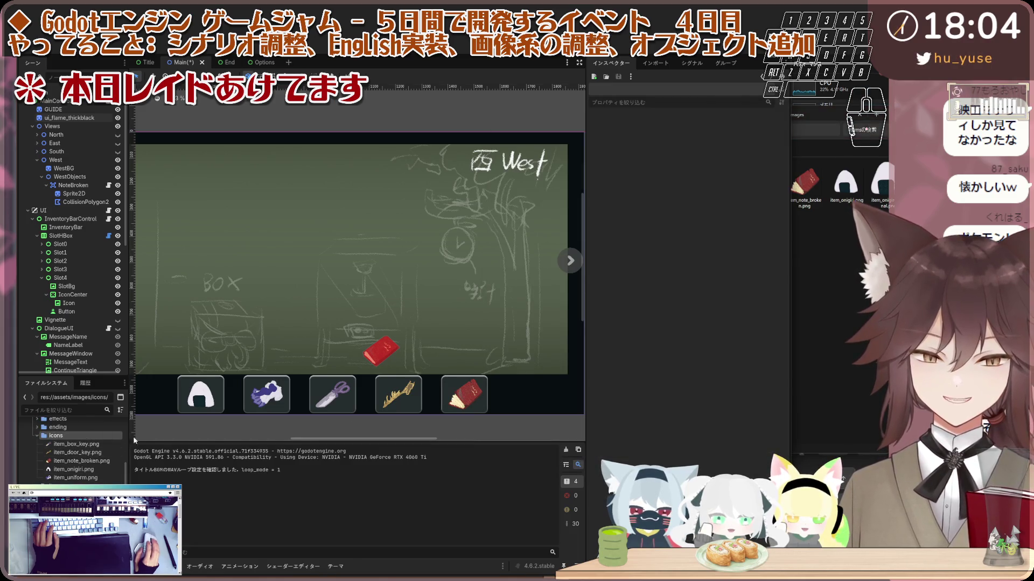
{"action": "key", "text": "alt+Tab"}
{"action": "left_click", "coordinate": [678, 188]}
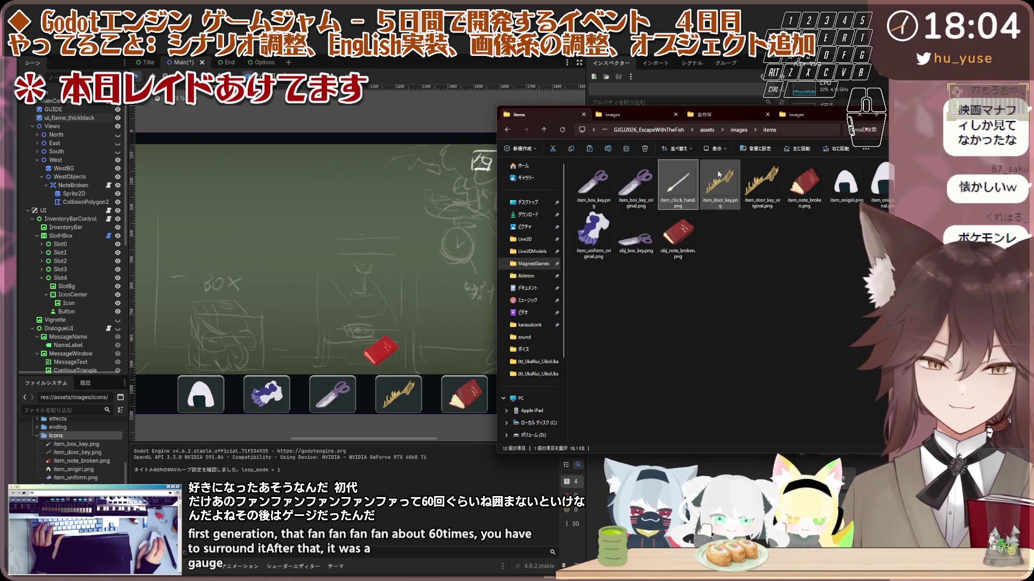
{"action": "mouse_move", "coordinate": [698, 183]}
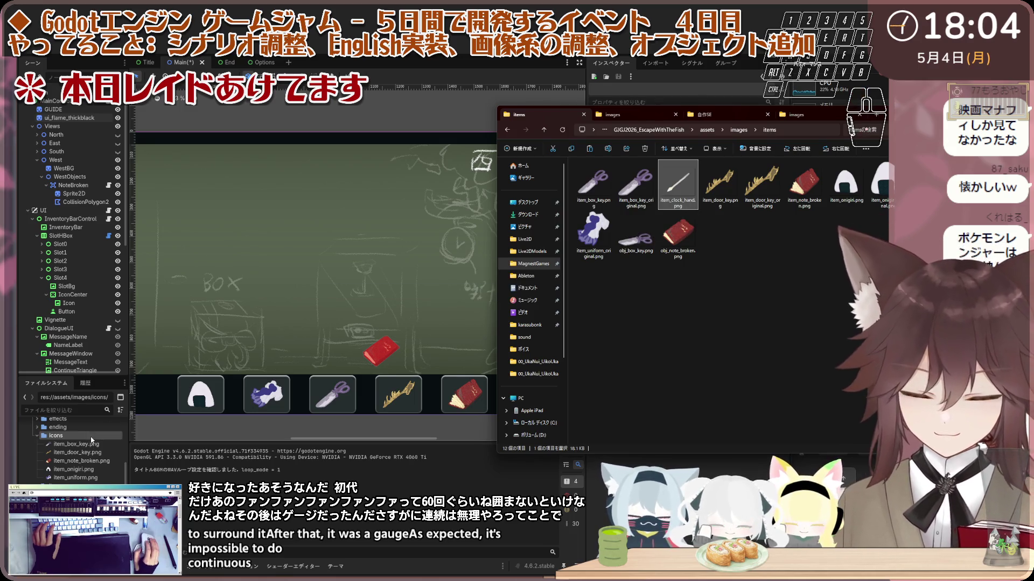
- Browse the Explorer tabs and return to the assets/images folder with nothing selected
{"action": "scroll", "coordinate": [86, 425], "scroll_direction": "up", "scroll_amount": 3}
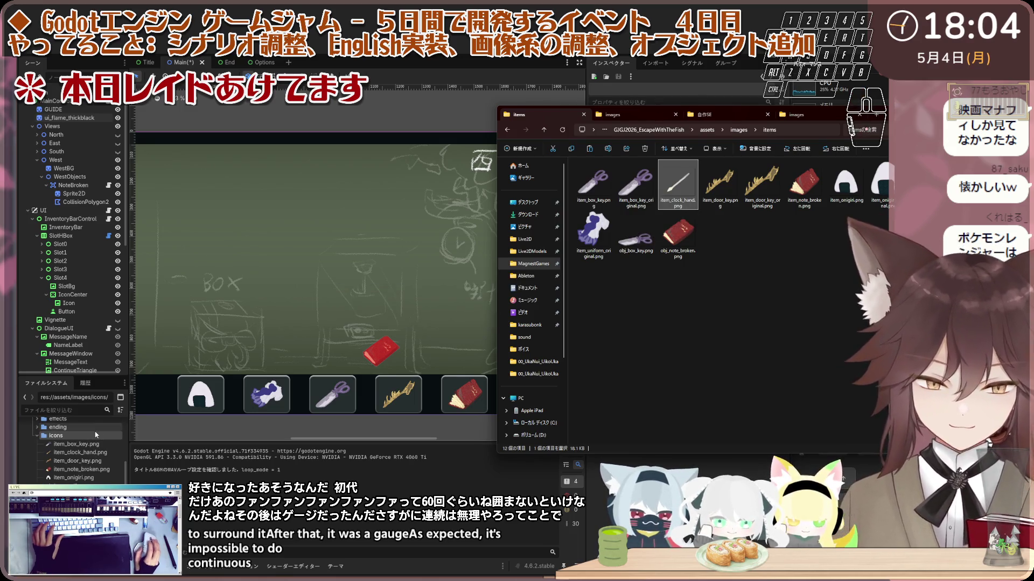
{"action": "left_click", "coordinate": [773, 243]}
{"action": "scroll", "coordinate": [81, 447], "scroll_direction": "up", "scroll_amount": 1}
{"action": "scroll", "coordinate": [81, 452], "scroll_direction": "down", "scroll_amount": 1}
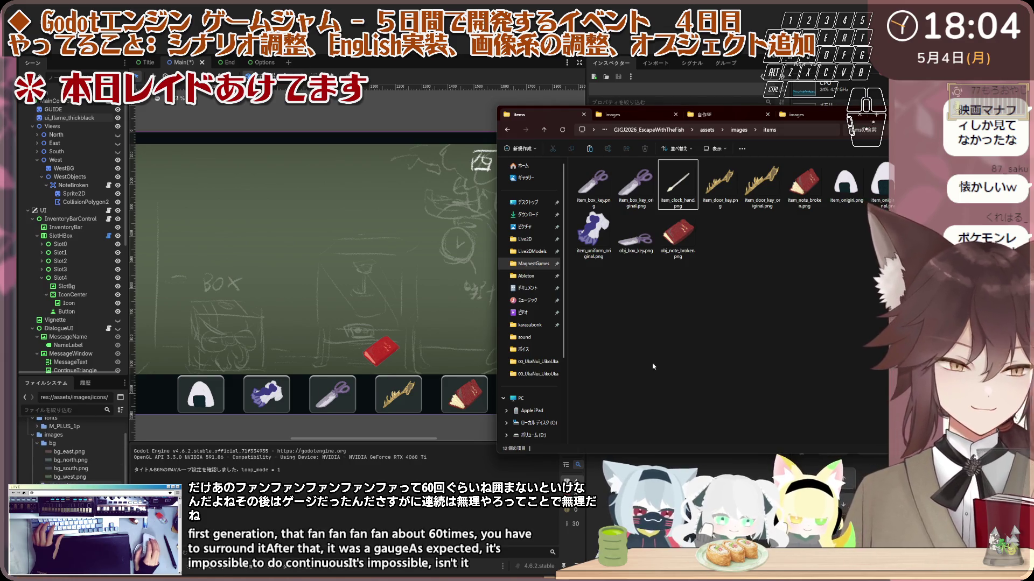
{"action": "left_click", "coordinate": [619, 115]}
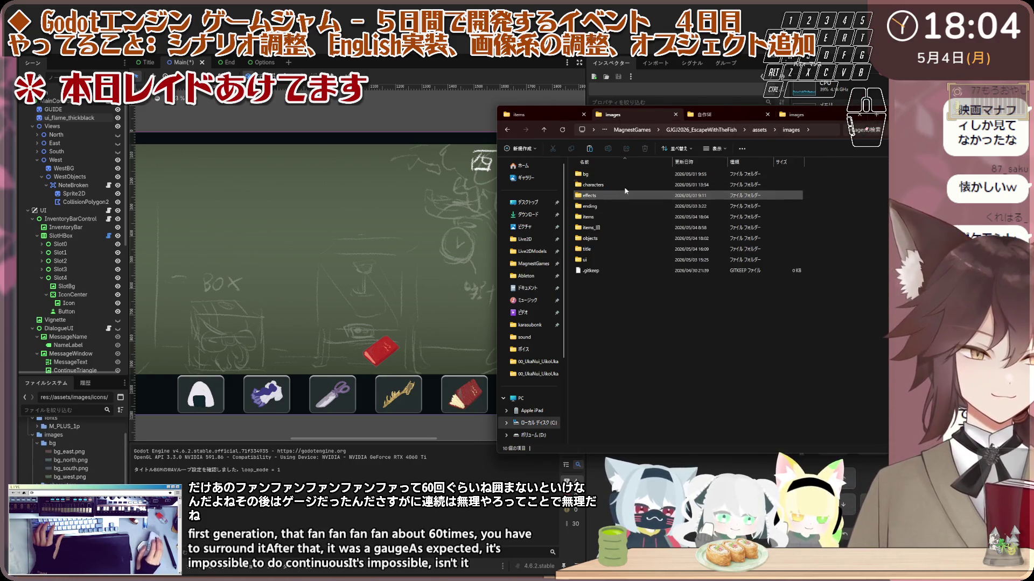
{"action": "left_click", "coordinate": [789, 114]}
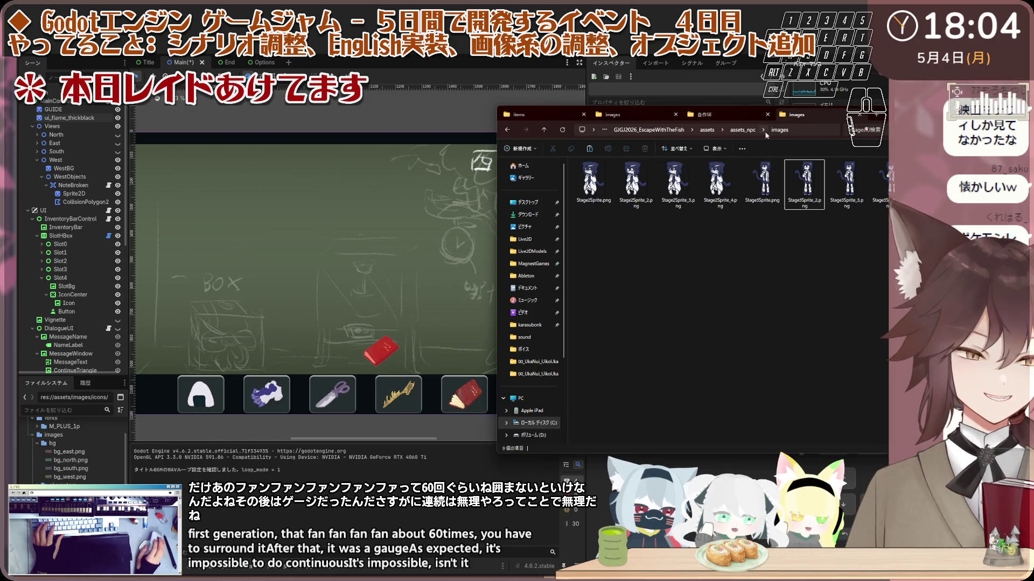
{"action": "left_click", "coordinate": [619, 115]}
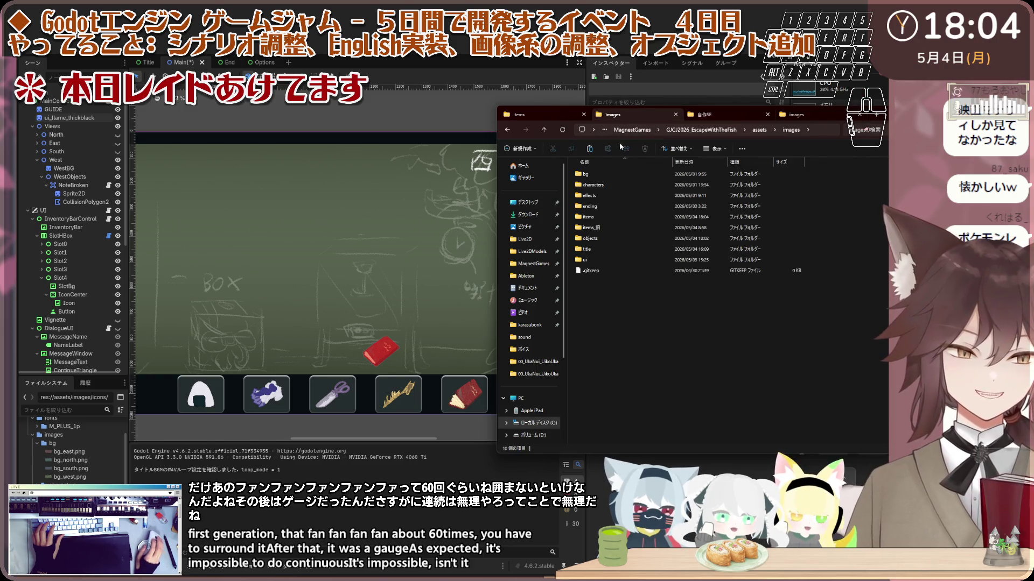
{"action": "left_click", "coordinate": [549, 114]}
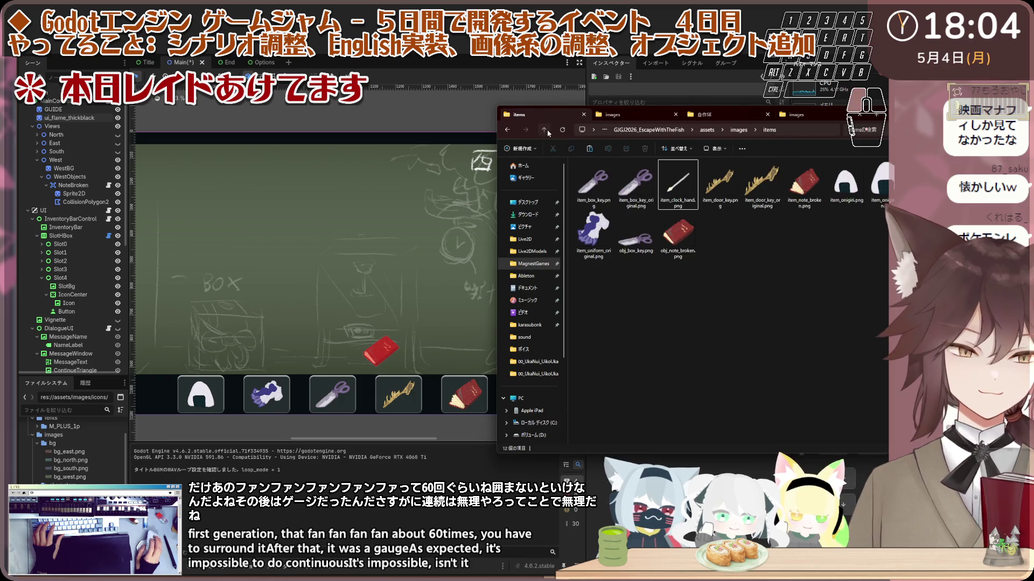
{"action": "left_click", "coordinate": [543, 130]}
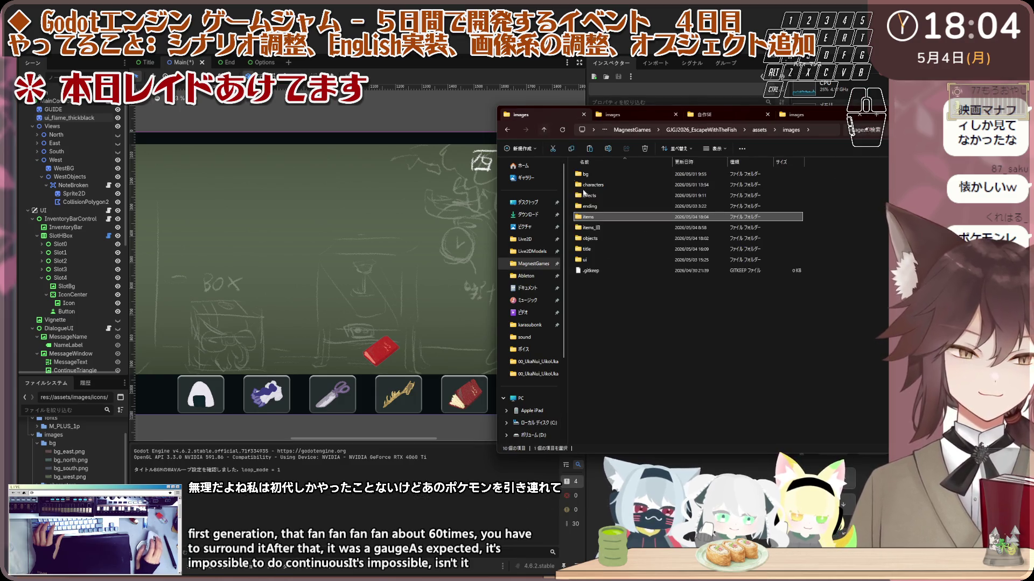
{"action": "left_click", "coordinate": [623, 231]}
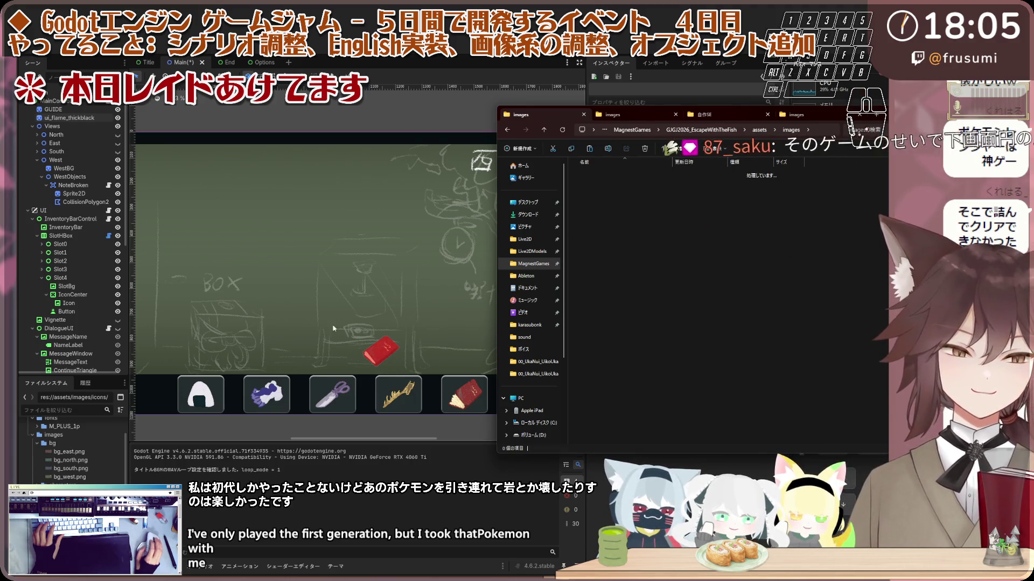
- Open the objects folder in Explorer, then show the effects folder in Godot's file panel
{"action": "double_click", "coordinate": [625, 237]}
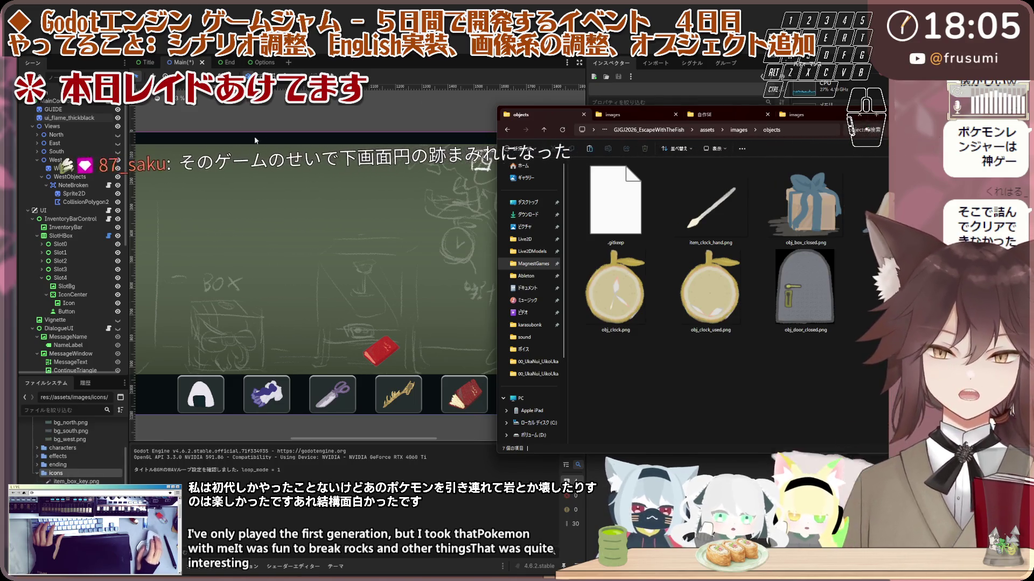
{"action": "scroll", "coordinate": [59, 483], "scroll_direction": "up", "scroll_amount": 5}
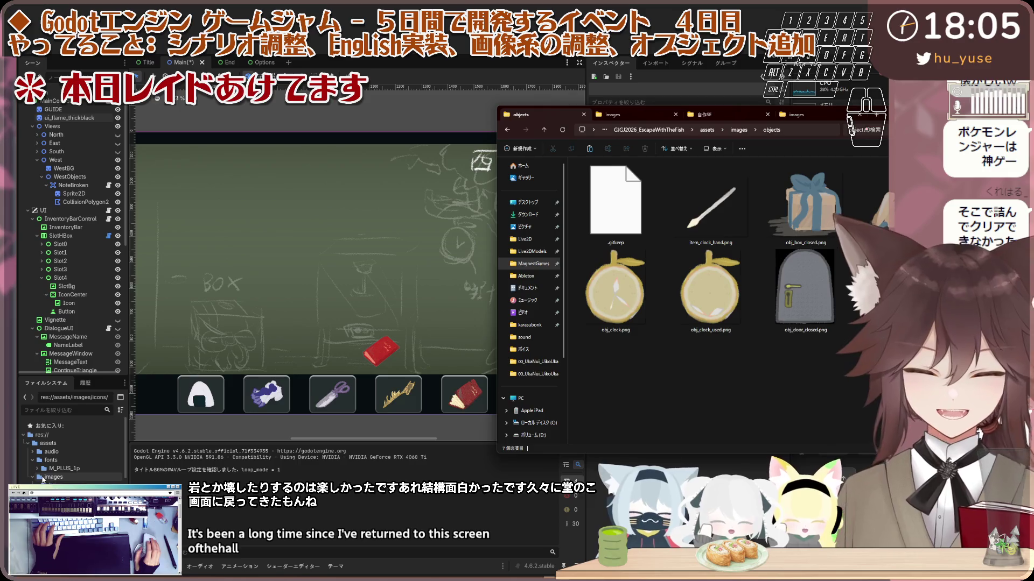
{"action": "scroll", "coordinate": [73, 452], "scroll_direction": "down", "scroll_amount": 3}
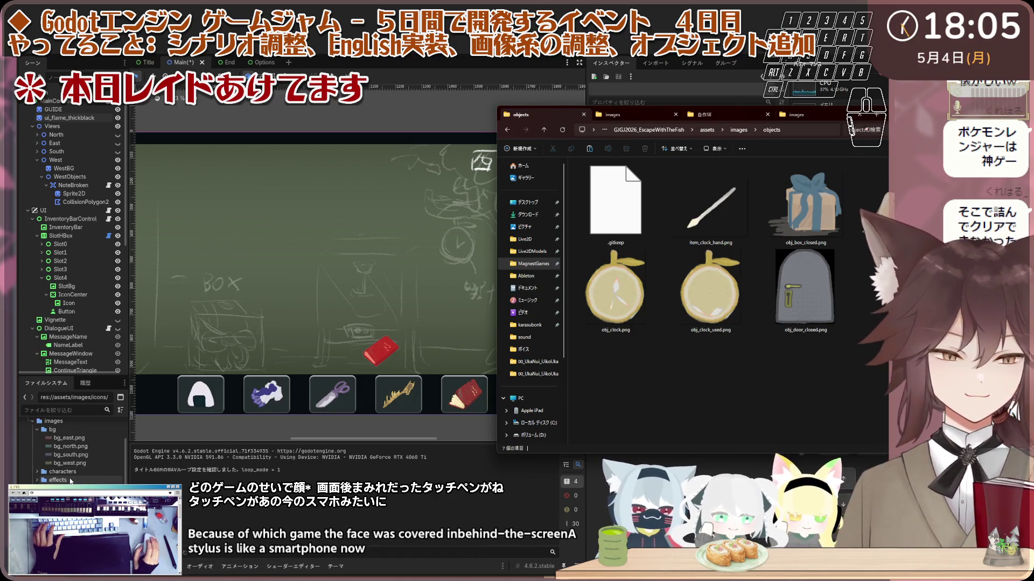
{"action": "left_click", "coordinate": [58, 479]}
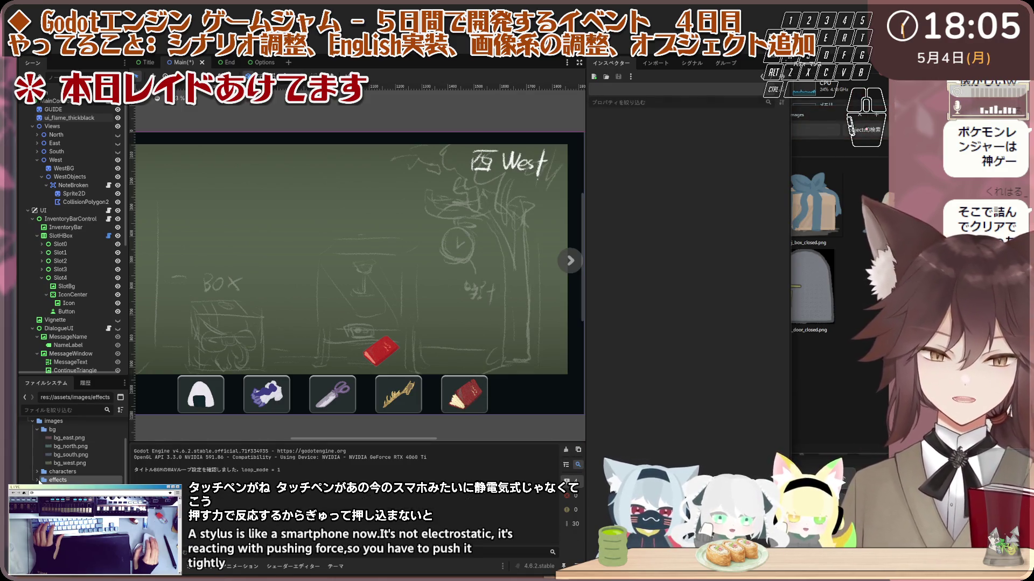
- Zoom the West room viewport and select obj_clock_used.png in Explorer's objects folder
{"action": "scroll", "coordinate": [40, 480], "scroll_direction": "down", "scroll_amount": 3}
{"action": "scroll", "coordinate": [43, 482], "scroll_direction": "down", "scroll_amount": 1}
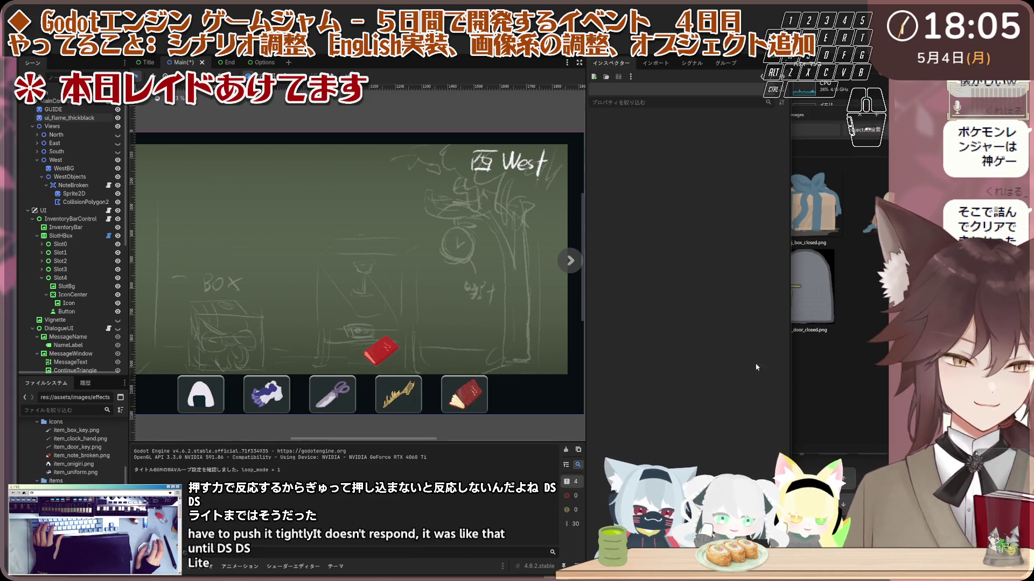
{"action": "left_click", "coordinate": [813, 285]}
{"action": "left_click", "coordinate": [710, 291]}
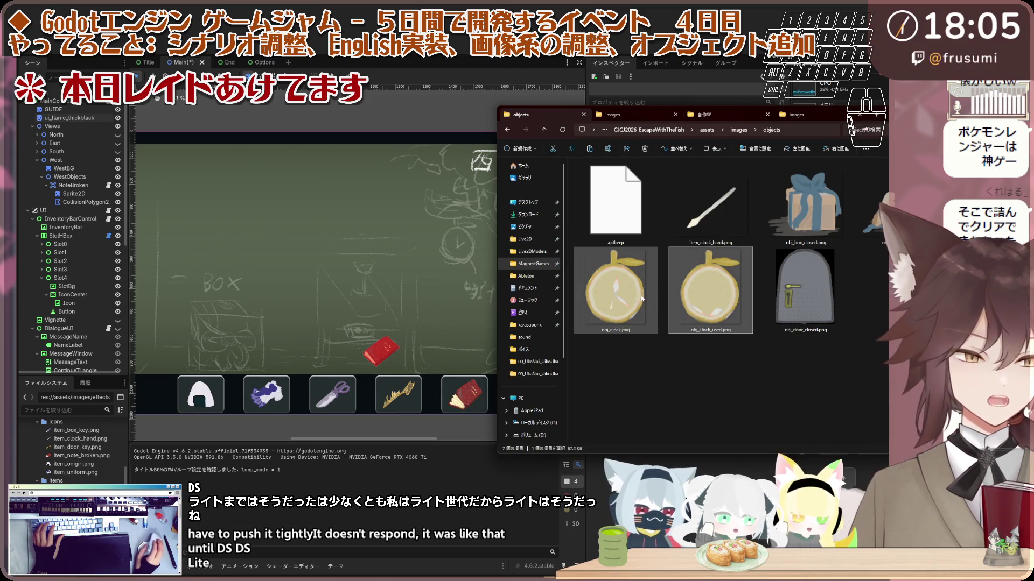
{"action": "scroll", "coordinate": [73, 454], "scroll_direction": "up", "scroll_amount": 1}
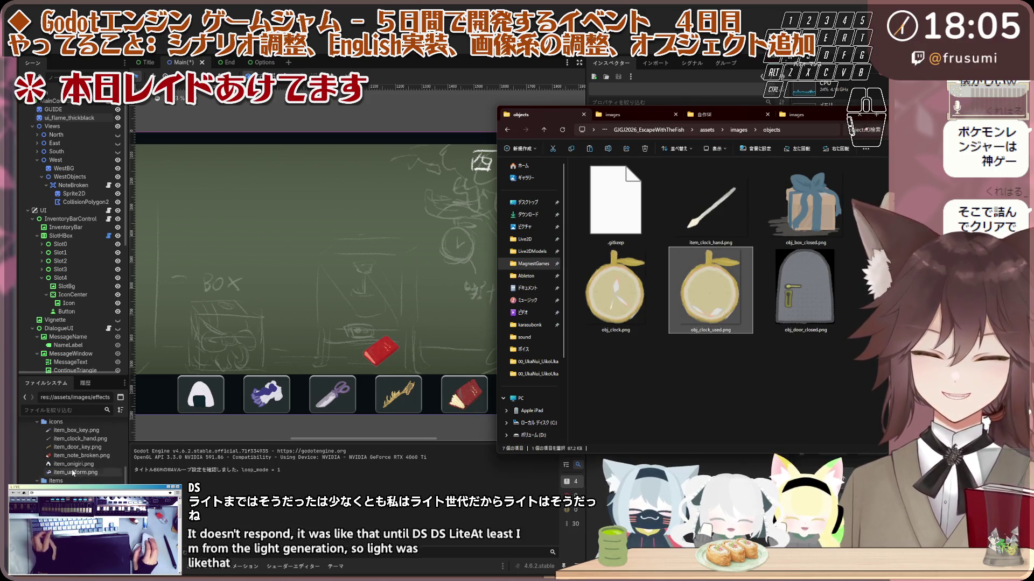
- Open res://assets/images/objects in Godot beside Explorer's two selected clock sprites
{"action": "left_click", "coordinate": [56, 441]}
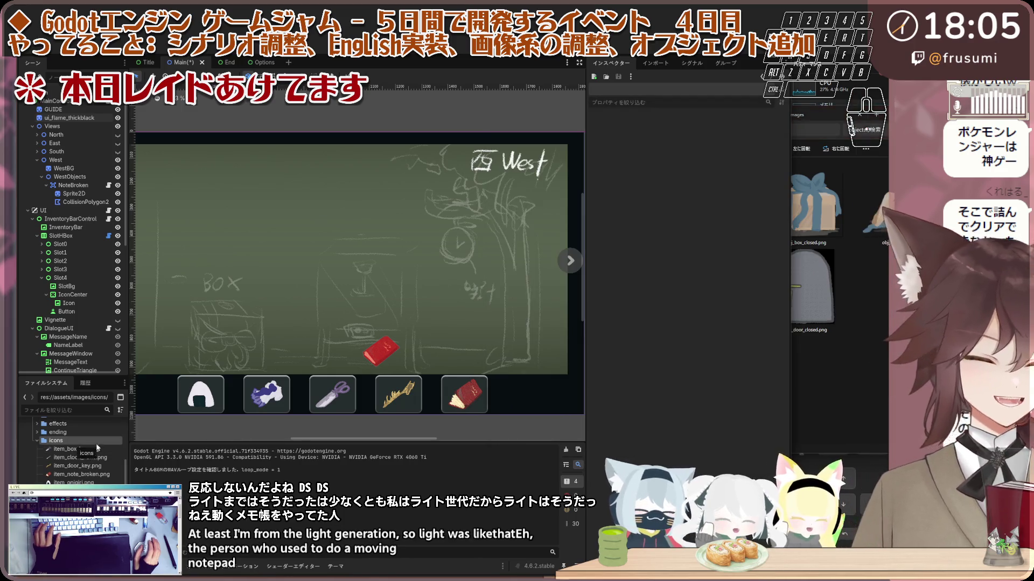
{"action": "left_click", "coordinate": [485, 406]}
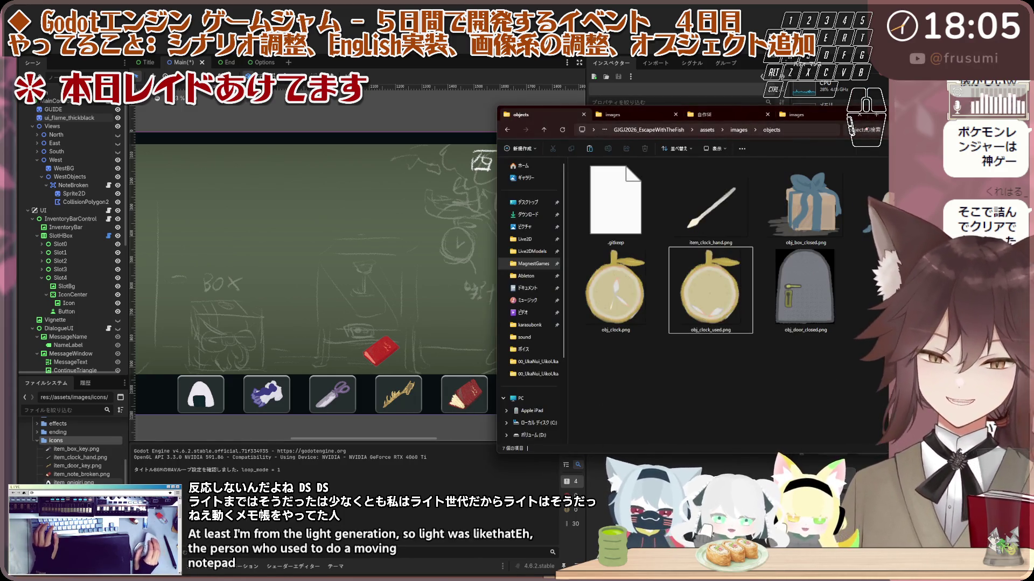
{"action": "left_click", "coordinate": [43, 440]}
{"action": "left_click", "coordinate": [59, 462]}
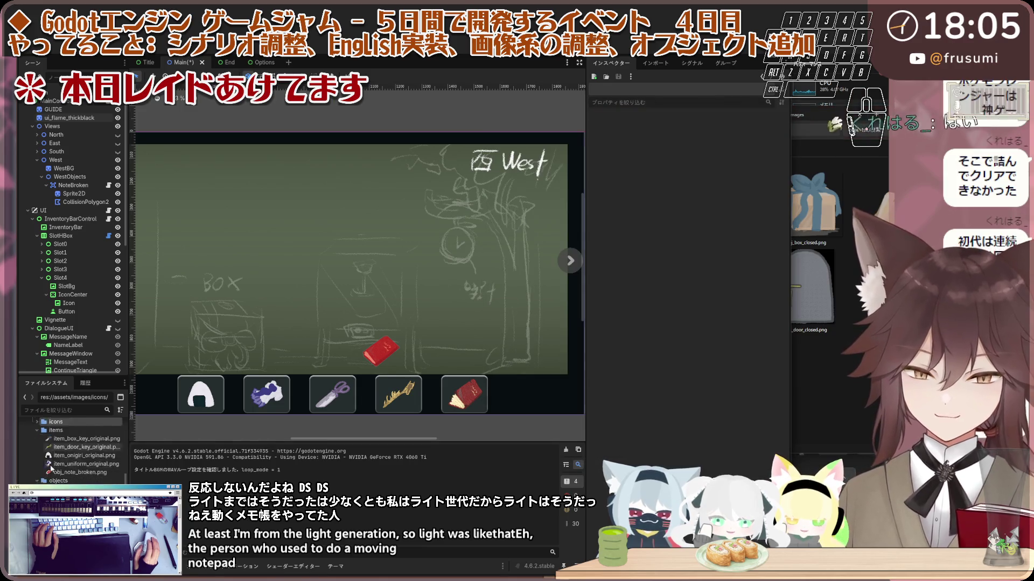
{"action": "left_click", "coordinate": [806, 223]}
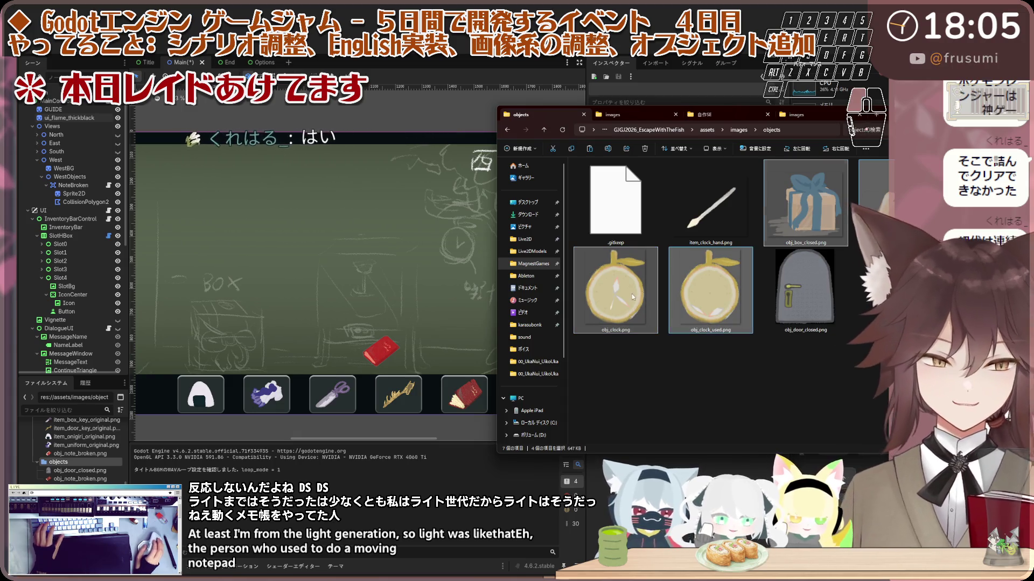
{"action": "left_click", "coordinate": [71, 466]}
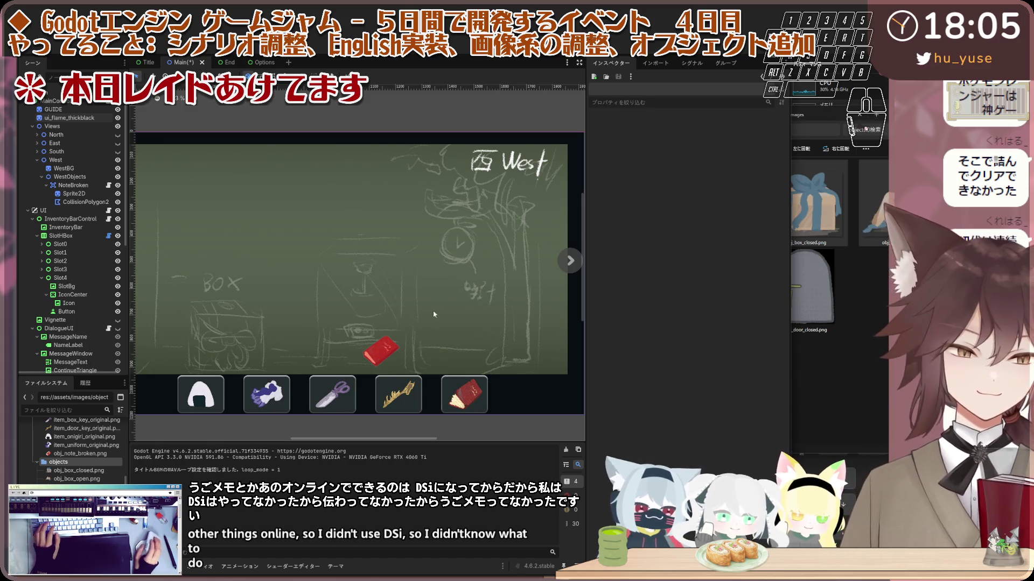
{"action": "scroll", "coordinate": [294, 290], "scroll_direction": "up", "scroll_amount": 2}
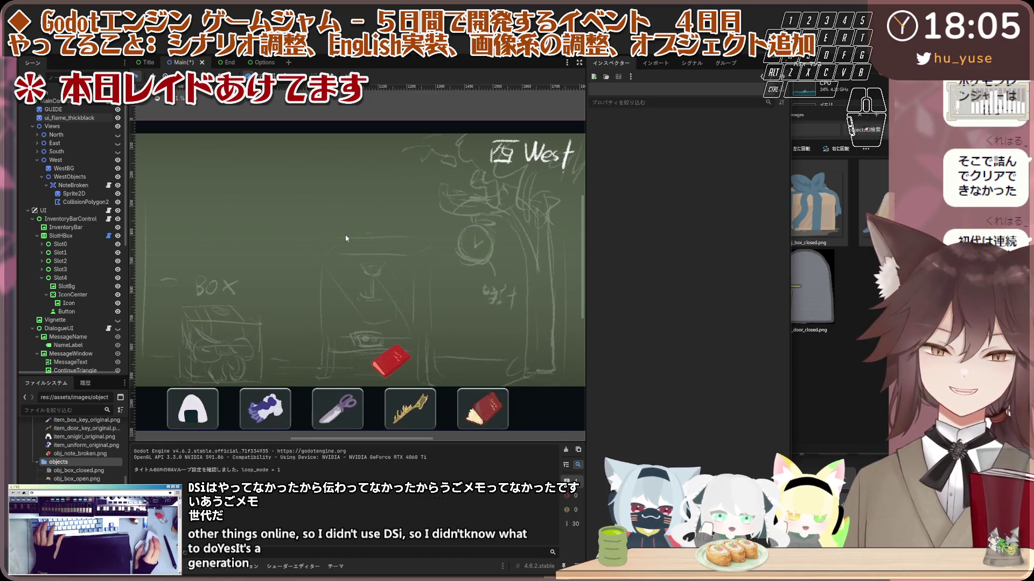
{"action": "left_click", "coordinate": [803, 392]}
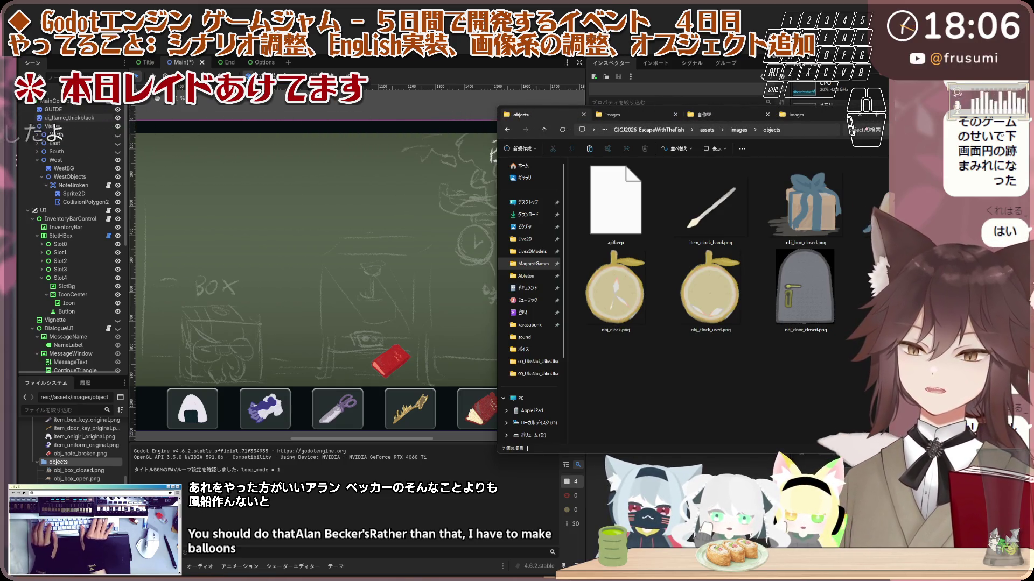
{"action": "key", "text": "super"}
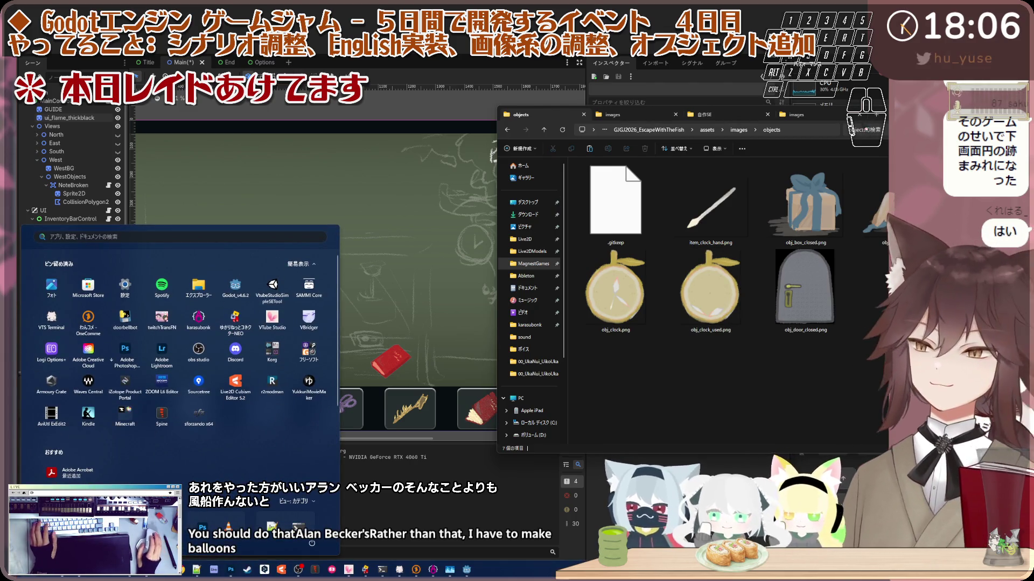
{"action": "key", "text": "Escape"}
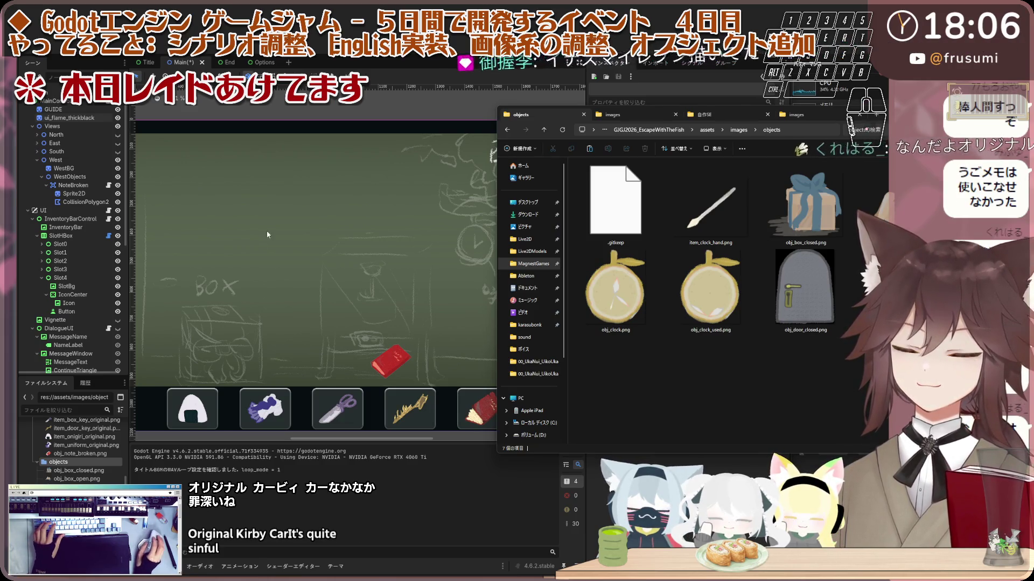
- Save Godot's Main scene, glance at the Title scene, and return to the Explorer objects folder
{"action": "left_click", "coordinate": [305, 168]}
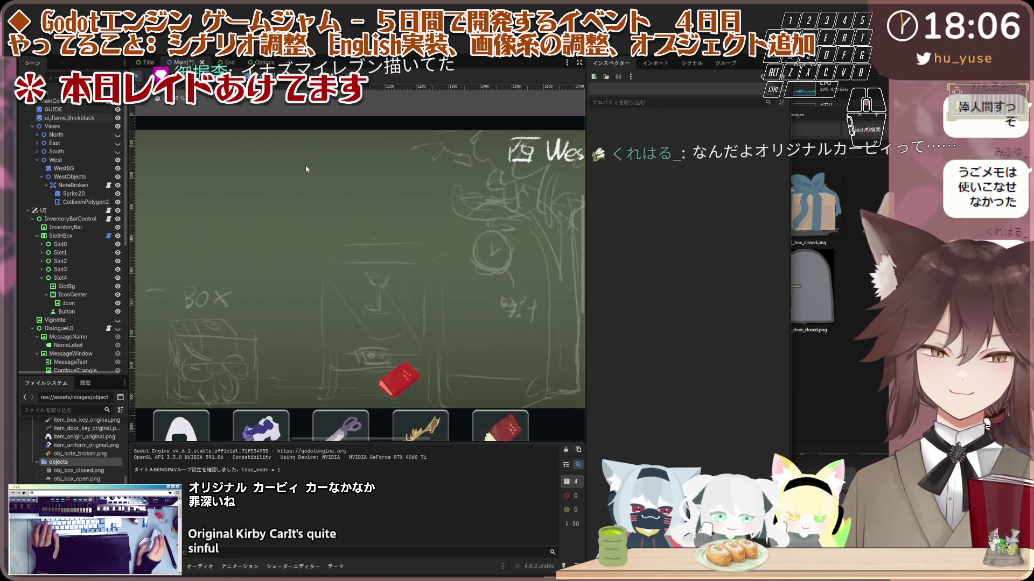
{"action": "key", "text": "ctrl+s"}
{"action": "scroll", "coordinate": [340, 261], "scroll_direction": "down", "scroll_amount": 2}
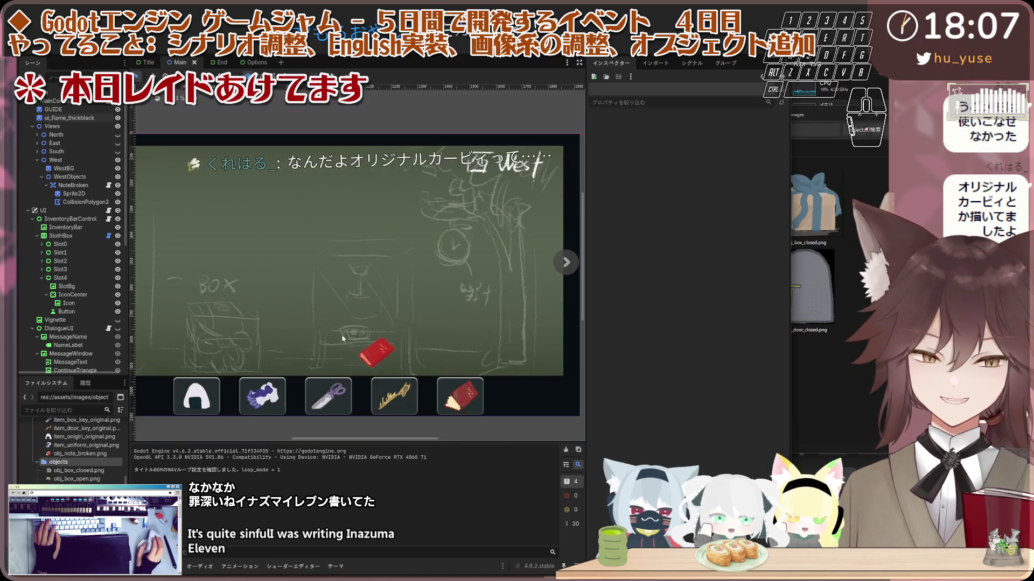
{"action": "key", "text": "ctrl+shift+Tab"}
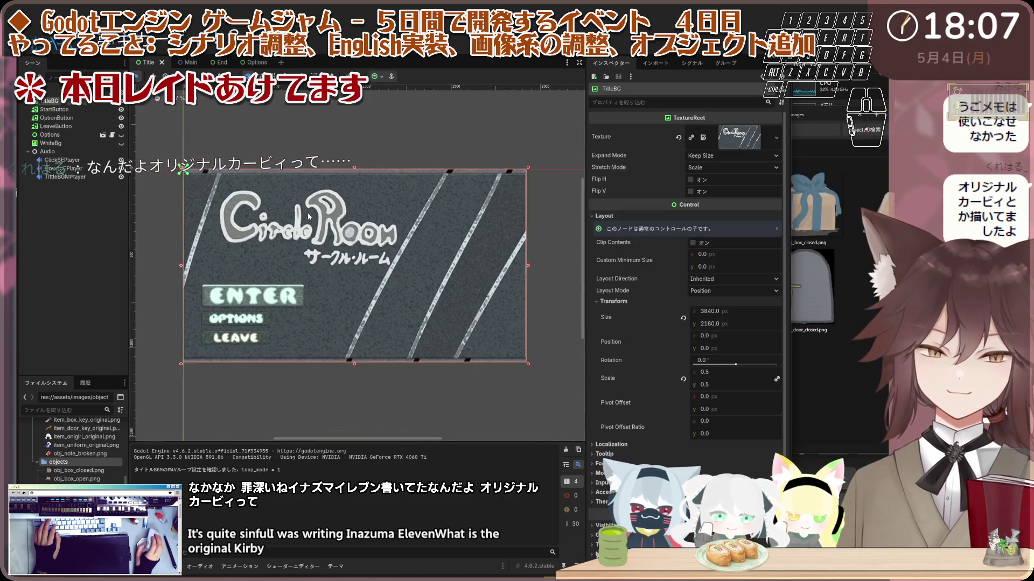
{"action": "key", "text": "ctrl+Tab"}
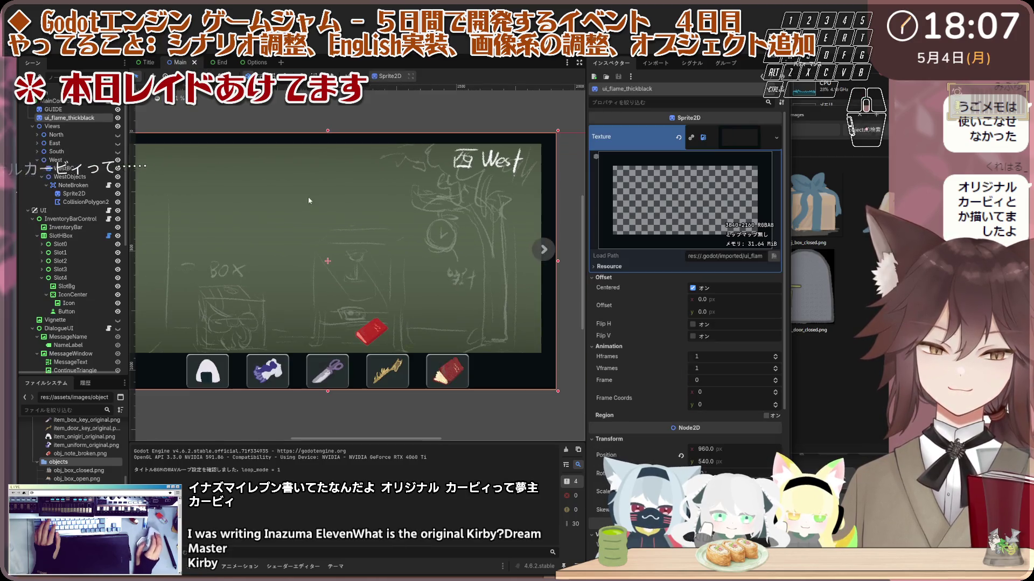
{"action": "scroll", "coordinate": [367, 275], "scroll_direction": "up", "scroll_amount": 1}
{"action": "left_click", "coordinate": [840, 337]}
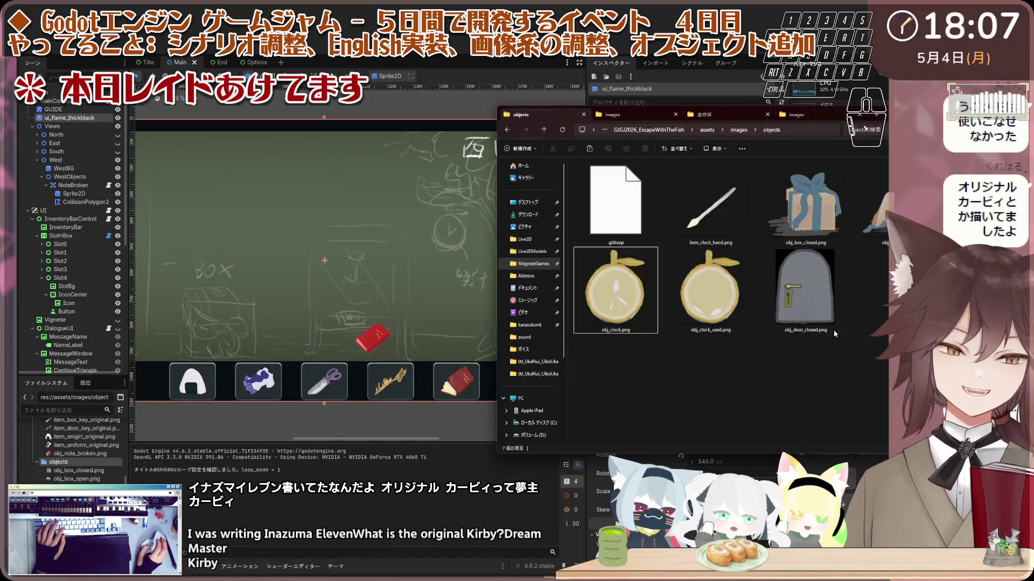
- Switch the objects folder view to Medium icons (中アイコン), then go back to Godot
{"action": "left_click", "coordinate": [716, 149]}
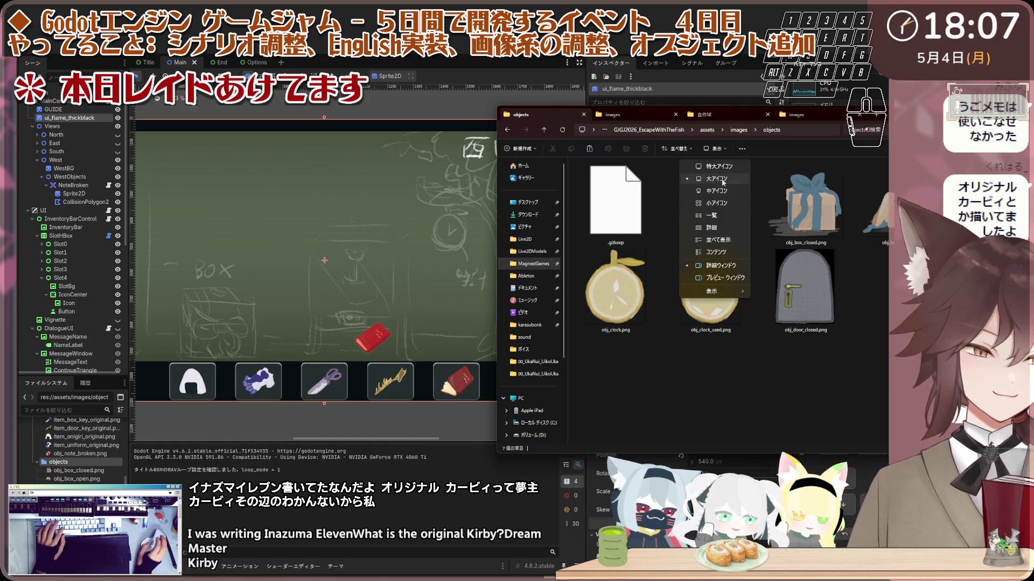
{"action": "left_click", "coordinate": [716, 191]}
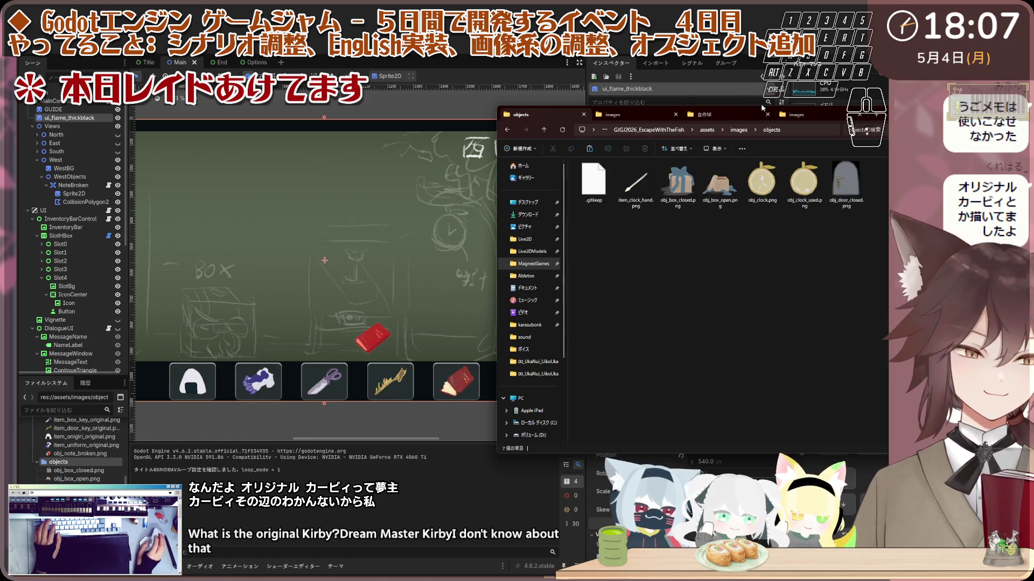
{"action": "mouse_move", "coordinate": [304, 570]}
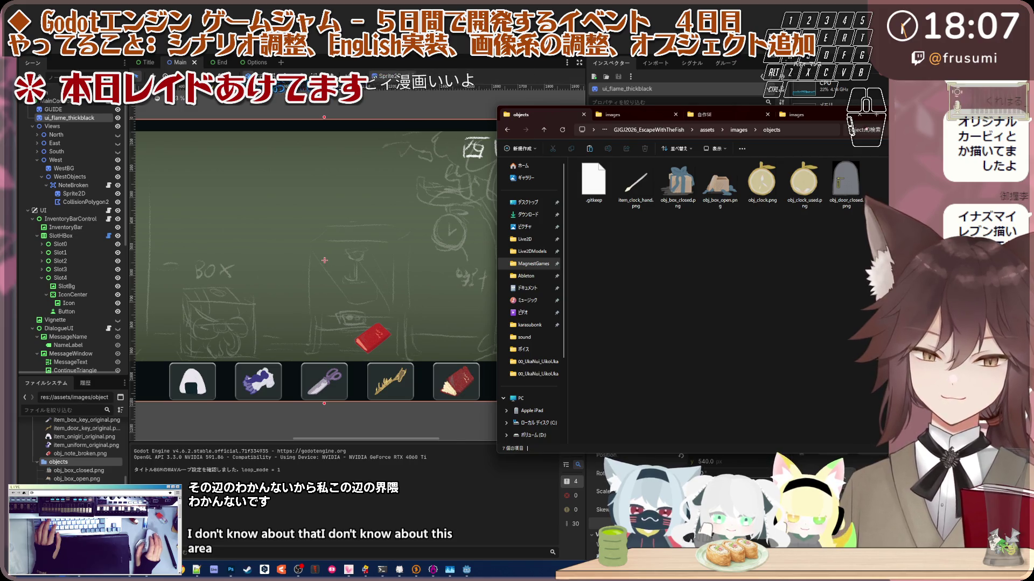
{"action": "key", "text": "alt+Tab"}
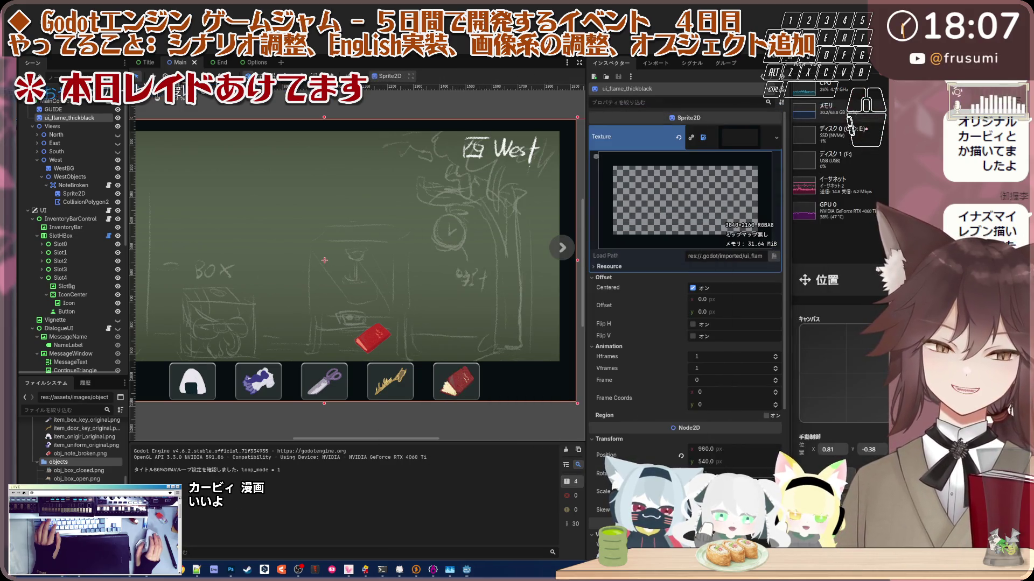
- Go via Explorer to Photoshop and switch from the clock-hand file to the scene PSD
{"action": "key", "text": "alt+Tab"}
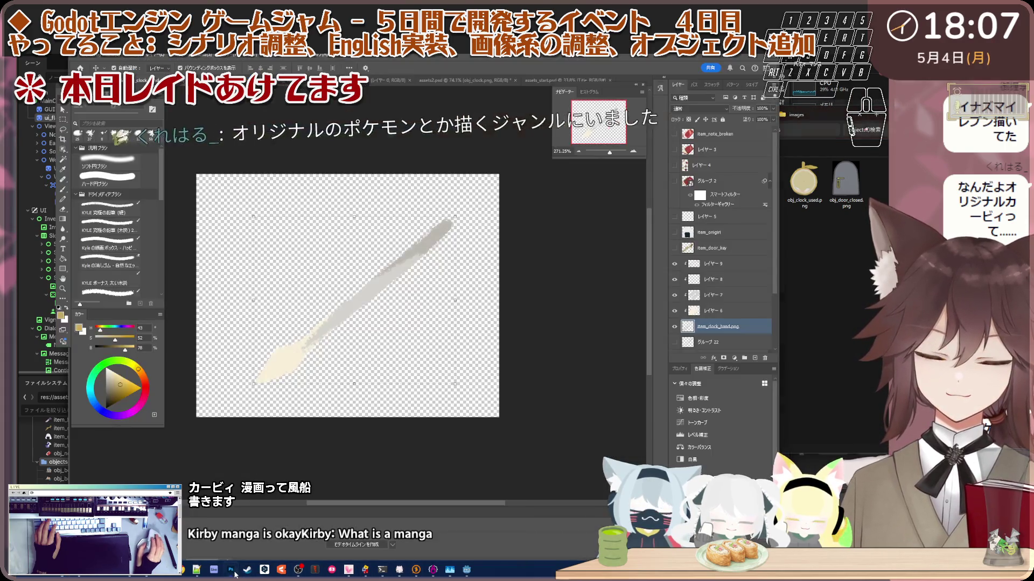
{"action": "left_click", "coordinate": [230, 569]}
{"action": "key", "text": "ctrl+Tab"}
{"action": "scroll", "coordinate": [436, 275], "scroll_direction": "down", "scroll_amount": 4}
{"action": "scroll", "coordinate": [436, 275], "scroll_direction": "up", "scroll_amount": 3}
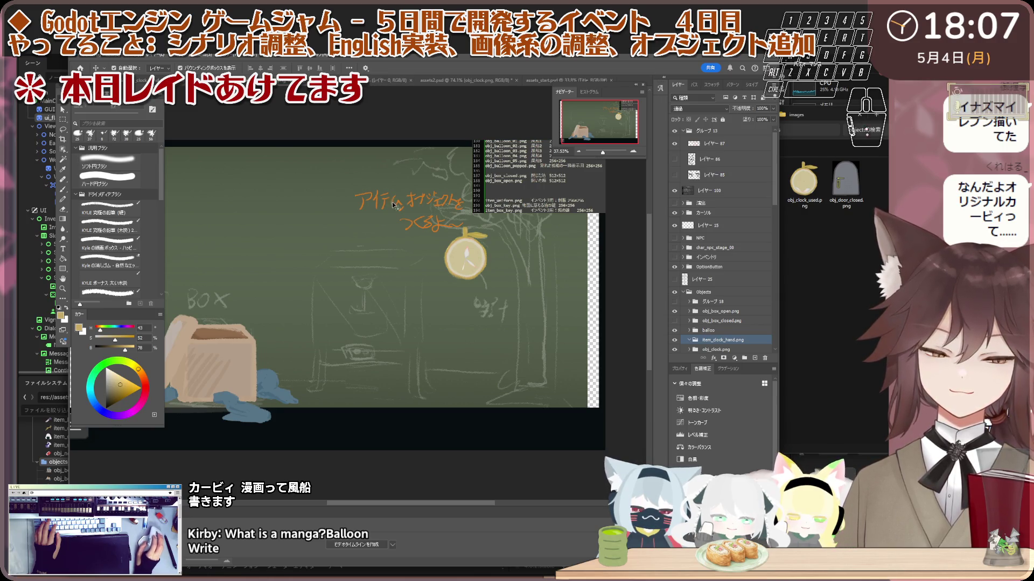
{"action": "scroll", "coordinate": [337, 287], "scroll_direction": "up", "scroll_amount": 1}
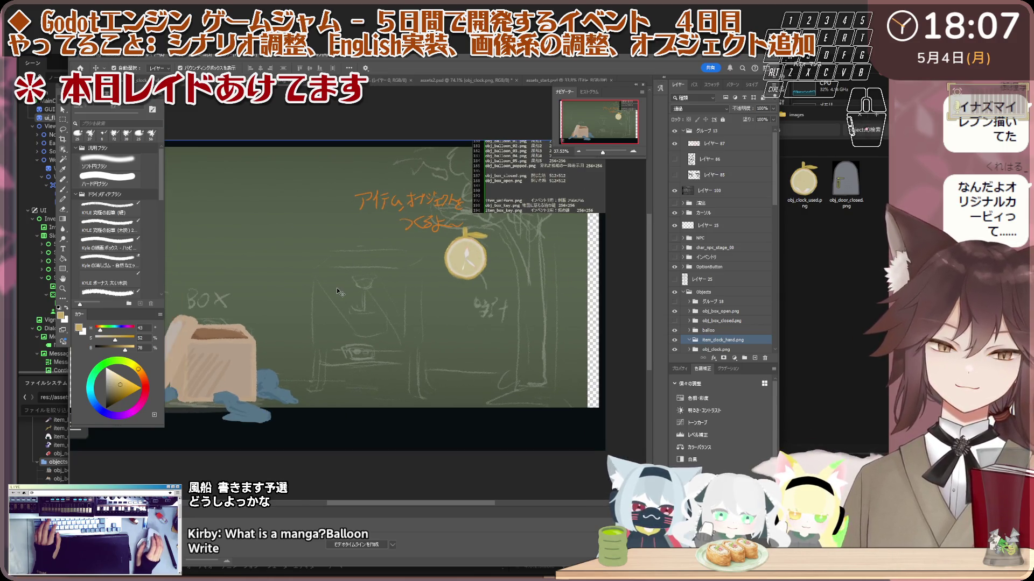
{"action": "scroll", "coordinate": [337, 287], "scroll_direction": "down", "scroll_amount": 4}
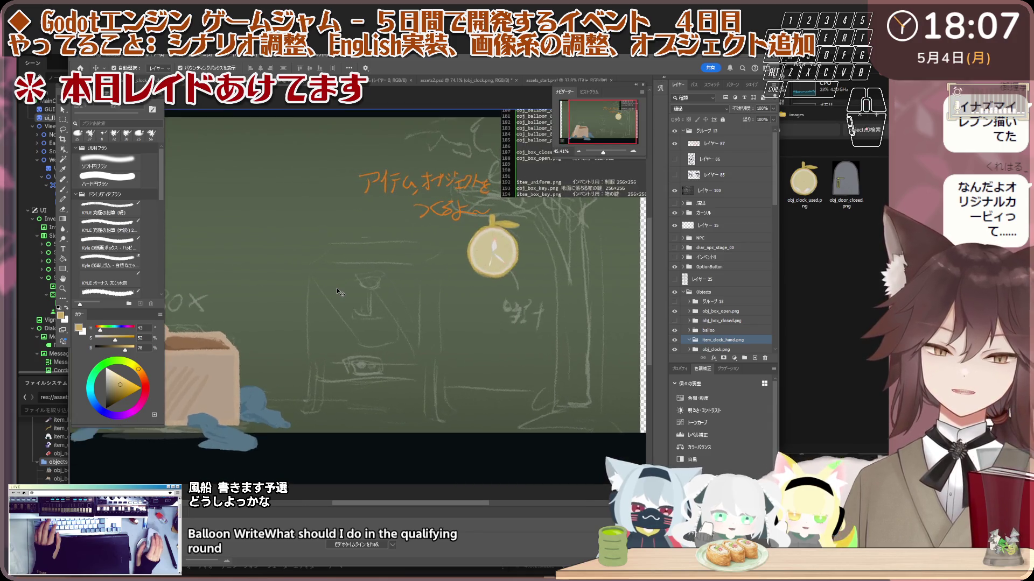
{"action": "scroll", "coordinate": [317, 345], "scroll_direction": "up", "scroll_amount": 2}
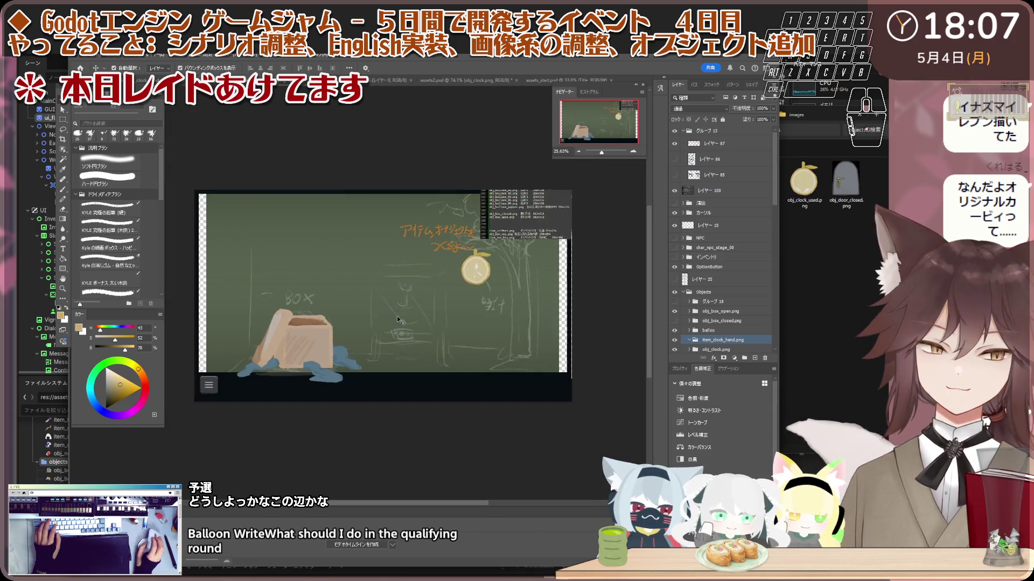
- Hide the obj_box_open.png painting while keeping the other Objects items visible
{"action": "left_click", "coordinate": [685, 293]}
{"action": "left_click", "coordinate": [325, 357]}
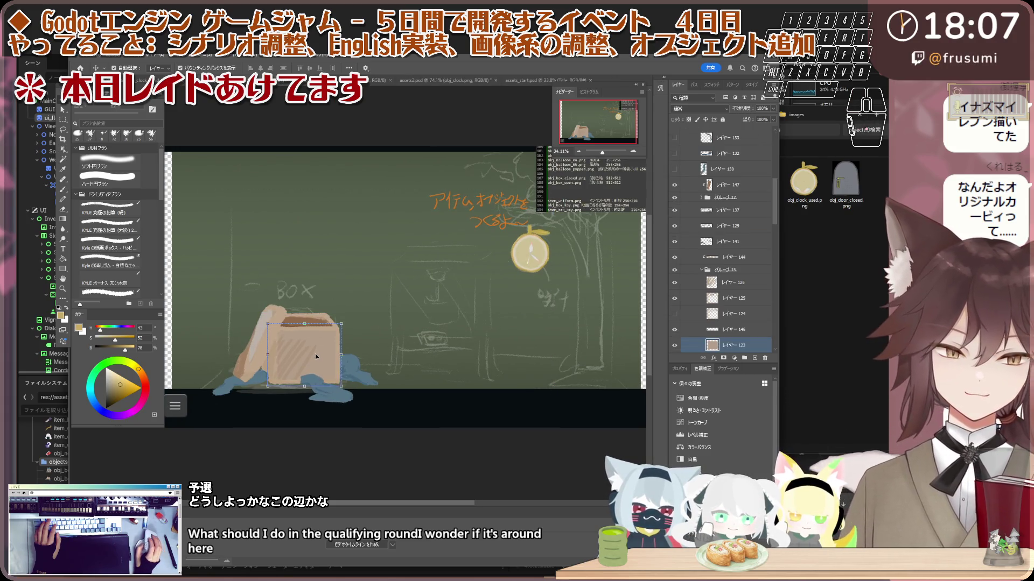
{"action": "scroll", "coordinate": [685, 206], "scroll_direction": "up", "scroll_amount": 3}
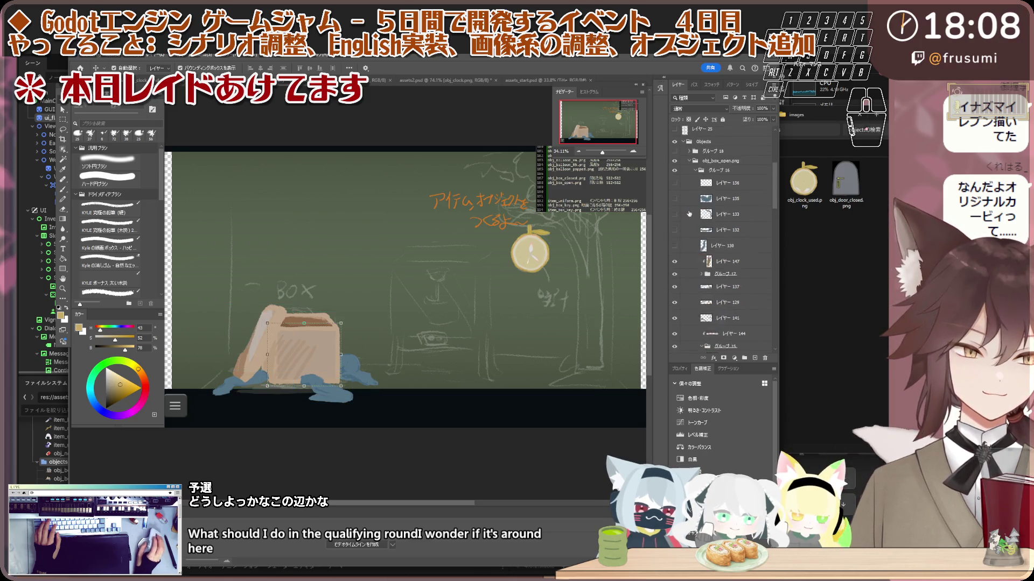
{"action": "left_click", "coordinate": [679, 171]}
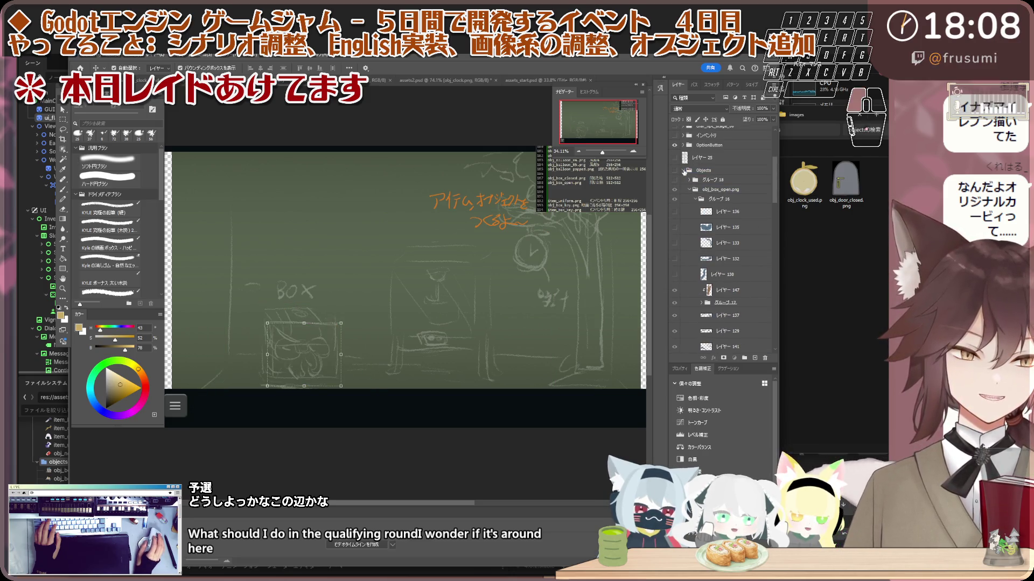
{"action": "left_click", "coordinate": [694, 171]}
{"action": "left_click", "coordinate": [691, 190]}
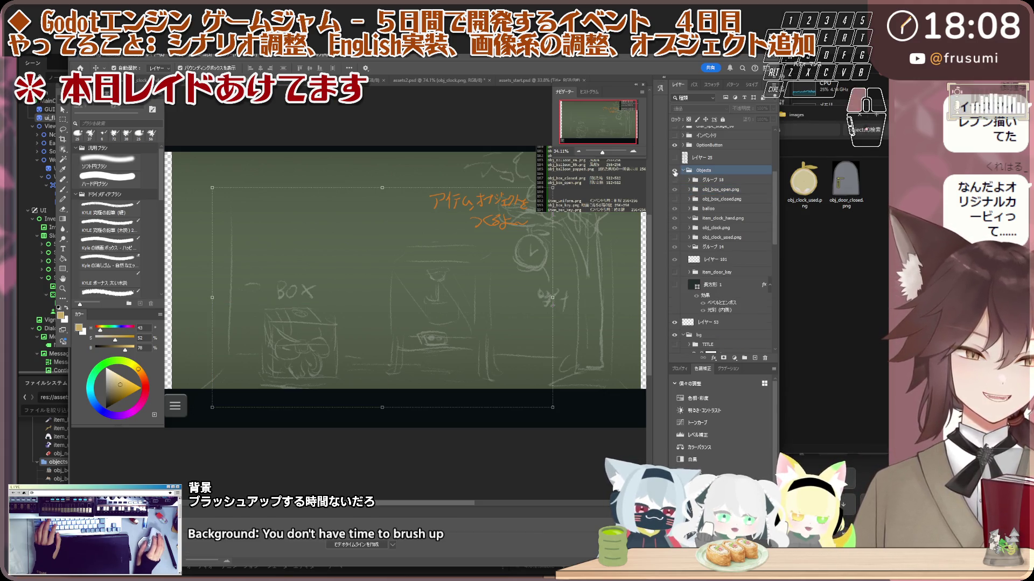
{"action": "left_click", "coordinate": [674, 170]}
{"action": "left_click", "coordinate": [674, 190]}
{"action": "left_click", "coordinate": [676, 189]}
{"action": "left_click", "coordinate": [676, 189]}
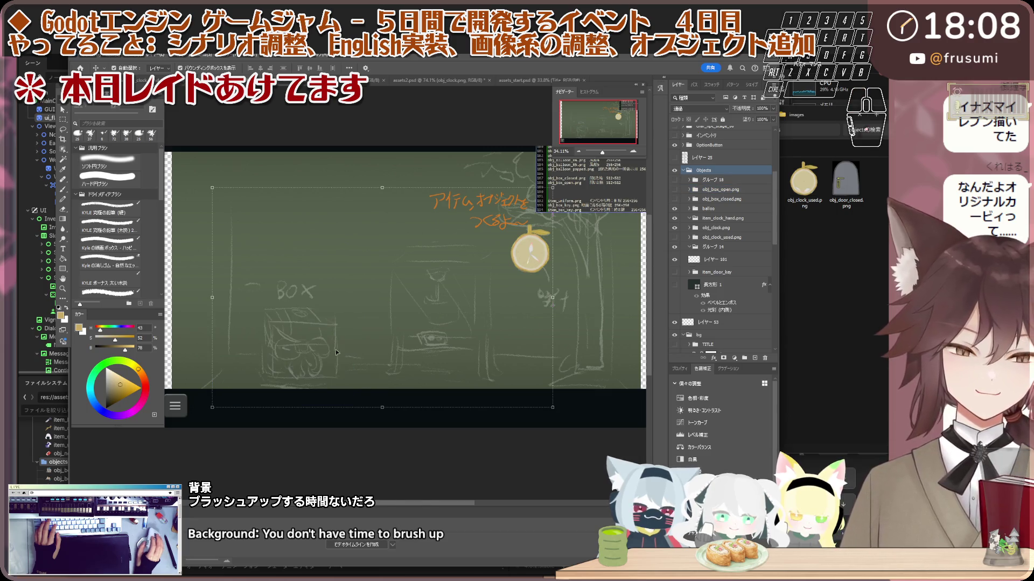
{"action": "scroll", "coordinate": [277, 364], "scroll_direction": "up", "scroll_amount": 2}
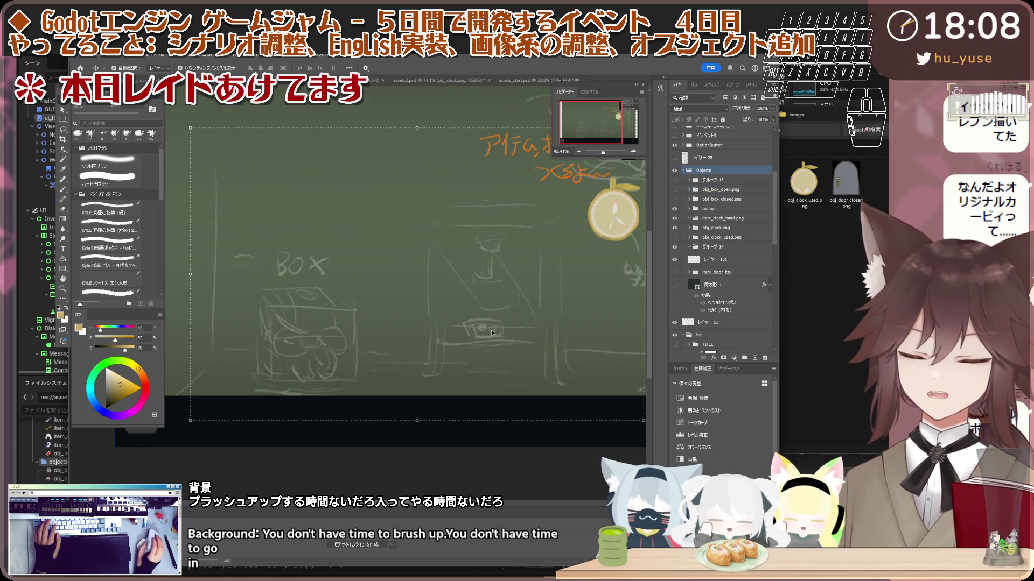
{"action": "left_click", "coordinate": [716, 227]}
{"action": "left_click", "coordinate": [703, 190]}
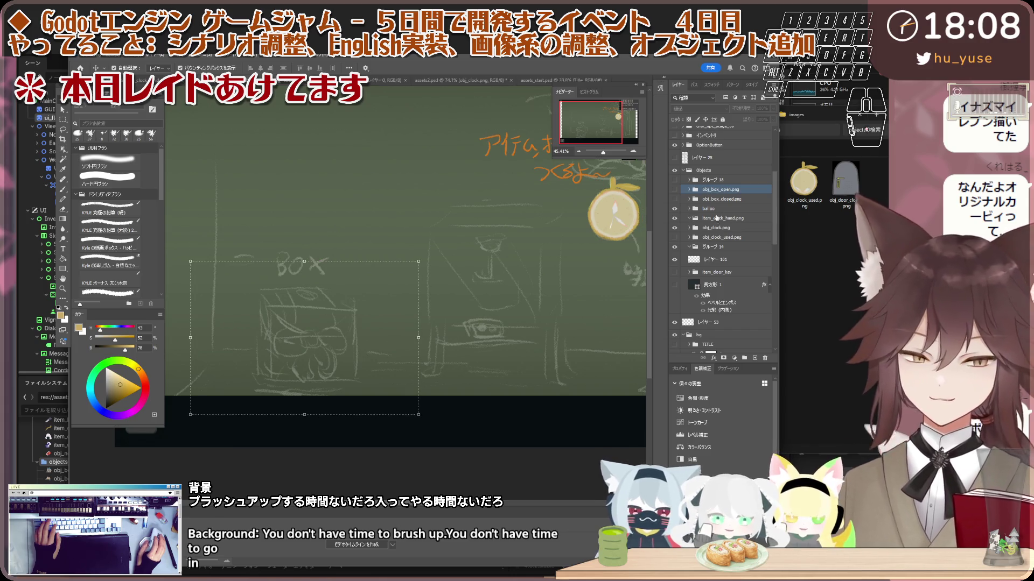
- Add a new group under グループ 18 holding three blank layers, レイヤー 201–203
{"action": "left_click", "coordinate": [709, 179]}
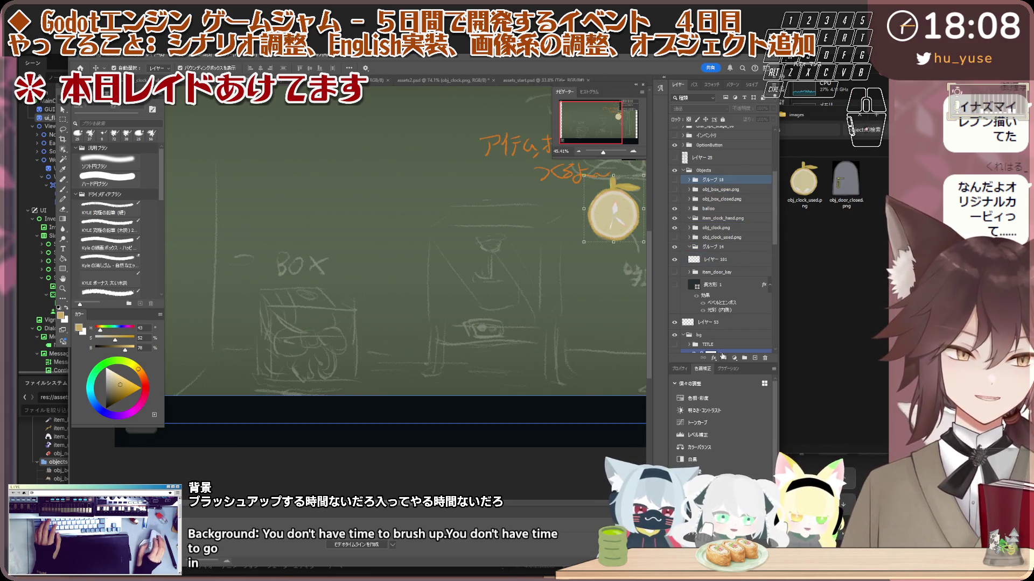
{"action": "left_click", "coordinate": [744, 358]}
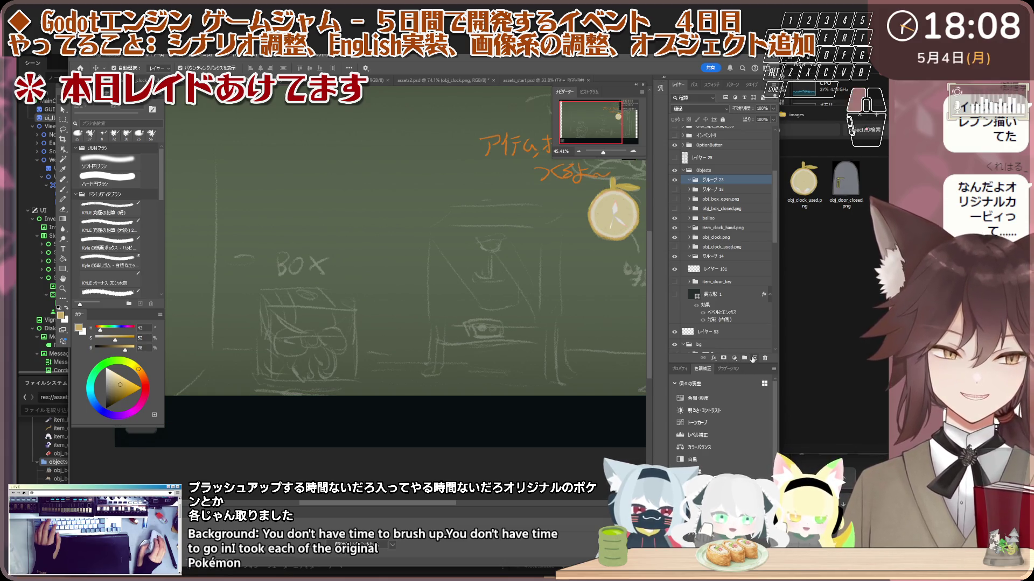
{"action": "left_click", "coordinate": [754, 358]}
{"action": "left_click", "coordinate": [754, 359]}
{"action": "left_click", "coordinate": [753, 358]}
{"action": "left_click", "coordinate": [730, 209]}
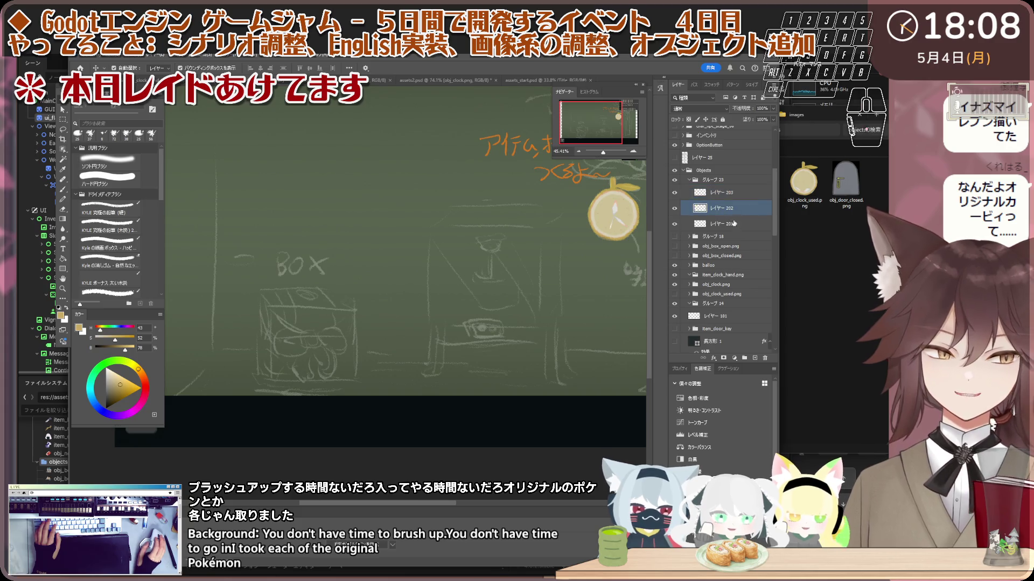
{"action": "left_click", "coordinate": [730, 223]}
{"action": "scroll", "coordinate": [357, 338], "scroll_direction": "down", "scroll_amount": 1}
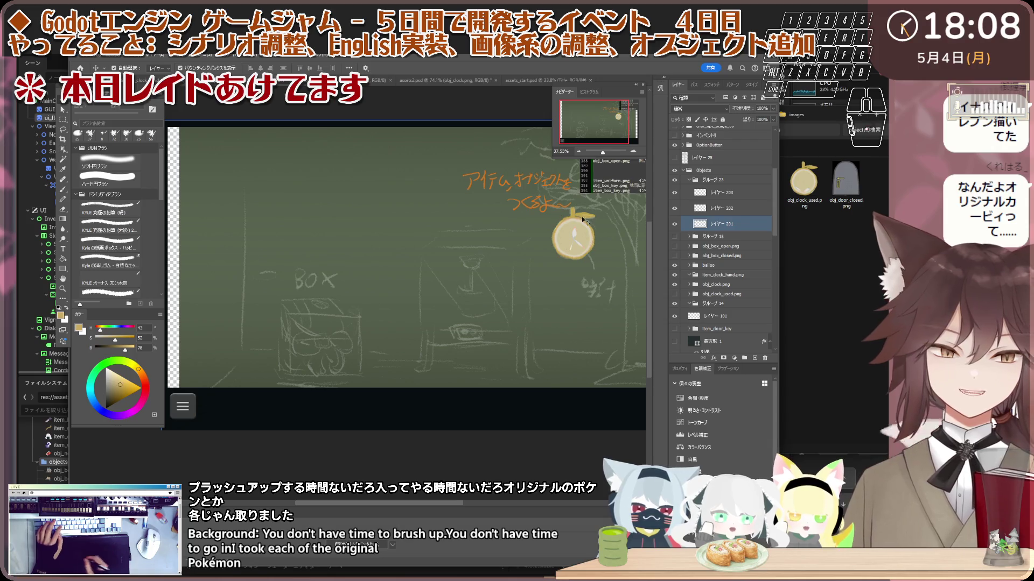
{"action": "left_click", "coordinate": [307, 281]}
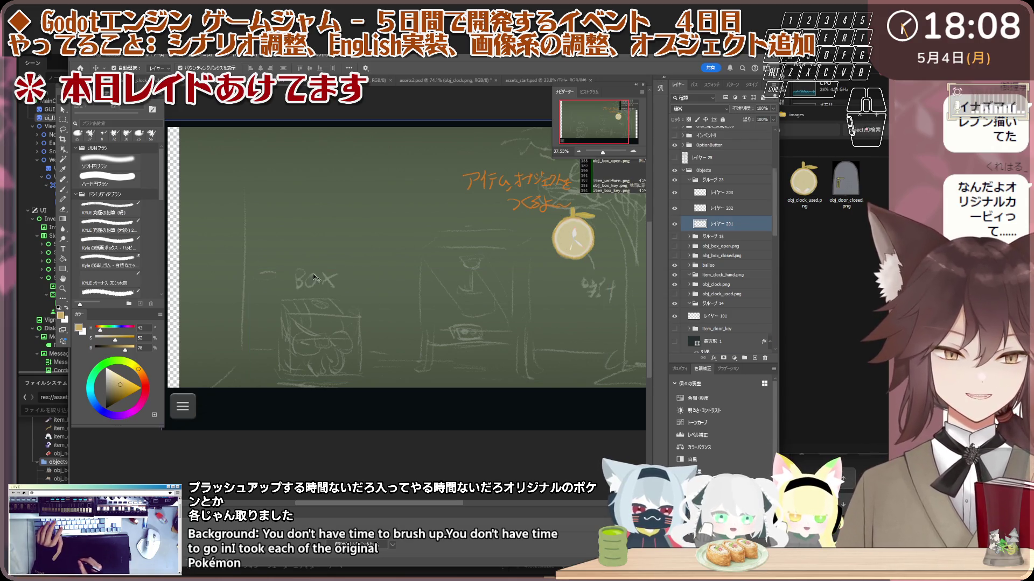
- Switch to the Brush, dismiss the rasterize prompt, and target the empty layer レイヤー 203
{"action": "left_click", "coordinate": [338, 257]}
{"action": "key", "text": "b"}
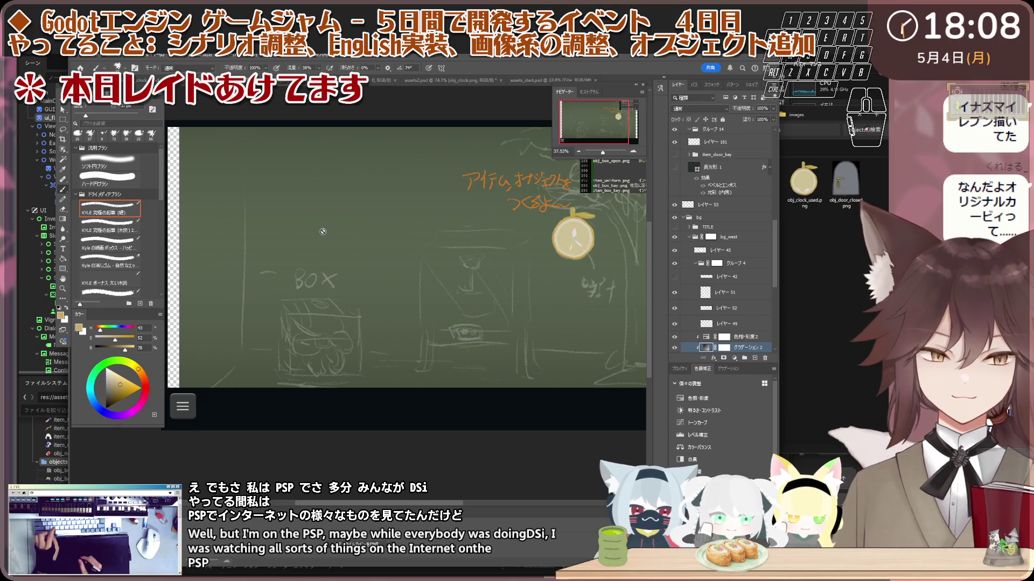
{"action": "left_click", "coordinate": [332, 260]}
{"action": "key", "text": "Escape"}
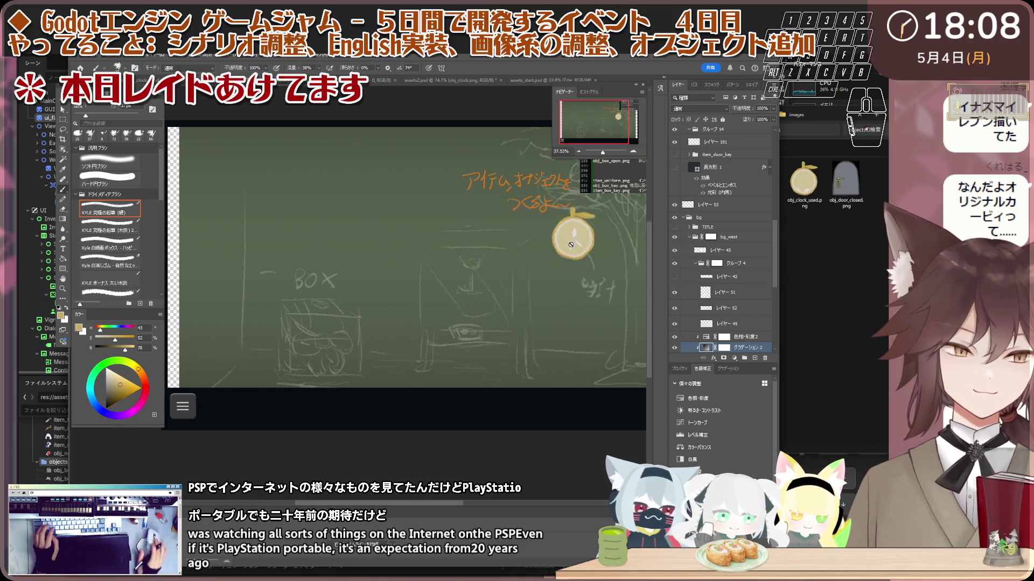
{"action": "scroll", "coordinate": [723, 221], "scroll_direction": "up", "scroll_amount": 3}
{"action": "scroll", "coordinate": [723, 220], "scroll_direction": "up", "scroll_amount": 3}
{"action": "scroll", "coordinate": [721, 226], "scroll_direction": "up", "scroll_amount": 2}
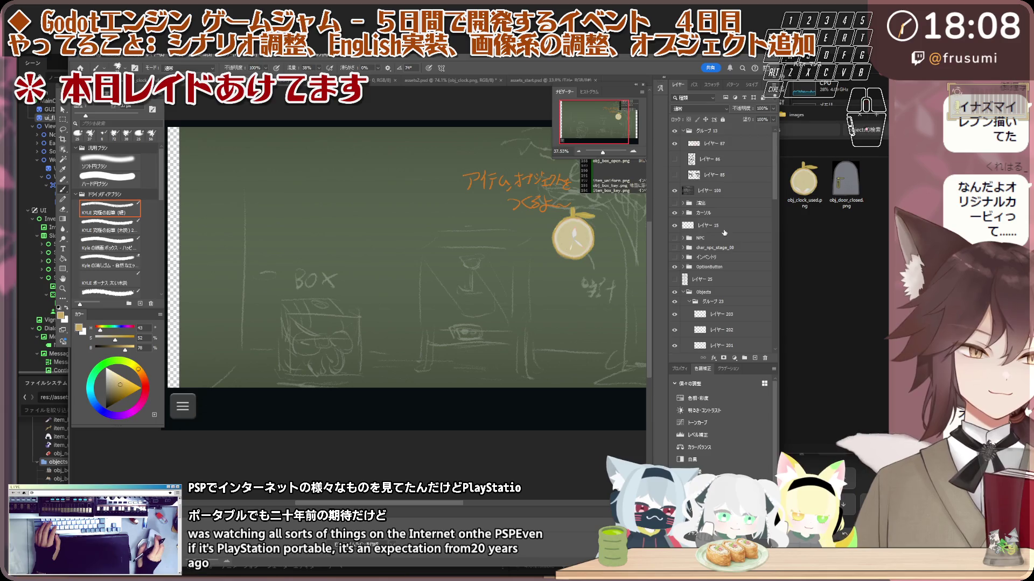
{"action": "scroll", "coordinate": [717, 232], "scroll_direction": "up", "scroll_amount": 2}
{"action": "scroll", "coordinate": [721, 249], "scroll_direction": "down", "scroll_amount": 1}
{"action": "left_click", "coordinate": [722, 256]}
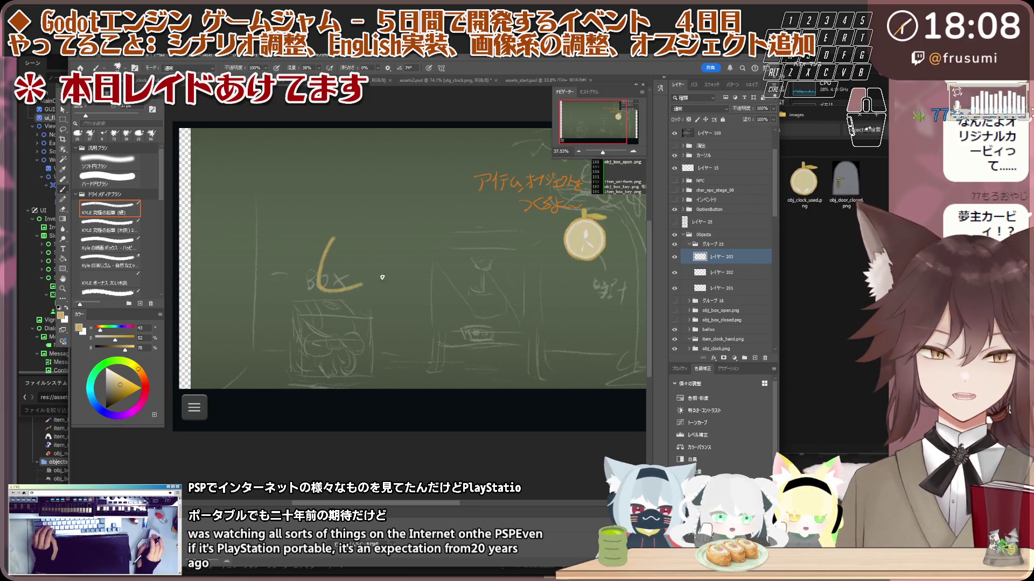
{"action": "scroll", "coordinate": [372, 268], "scroll_direction": "up", "scroll_amount": 1}
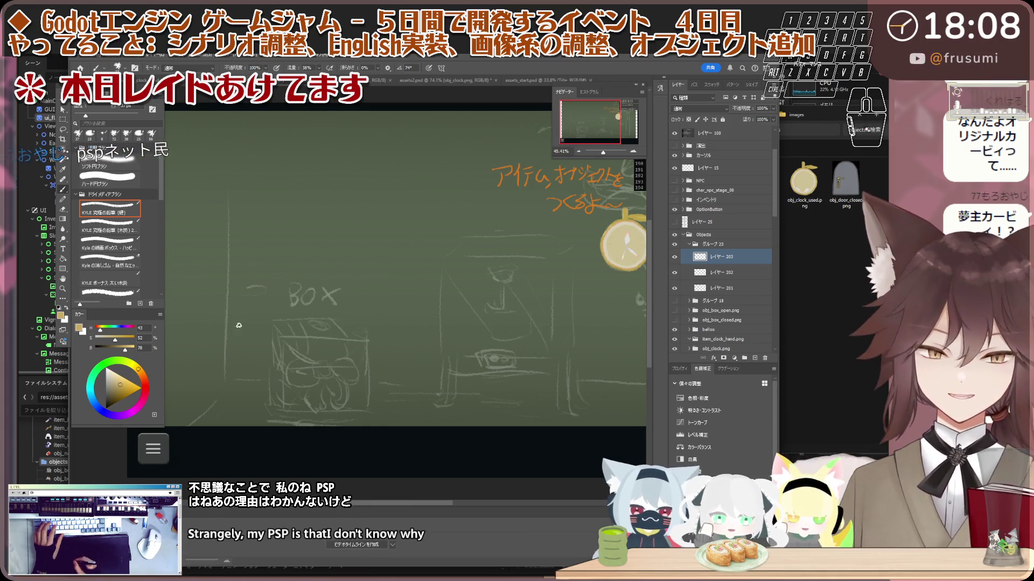
{"action": "scroll", "coordinate": [413, 327], "scroll_direction": "down", "scroll_amount": 3}
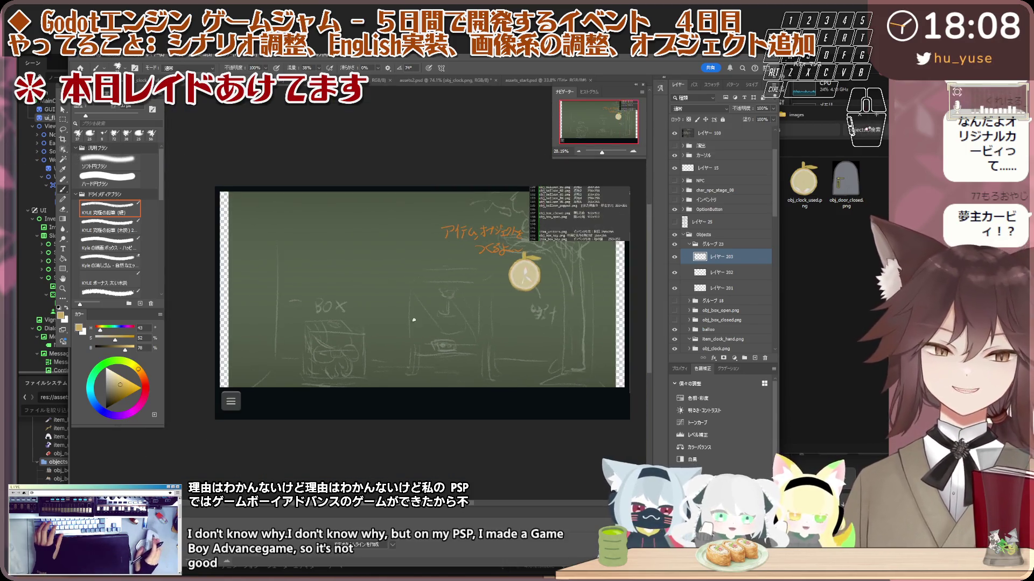
{"action": "scroll", "coordinate": [413, 329], "scroll_direction": "up", "scroll_amount": 2}
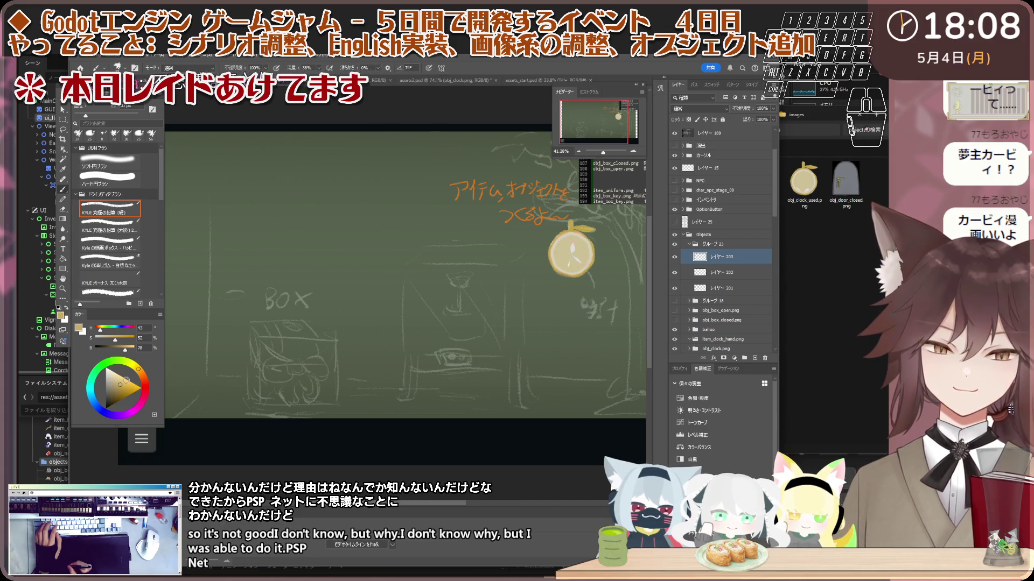
- Tune the yellow colour and sketch the round balloon outline left of the clock
{"action": "left_click", "coordinate": [124, 382]}
{"action": "left_click", "coordinate": [123, 383]}
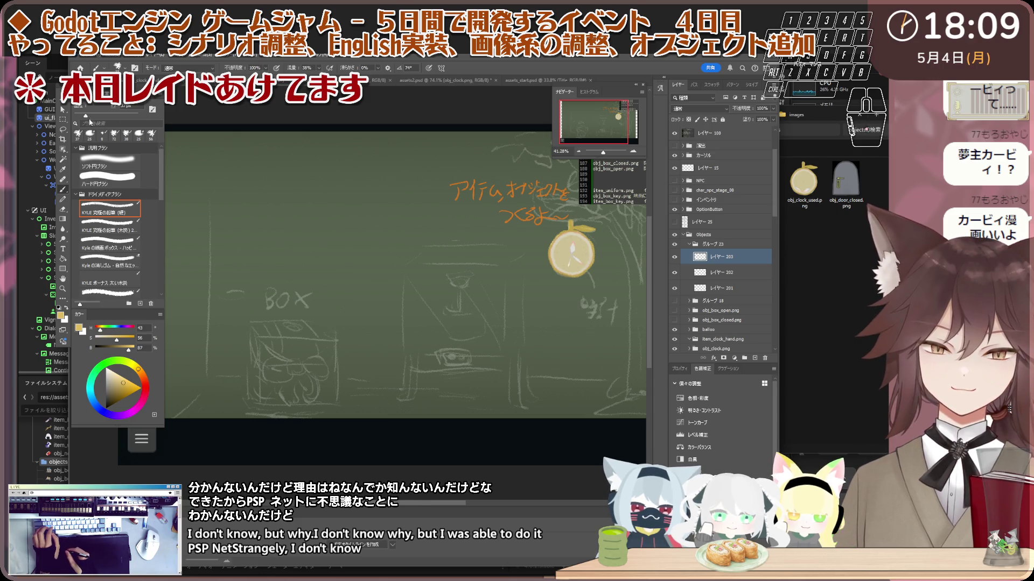
{"action": "key", "text": "ctrl+z"}
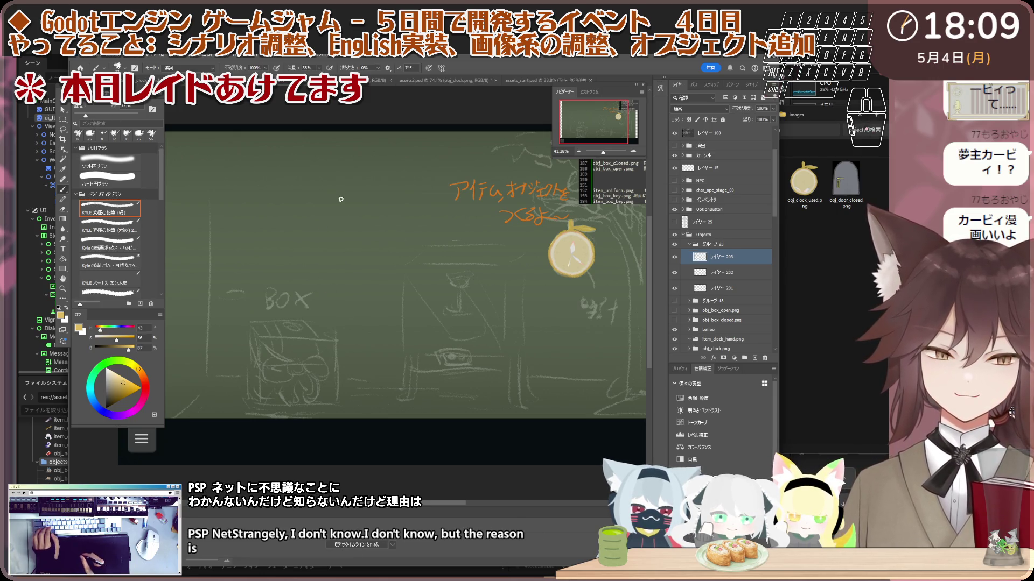
{"action": "key", "text": "ctrl+z"}
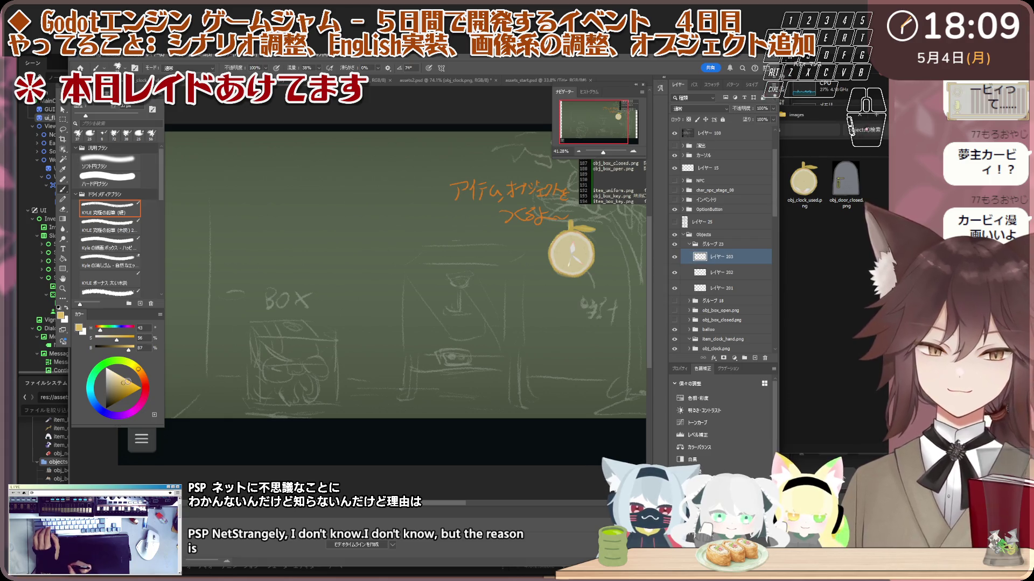
{"action": "key", "text": "ctrl+z"}
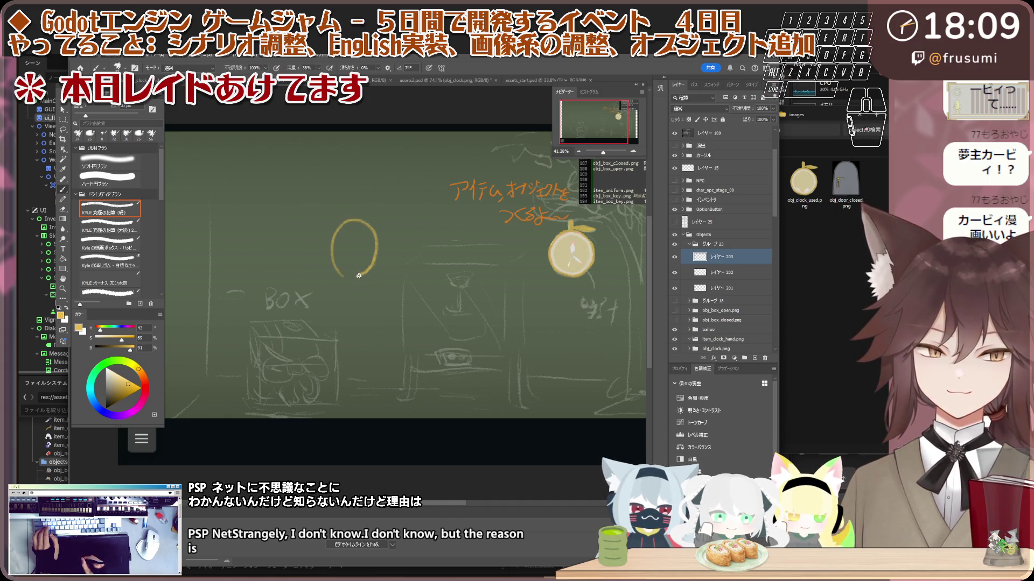
{"action": "left_click_drag", "start_coordinate": [355, 276], "coordinate": [337, 272]}
- On レイヤー 202, sketch a red balloon with a thick knot overlapping the yellow one
{"action": "key", "text": "ctrl+z"}
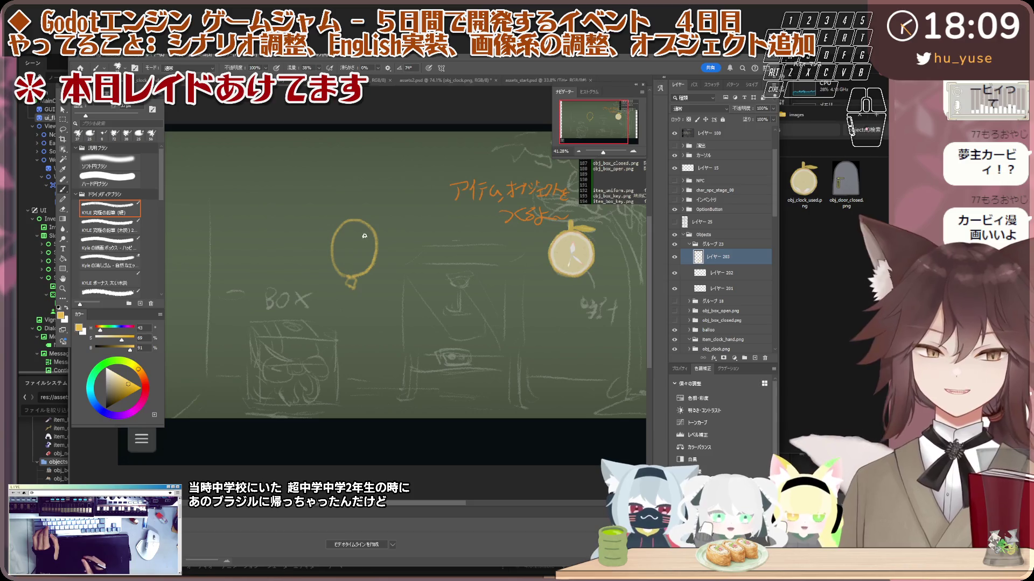
{"action": "left_click", "coordinate": [733, 274]}
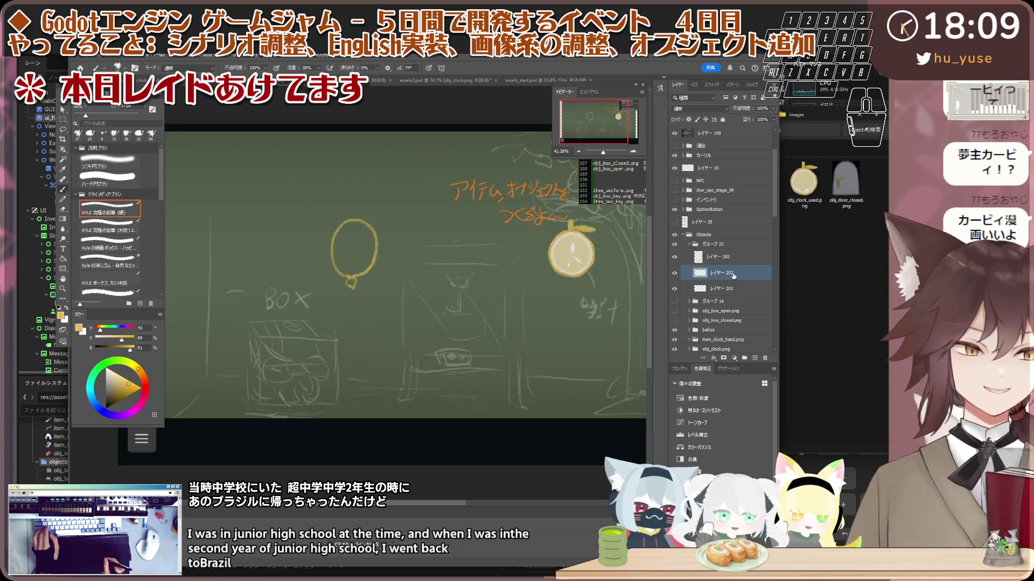
{"action": "left_click", "coordinate": [144, 372]}
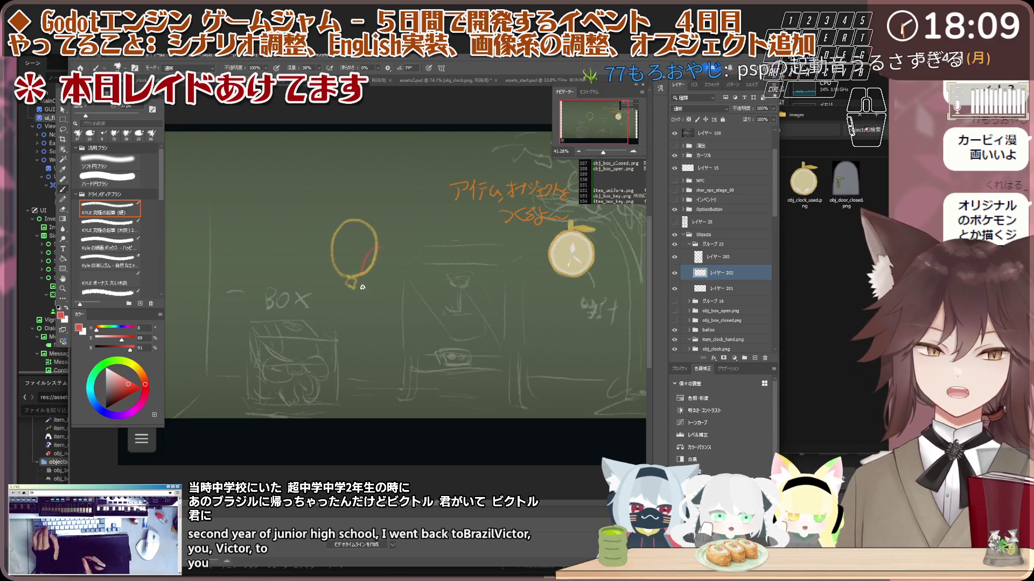
{"action": "mouse_move", "coordinate": [380, 248]}
{"action": "left_mouse_down"}
{"action": "mouse_move", "coordinate": [375, 296]}
{"action": "mouse_move", "coordinate": [367, 263]}
{"action": "mouse_move", "coordinate": [386, 252]}
{"action": "left_mouse_up"}
{"action": "key", "text": "ctrl+z"}
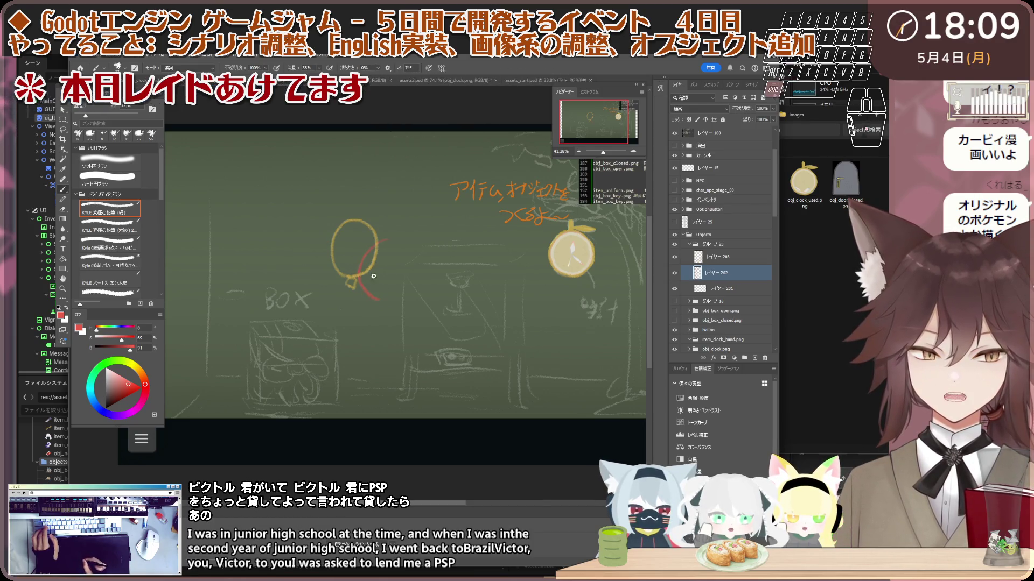
{"action": "key", "text": "ctrl+z"}
{"action": "key", "text": "ctrl+z"}
{"action": "key", "text": "ctrl+z"}
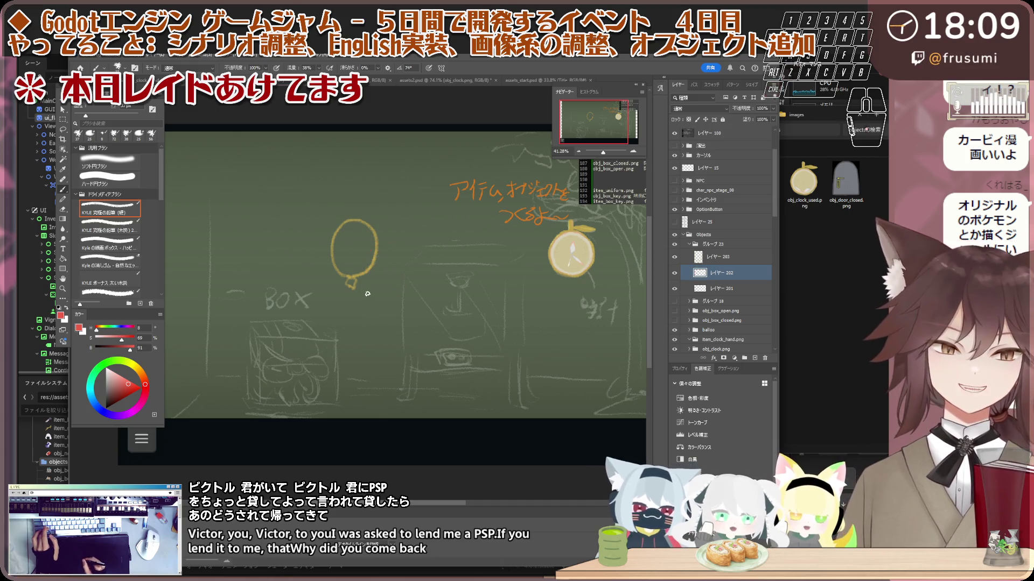
{"action": "left_click_drag", "start_coordinate": [375, 288], "coordinate": [372, 282]}
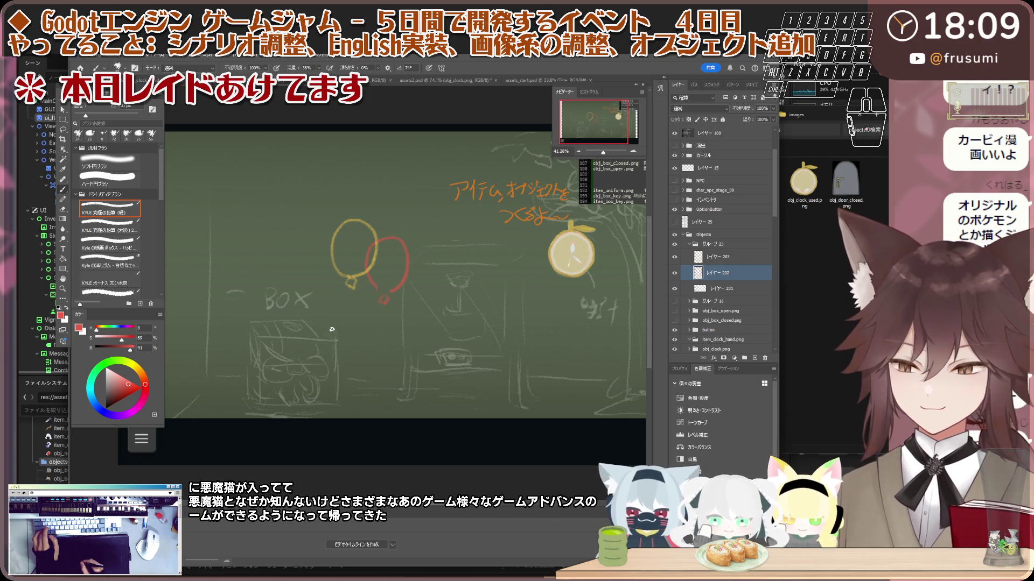
{"action": "scroll", "coordinate": [363, 288], "scroll_direction": "up", "scroll_amount": 3}
{"action": "scroll", "coordinate": [427, 295], "scroll_direction": "up", "scroll_amount": 2}
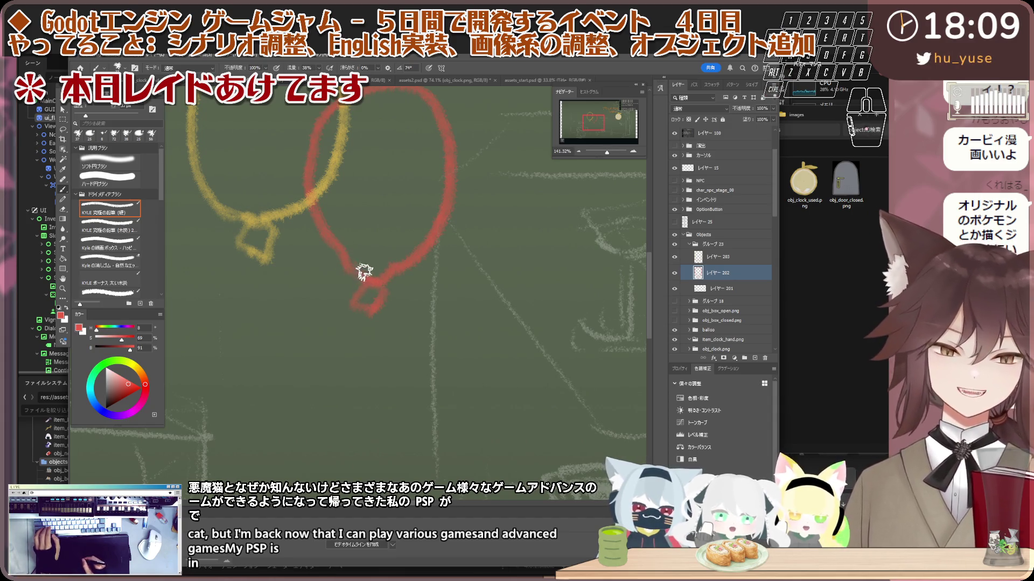
{"action": "left_click_drag", "start_coordinate": [364, 273], "coordinate": [385, 281]}
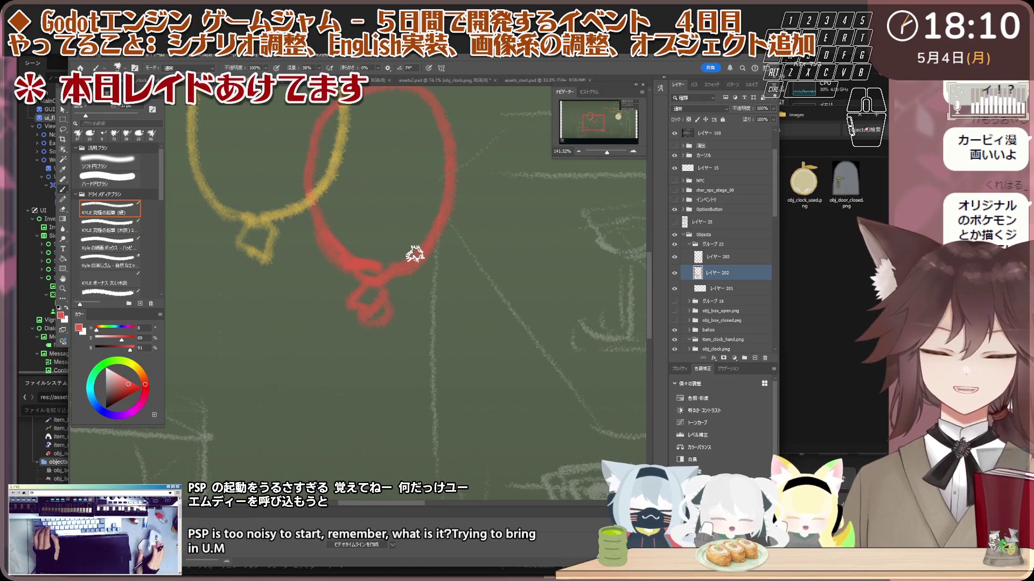
{"action": "scroll", "coordinate": [466, 344], "scroll_direction": "down", "scroll_amount": 4}
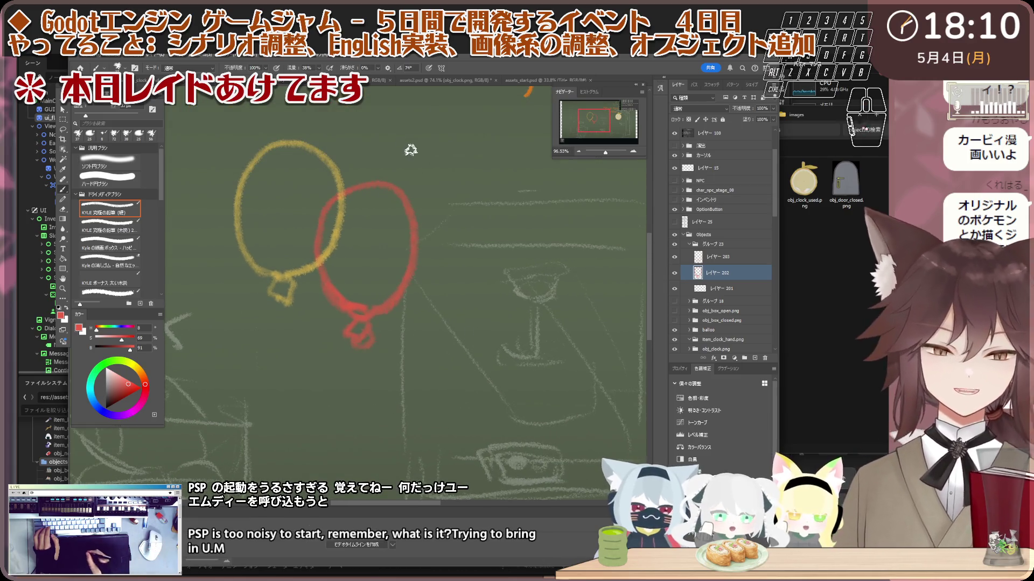
{"action": "left_click_drag", "start_coordinate": [412, 195], "coordinate": [410, 282]}
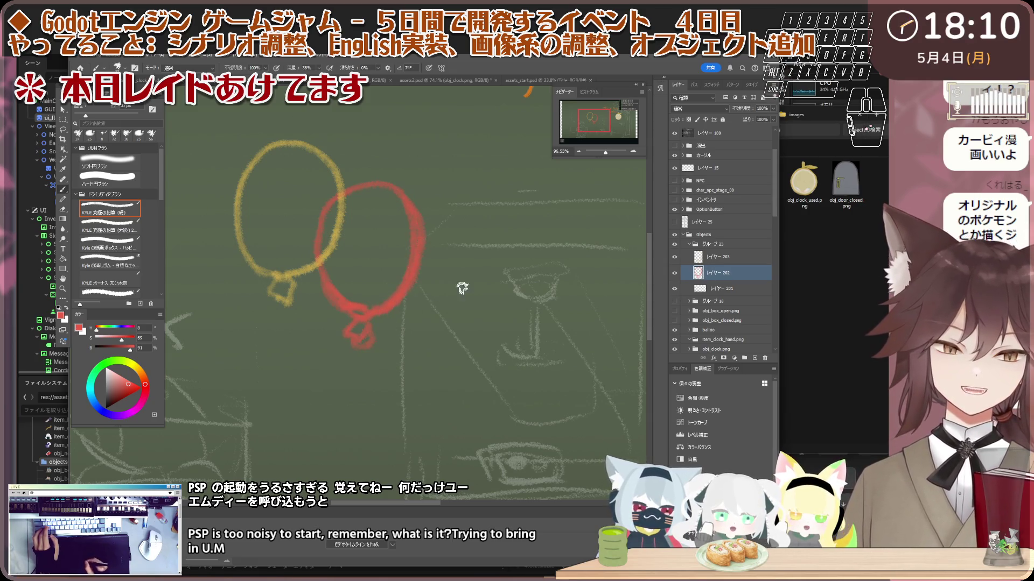
- Hatch rough red shading along the red balloon's upper-left edge on レイヤー 201
{"action": "left_click", "coordinate": [721, 289]}
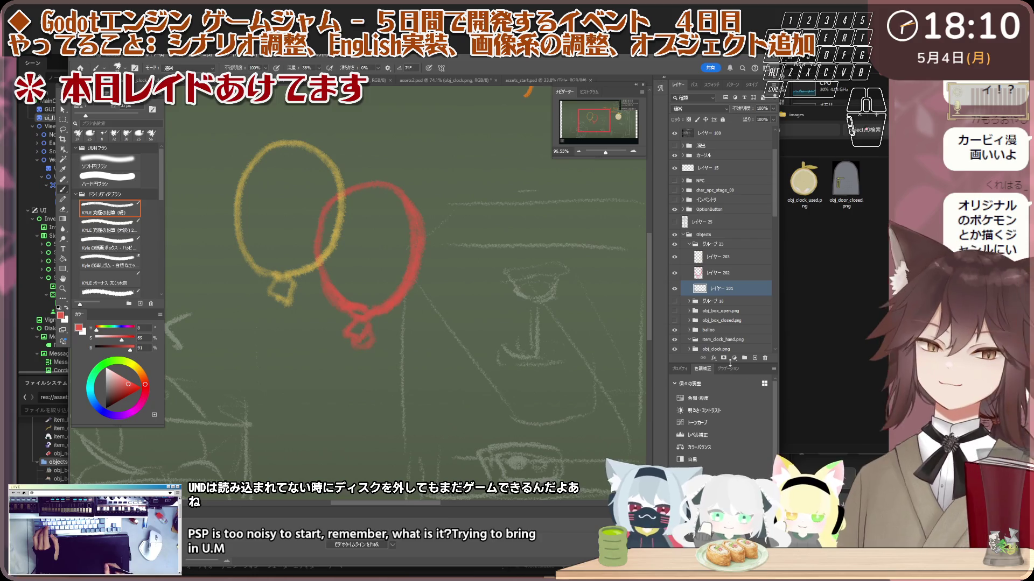
{"action": "scroll", "coordinate": [375, 245], "scroll_direction": "down", "scroll_amount": 5}
{"action": "scroll", "coordinate": [376, 245], "scroll_direction": "up", "scroll_amount": 3}
{"action": "scroll", "coordinate": [406, 272], "scroll_direction": "up", "scroll_amount": 2}
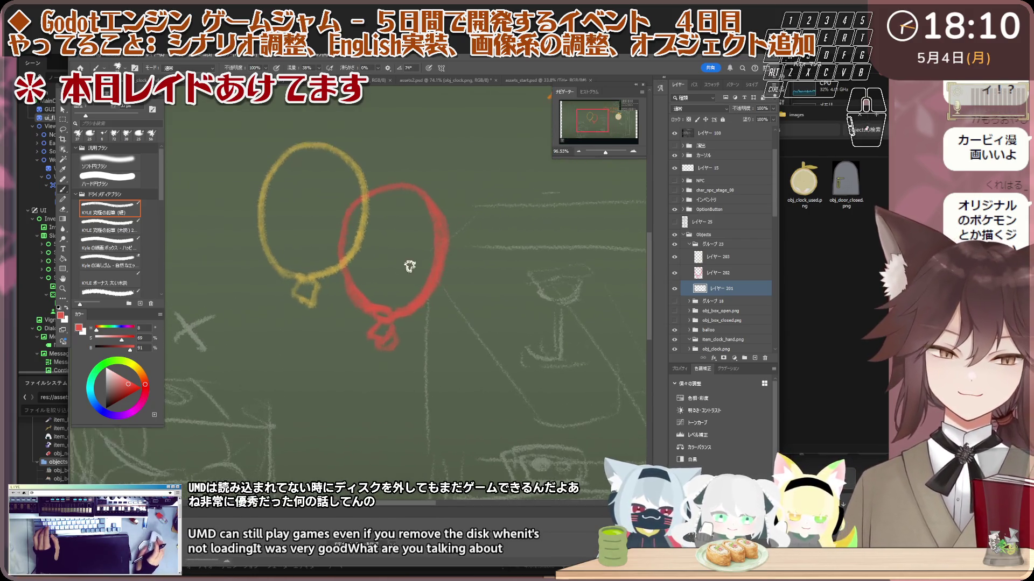
{"action": "scroll", "coordinate": [435, 240], "scroll_direction": "up", "scroll_amount": 1}
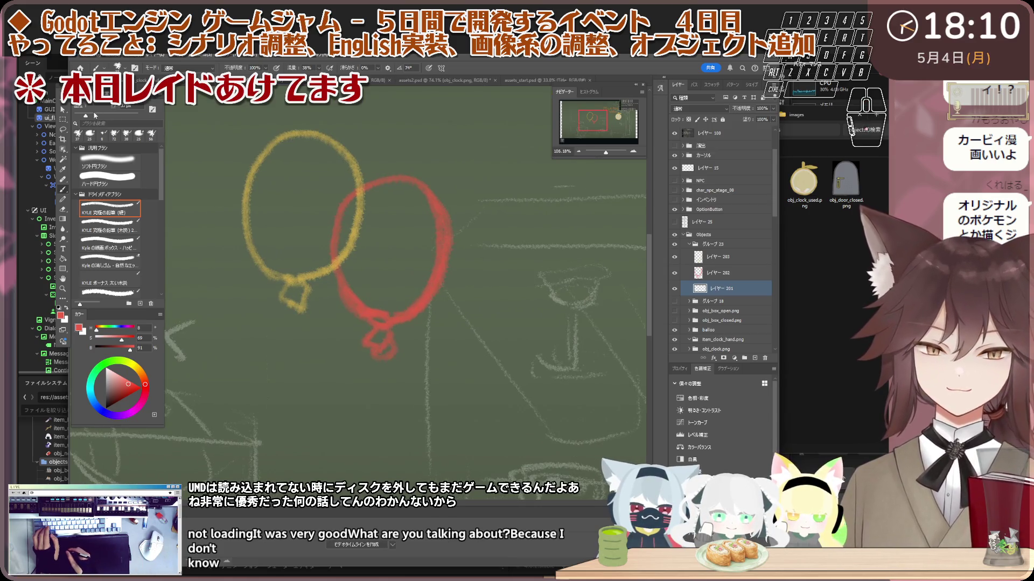
{"action": "left_click_drag", "start_coordinate": [364, 189], "coordinate": [345, 222]}
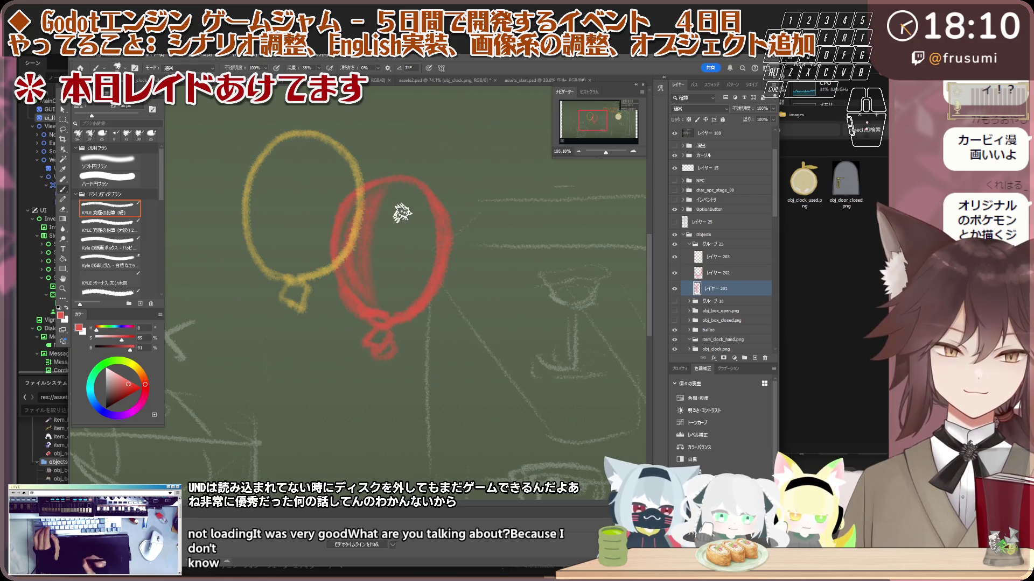
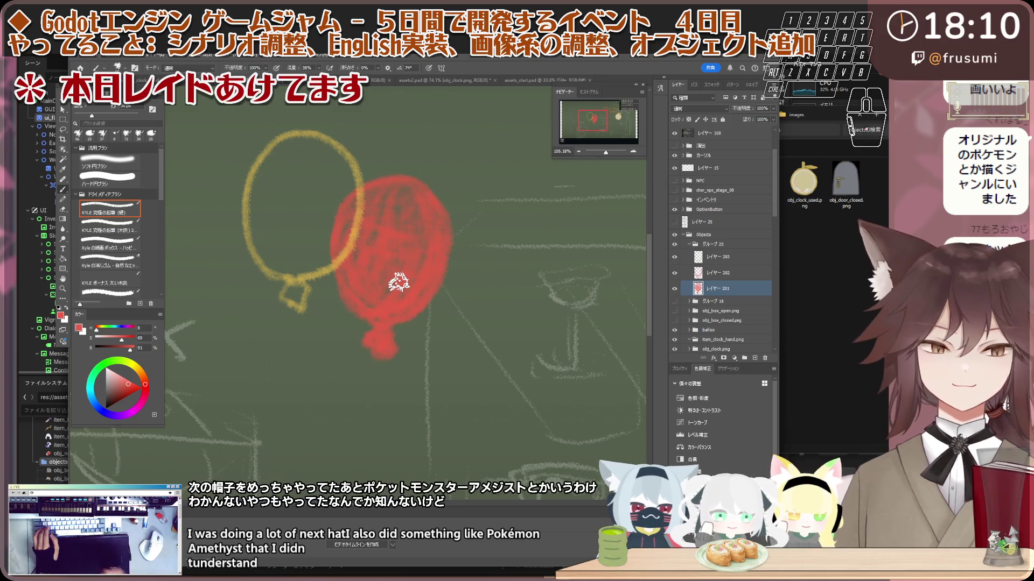
- Make レイヤー 203 the active layer after briefly checking レイヤー 202
{"action": "scroll", "coordinate": [377, 300], "scroll_direction": "down", "scroll_amount": 1}
{"action": "scroll", "coordinate": [374, 301], "scroll_direction": "down", "scroll_amount": 3}
{"action": "scroll", "coordinate": [369, 306], "scroll_direction": "up", "scroll_amount": 2}
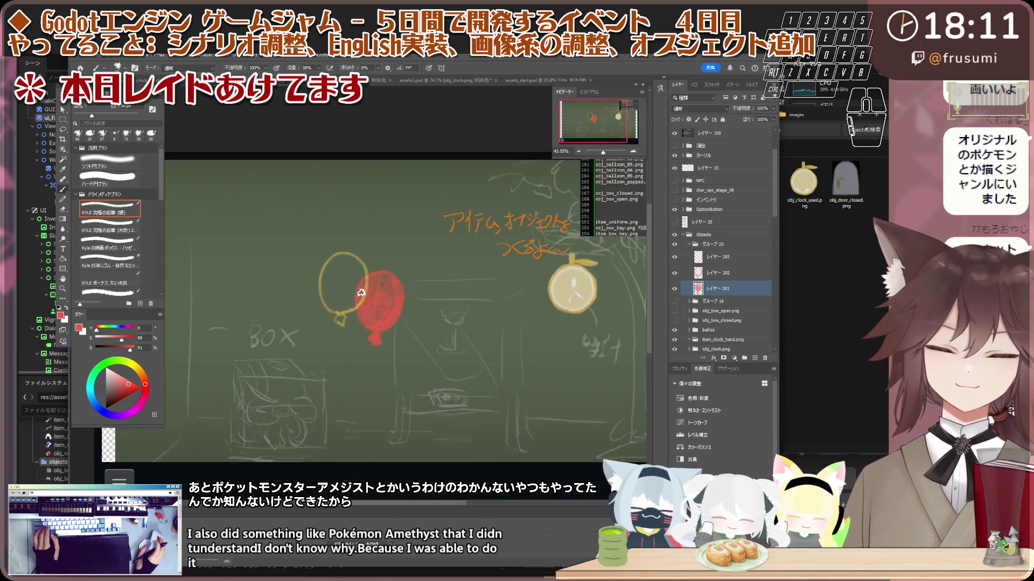
{"action": "scroll", "coordinate": [370, 313], "scroll_direction": "up", "scroll_amount": 3}
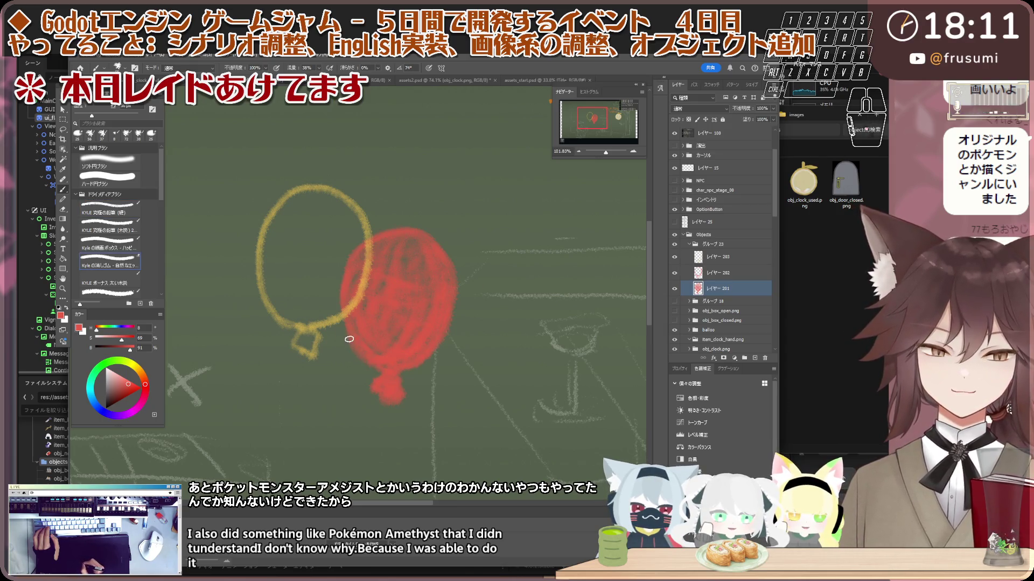
{"action": "left_click", "coordinate": [756, 273]}
{"action": "key", "text": "b"}
{"action": "key", "text": "e"}
{"action": "key", "text": "z"}
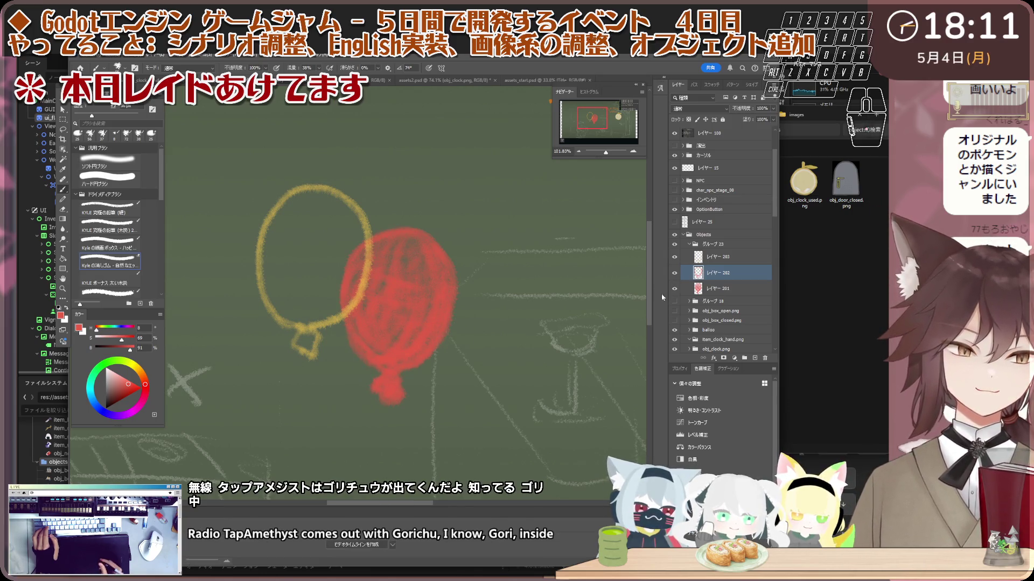
{"action": "left_click", "coordinate": [717, 257]}
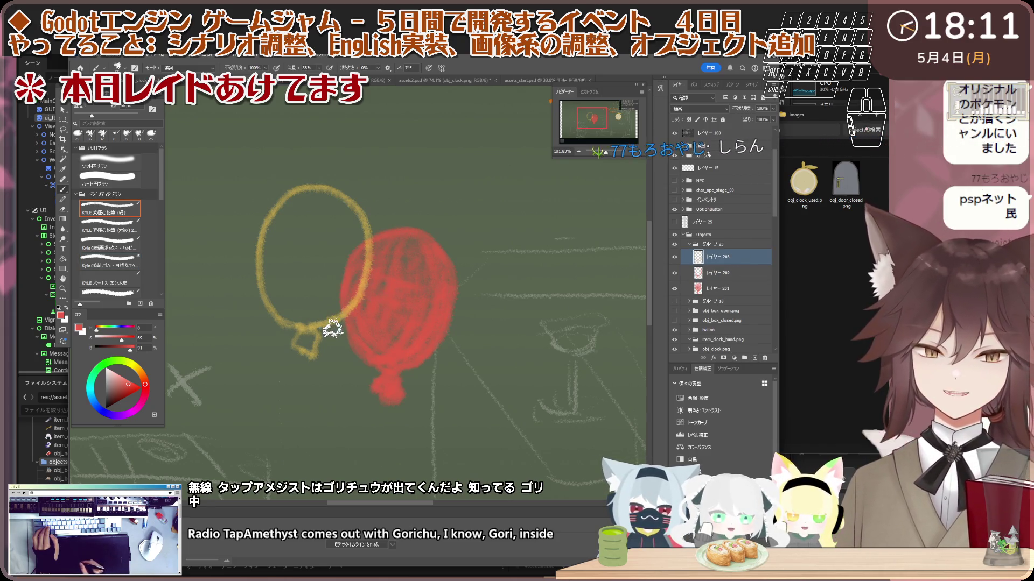
{"action": "scroll", "coordinate": [336, 323], "scroll_direction": "up", "scroll_amount": 3}
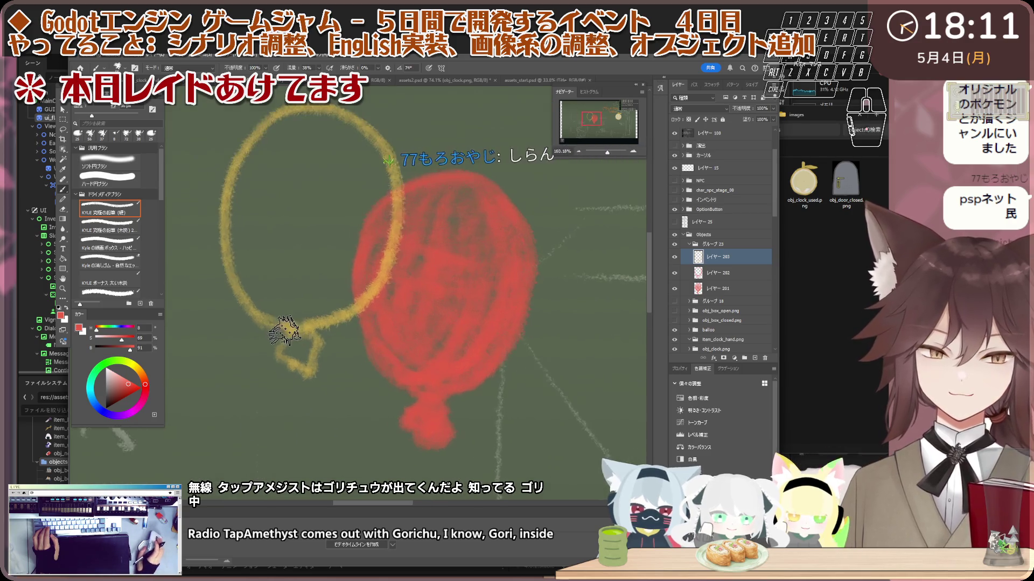
{"action": "scroll", "coordinate": [283, 330], "scroll_direction": "up", "scroll_amount": 5}
- Sample the yellow balloon's colour and add a new empty layer above レイヤー 203
{"action": "key", "text": "i"}
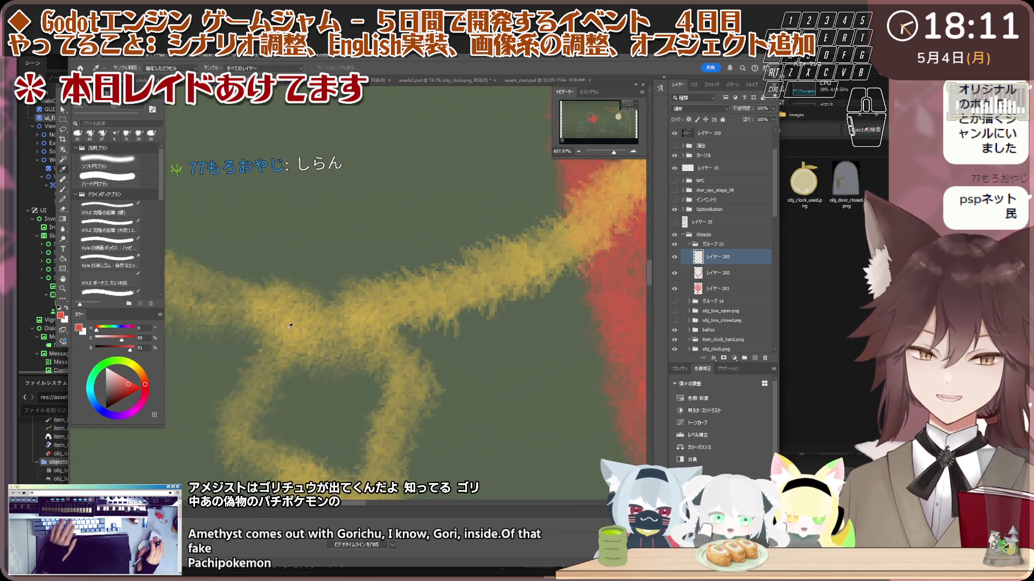
{"action": "left_click", "coordinate": [280, 325]}
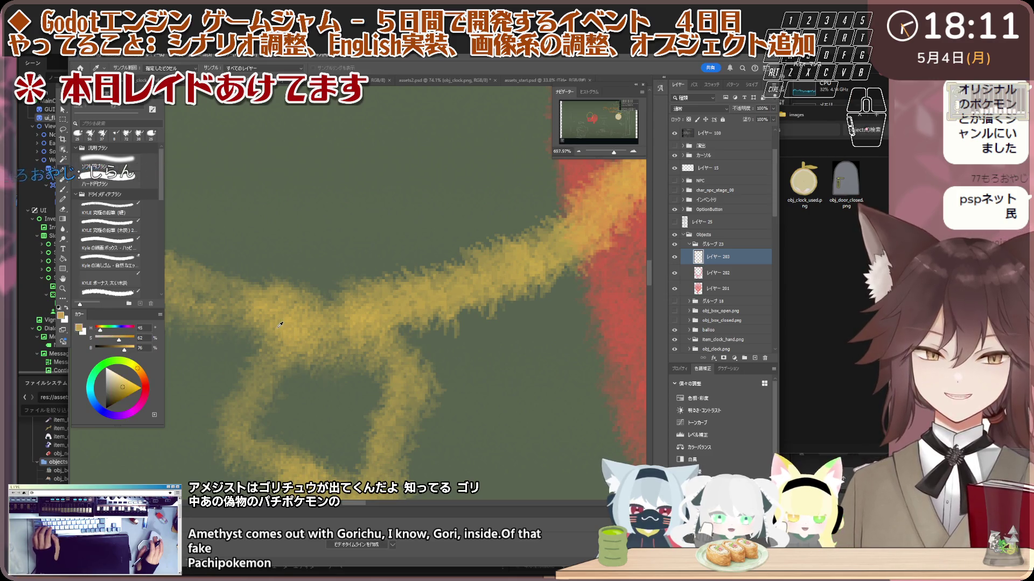
{"action": "scroll", "coordinate": [280, 325], "scroll_direction": "down", "scroll_amount": 8}
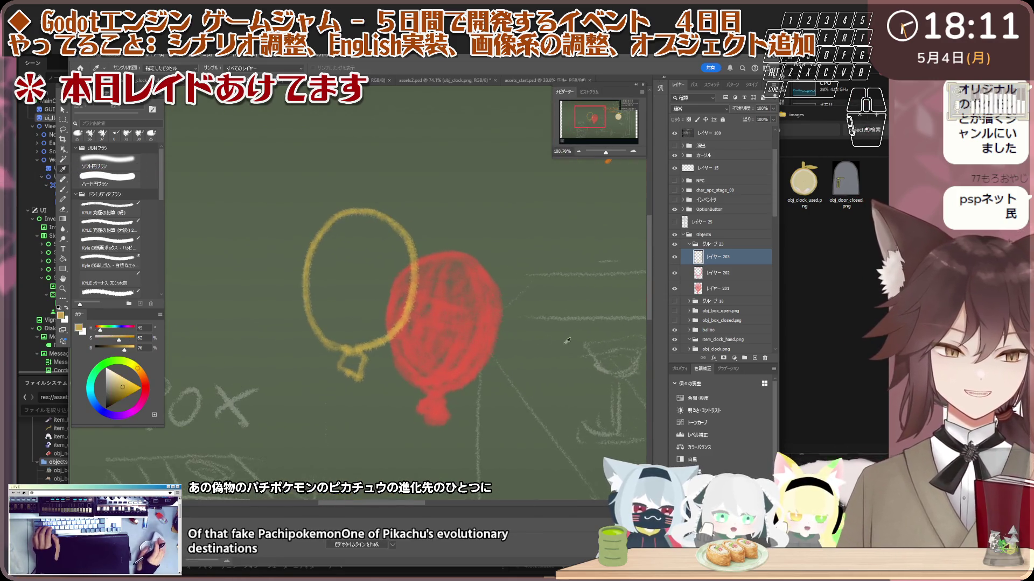
{"action": "key", "text": "ctrl+shift+alt+n"}
{"action": "scroll", "coordinate": [515, 336], "scroll_direction": "up", "scroll_amount": 1}
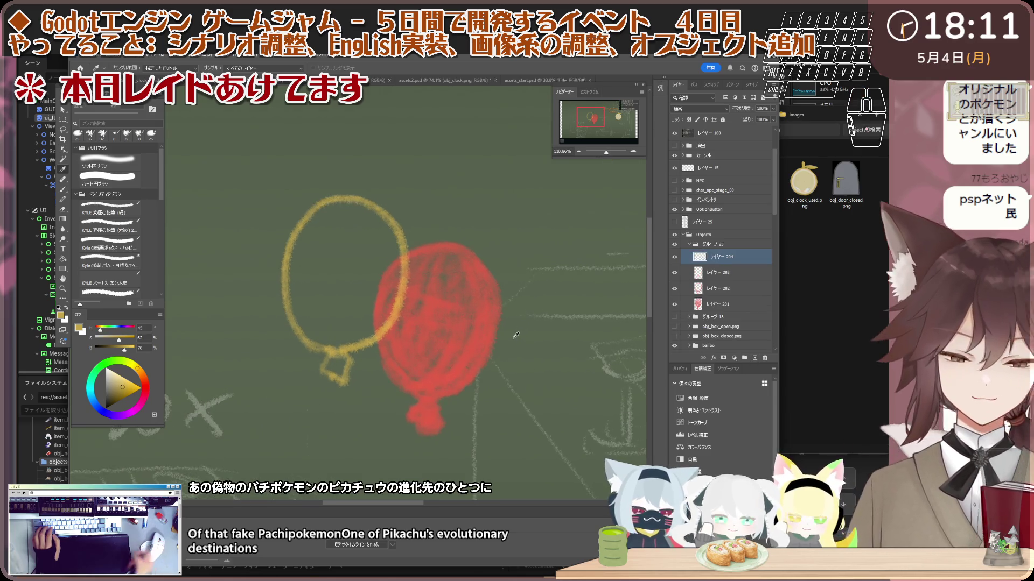
- Hatch the yellow balloon's left half and right edge down to the knot with the pencil
{"action": "key", "text": "b"}
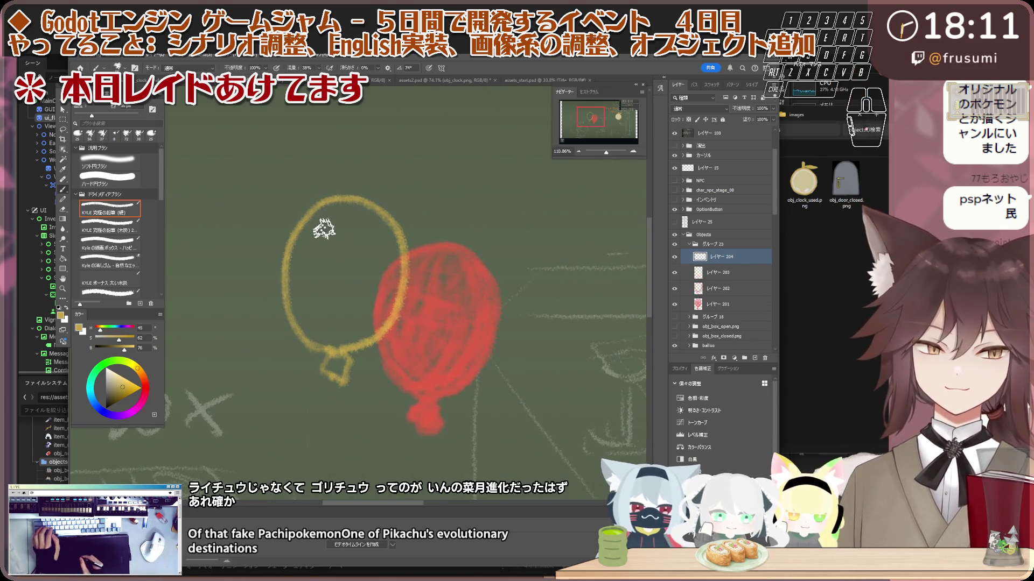
{"action": "left_click_drag", "start_coordinate": [301, 220], "coordinate": [294, 323]}
{"action": "mouse_move", "coordinate": [323, 205]}
{"action": "left_mouse_down"}
{"action": "mouse_move", "coordinate": [310, 339]}
{"action": "mouse_move", "coordinate": [338, 243]}
{"action": "left_mouse_up"}
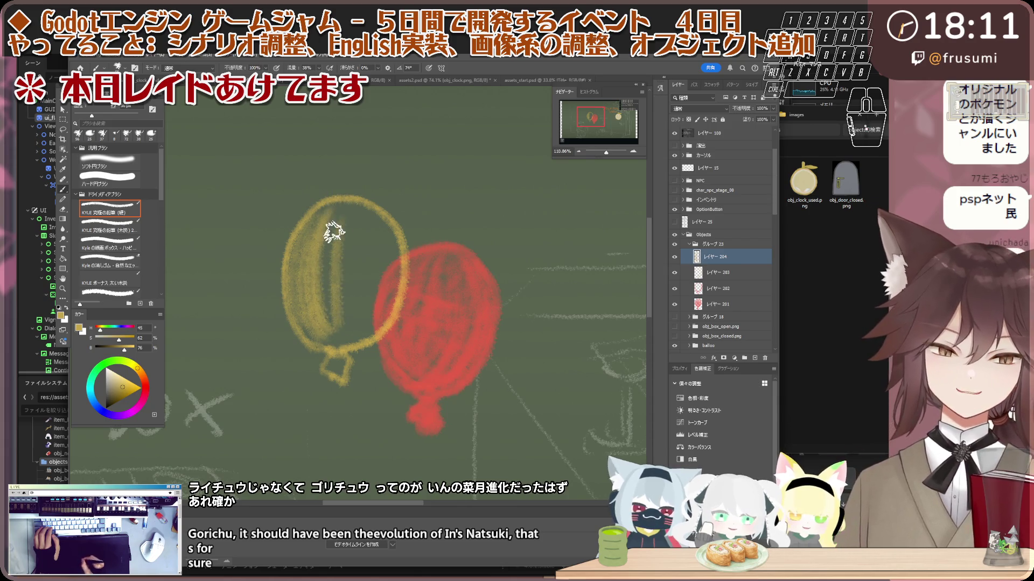
{"action": "left_click_drag", "start_coordinate": [382, 215], "coordinate": [364, 335]}
{"action": "left_click_drag", "start_coordinate": [401, 267], "coordinate": [350, 355]}
{"action": "left_click_drag", "start_coordinate": [377, 318], "coordinate": [359, 332]}
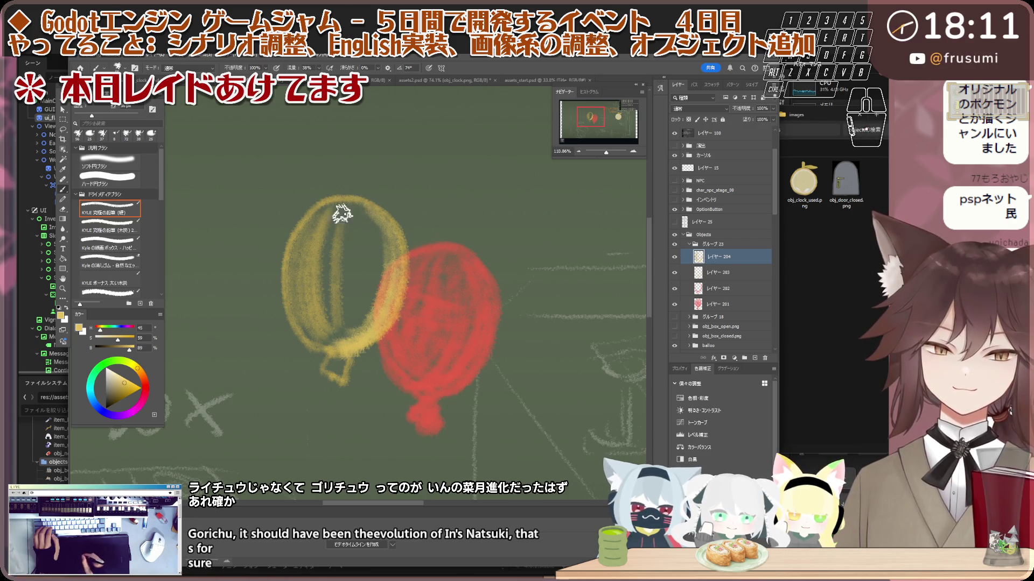
- Hatch across the balloon's upper middle and lower left, discarding an oversized knot stroke
{"action": "left_click_drag", "start_coordinate": [328, 237], "coordinate": [404, 253]}
{"action": "mouse_move", "coordinate": [339, 264]}
{"action": "left_mouse_down"}
{"action": "mouse_move", "coordinate": [402, 282]}
{"action": "mouse_move", "coordinate": [403, 304]}
{"action": "left_mouse_up"}
{"action": "mouse_move", "coordinate": [334, 344]}
{"action": "left_mouse_down"}
{"action": "mouse_move", "coordinate": [318, 334]}
{"action": "mouse_move", "coordinate": [342, 203]}
{"action": "left_mouse_up"}
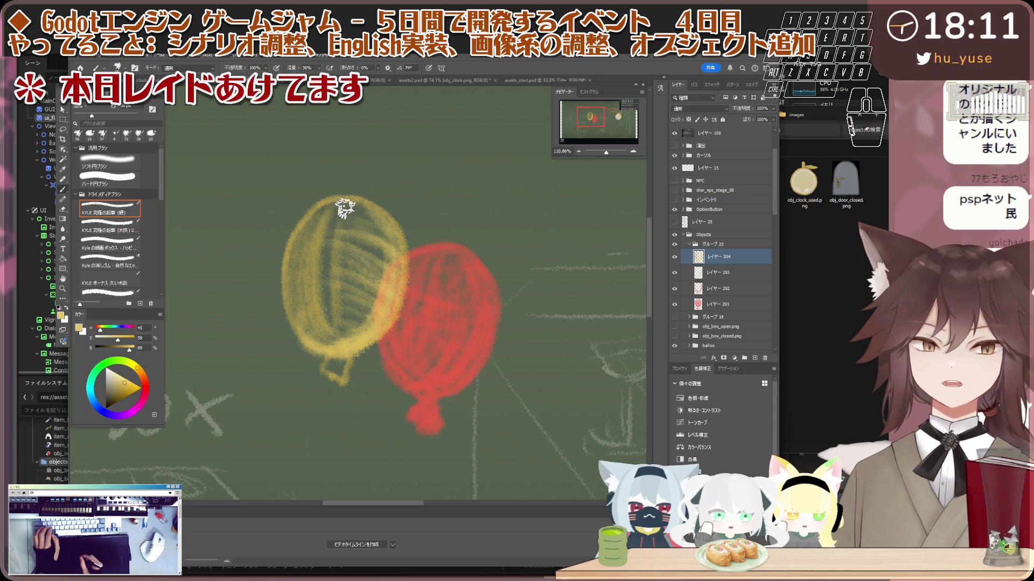
{"action": "mouse_move", "coordinate": [326, 302]}
{"action": "left_mouse_down"}
{"action": "mouse_move", "coordinate": [342, 270]}
{"action": "mouse_move", "coordinate": [330, 302]}
{"action": "mouse_move", "coordinate": [369, 329]}
{"action": "left_mouse_up"}
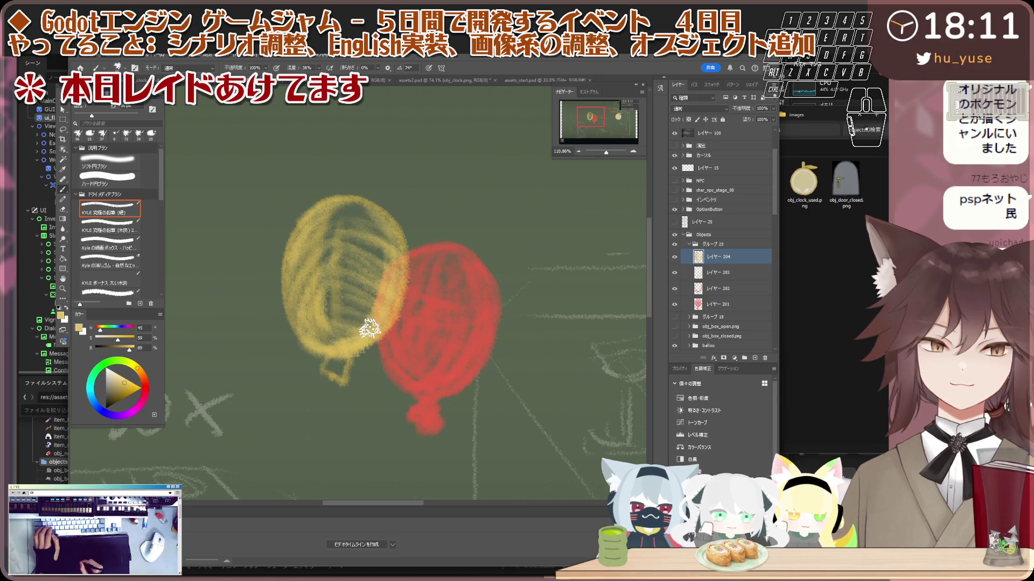
{"action": "mouse_move", "coordinate": [302, 308]}
{"action": "left_mouse_down"}
{"action": "mouse_move", "coordinate": [371, 303]}
{"action": "mouse_move", "coordinate": [323, 285]}
{"action": "left_mouse_up"}
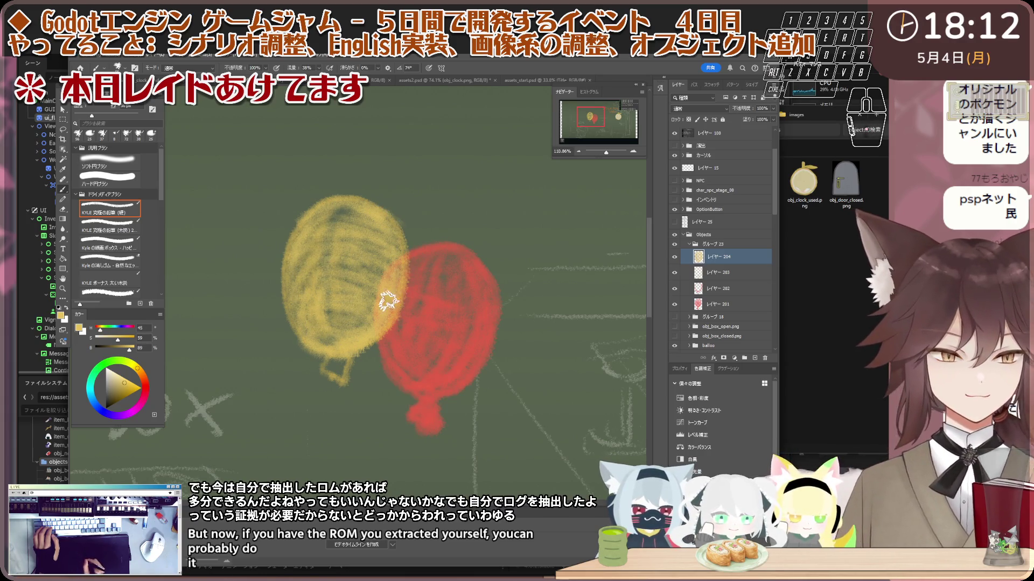
{"action": "mouse_move", "coordinate": [341, 365]}
{"action": "left_mouse_down"}
{"action": "mouse_move", "coordinate": [330, 362]}
{"action": "mouse_move", "coordinate": [337, 373]}
{"action": "left_mouse_up"}
{"action": "key", "text": "ctrl+z"}
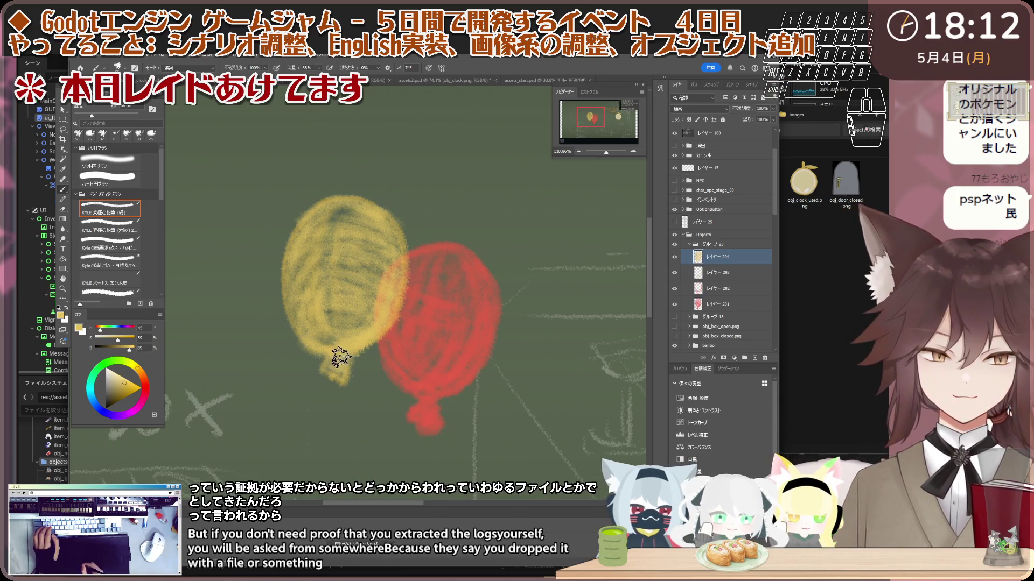
{"action": "scroll", "coordinate": [396, 310], "scroll_direction": "down", "scroll_amount": 5}
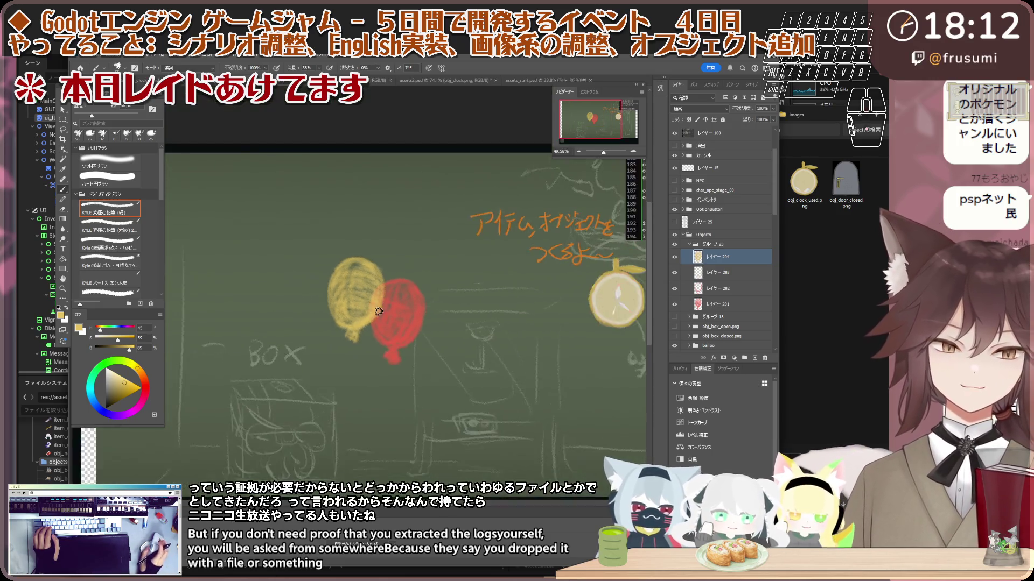
- Add a new layer above レイヤー 202
{"action": "scroll", "coordinate": [396, 311], "scroll_direction": "up", "scroll_amount": 2}
{"action": "scroll", "coordinate": [393, 308], "scroll_direction": "up", "scroll_amount": 2}
{"action": "scroll", "coordinate": [391, 306], "scroll_direction": "up", "scroll_amount": 1}
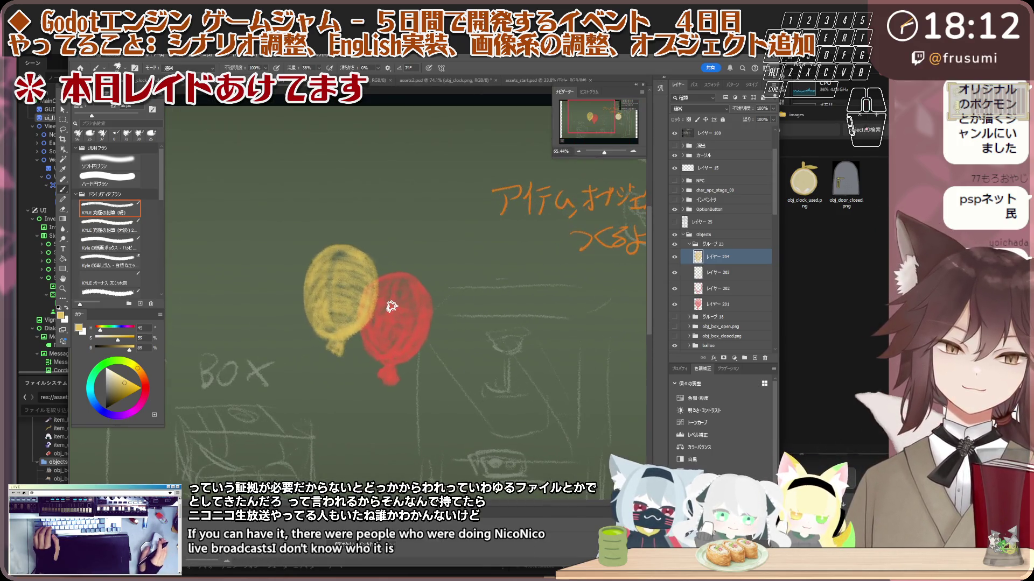
{"action": "scroll", "coordinate": [391, 306], "scroll_direction": "up", "scroll_amount": 1}
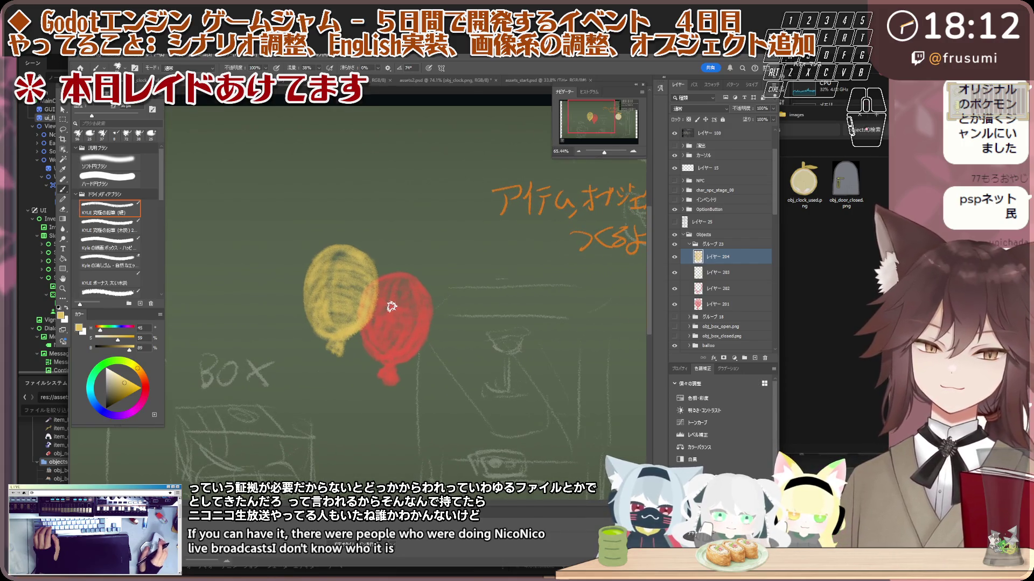
{"action": "scroll", "coordinate": [393, 312], "scroll_direction": "down", "scroll_amount": 2}
{"action": "scroll", "coordinate": [401, 329], "scroll_direction": "down", "scroll_amount": 2}
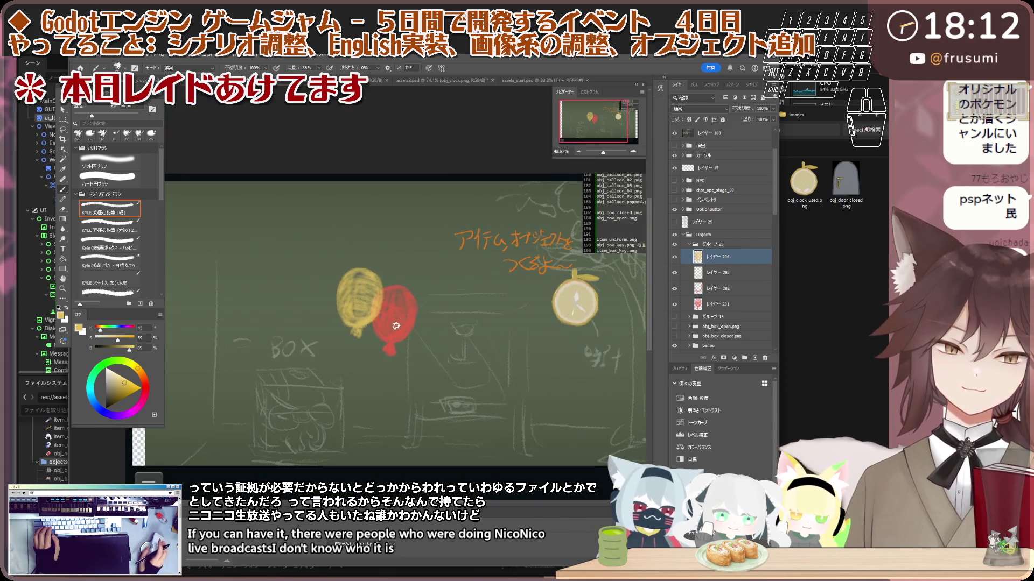
{"action": "scroll", "coordinate": [412, 347], "scroll_direction": "down", "scroll_amount": 2}
{"action": "scroll", "coordinate": [421, 364], "scroll_direction": "down", "scroll_amount": 1}
{"action": "scroll", "coordinate": [422, 360], "scroll_direction": "up", "scroll_amount": 1}
{"action": "scroll", "coordinate": [422, 361], "scroll_direction": "up", "scroll_amount": 1}
{"action": "scroll", "coordinate": [422, 360], "scroll_direction": "up", "scroll_amount": 2}
{"action": "scroll", "coordinate": [422, 360], "scroll_direction": "up", "scroll_amount": 1}
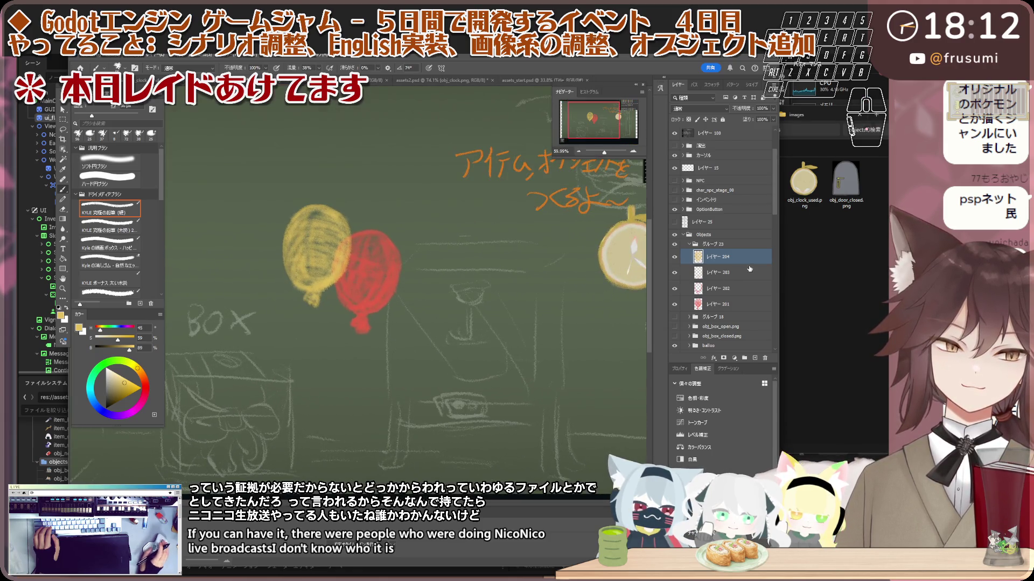
{"action": "left_click", "coordinate": [739, 304]}
{"action": "left_click", "coordinate": [736, 274]}
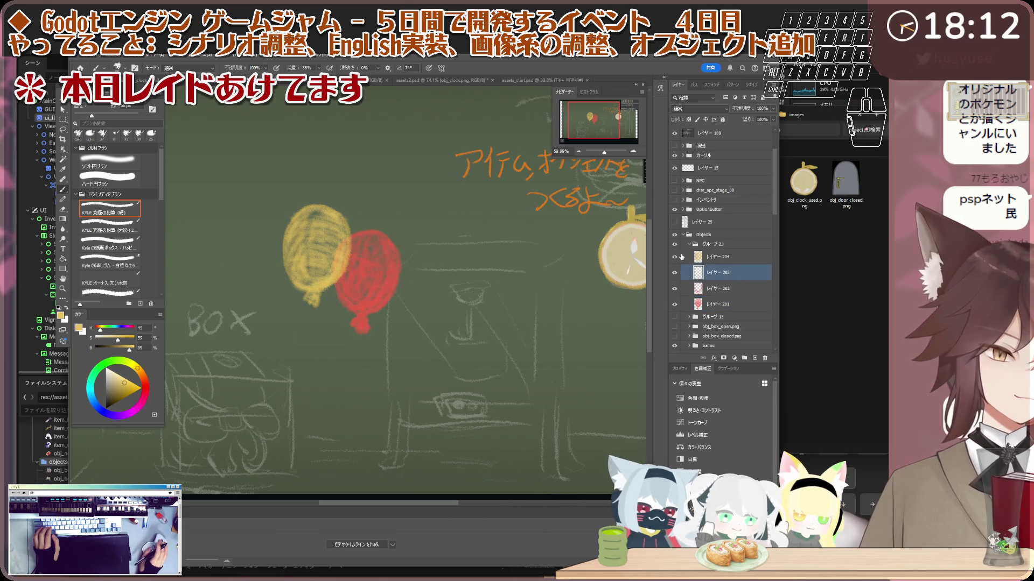
{"action": "left_click", "coordinate": [724, 289]}
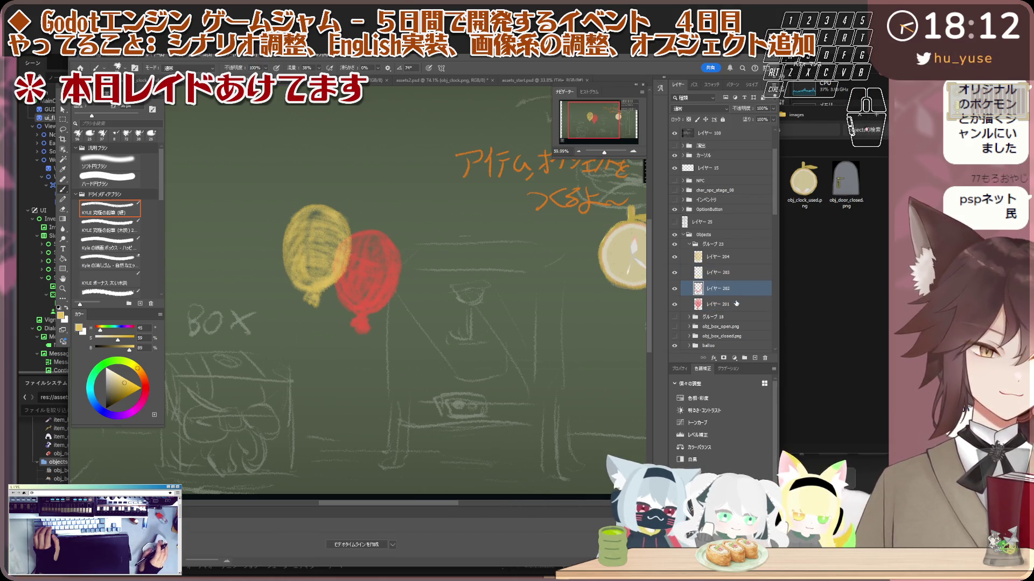
{"action": "left_click", "coordinate": [754, 358]}
{"action": "scroll", "coordinate": [330, 284], "scroll_direction": "up", "scroll_amount": 5}
- Paint a light-yellow crescent down the balloon's left side with the Hard Round brush
{"action": "left_click", "coordinate": [110, 177]}
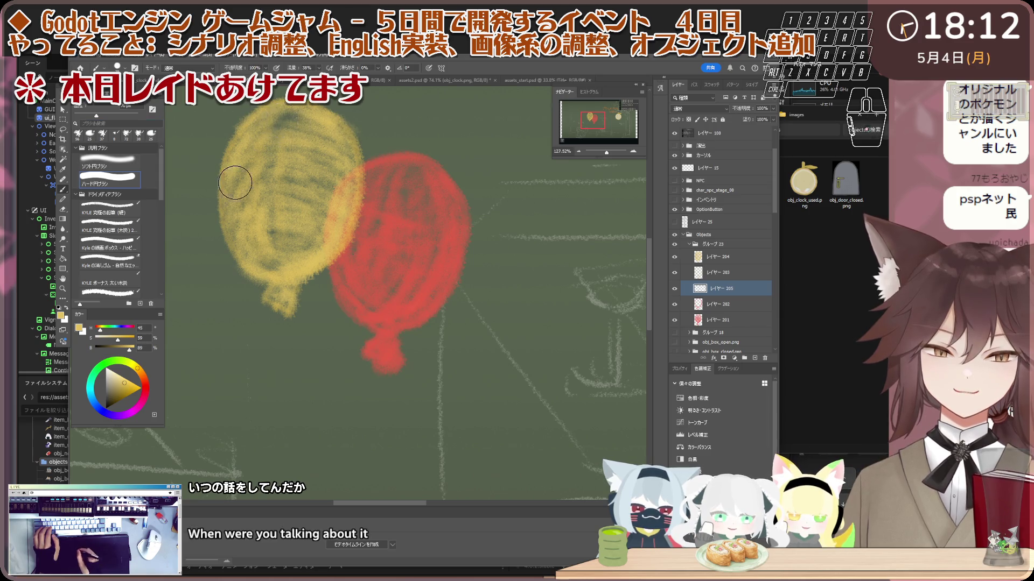
{"action": "left_click_drag", "start_coordinate": [291, 108], "coordinate": [255, 264]}
{"action": "key", "text": "ctrl+z"}
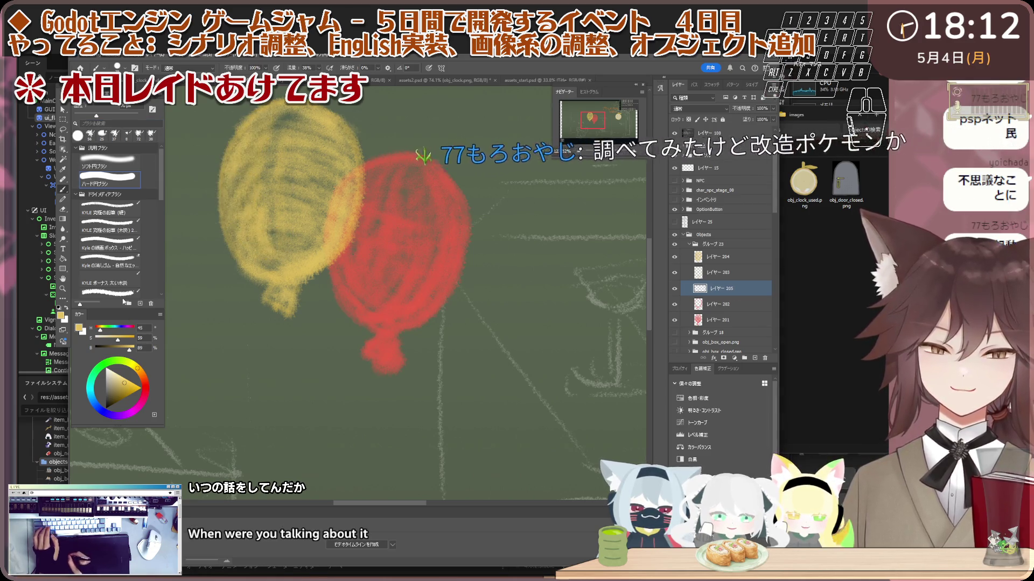
{"action": "left_click_drag", "start_coordinate": [285, 120], "coordinate": [281, 244]}
{"action": "key", "text": "ctrl+z"}
{"action": "left_click", "coordinate": [115, 380]}
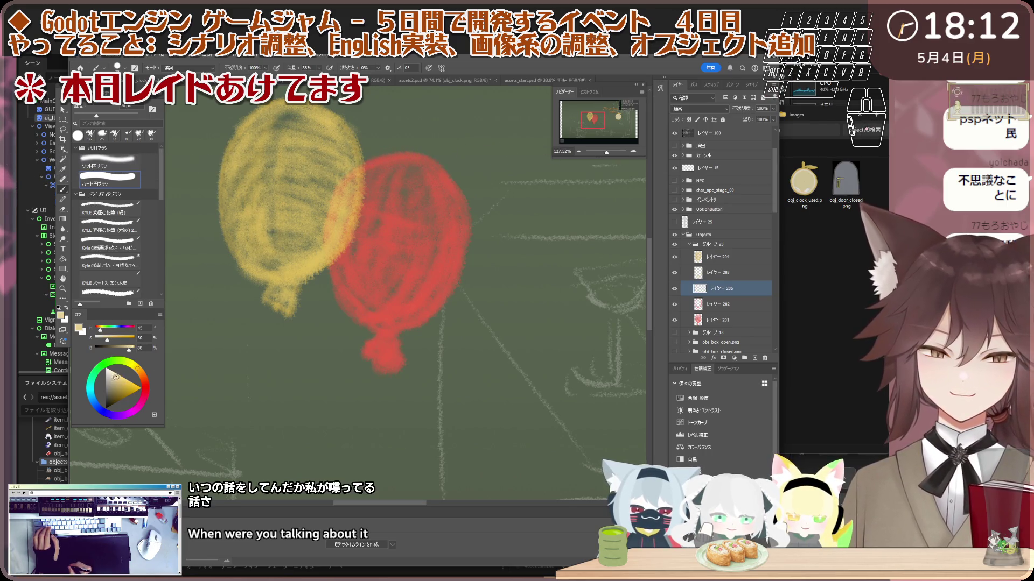
{"action": "left_click_drag", "start_coordinate": [283, 116], "coordinate": [277, 259]}
{"action": "key", "text": "ctrl+z"}
{"action": "left_click_drag", "start_coordinate": [266, 113], "coordinate": [251, 245]}
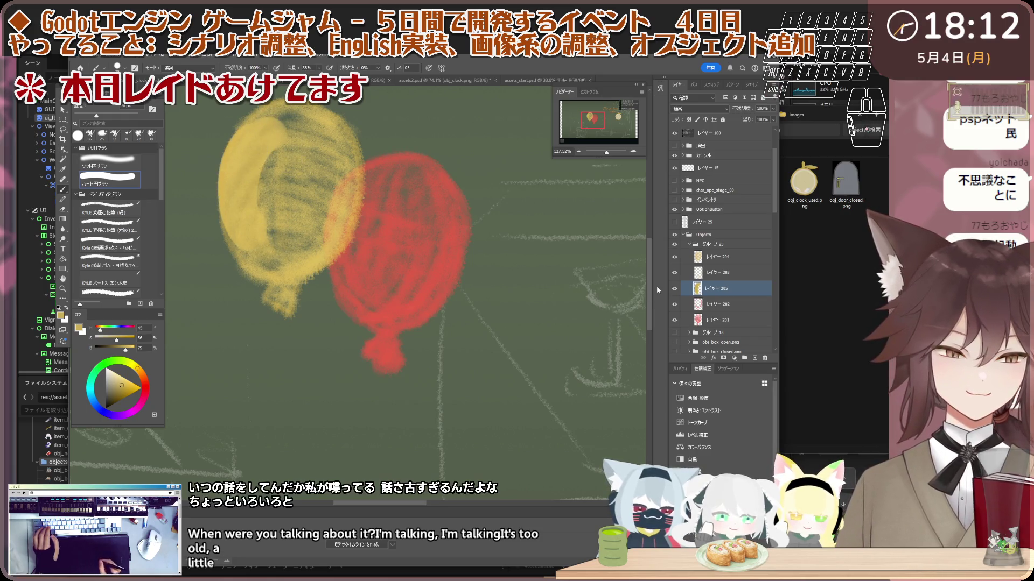
- Collapse and hide the bg background group
{"action": "scroll", "coordinate": [722, 281], "scroll_direction": "down", "scroll_amount": 2}
{"action": "scroll", "coordinate": [721, 281], "scroll_direction": "down", "scroll_amount": 3}
{"action": "scroll", "coordinate": [722, 281], "scroll_direction": "down", "scroll_amount": 1}
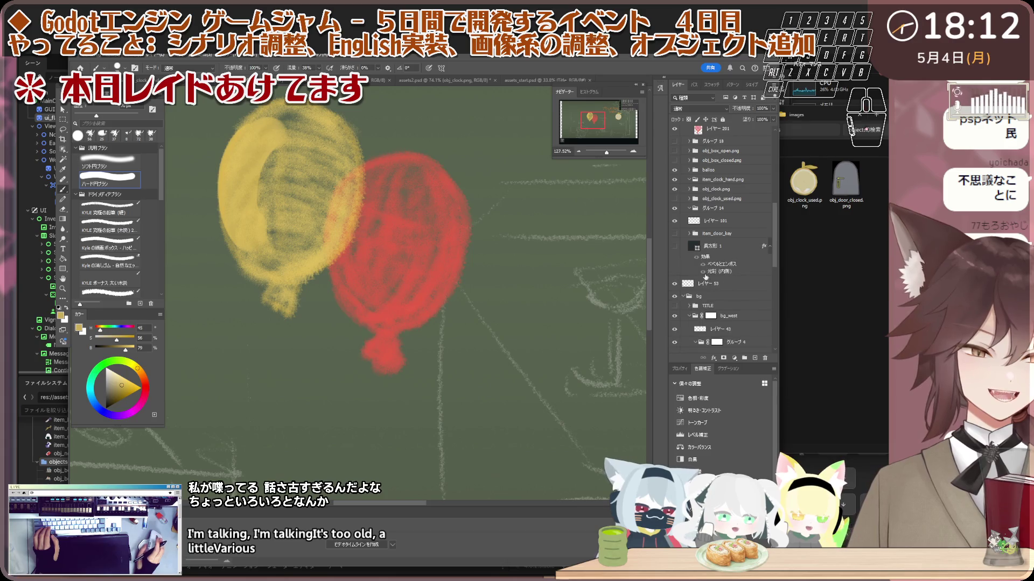
{"action": "left_click", "coordinate": [687, 296]}
{"action": "left_click", "coordinate": [683, 297]}
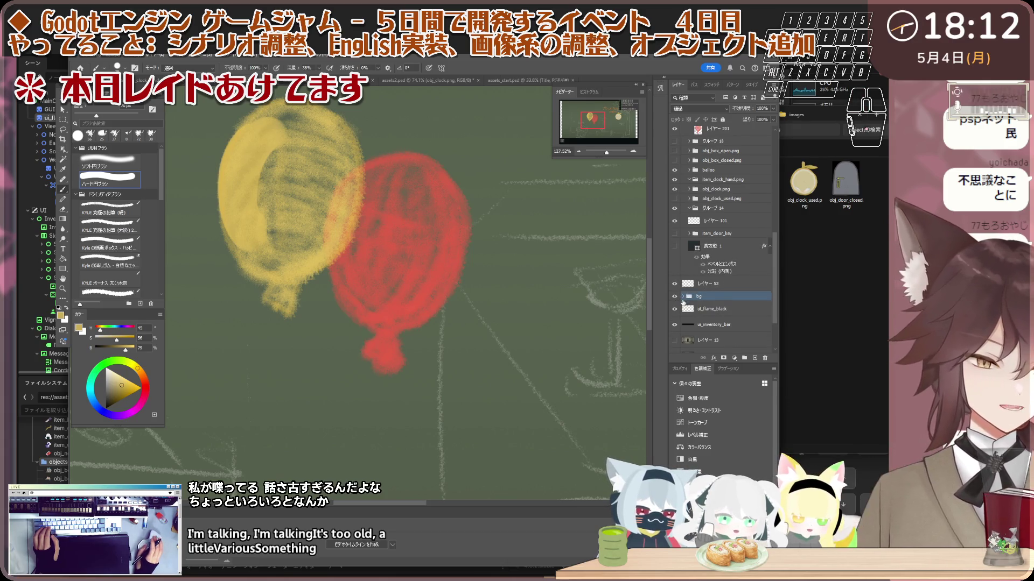
{"action": "left_click", "coordinate": [675, 297]}
{"action": "left_click", "coordinate": [675, 297]}
{"action": "left_click", "coordinate": [675, 297]}
{"action": "scroll", "coordinate": [676, 302], "scroll_direction": "down", "scroll_amount": 3}
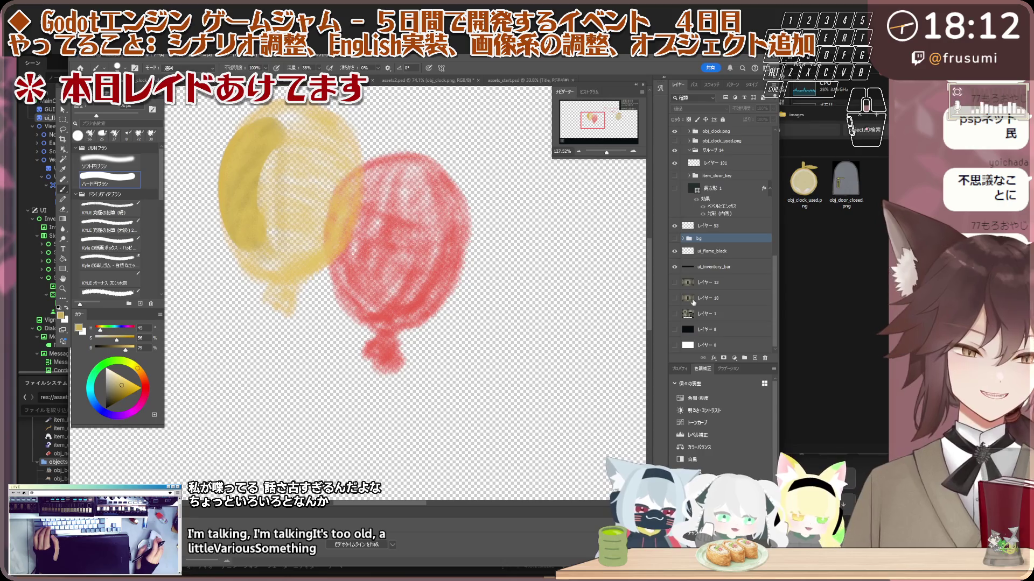
- Show the black レイヤー 8 behind the balloons and select layer 205
{"action": "left_click", "coordinate": [676, 329]}
{"action": "scroll", "coordinate": [725, 163], "scroll_direction": "up", "scroll_amount": 10}
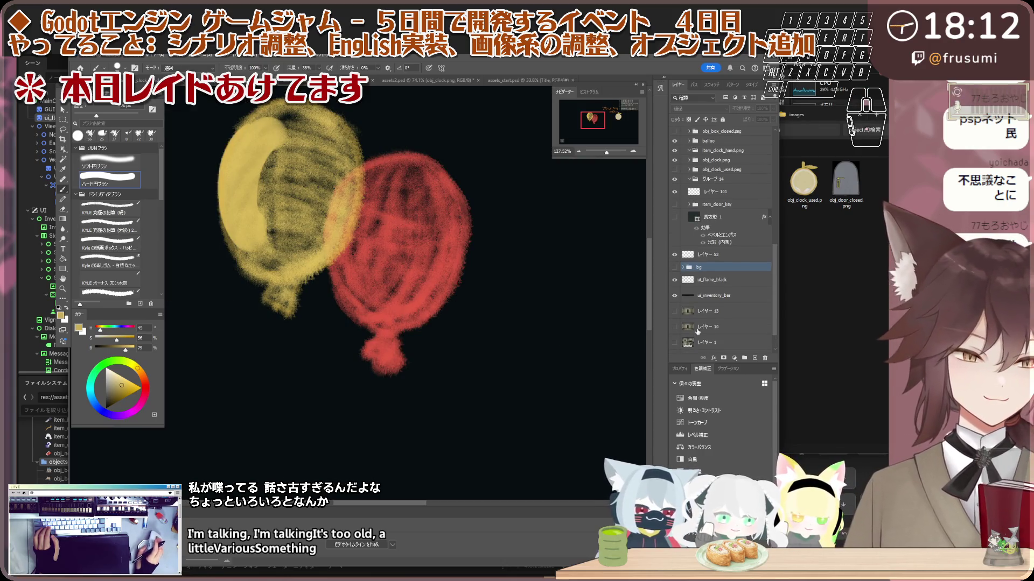
{"action": "left_click", "coordinate": [716, 212]}
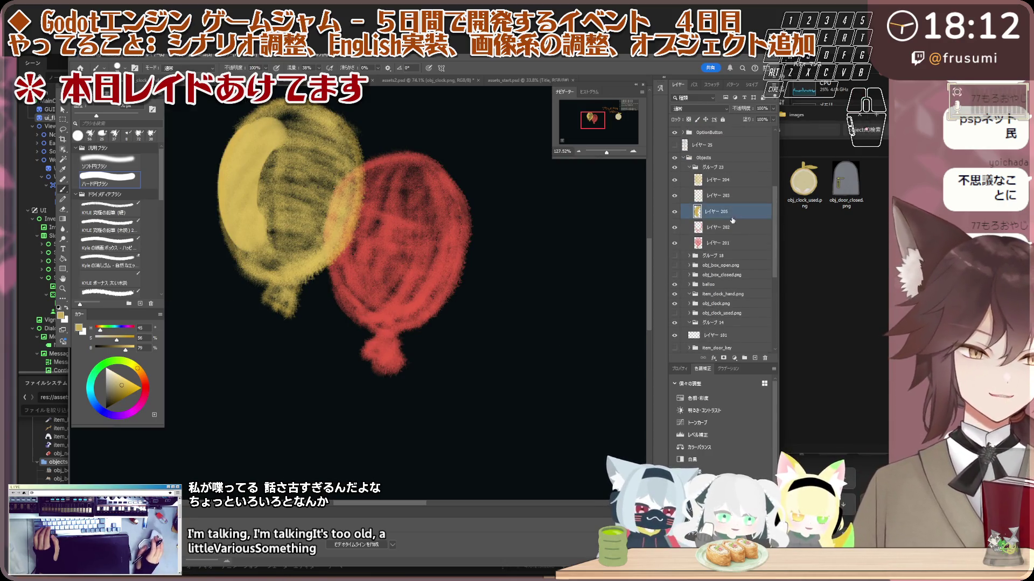
{"action": "scroll", "coordinate": [418, 286], "scroll_direction": "down", "scroll_amount": 1}
- Try bright highlight strokes with hard pencil brushes at full flow, then undo them
{"action": "left_click_drag", "start_coordinate": [273, 140], "coordinate": [304, 141]}
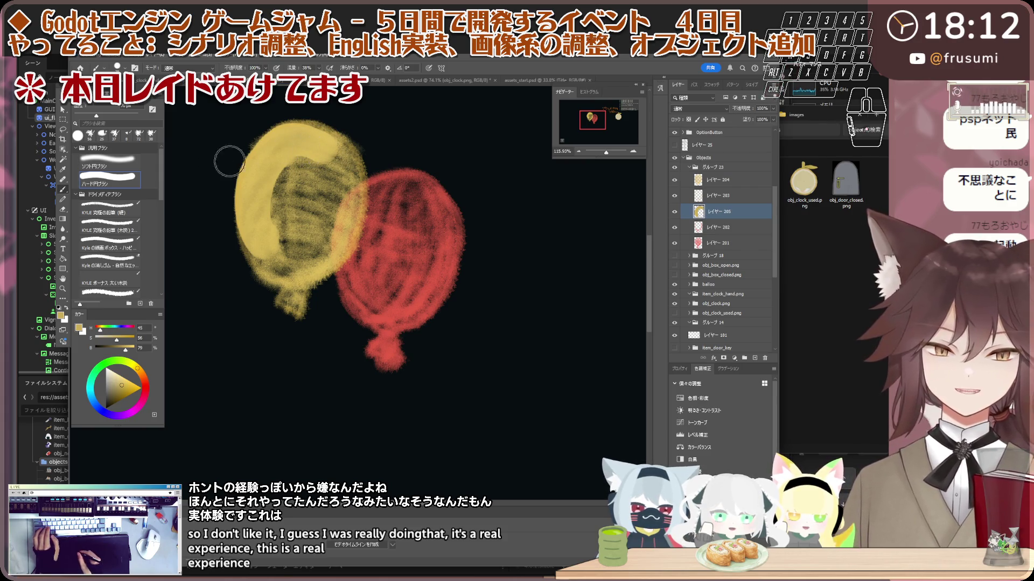
{"action": "left_click", "coordinate": [120, 230]}
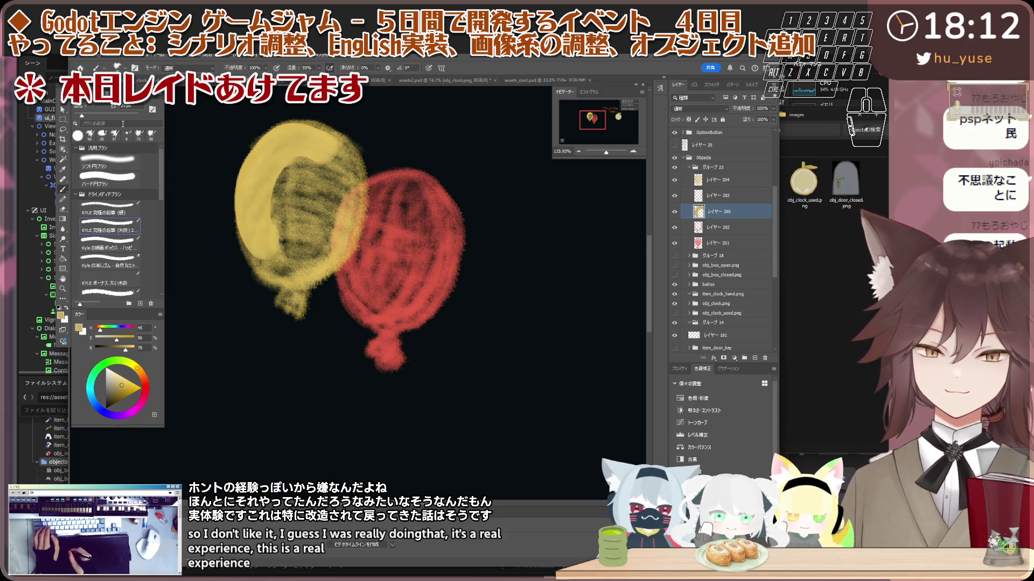
{"action": "left_click", "coordinate": [119, 212]}
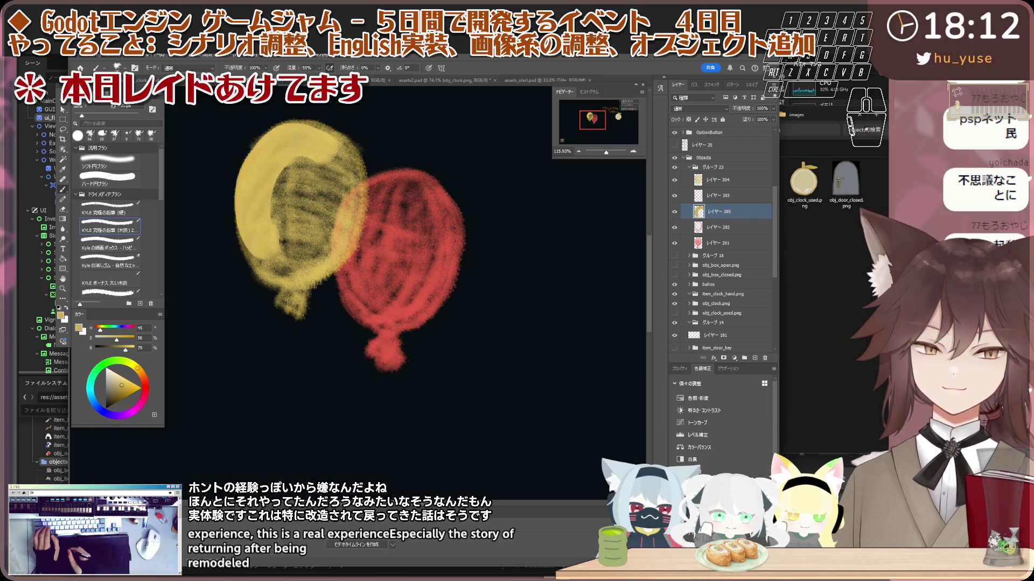
{"action": "left_click_drag", "start_coordinate": [294, 68], "coordinate": [303, 87]}
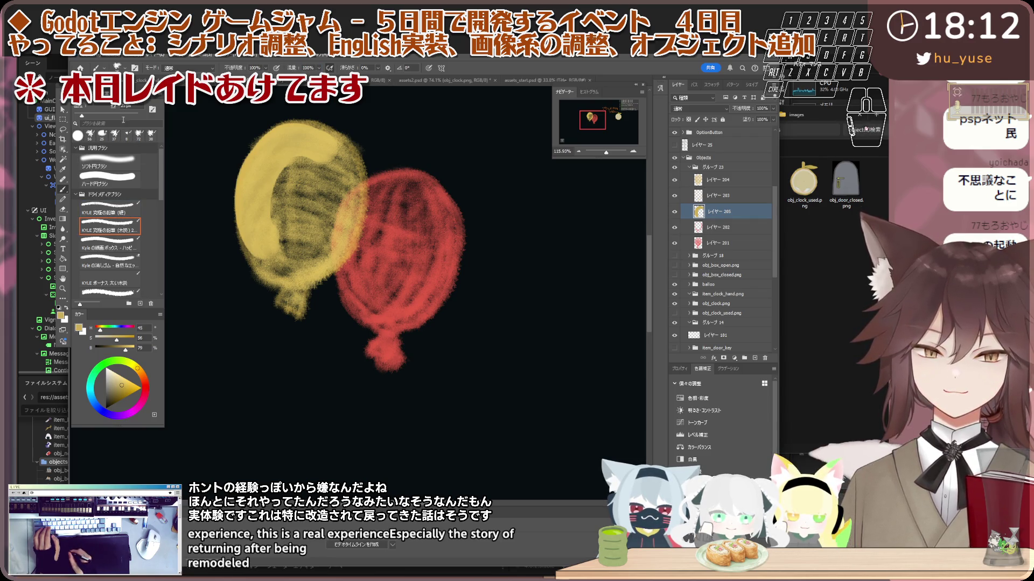
{"action": "left_click", "coordinate": [97, 116]}
{"action": "left_click_drag", "start_coordinate": [290, 132], "coordinate": [319, 127]}
{"action": "key", "text": "ctrl+z"}
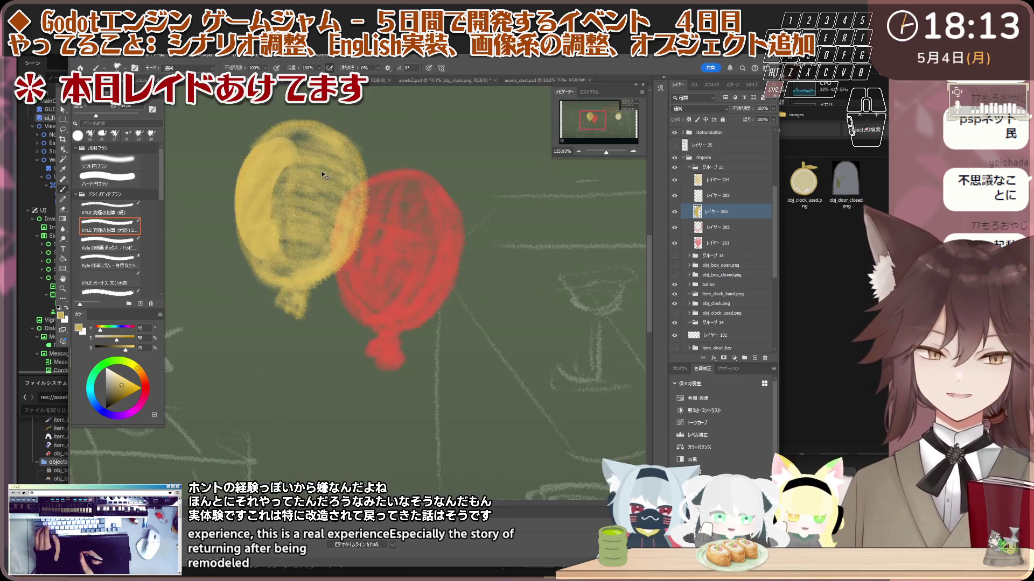
{"action": "key", "text": "ctrl+z"}
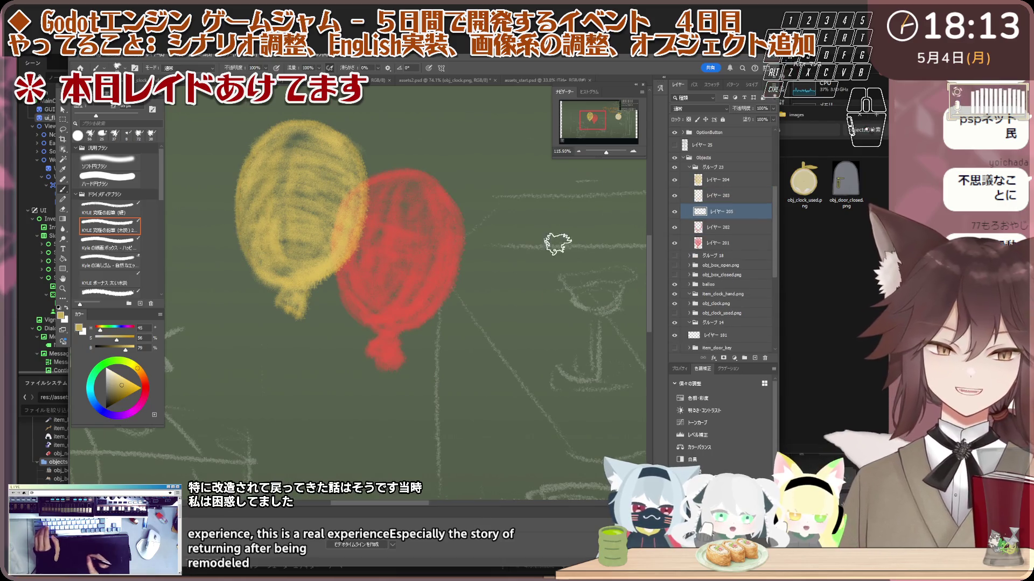
- Hide the green background layer
{"action": "scroll", "coordinate": [691, 293], "scroll_direction": "down", "scroll_amount": 3}
{"action": "scroll", "coordinate": [691, 294], "scroll_direction": "down", "scroll_amount": 3}
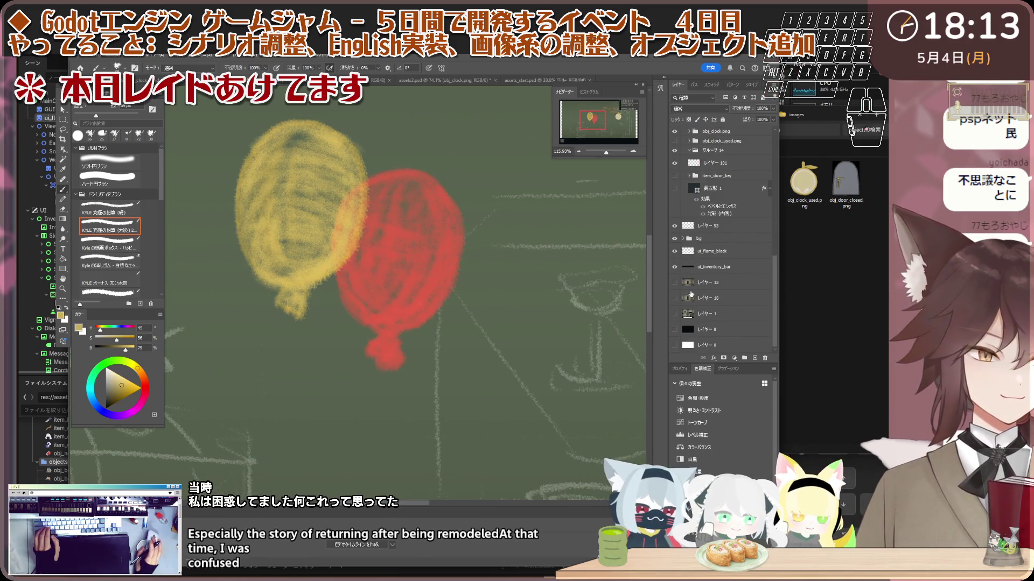
{"action": "scroll", "coordinate": [672, 329], "scroll_direction": "up", "scroll_amount": 3}
{"action": "scroll", "coordinate": [672, 328], "scroll_direction": "up", "scroll_amount": 3}
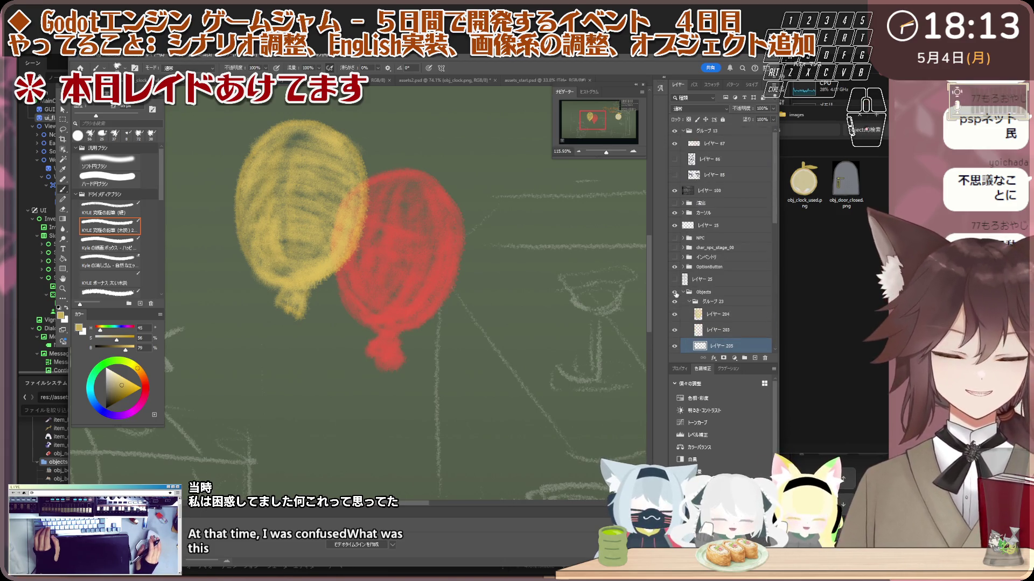
{"action": "scroll", "coordinate": [681, 261], "scroll_direction": "down", "scroll_amount": 3}
{"action": "scroll", "coordinate": [686, 291], "scroll_direction": "down", "scroll_amount": 3}
{"action": "scroll", "coordinate": [686, 290], "scroll_direction": "down", "scroll_amount": 3}
{"action": "scroll", "coordinate": [678, 301], "scroll_direction": "down", "scroll_amount": 1}
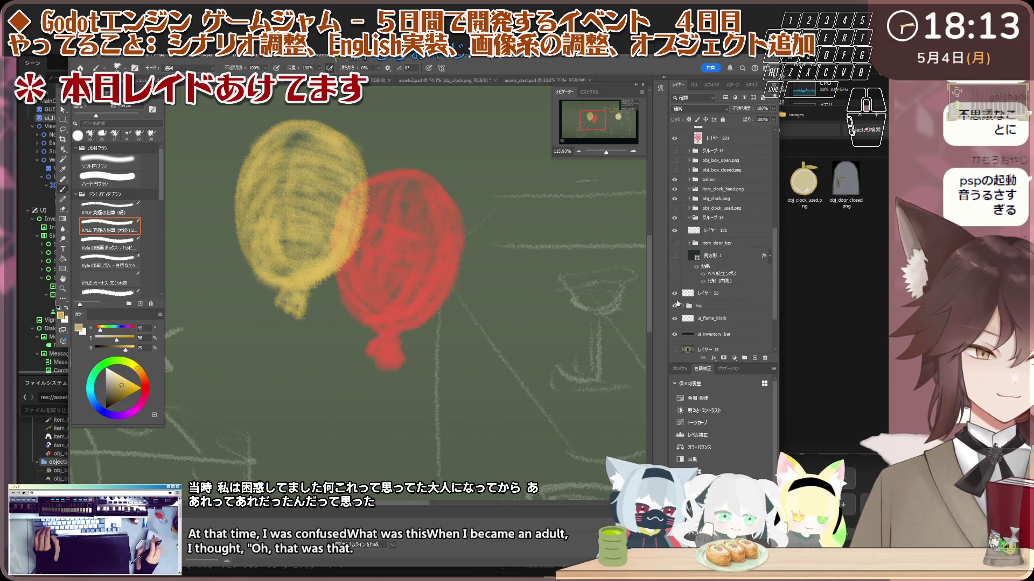
{"action": "scroll", "coordinate": [679, 304], "scroll_direction": "down", "scroll_amount": 1}
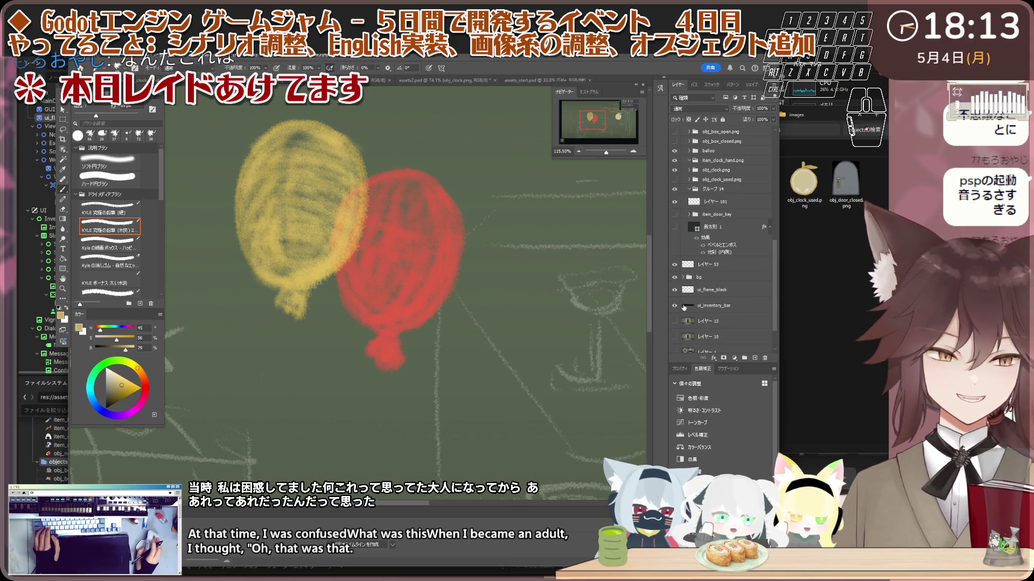
{"action": "left_click", "coordinate": [675, 276]}
{"action": "scroll", "coordinate": [695, 280], "scroll_direction": "up", "scroll_amount": 3}
{"action": "scroll", "coordinate": [707, 286], "scroll_direction": "up", "scroll_amount": 7}
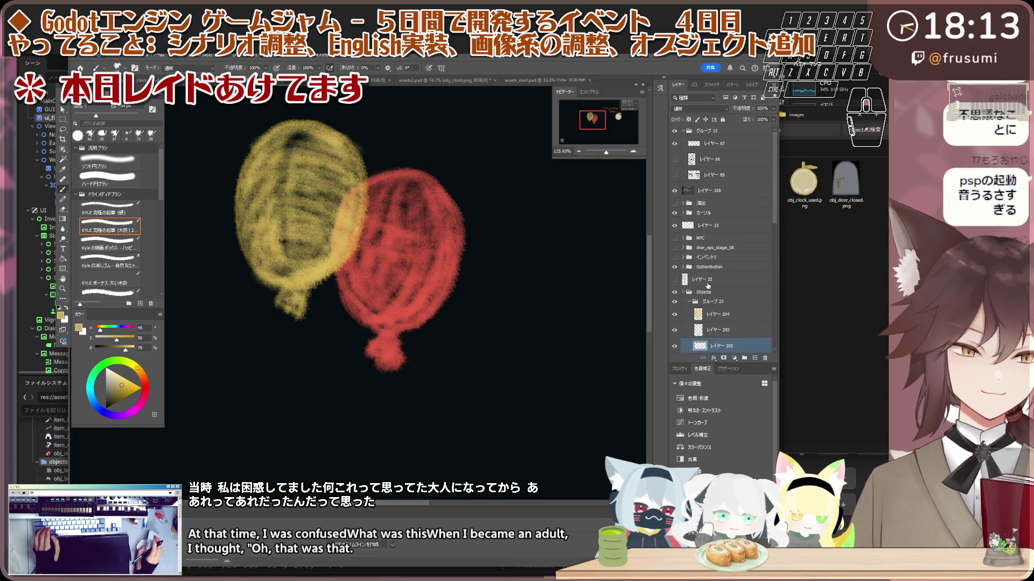
- Reselect layer 205 and switch to a hard round brush
{"action": "left_click", "coordinate": [737, 314]}
{"action": "scroll", "coordinate": [334, 226], "scroll_direction": "up", "scroll_amount": 1}
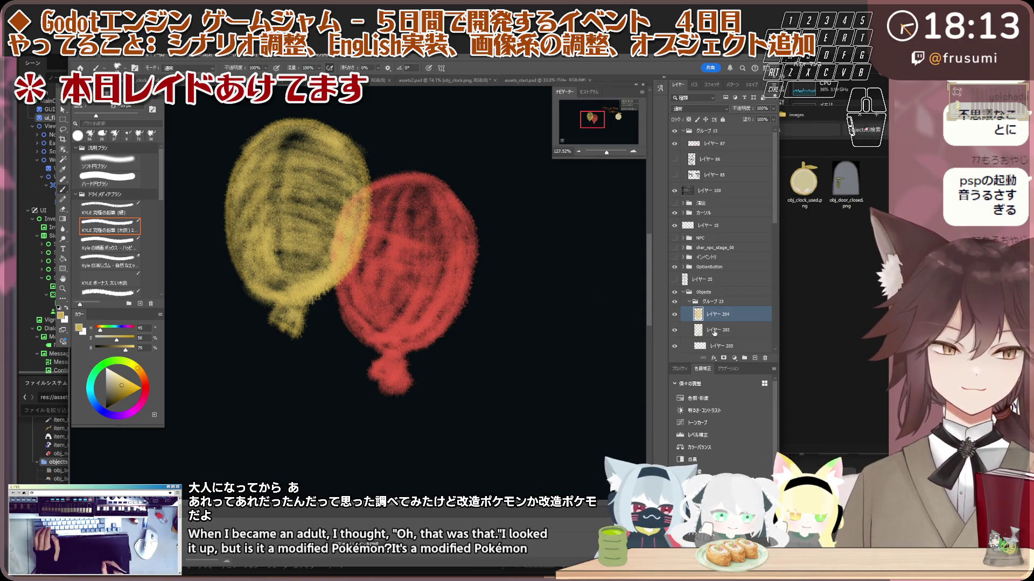
{"action": "key", "text": "alt+bracketleft"}
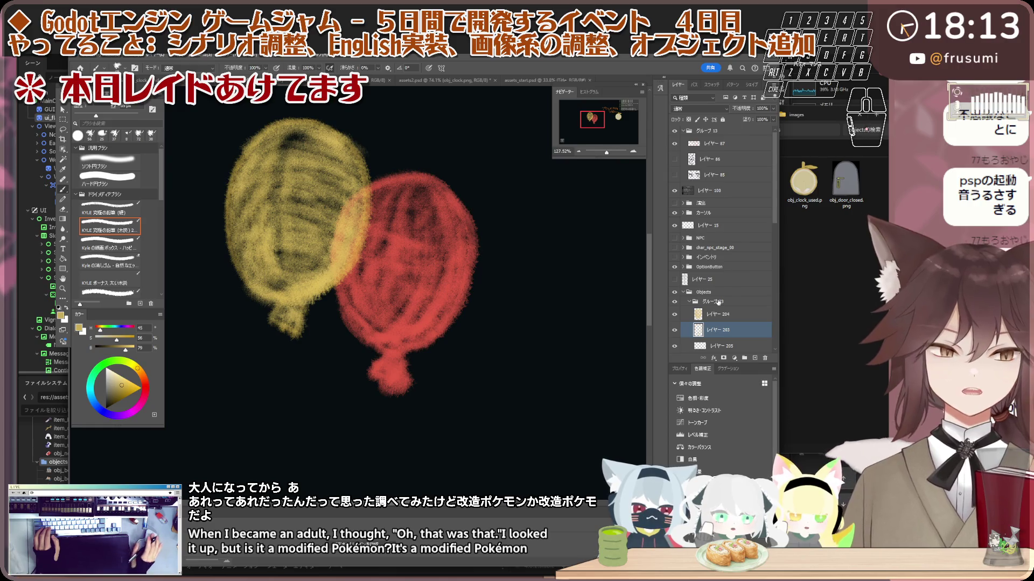
{"action": "key", "text": "alt+bracketleft"}
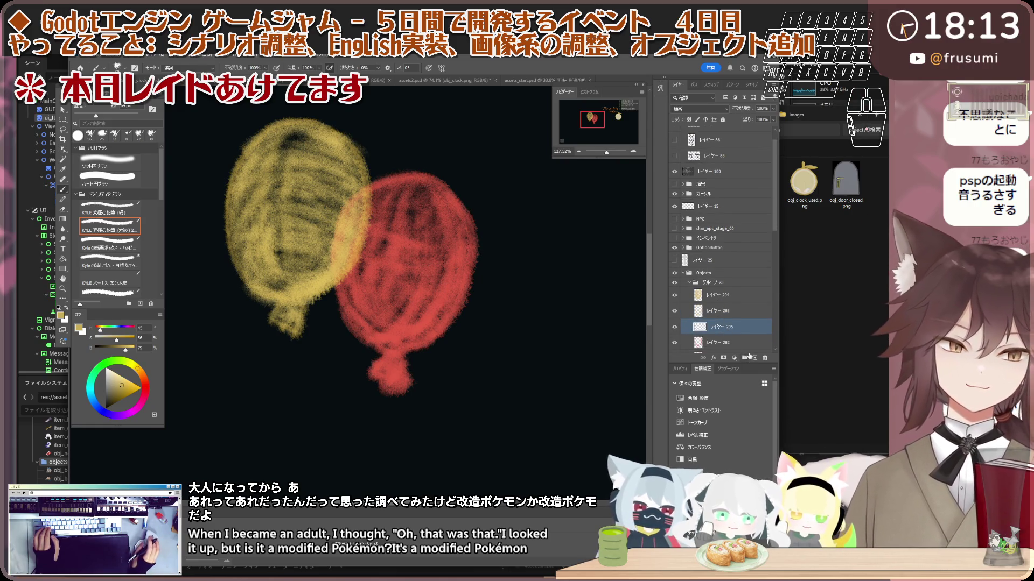
{"action": "scroll", "coordinate": [347, 234], "scroll_direction": "up", "scroll_amount": 1}
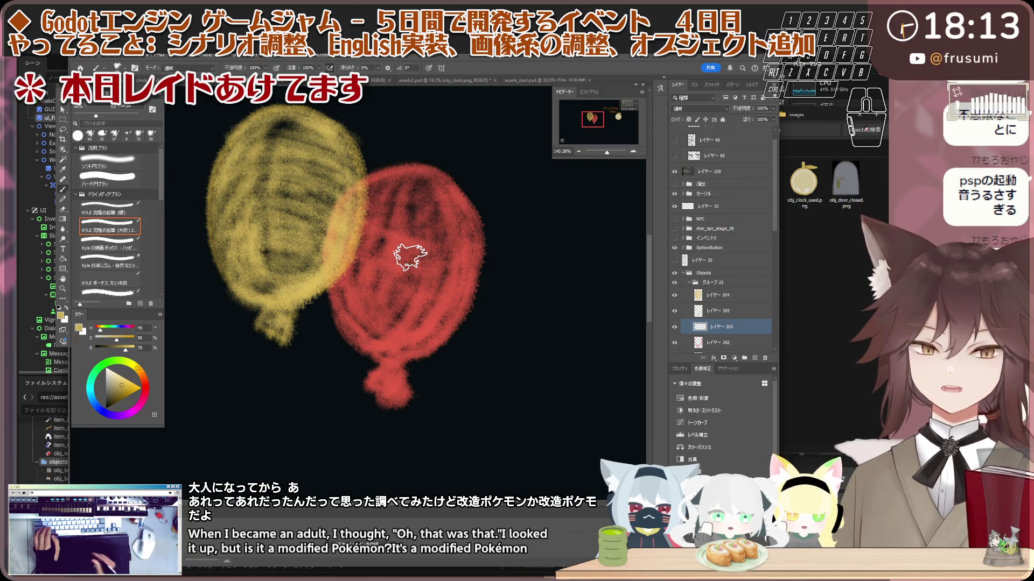
{"action": "left_click", "coordinate": [110, 177]}
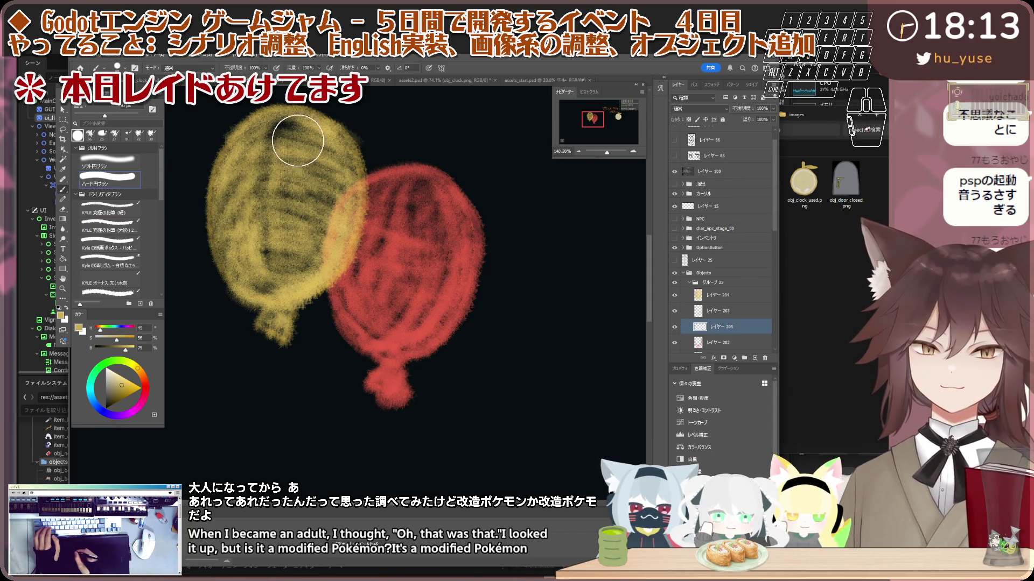
- Replace a solid patch with light yellow hard-pencil strokes on the balloon's upper-left
{"action": "left_click_drag", "start_coordinate": [290, 144], "coordinate": [257, 218]}
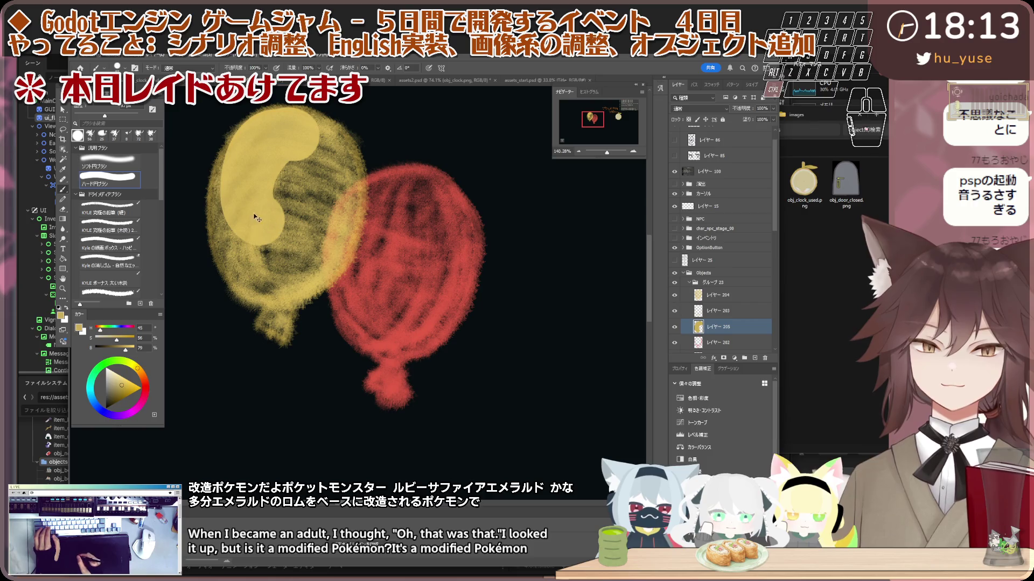
{"action": "key", "text": "ctrl+z"}
{"action": "left_click", "coordinate": [124, 213]}
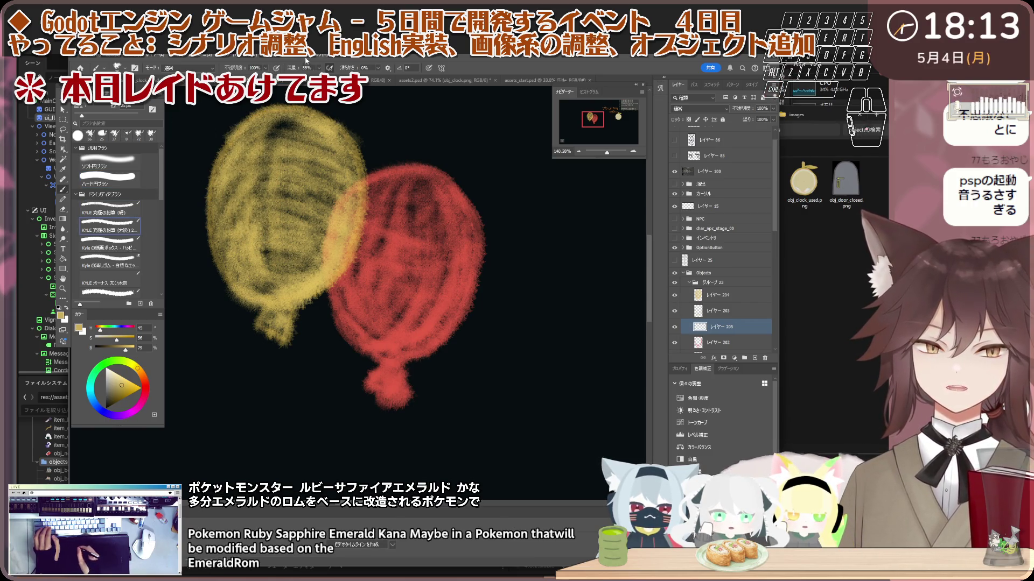
{"action": "left_click_drag", "start_coordinate": [82, 115], "coordinate": [104, 115]}
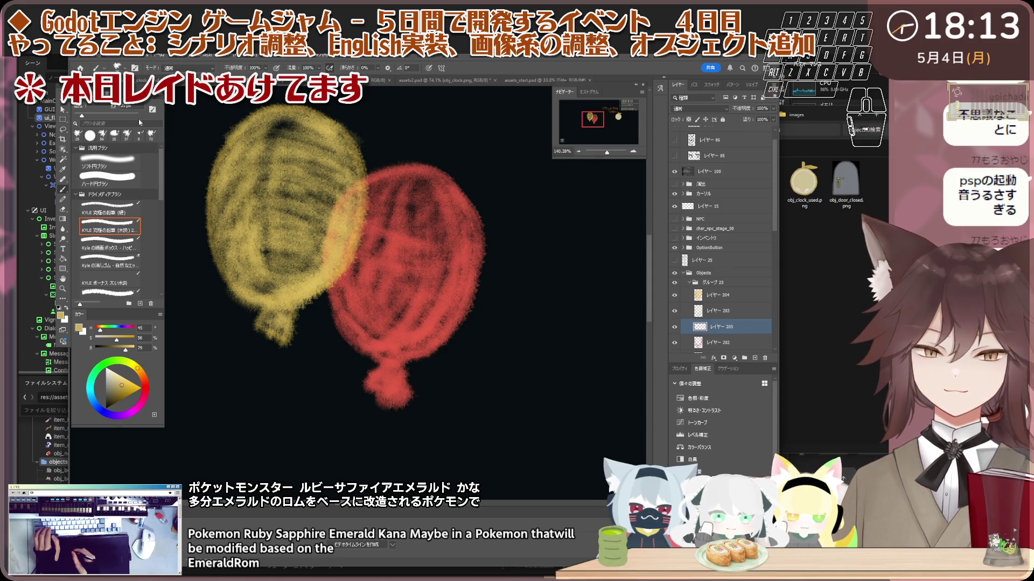
{"action": "mouse_move", "coordinate": [317, 163]}
{"action": "left_mouse_down"}
{"action": "mouse_move", "coordinate": [265, 180]}
{"action": "mouse_move", "coordinate": [269, 279]}
{"action": "mouse_move", "coordinate": [244, 232]}
{"action": "mouse_move", "coordinate": [248, 286]}
{"action": "left_mouse_up"}
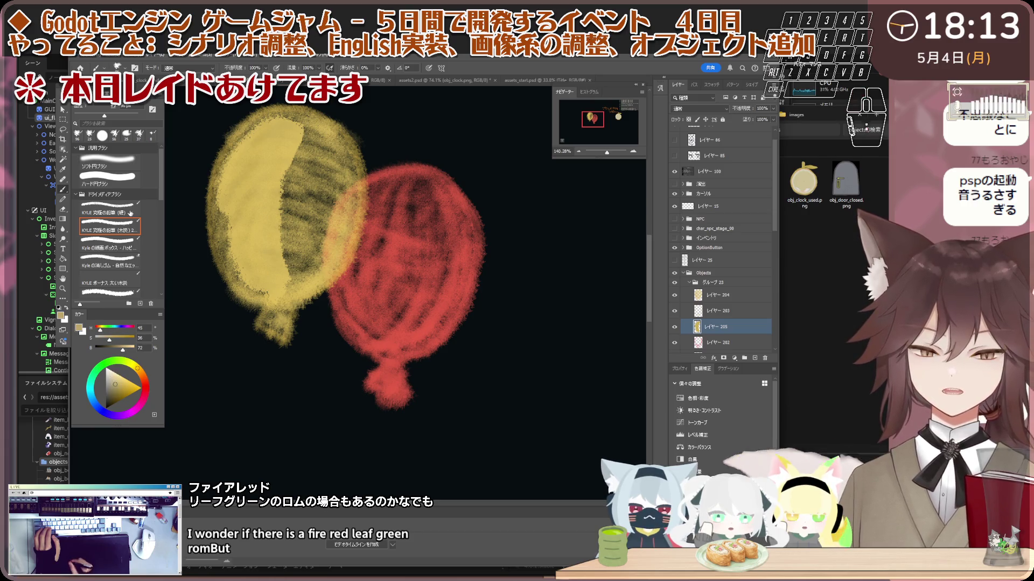
- With a larger brush, fill the balloon's left edge, top-left and upper area with light yellow
{"action": "key", "text": "bracketright"}
{"action": "key", "text": "bracketright"}
{"action": "key", "text": "bracketright"}
{"action": "mouse_move", "coordinate": [215, 185]}
{"action": "left_mouse_down"}
{"action": "mouse_move", "coordinate": [280, 188]}
{"action": "mouse_move", "coordinate": [266, 274]}
{"action": "mouse_move", "coordinate": [232, 151]}
{"action": "mouse_move", "coordinate": [288, 143]}
{"action": "mouse_move", "coordinate": [277, 232]}
{"action": "mouse_move", "coordinate": [315, 158]}
{"action": "mouse_move", "coordinate": [296, 253]}
{"action": "mouse_move", "coordinate": [301, 215]}
{"action": "left_mouse_up"}
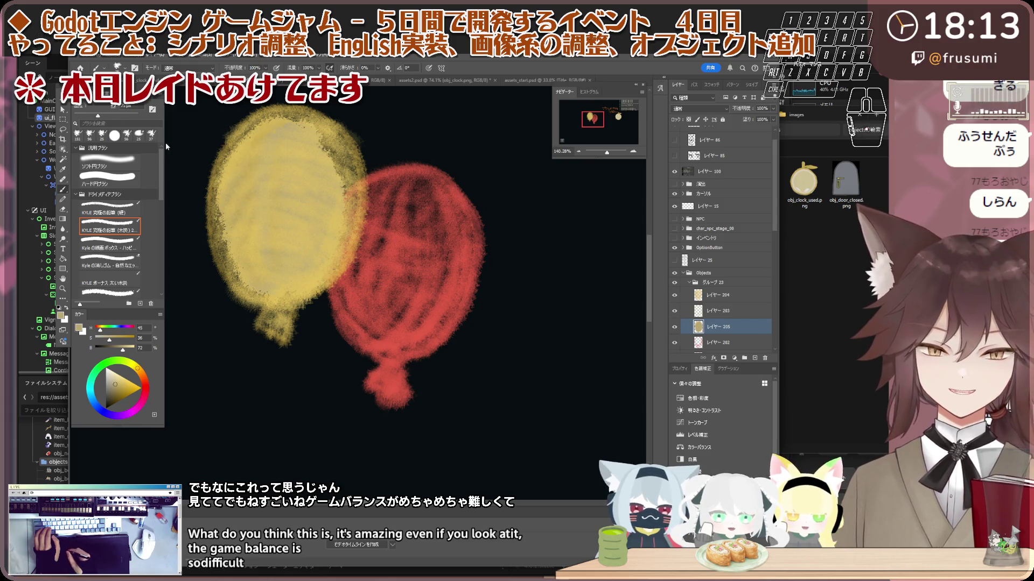
{"action": "left_click_drag", "start_coordinate": [280, 124], "coordinate": [259, 131]}
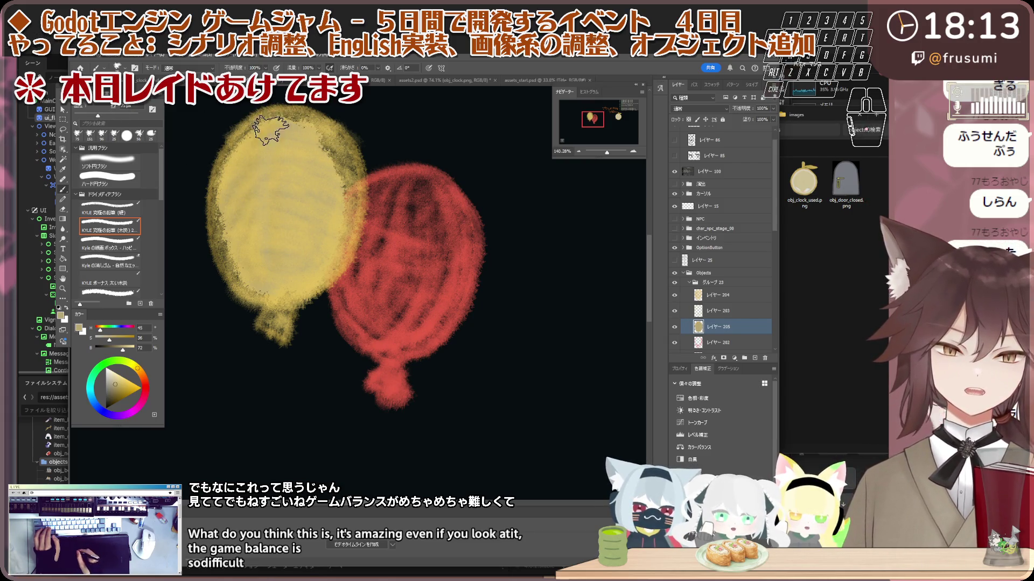
{"action": "mouse_move", "coordinate": [230, 163]}
{"action": "left_mouse_down"}
{"action": "mouse_move", "coordinate": [242, 130]}
{"action": "mouse_move", "coordinate": [226, 215]}
{"action": "mouse_move", "coordinate": [227, 195]}
{"action": "mouse_move", "coordinate": [253, 272]}
{"action": "left_mouse_up"}
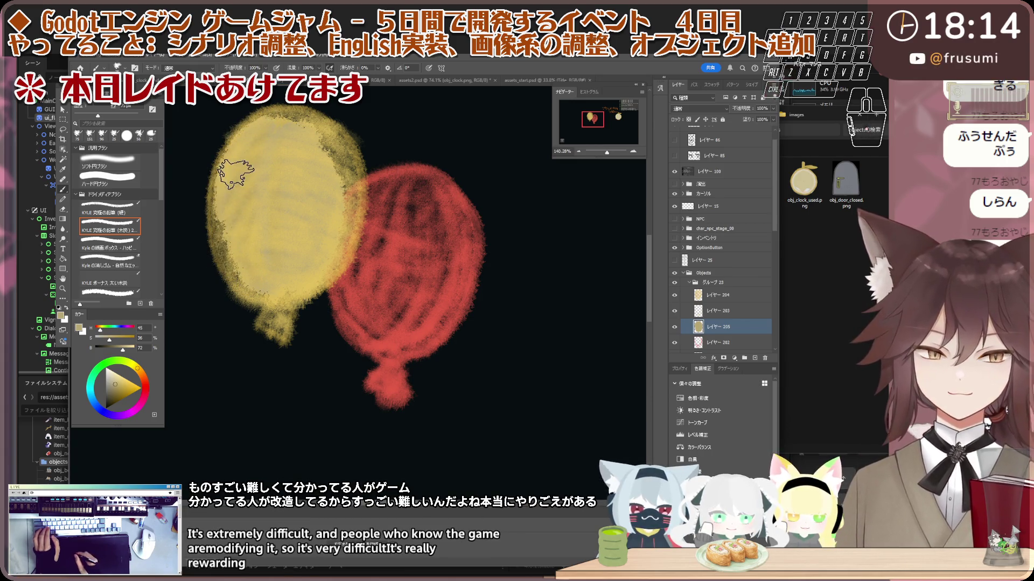
{"action": "mouse_move", "coordinate": [234, 173]}
{"action": "left_mouse_down"}
{"action": "mouse_move", "coordinate": [236, 275]}
{"action": "mouse_move", "coordinate": [271, 267]}
{"action": "left_mouse_up"}
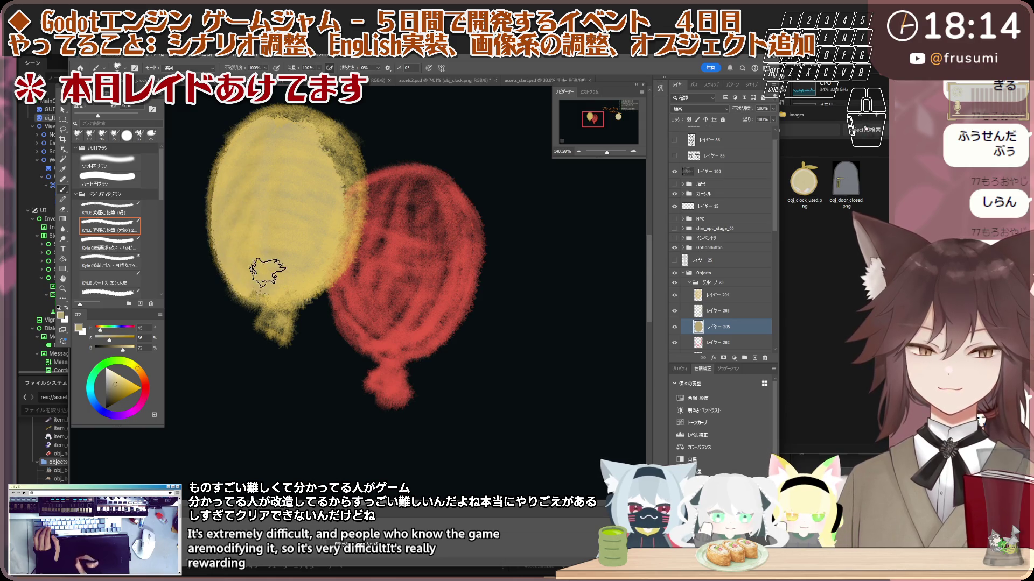
{"action": "mouse_move", "coordinate": [227, 197]}
{"action": "left_mouse_down"}
{"action": "mouse_move", "coordinate": [261, 134]}
{"action": "mouse_move", "coordinate": [288, 113]}
{"action": "left_mouse_up"}
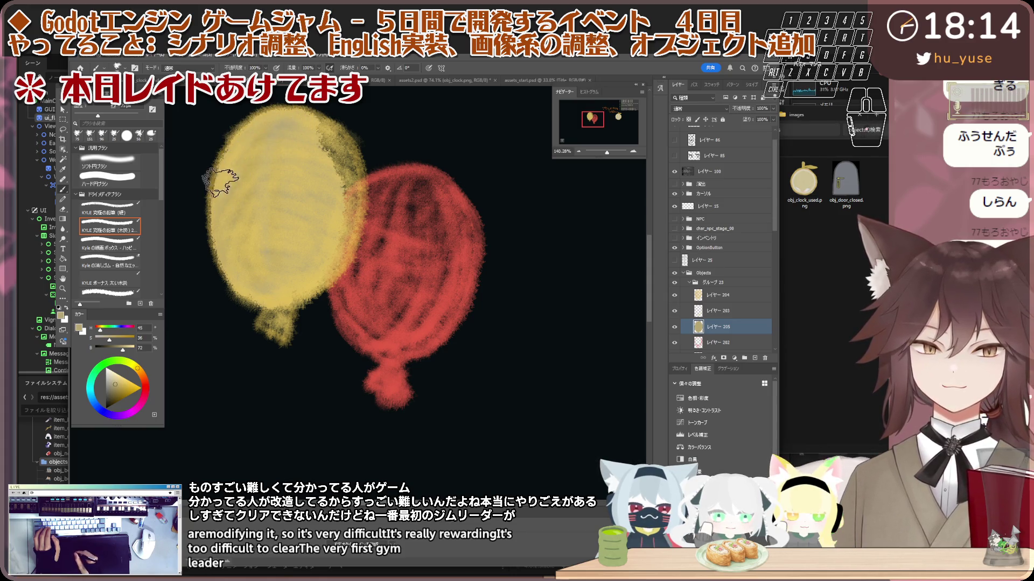
{"action": "mouse_move", "coordinate": [336, 162]}
{"action": "left_mouse_down"}
{"action": "mouse_move", "coordinate": [318, 146]}
{"action": "mouse_move", "coordinate": [344, 161]}
{"action": "mouse_move", "coordinate": [312, 117]}
{"action": "left_mouse_up"}
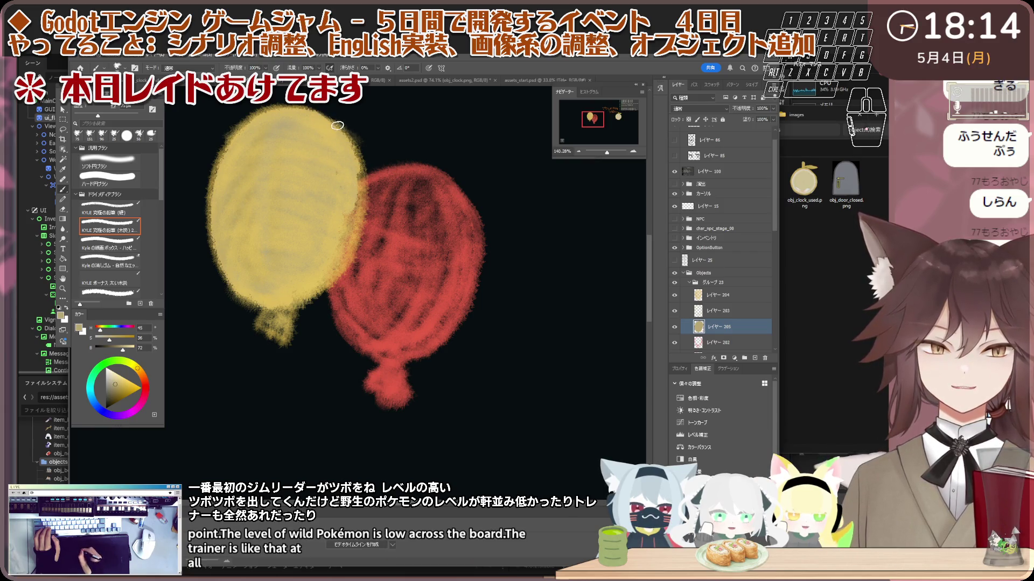
{"action": "mouse_move", "coordinate": [315, 111]}
{"action": "left_mouse_down"}
{"action": "mouse_move", "coordinate": [341, 215]}
{"action": "mouse_move", "coordinate": [346, 154]}
{"action": "mouse_move", "coordinate": [345, 216]}
{"action": "mouse_move", "coordinate": [340, 240]}
{"action": "mouse_move", "coordinate": [288, 288]}
{"action": "left_mouse_up"}
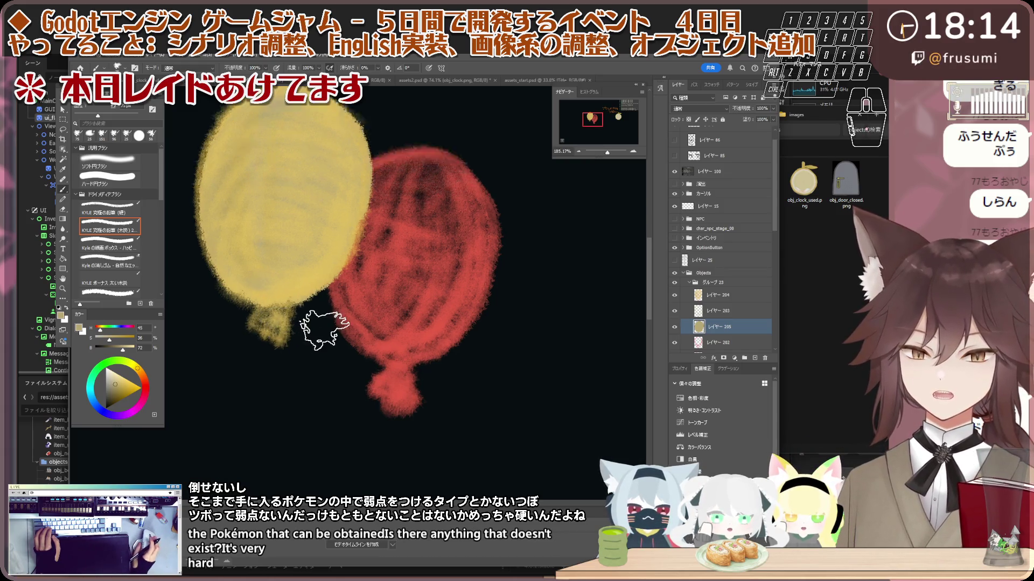
- With a 25 px brush, paint the yellow balloon's knot and dab its edge, then select レイヤー 204
{"action": "scroll", "coordinate": [277, 303], "scroll_direction": "up", "scroll_amount": 3}
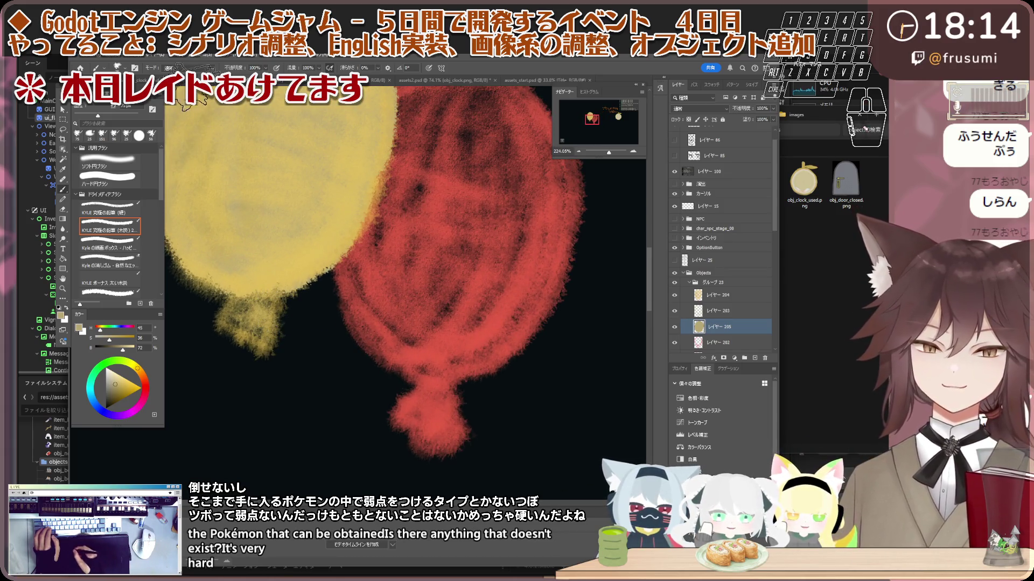
{"action": "left_click", "coordinate": [80, 116]}
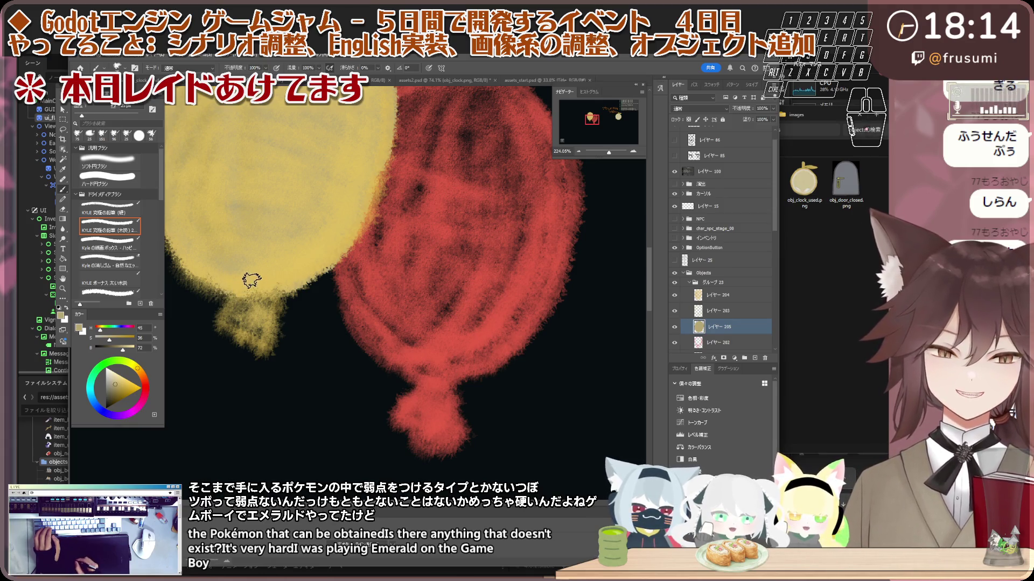
{"action": "mouse_move", "coordinate": [241, 287]}
{"action": "left_mouse_down"}
{"action": "mouse_move", "coordinate": [261, 356]}
{"action": "mouse_move", "coordinate": [279, 306]}
{"action": "mouse_move", "coordinate": [245, 332]}
{"action": "mouse_move", "coordinate": [280, 286]}
{"action": "left_mouse_up"}
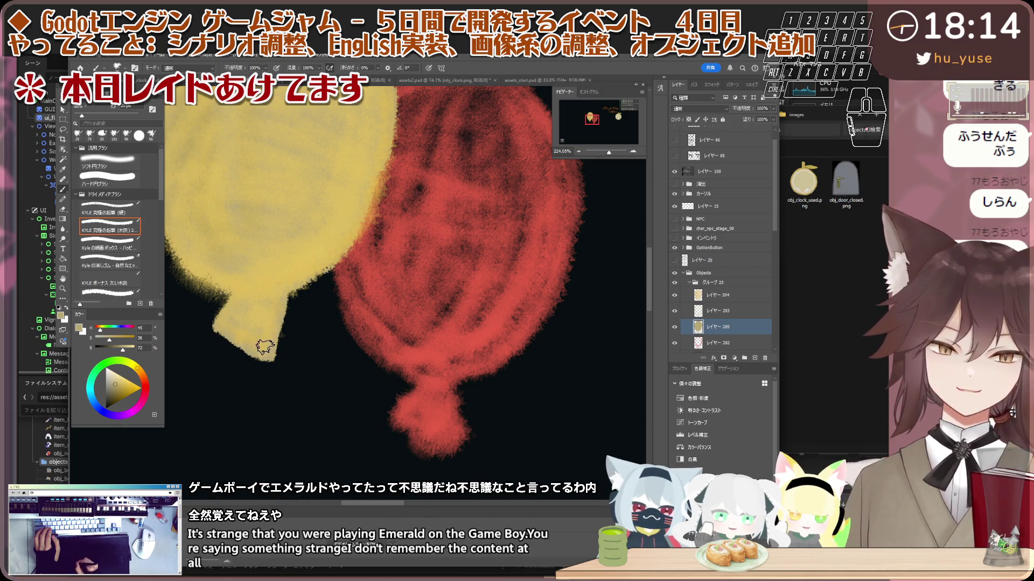
{"action": "scroll", "coordinate": [263, 335], "scroll_direction": "down", "scroll_amount": 5}
{"action": "scroll", "coordinate": [263, 270], "scroll_direction": "up", "scroll_amount": 3}
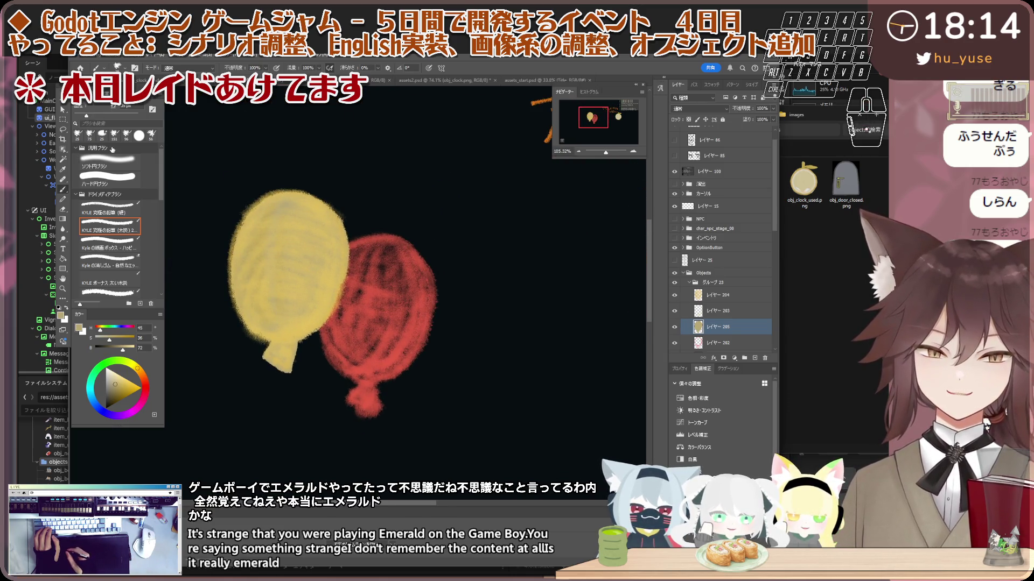
{"action": "left_click", "coordinate": [233, 268]}
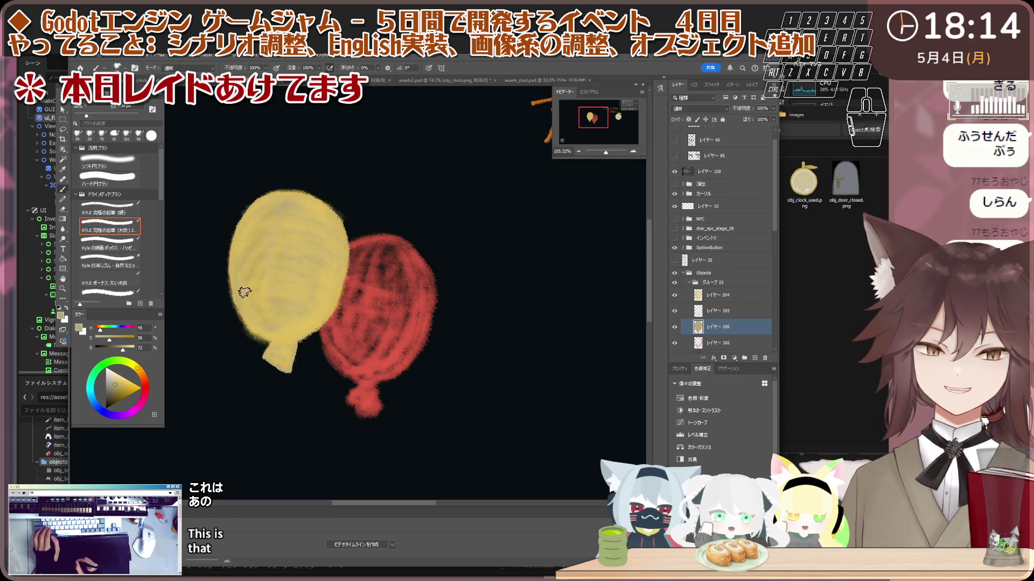
{"action": "left_click", "coordinate": [709, 295]}
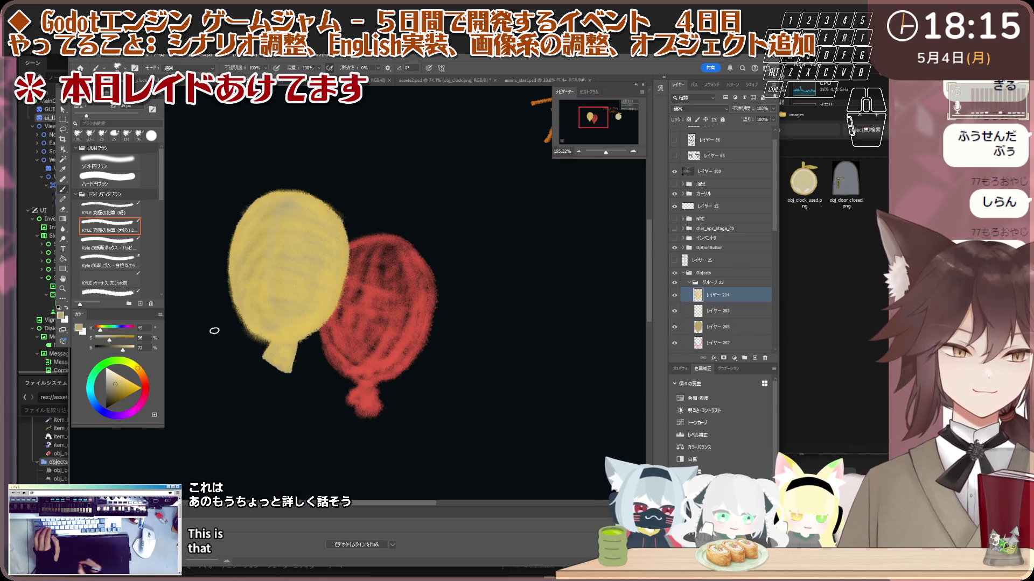
- Hide the texture overlay and brighten the balloon's lower-left edge on レイヤー 203
{"action": "key", "text": "e"}
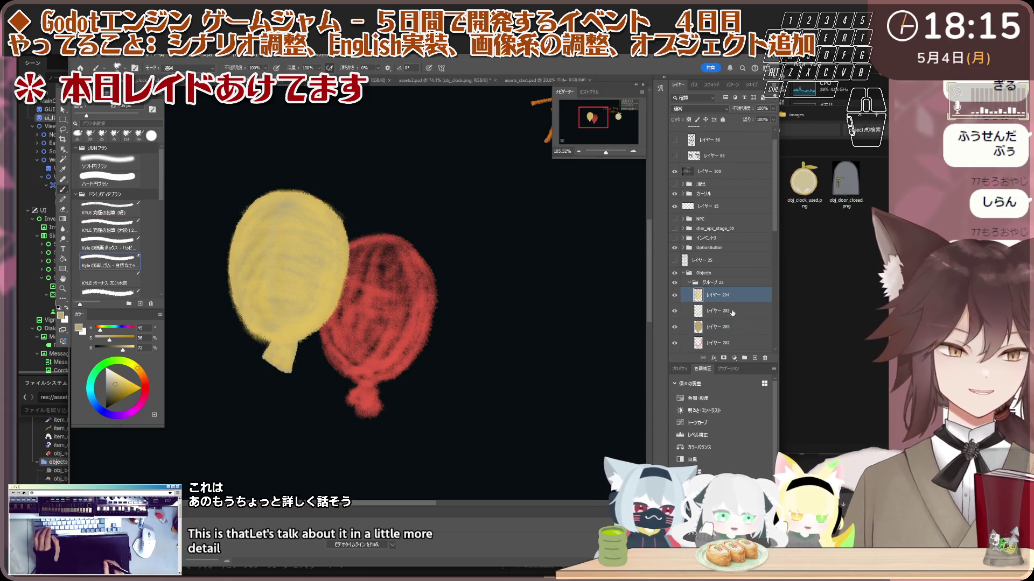
{"action": "left_click", "coordinate": [722, 312]}
{"action": "key", "text": "b"}
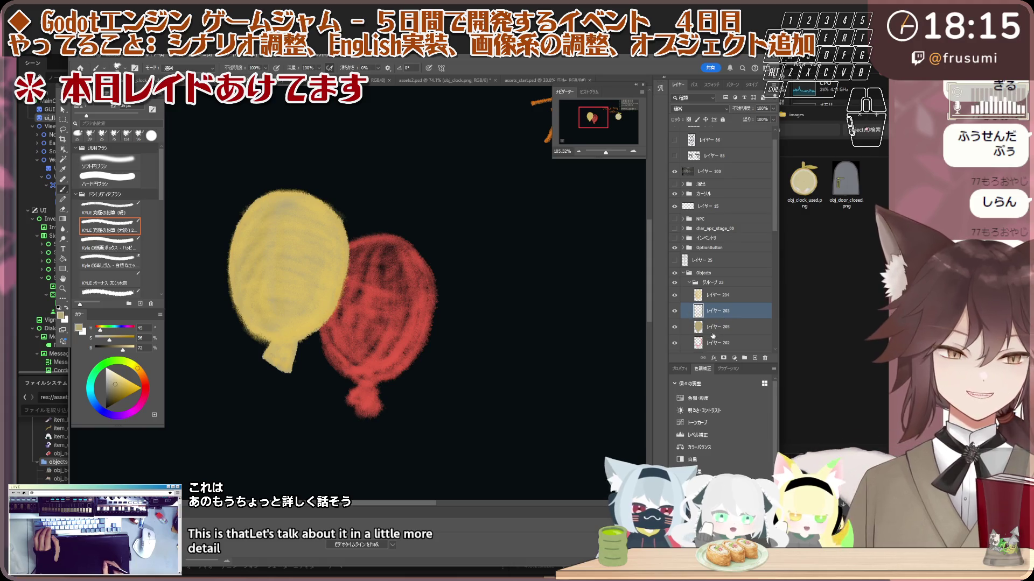
{"action": "left_click", "coordinate": [676, 327]}
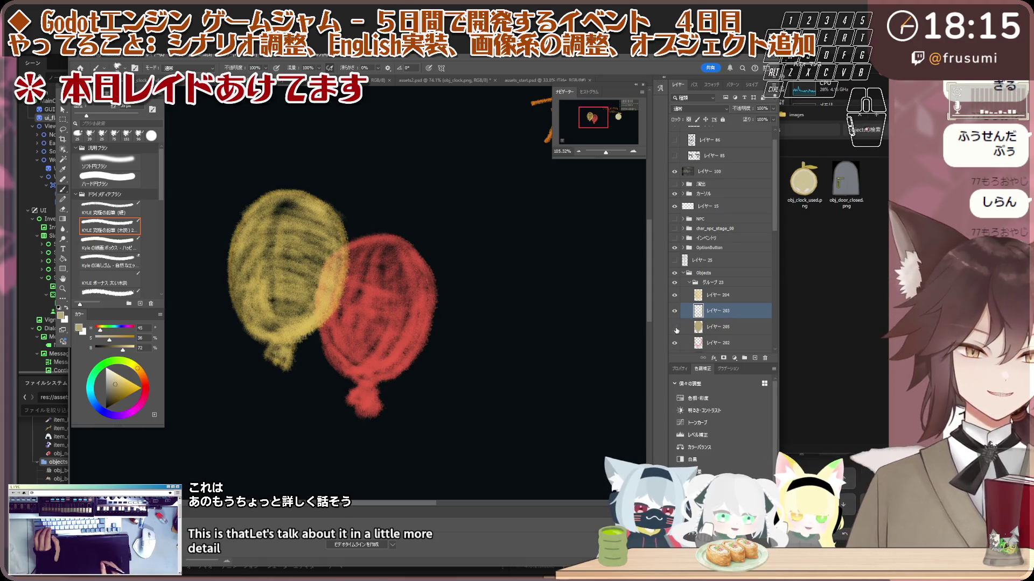
{"action": "left_click", "coordinate": [676, 327]}
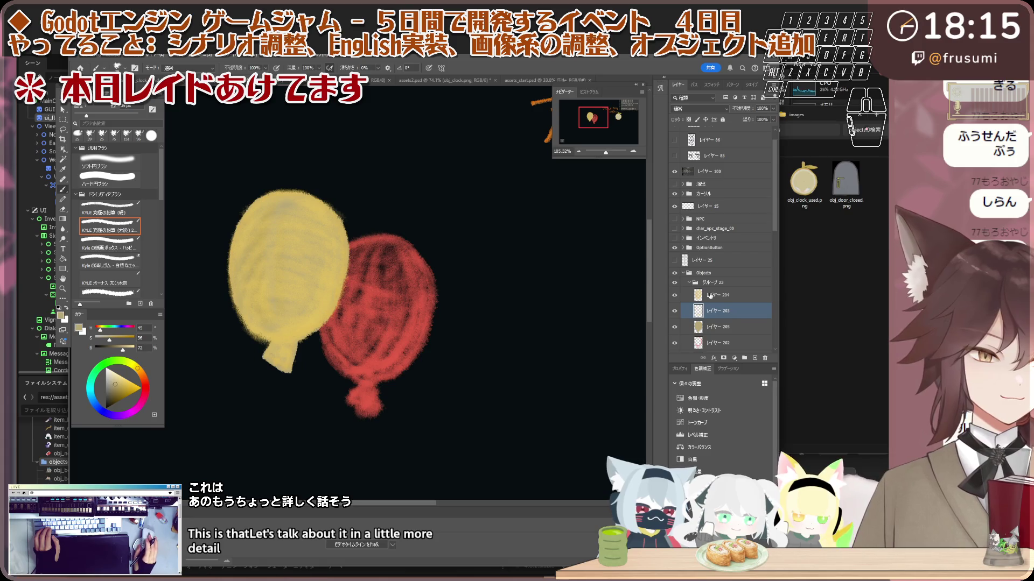
{"action": "left_click", "coordinate": [676, 295]}
{"action": "left_click", "coordinate": [675, 295]}
{"action": "left_click", "coordinate": [676, 295]}
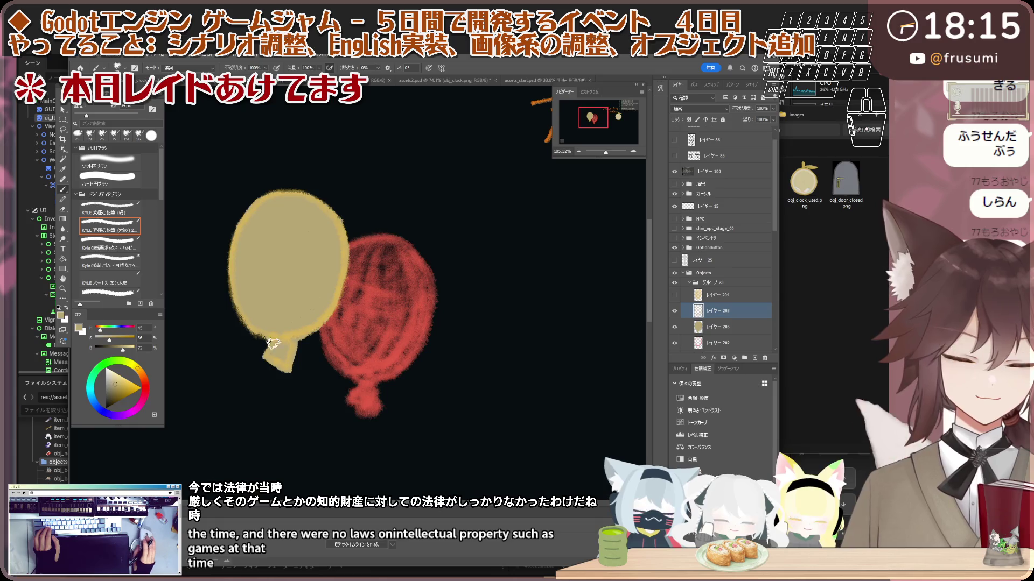
{"action": "scroll", "coordinate": [266, 344], "scroll_direction": "up", "scroll_amount": 2}
{"action": "scroll", "coordinate": [266, 345], "scroll_direction": "up", "scroll_amount": 2}
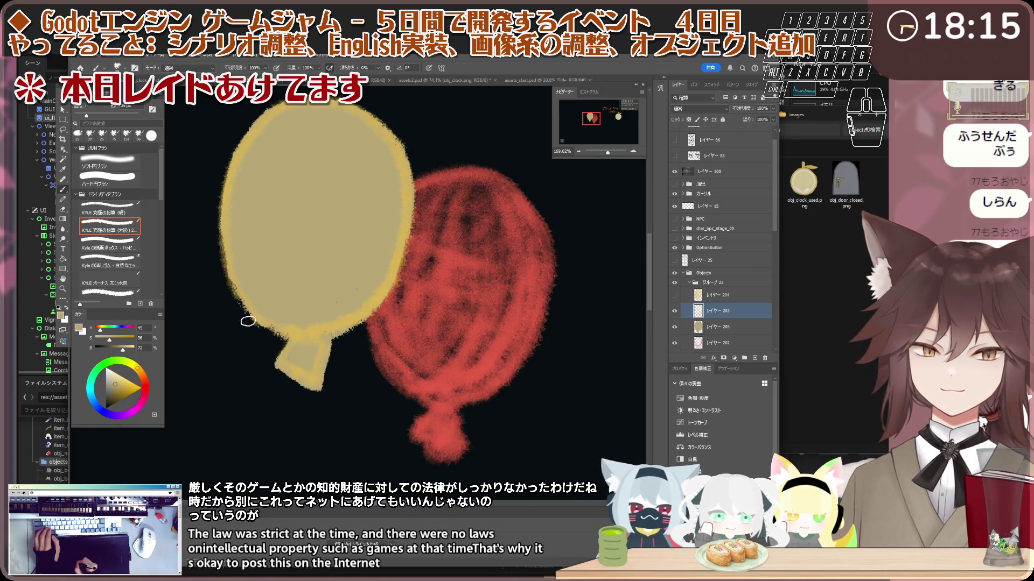
{"action": "left_click_drag", "start_coordinate": [244, 310], "coordinate": [218, 243]}
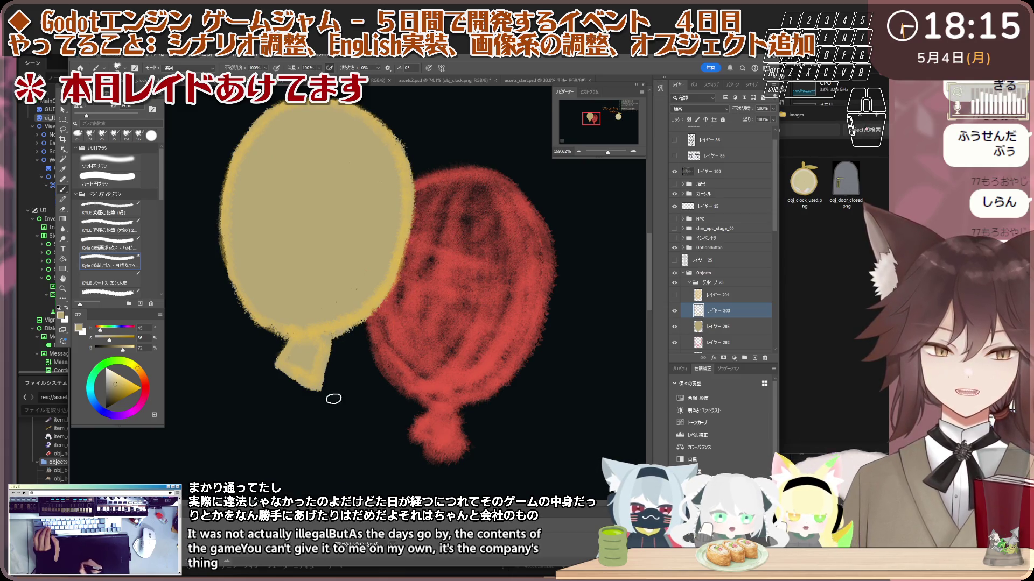
- Show the texture overlay again and preview other blend modes for レイヤー 203
{"action": "left_click", "coordinate": [674, 295]}
{"action": "left_click", "coordinate": [716, 295]}
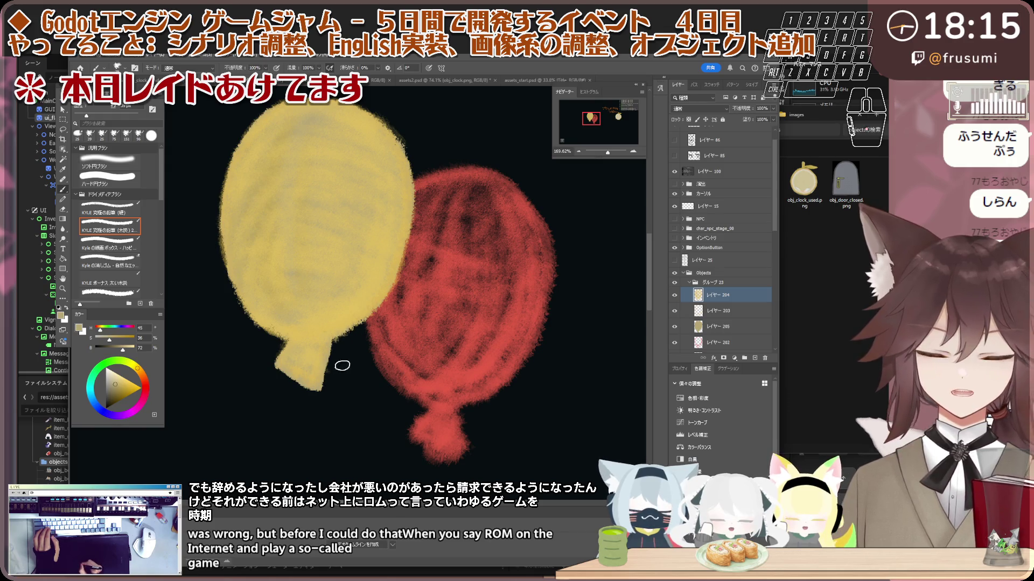
{"action": "key", "text": "e"}
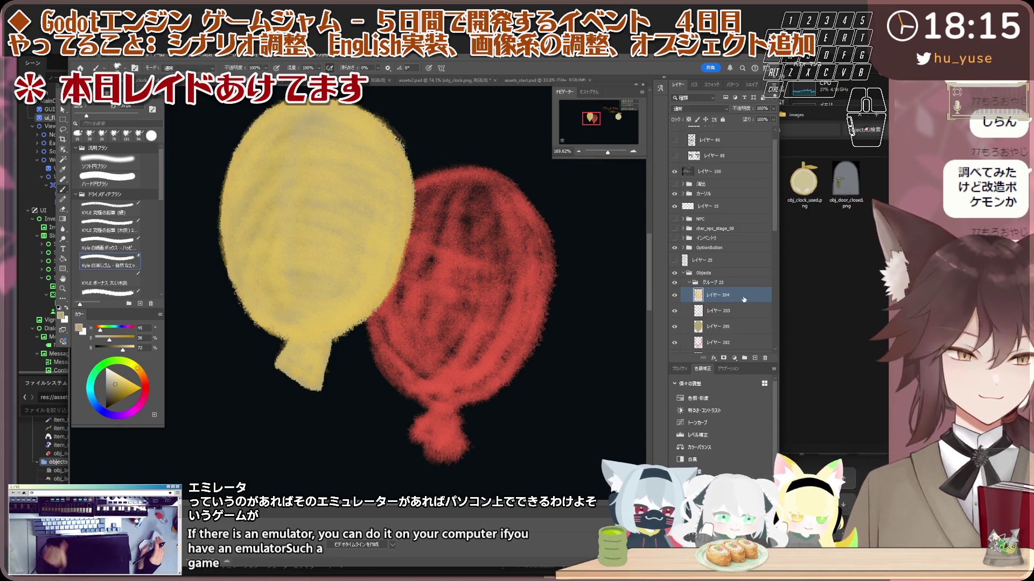
{"action": "left_click", "coordinate": [732, 311]}
{"action": "key", "text": "b"}
{"action": "left_click", "coordinate": [698, 109]}
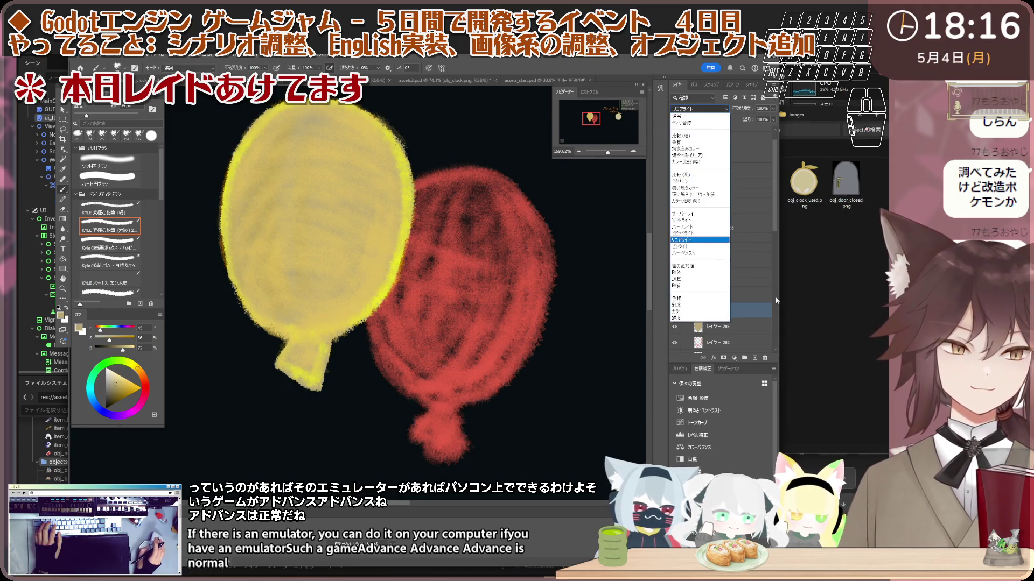
- Cancel the blend-mode change, reselect レイヤー 204 and compare with the yellow base fill hidden and shown
{"action": "key", "text": "Escape"}
{"action": "left_click", "coordinate": [712, 296]}
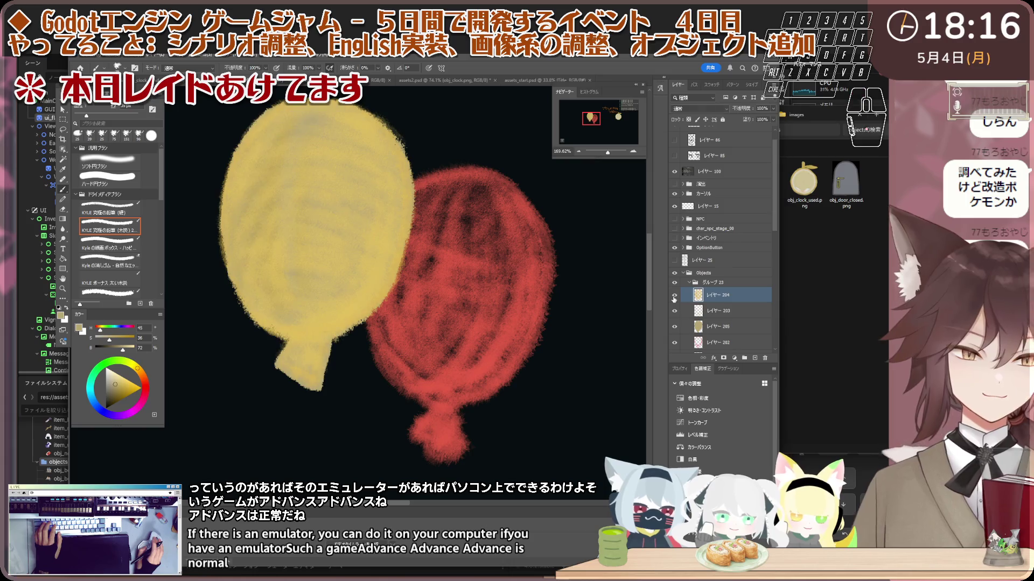
{"action": "scroll", "coordinate": [466, 328], "scroll_direction": "up", "scroll_amount": 2}
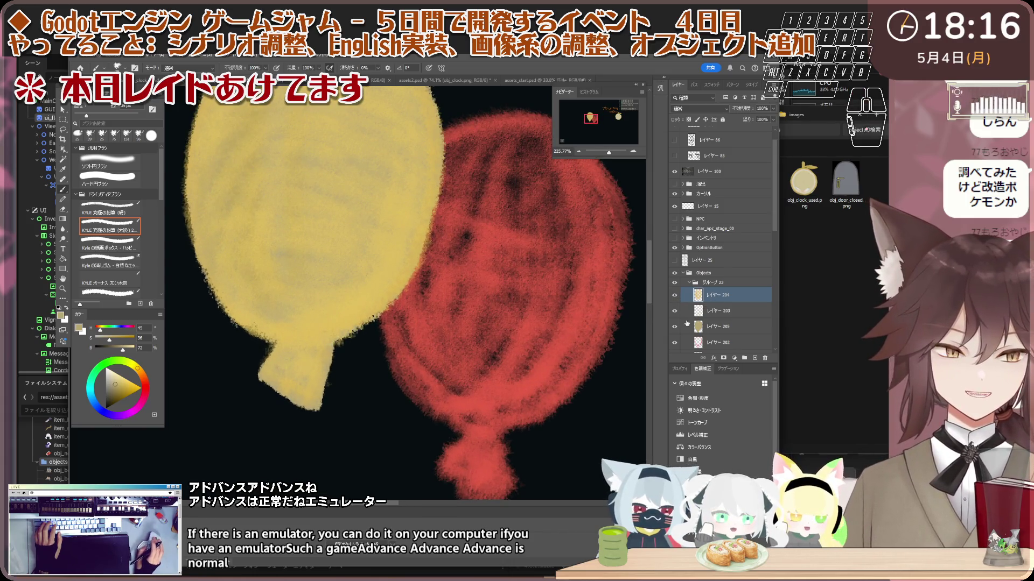
{"action": "left_click", "coordinate": [674, 327]}
{"action": "left_click", "coordinate": [674, 326]}
{"action": "left_click", "coordinate": [674, 327]}
{"action": "left_click", "coordinate": [674, 326]}
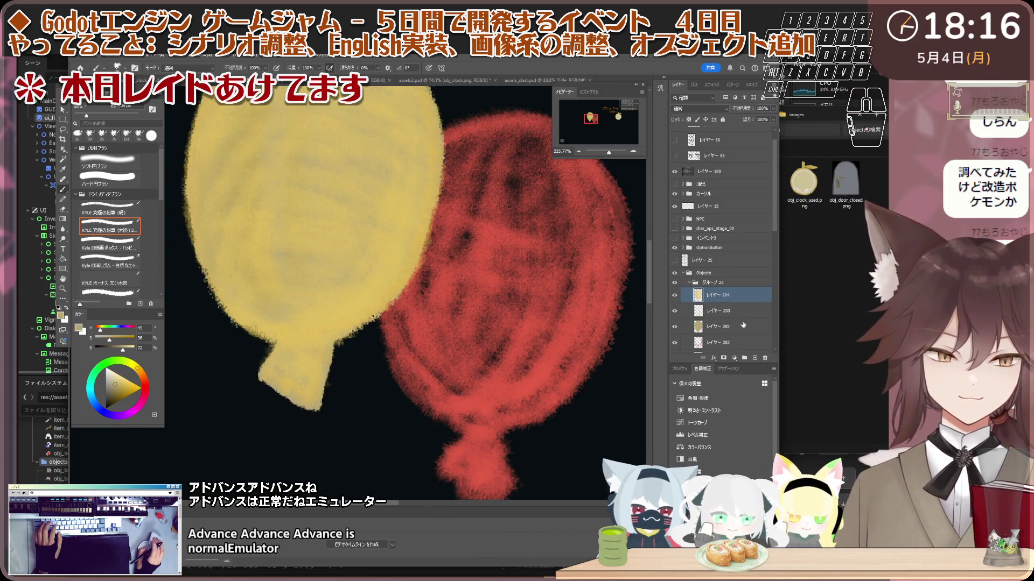
- Select レイヤー 205 and toggle the base fill's visibility once more to compare
{"action": "left_click", "coordinate": [744, 326]}
{"action": "left_click", "coordinate": [674, 327]}
{"action": "left_click", "coordinate": [674, 327]}
{"action": "scroll", "coordinate": [401, 322], "scroll_direction": "down", "scroll_amount": 1}
{"action": "scroll", "coordinate": [401, 322], "scroll_direction": "up", "scroll_amount": 1}
- Switch to the Eraser on レイヤー 205 and make the eraser slightly smaller
{"action": "key", "text": "e"}
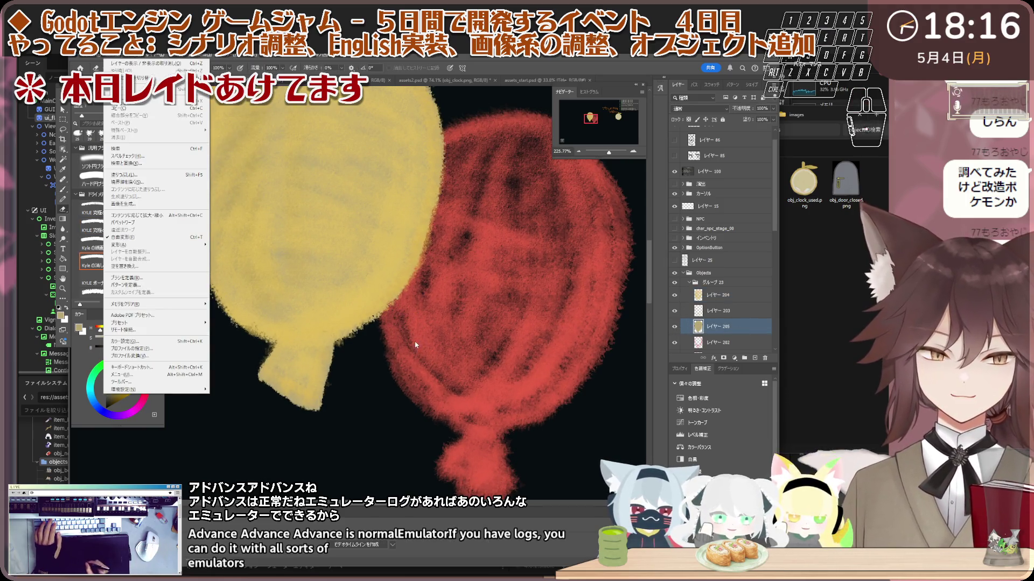
{"action": "left_click", "coordinate": [721, 310]}
{"action": "left_click", "coordinate": [725, 332]}
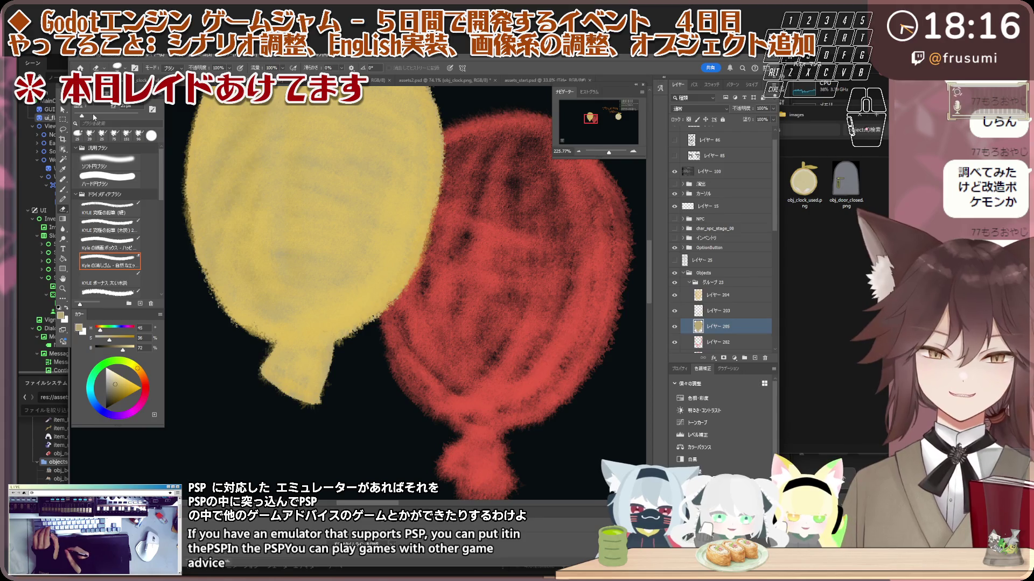
{"action": "left_click_drag", "start_coordinate": [90, 116], "coordinate": [87, 115]}
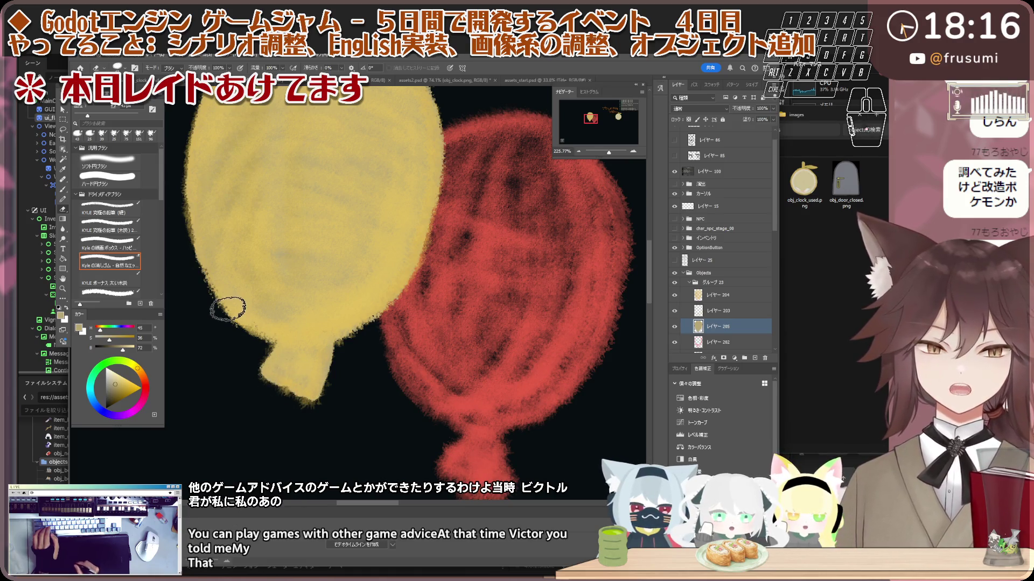
- Select the texture layer レイヤー 204 and toggle its visibility to compare the shading
{"action": "scroll", "coordinate": [272, 283], "scroll_direction": "down", "scroll_amount": 5}
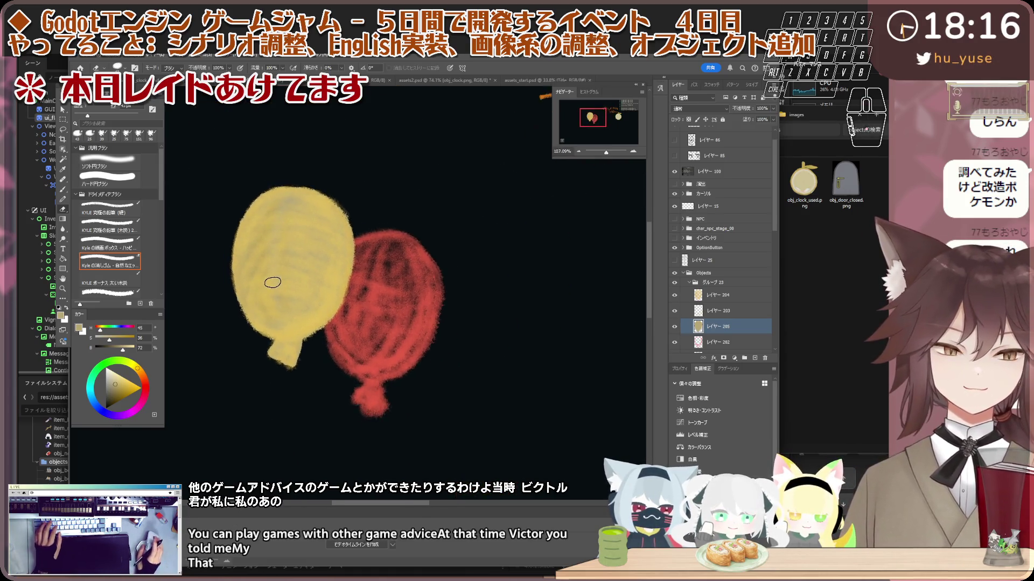
{"action": "scroll", "coordinate": [272, 282], "scroll_direction": "up", "scroll_amount": 2}
{"action": "left_click", "coordinate": [703, 300]}
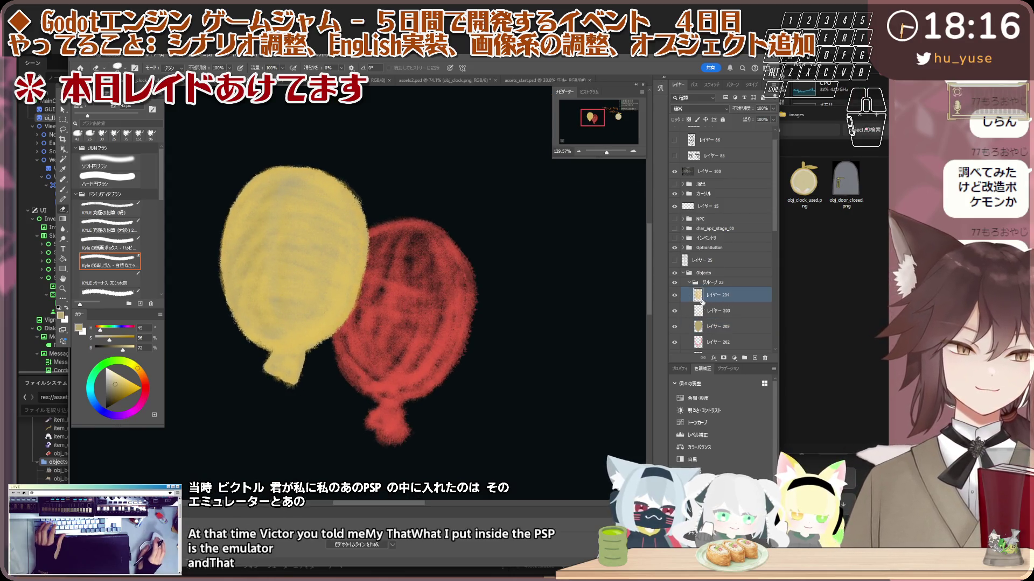
{"action": "left_click", "coordinate": [674, 296]}
{"action": "left_click", "coordinate": [674, 296]}
{"action": "left_click", "coordinate": [674, 297]}
{"action": "left_click", "coordinate": [674, 296]}
- Check レイヤー 203's content by hiding and showing it, then reselect texture layer レイヤー 204
{"action": "left_click", "coordinate": [711, 310]}
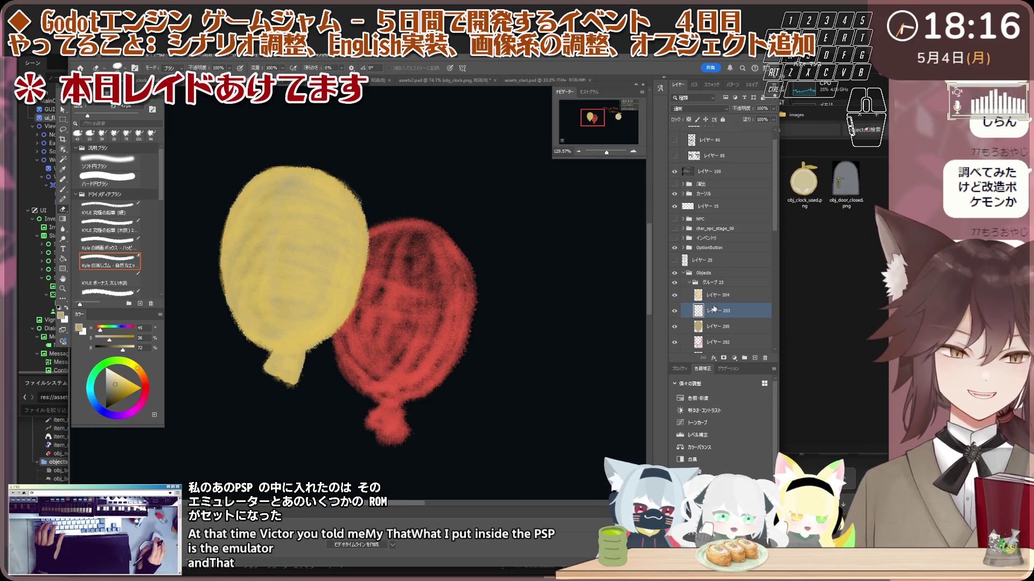
{"action": "scroll", "coordinate": [231, 377], "scroll_direction": "up", "scroll_amount": 3}
{"action": "key", "text": "alt+e"}
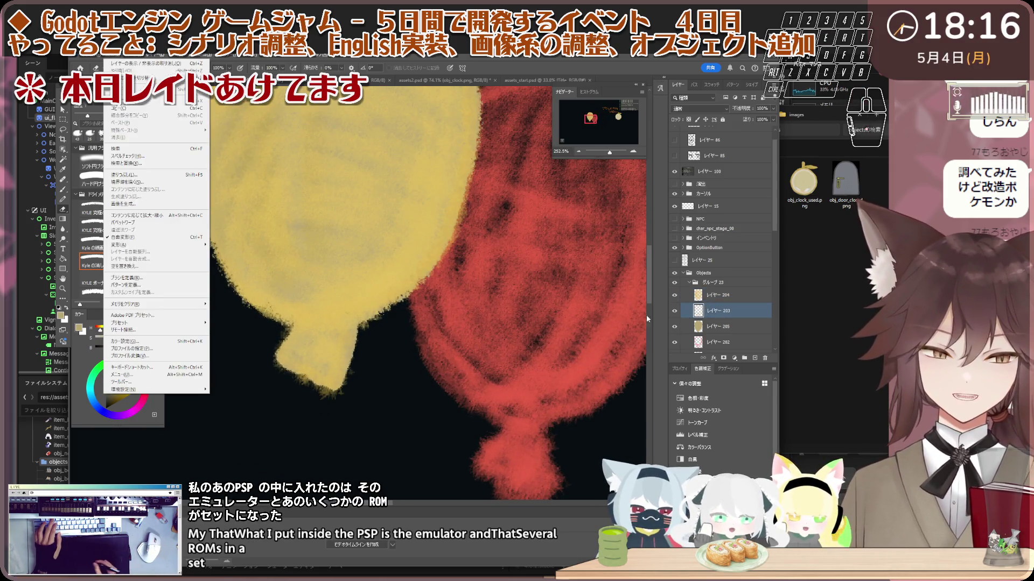
{"action": "key", "text": "Escape"}
{"action": "left_click", "coordinate": [674, 311]}
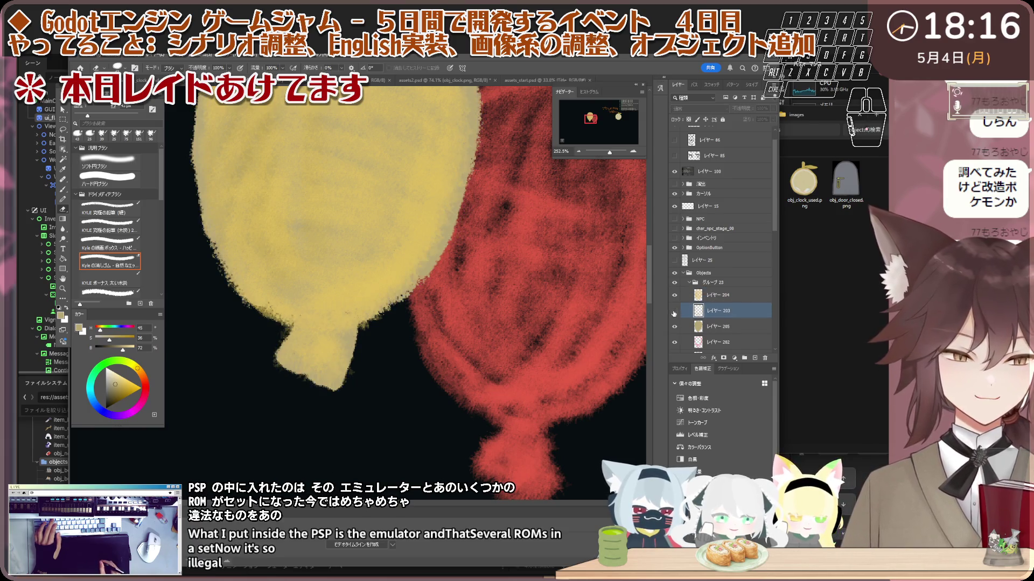
{"action": "left_click", "coordinate": [675, 312]}
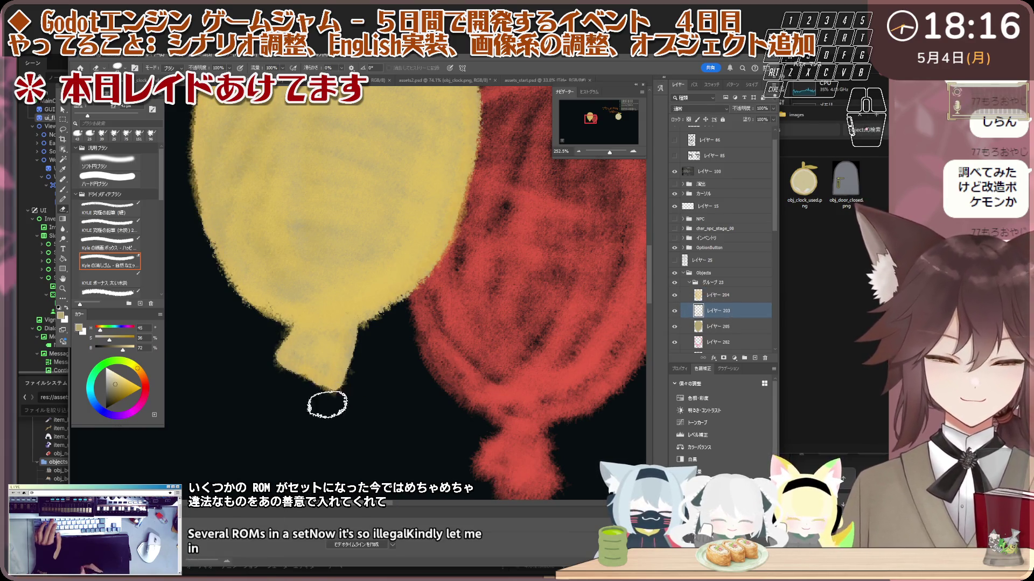
{"action": "scroll", "coordinate": [319, 395], "scroll_direction": "down", "scroll_amount": 5}
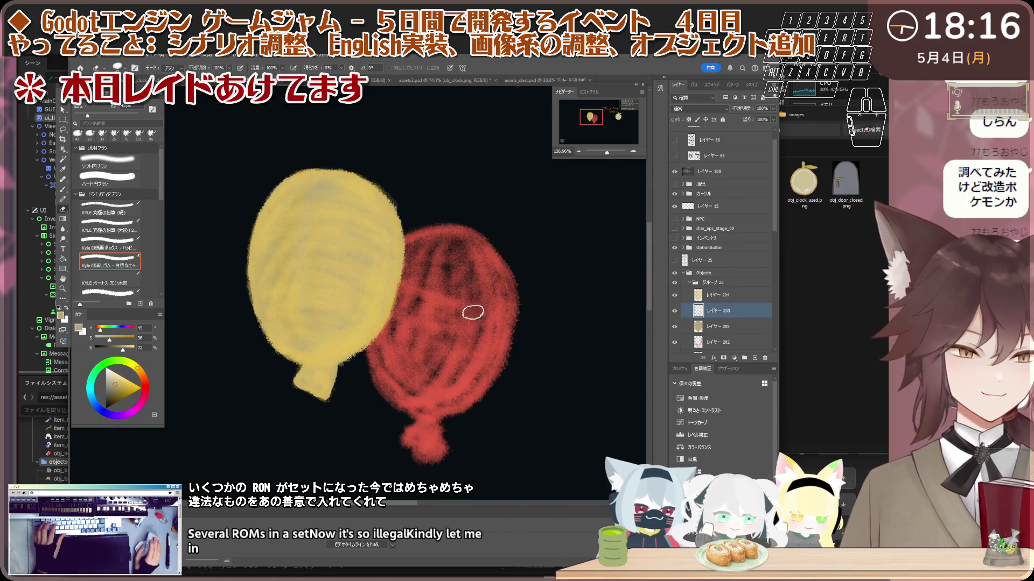
{"action": "left_click", "coordinate": [715, 296]}
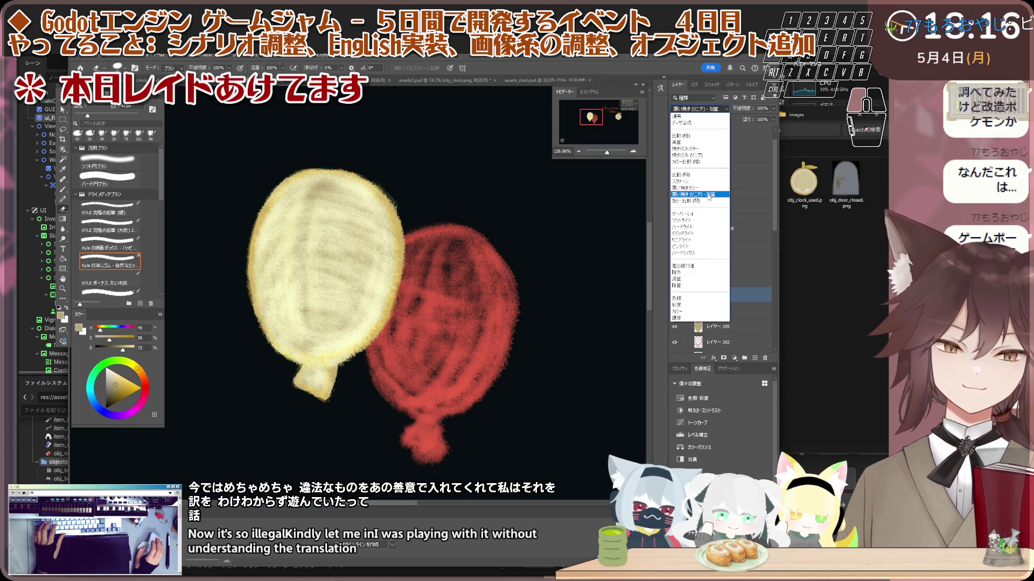
- Reapply Linear Dodge (Add) to レイヤー 204, then brush a stroke along the yellow balloon's upper-left edge
{"action": "left_click", "coordinate": [708, 195]}
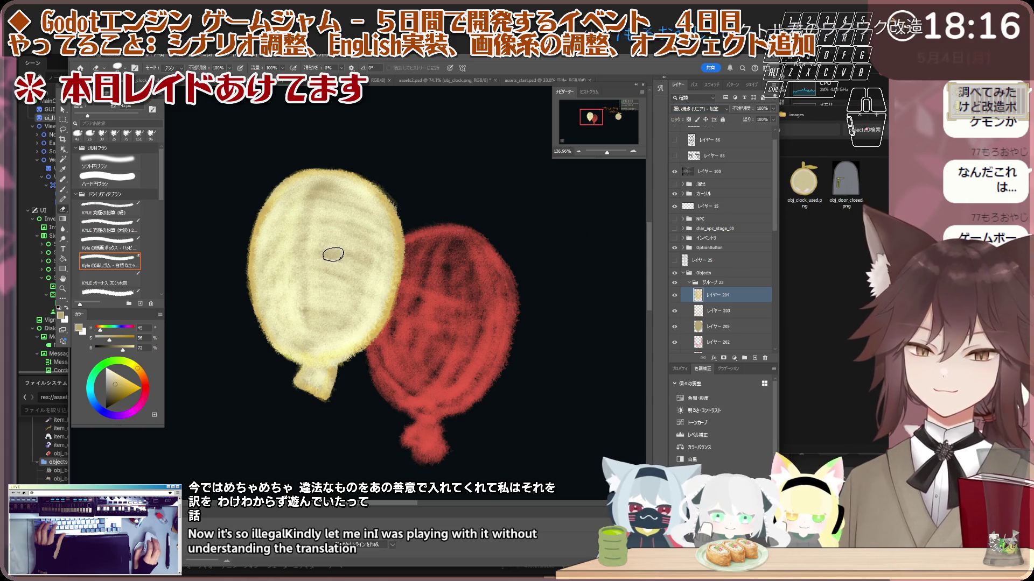
{"action": "scroll", "coordinate": [333, 254], "scroll_direction": "down", "scroll_amount": 4}
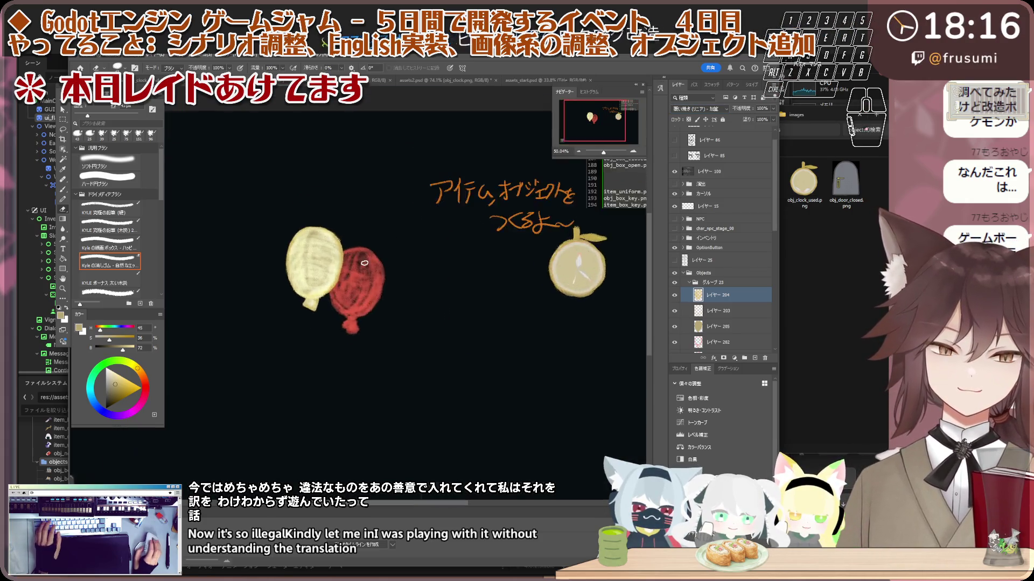
{"action": "scroll", "coordinate": [373, 263], "scroll_direction": "up", "scroll_amount": 3}
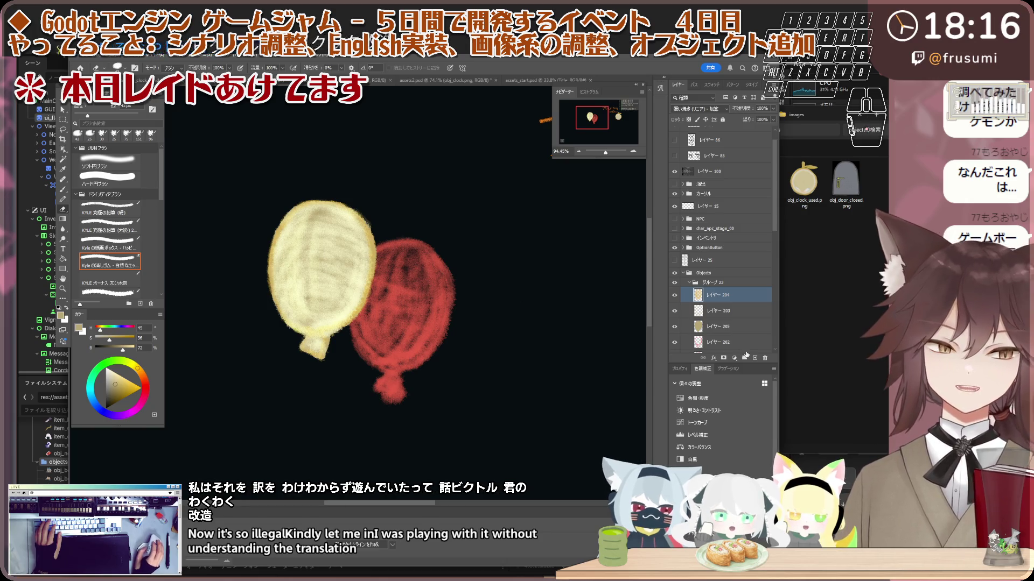
{"action": "key", "text": "ctrl+z"}
{"action": "left_click", "coordinate": [698, 111]}
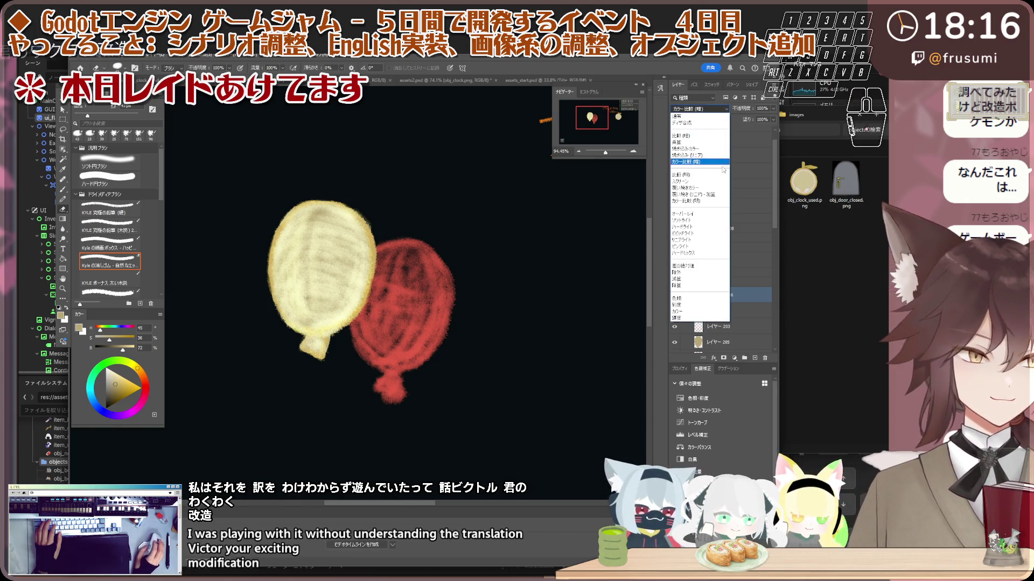
{"action": "left_click", "coordinate": [700, 193]}
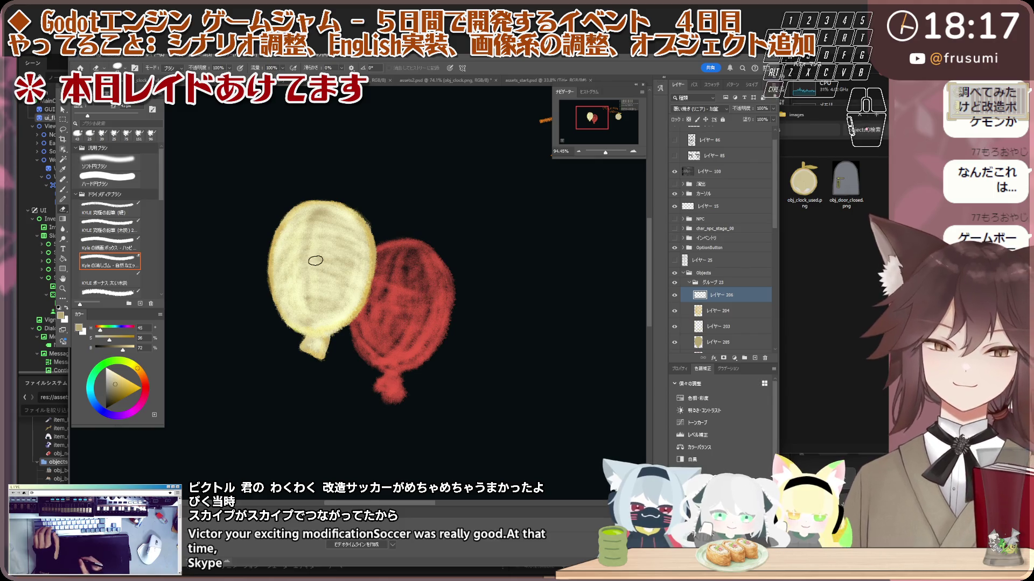
{"action": "key", "text": "b"}
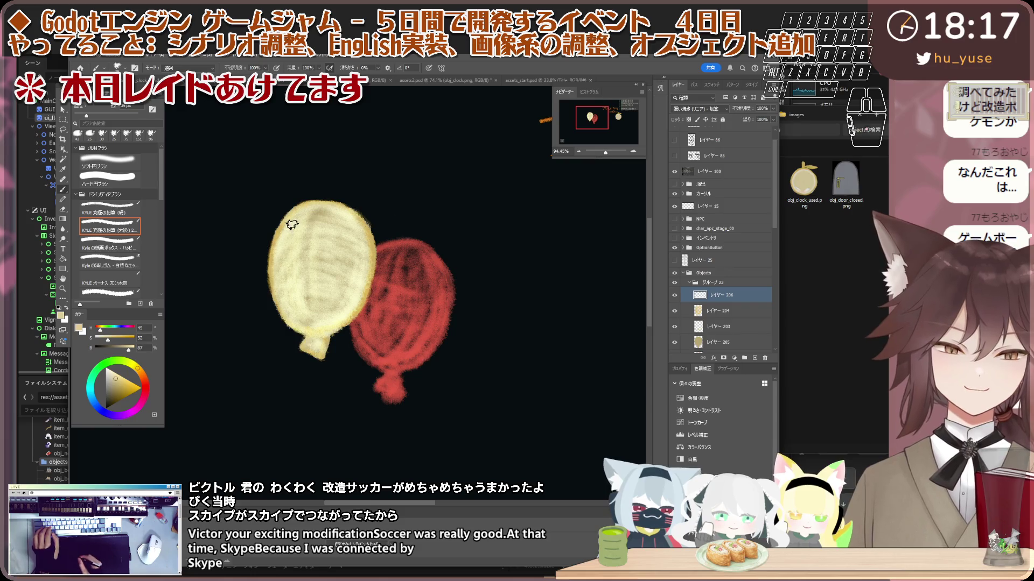
{"action": "left_click_drag", "start_coordinate": [273, 250], "coordinate": [277, 237]}
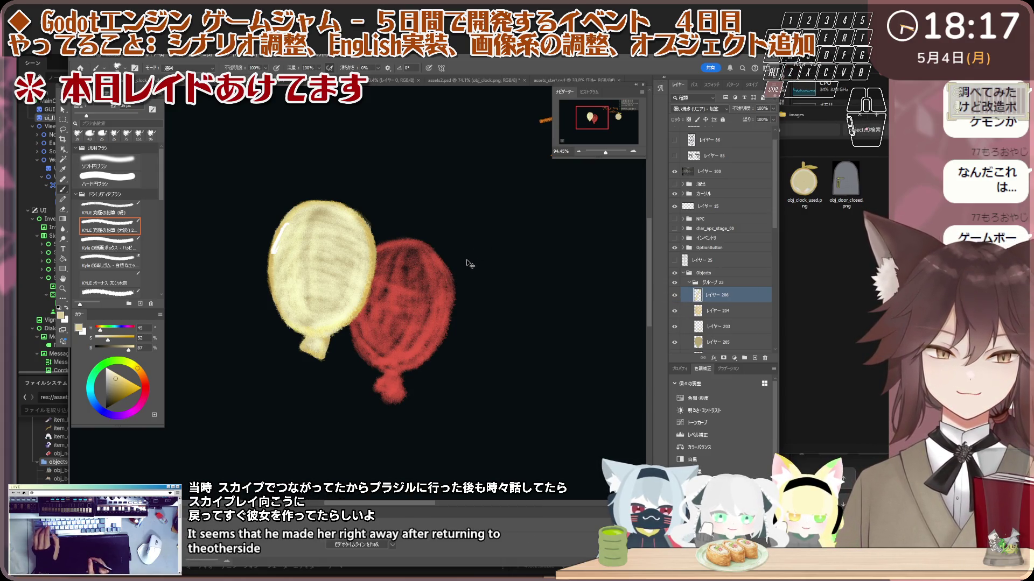
- Enlarge the brush to about 62 px, undo the stray stroke and paint a white upper-left highlight
{"action": "left_click", "coordinate": [93, 116]}
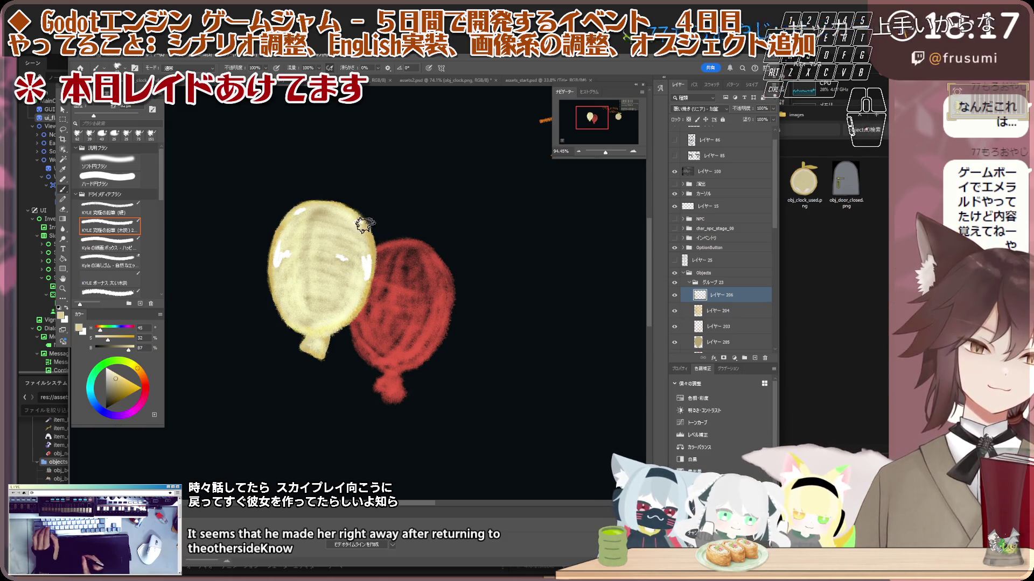
{"action": "key", "text": "ctrl+z"}
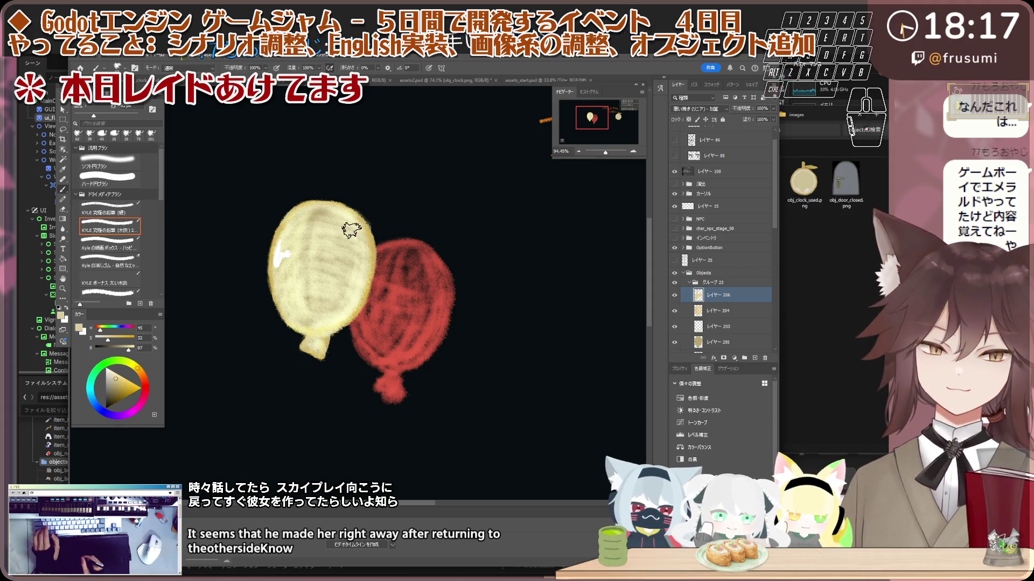
{"action": "left_click_drag", "start_coordinate": [297, 223], "coordinate": [284, 233]}
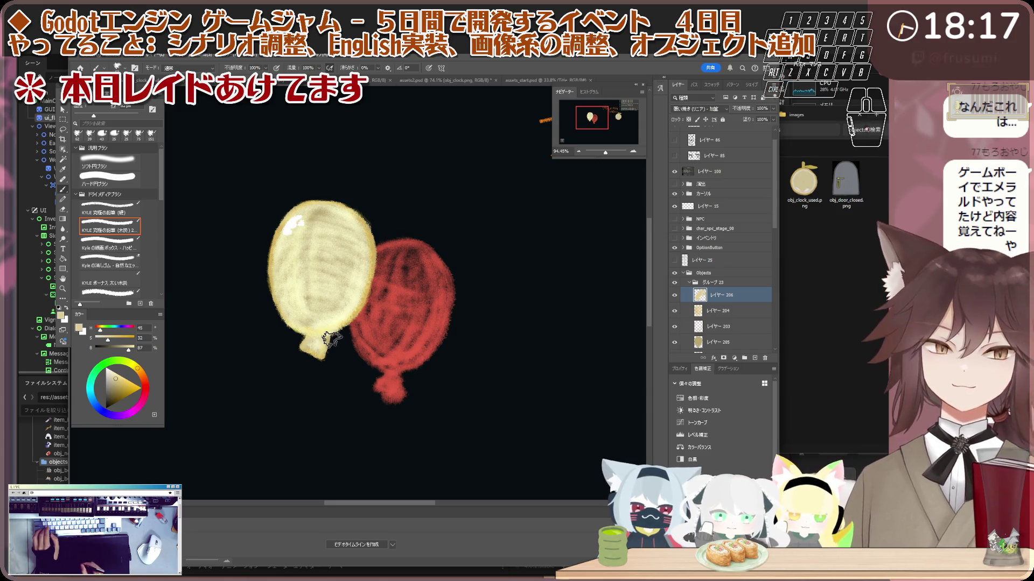
{"action": "scroll", "coordinate": [327, 345], "scroll_direction": "down", "scroll_amount": 4}
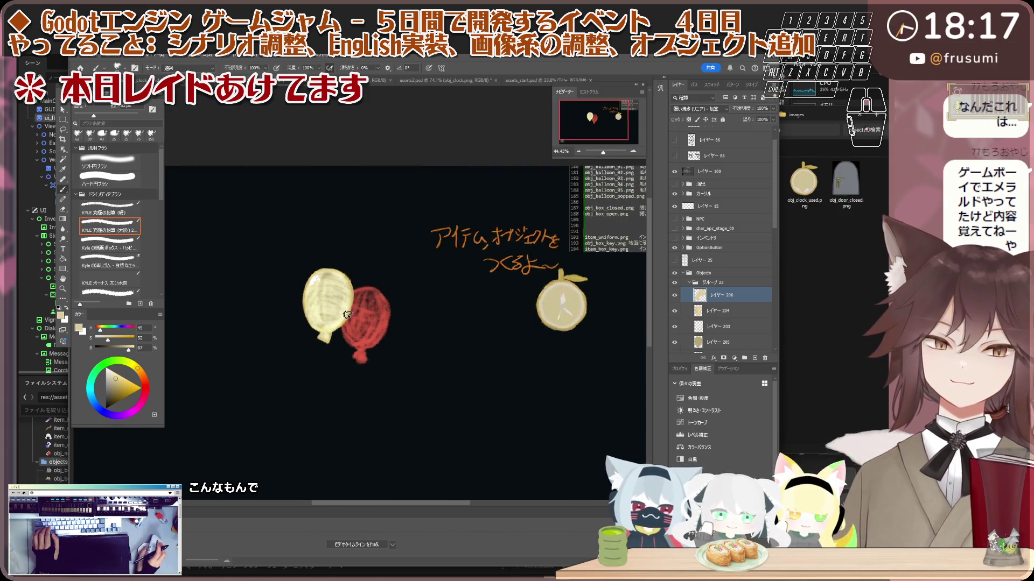
{"action": "scroll", "coordinate": [347, 315], "scroll_direction": "up", "scroll_amount": 2}
{"action": "scroll", "coordinate": [395, 288], "scroll_direction": "up", "scroll_amount": 2}
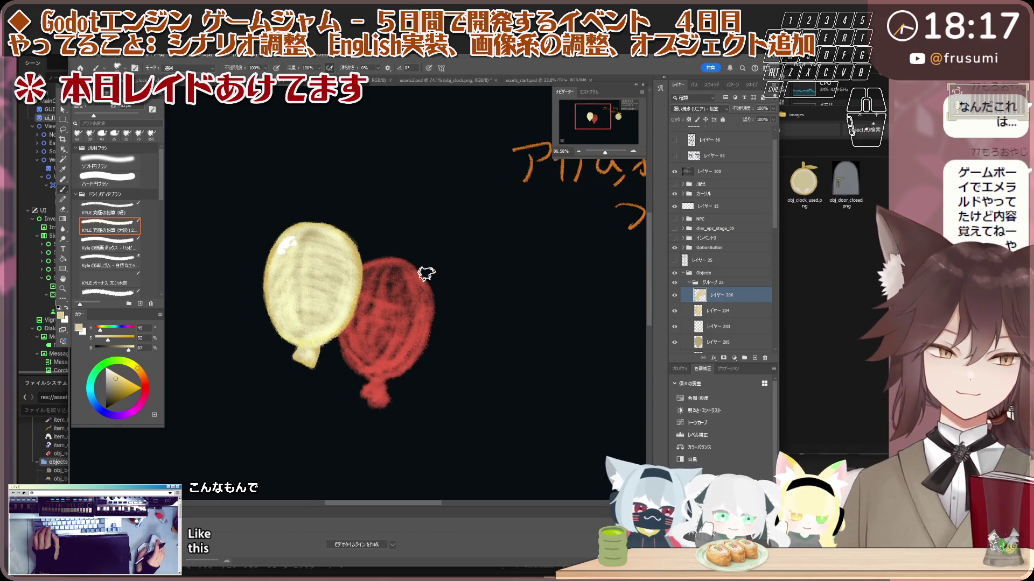
{"action": "scroll", "coordinate": [365, 260], "scroll_direction": "down", "scroll_amount": 1}
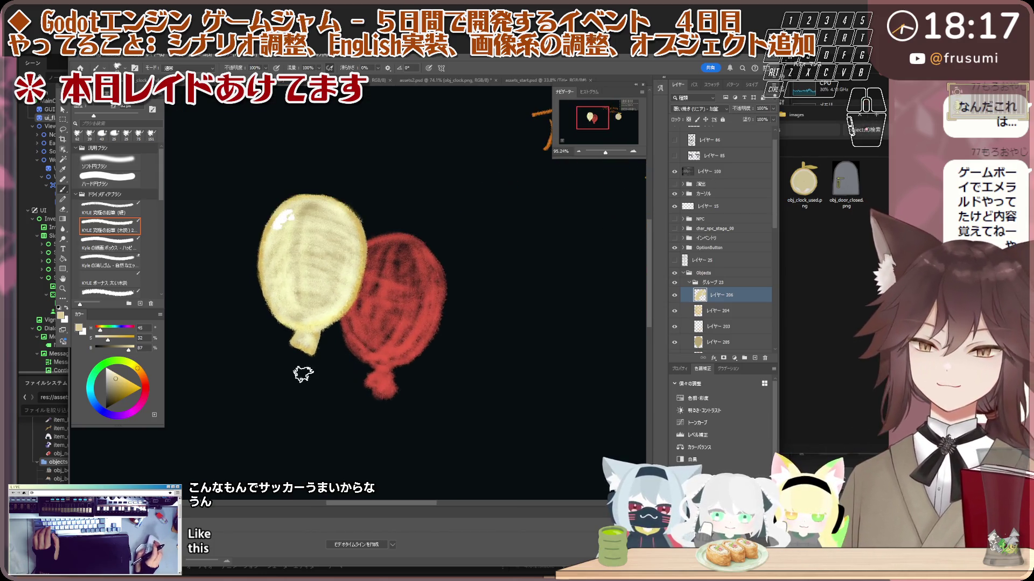
{"action": "scroll", "coordinate": [297, 355], "scroll_direction": "up", "scroll_amount": 2}
{"action": "scroll", "coordinate": [302, 345], "scroll_direction": "down", "scroll_amount": 1}
{"action": "scroll", "coordinate": [321, 339], "scroll_direction": "up", "scroll_amount": 2}
{"action": "scroll", "coordinate": [320, 339], "scroll_direction": "up", "scroll_amount": 1}
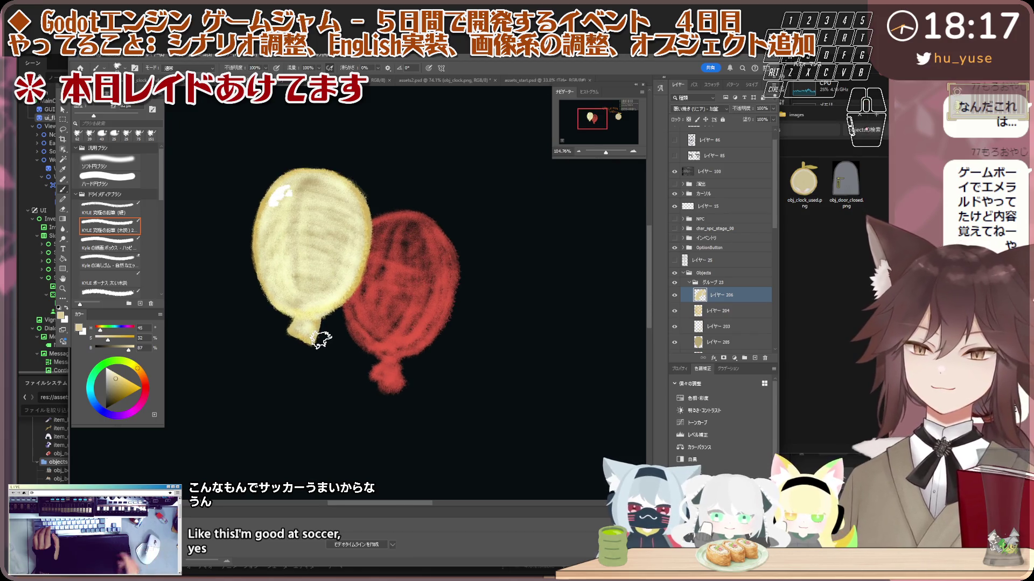
{"action": "scroll", "coordinate": [313, 342], "scroll_direction": "down", "scroll_amount": 2}
{"action": "scroll", "coordinate": [315, 344], "scroll_direction": "down", "scroll_amount": 2}
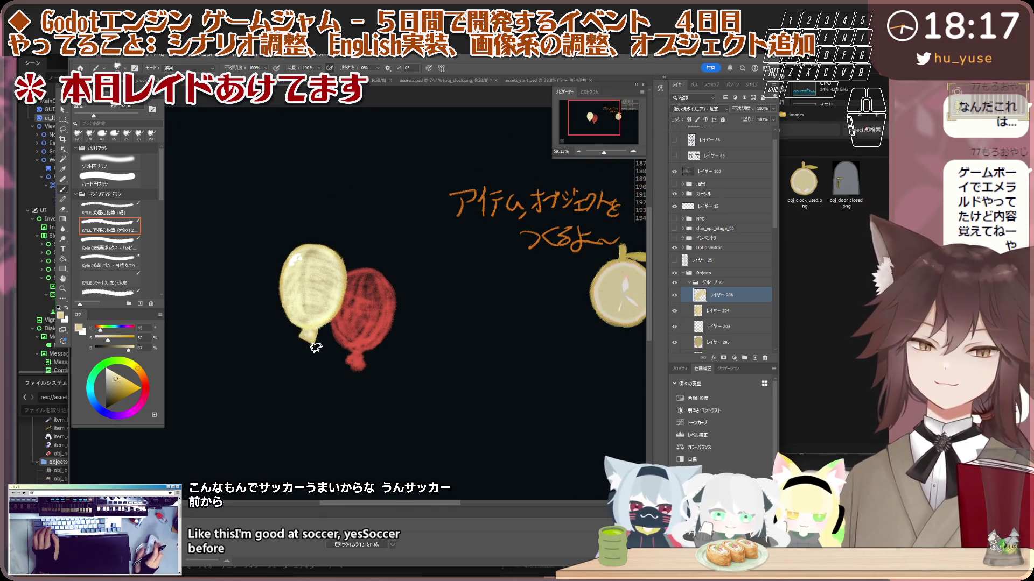
{"action": "scroll", "coordinate": [315, 344], "scroll_direction": "down", "scroll_amount": 1}
{"action": "scroll", "coordinate": [321, 295], "scroll_direction": "up", "scroll_amount": 1}
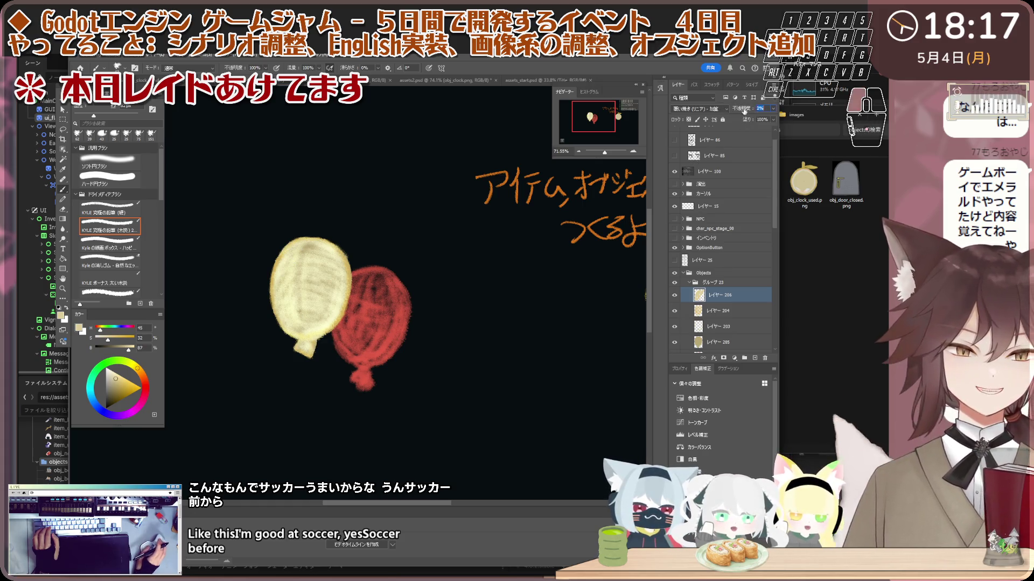
- Raise the highlight layer's opacity to 92% and switch to the eraser for touch-ups
{"action": "left_click_drag", "start_coordinate": [747, 110], "coordinate": [749, 110]}
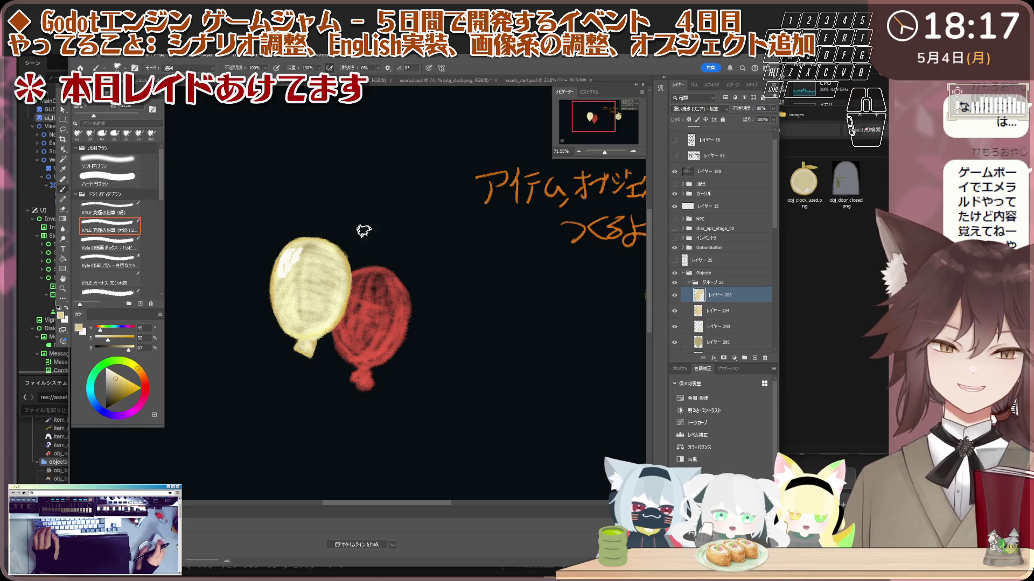
{"action": "scroll", "coordinate": [293, 269], "scroll_direction": "up", "scroll_amount": 3}
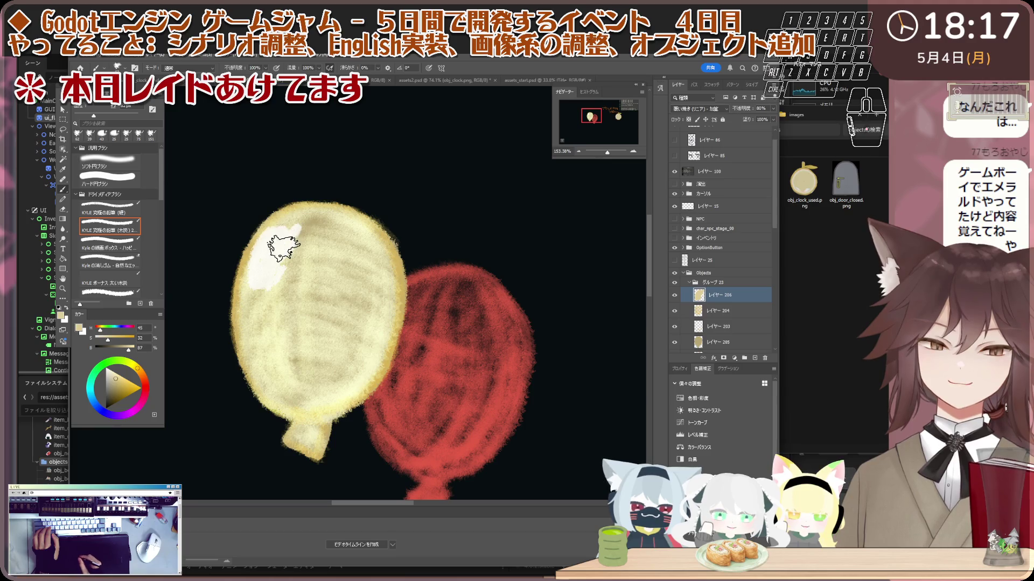
{"action": "key", "text": "e"}
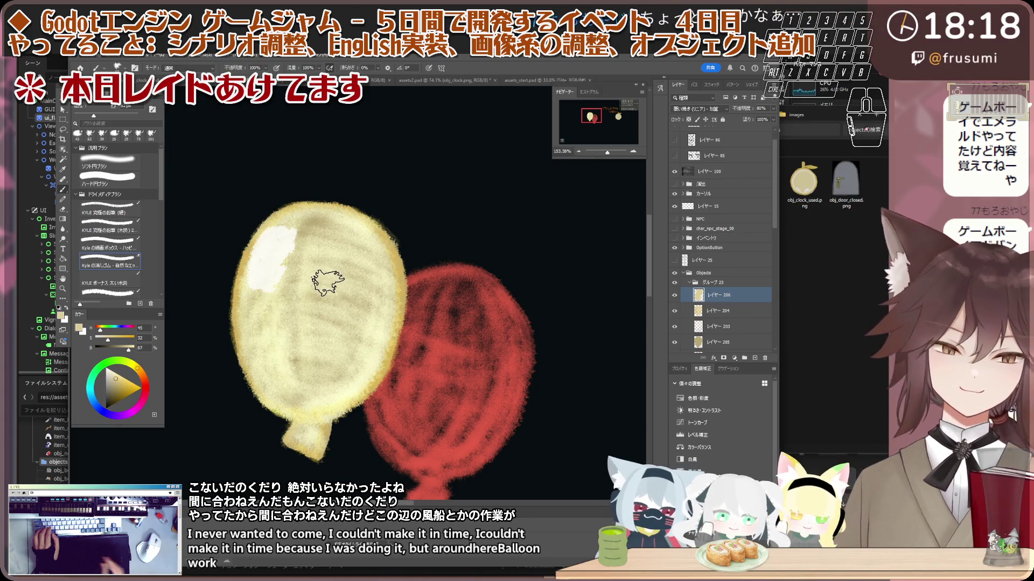
{"action": "scroll", "coordinate": [320, 273], "scroll_direction": "down", "scroll_amount": 5}
{"action": "scroll", "coordinate": [312, 317], "scroll_direction": "up", "scroll_amount": 1}
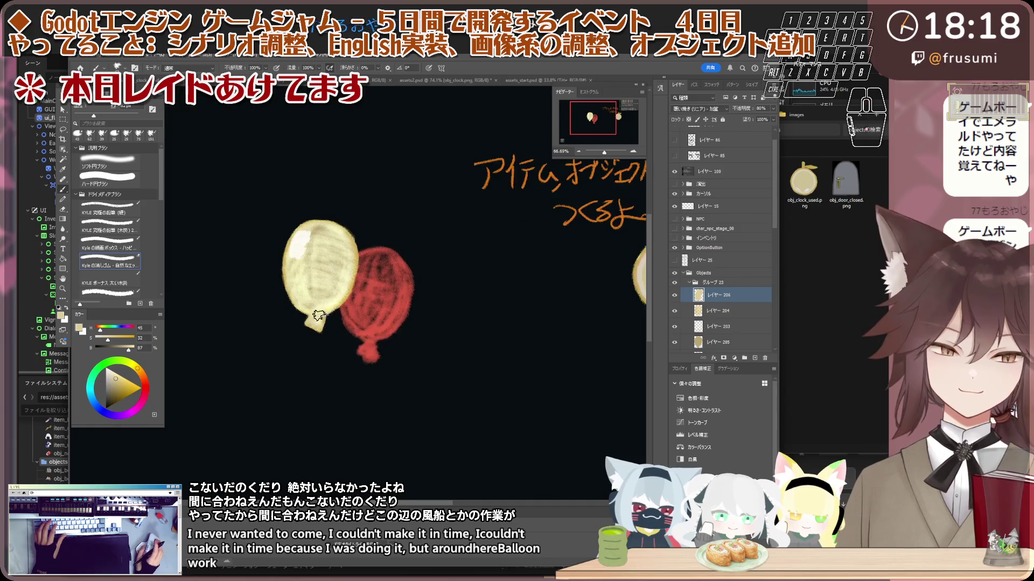
{"action": "scroll", "coordinate": [700, 291], "scroll_direction": "down", "scroll_amount": 3}
{"action": "scroll", "coordinate": [738, 272], "scroll_direction": "down", "scroll_amount": 2}
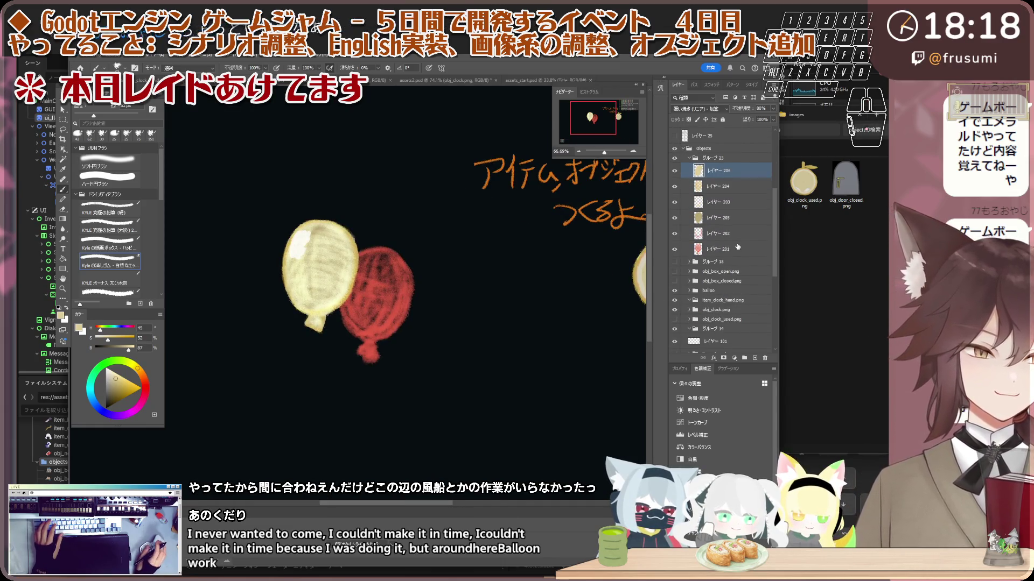
- Switch back to the charcoal brush and add a new layer above レイヤー202 for the string
{"action": "left_click", "coordinate": [738, 248]}
{"action": "key", "text": "b"}
{"action": "left_click", "coordinate": [719, 217]}
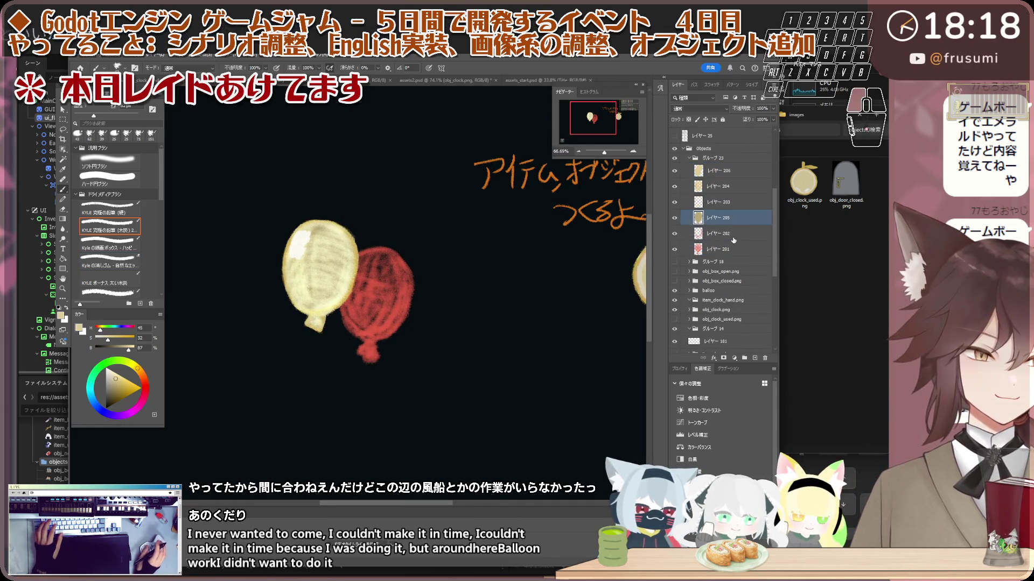
{"action": "left_click", "coordinate": [733, 237]}
{"action": "left_click", "coordinate": [755, 358]}
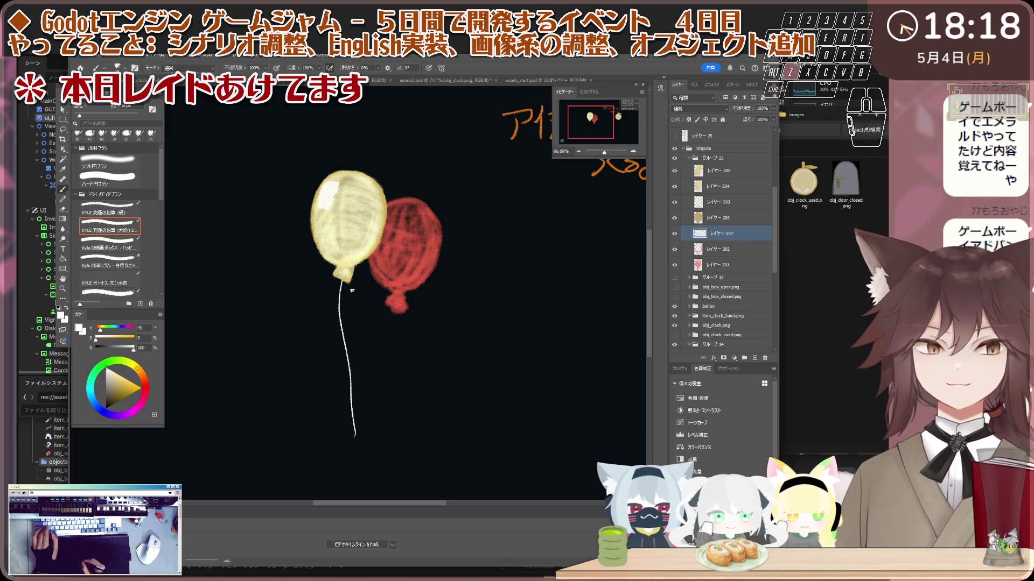
- Try a smooth curved string, then undo it to keep the original wiggly string
{"action": "left_click_drag", "start_coordinate": [342, 280], "coordinate": [377, 433]}
{"action": "key", "text": "ctrl+z"}
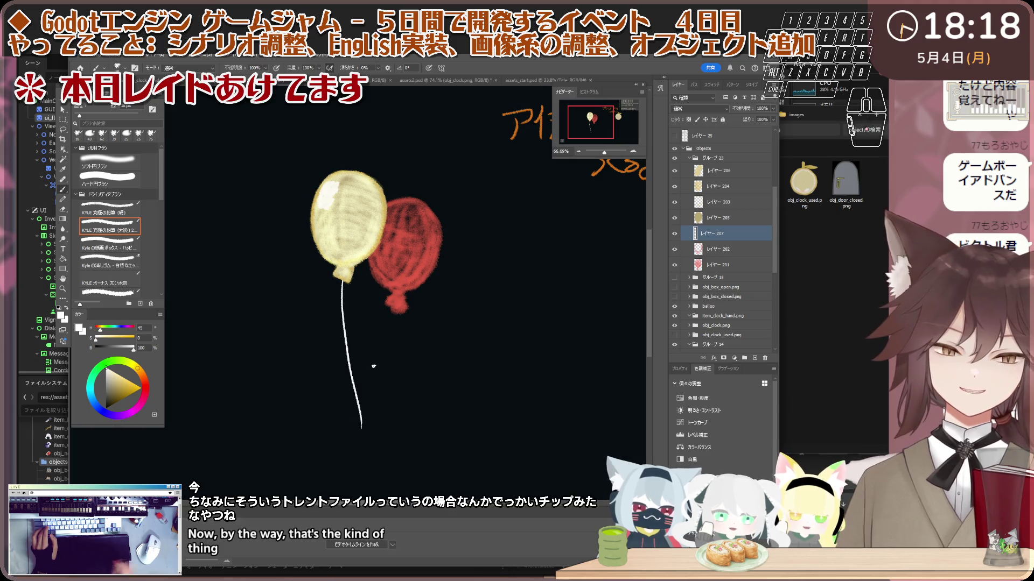
{"action": "scroll", "coordinate": [353, 419], "scroll_direction": "down", "scroll_amount": 3}
{"action": "scroll", "coordinate": [358, 330], "scroll_direction": "up", "scroll_amount": 2}
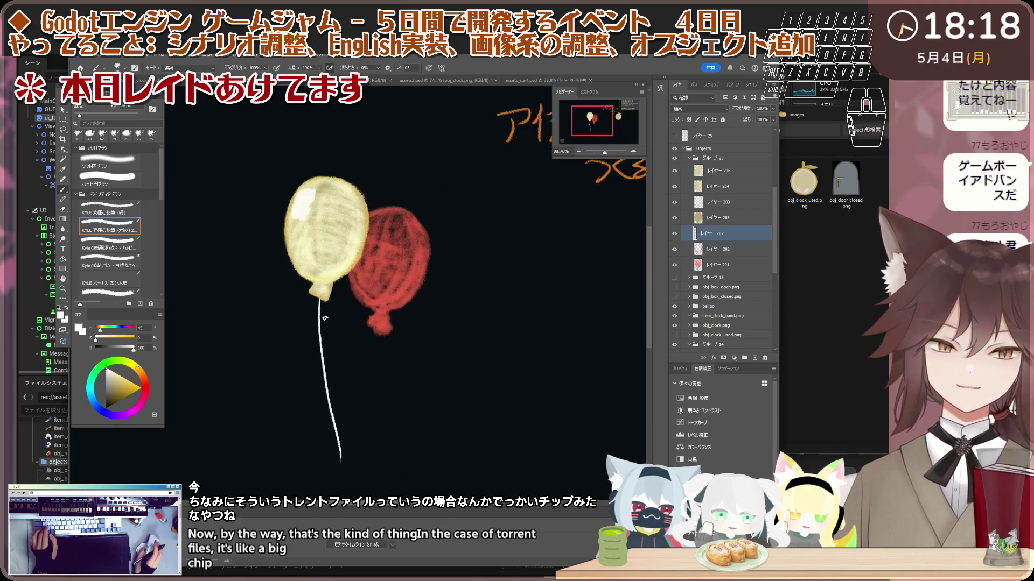
{"action": "scroll", "coordinate": [345, 318], "scroll_direction": "up", "scroll_amount": 2}
{"action": "scroll", "coordinate": [332, 304], "scroll_direction": "up", "scroll_amount": 2}
{"action": "scroll", "coordinate": [323, 294], "scroll_direction": "up", "scroll_amount": 2}
{"action": "scroll", "coordinate": [323, 291], "scroll_direction": "down", "scroll_amount": 5}
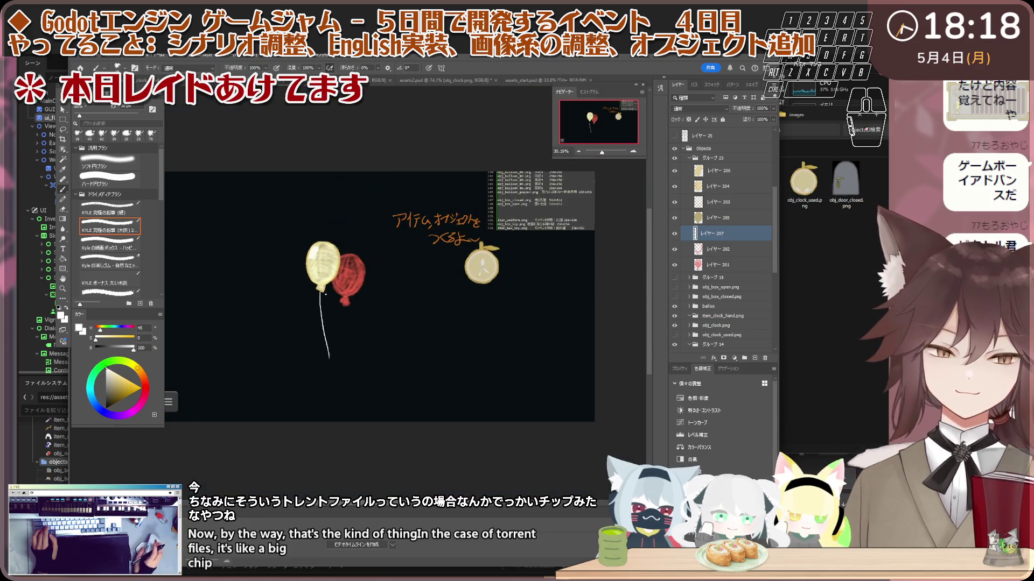
{"action": "scroll", "coordinate": [326, 289], "scroll_direction": "up", "scroll_amount": 2}
{"action": "scroll", "coordinate": [329, 287], "scroll_direction": "up", "scroll_amount": 1}
{"action": "scroll", "coordinate": [330, 286], "scroll_direction": "up", "scroll_amount": 1}
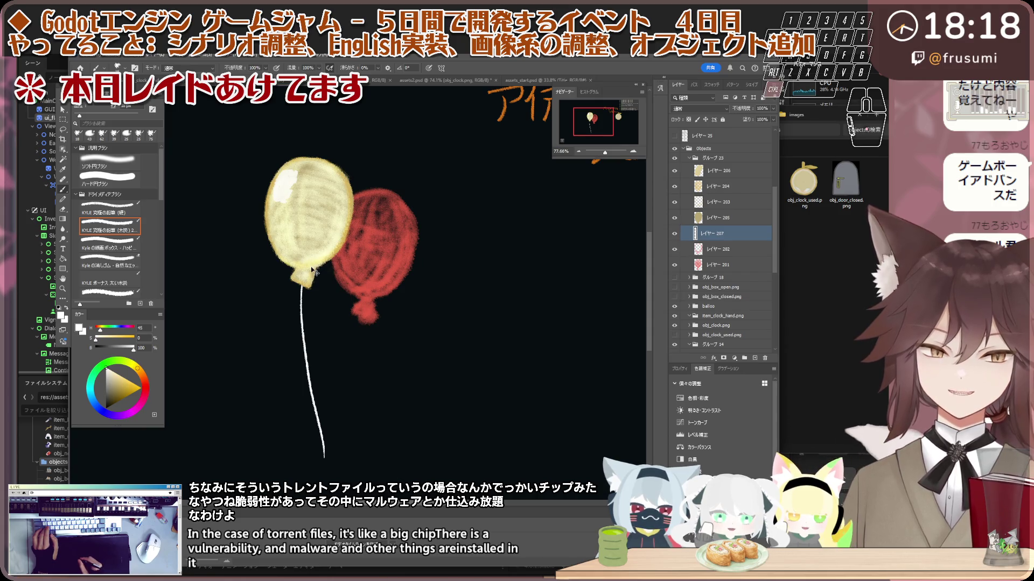
- Check the yellow fill layer レイヤー 205 by hiding and showing it, then add an empty layer above it
{"action": "left_click", "coordinate": [740, 175]}
{"action": "left_click", "coordinate": [674, 218]}
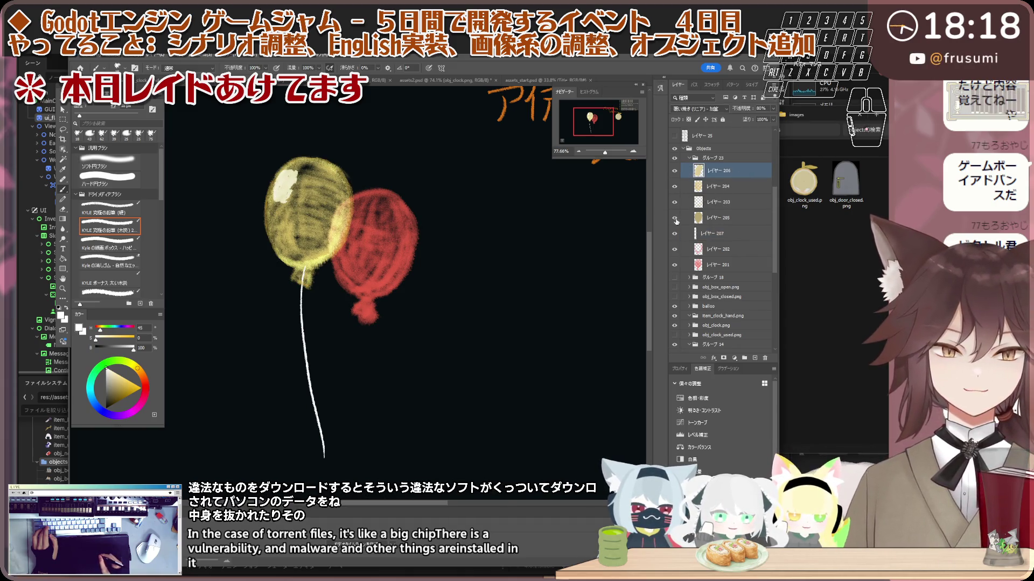
{"action": "left_click", "coordinate": [675, 218]}
{"action": "left_click", "coordinate": [746, 223]}
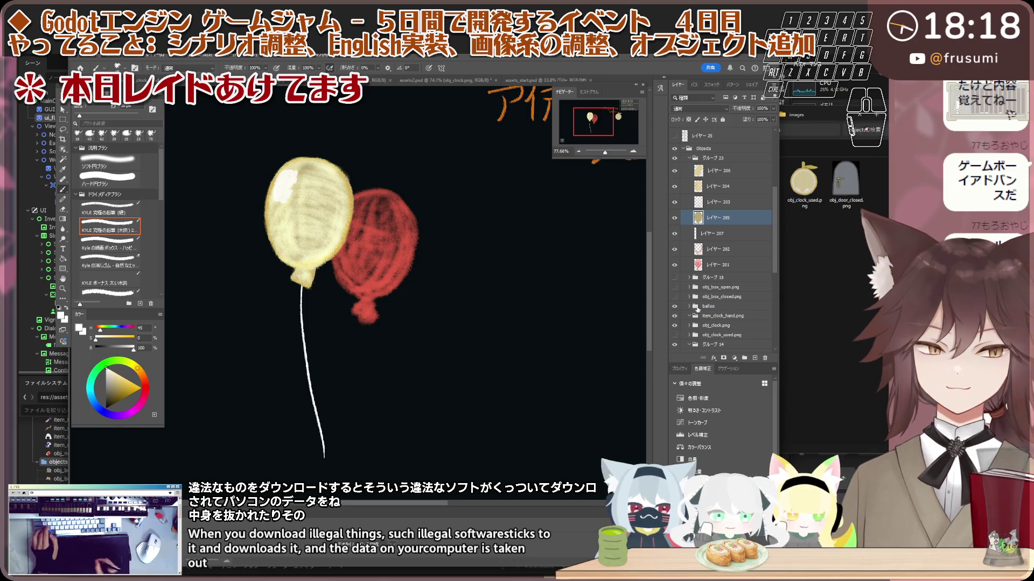
{"action": "key", "text": "ctrl+shift+alt+n"}
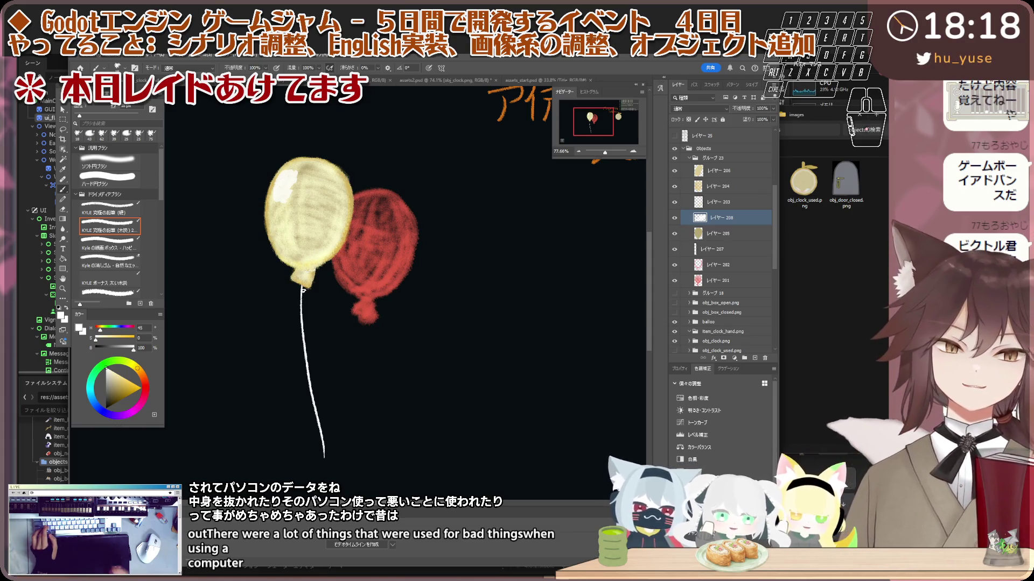
{"action": "scroll", "coordinate": [303, 291], "scroll_direction": "down", "scroll_amount": 3}
{"action": "scroll", "coordinate": [349, 360], "scroll_direction": "up", "scroll_amount": 2}
{"action": "scroll", "coordinate": [349, 360], "scroll_direction": "up", "scroll_amount": 1}
{"action": "scroll", "coordinate": [350, 360], "scroll_direction": "down", "scroll_amount": 1}
{"action": "scroll", "coordinate": [345, 334], "scroll_direction": "up", "scroll_amount": 1}
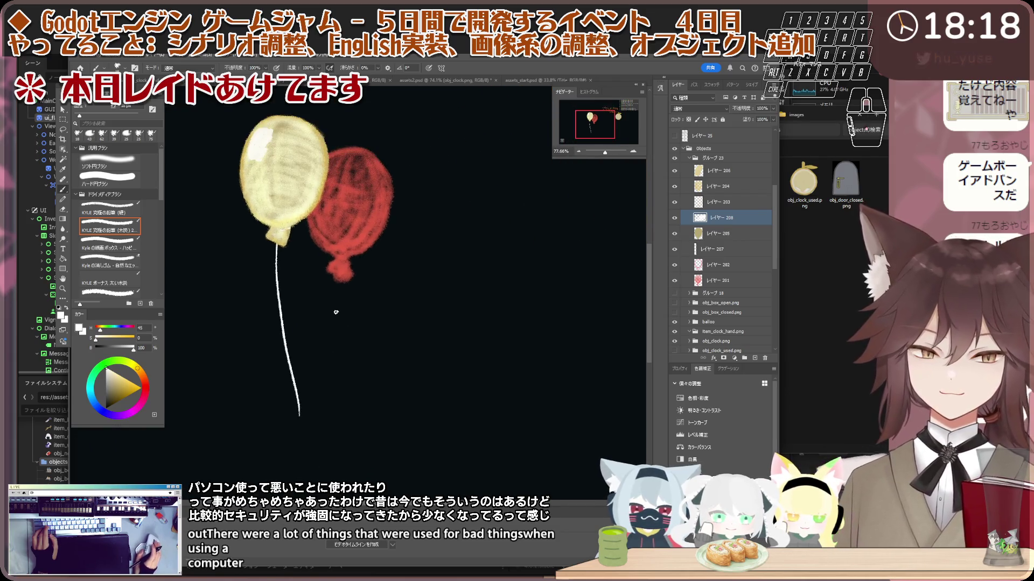
{"action": "scroll", "coordinate": [338, 305], "scroll_direction": "down", "scroll_amount": 1}
{"action": "scroll", "coordinate": [338, 305], "scroll_direction": "up", "scroll_amount": 1}
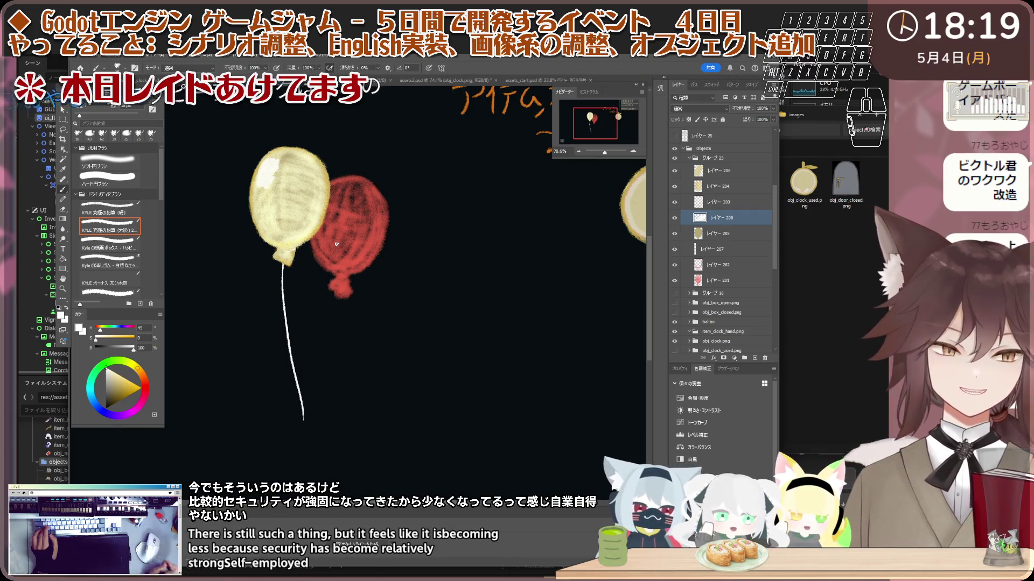
- Select yellow balloon layers レイヤー 205–206, then red balloon layers レイヤー 202 and 201
{"action": "left_click", "coordinate": [725, 234]}
{"action": "left_click", "coordinate": [726, 171], "text": "shift"}
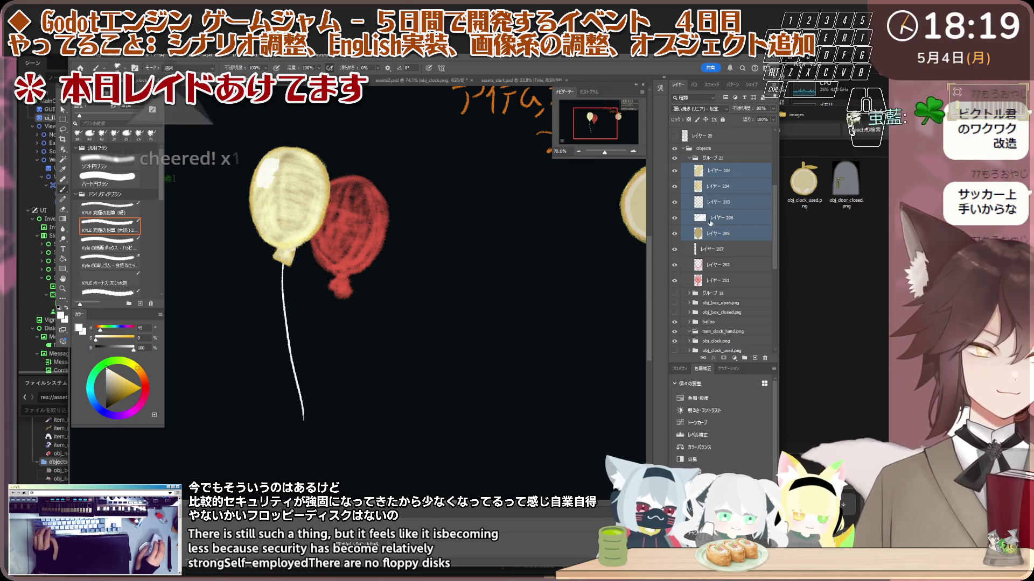
{"action": "left_click", "coordinate": [717, 265]}
{"action": "left_click", "coordinate": [717, 280], "text": "shift"}
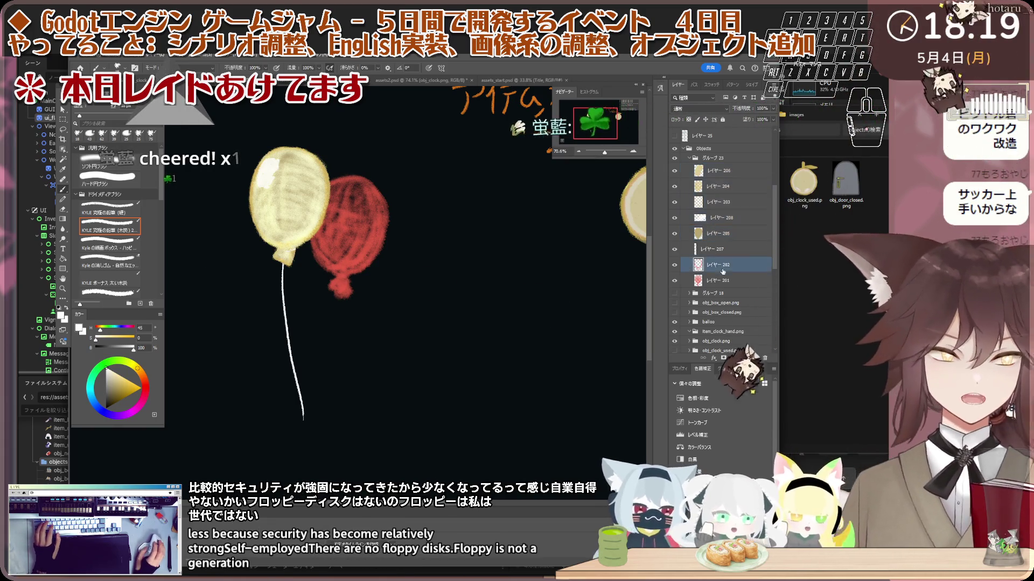
{"action": "left_click_drag", "start_coordinate": [717, 281], "coordinate": [742, 299]}
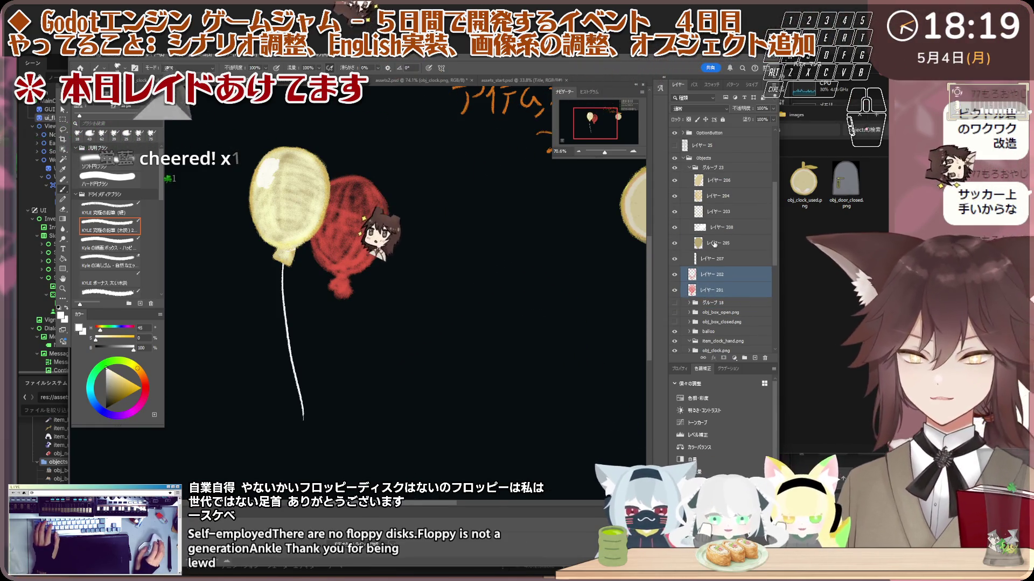
- With the Move tool, pick the red balloon on the canvas to shift it further right
{"action": "left_click", "coordinate": [720, 242]}
{"action": "scroll", "coordinate": [369, 267], "scroll_direction": "down", "scroll_amount": 3}
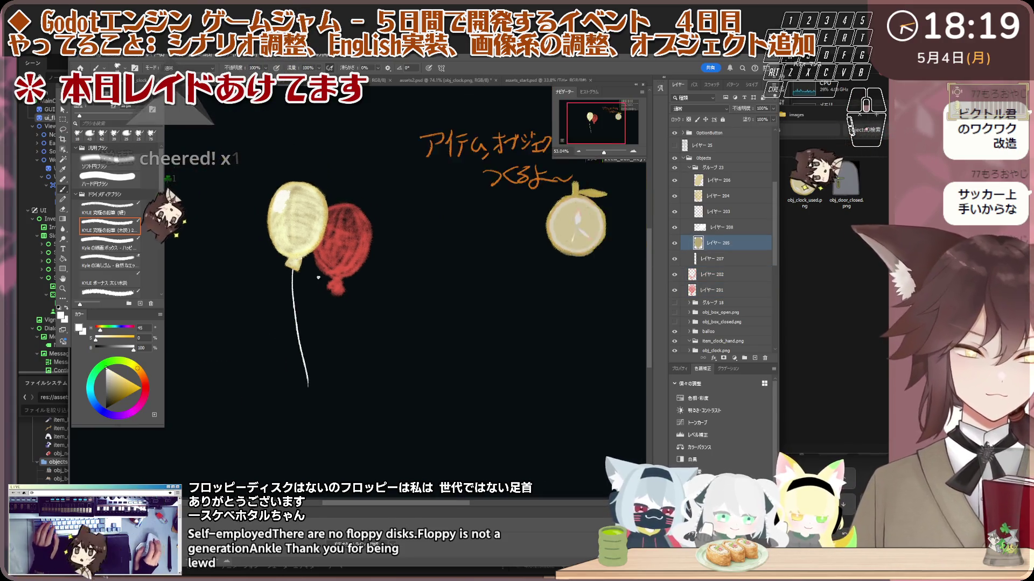
{"action": "scroll", "coordinate": [369, 267], "scroll_direction": "up", "scroll_amount": 5}
{"action": "key", "text": "v"}
{"action": "scroll", "coordinate": [366, 286], "scroll_direction": "up", "scroll_amount": 4}
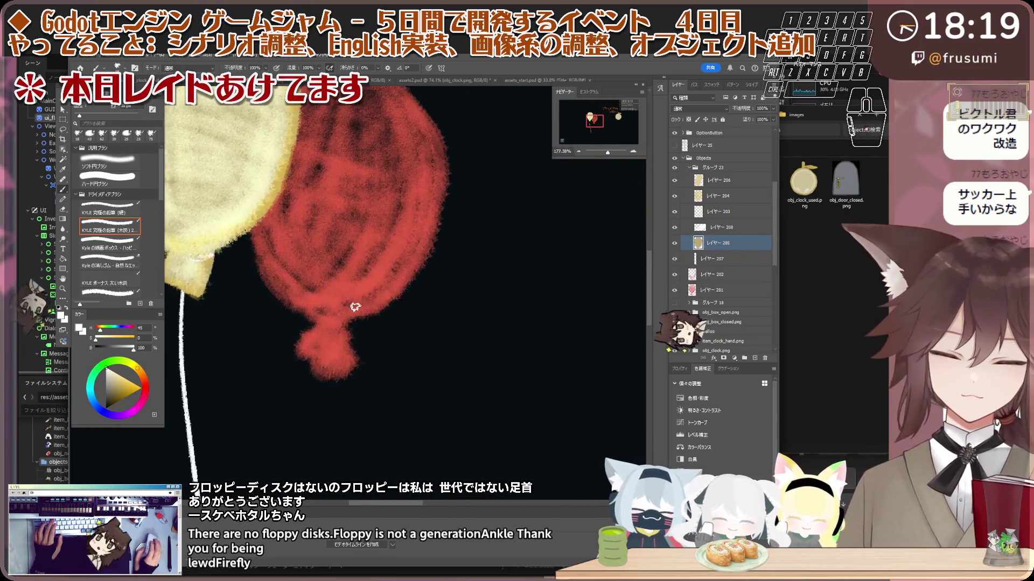
{"action": "scroll", "coordinate": [355, 307], "scroll_direction": "up", "scroll_amount": 3}
{"action": "scroll", "coordinate": [339, 344], "scroll_direction": "up", "scroll_amount": 3}
{"action": "left_click", "coordinate": [329, 366]}
{"action": "scroll", "coordinate": [328, 363], "scroll_direction": "down", "scroll_amount": 3}
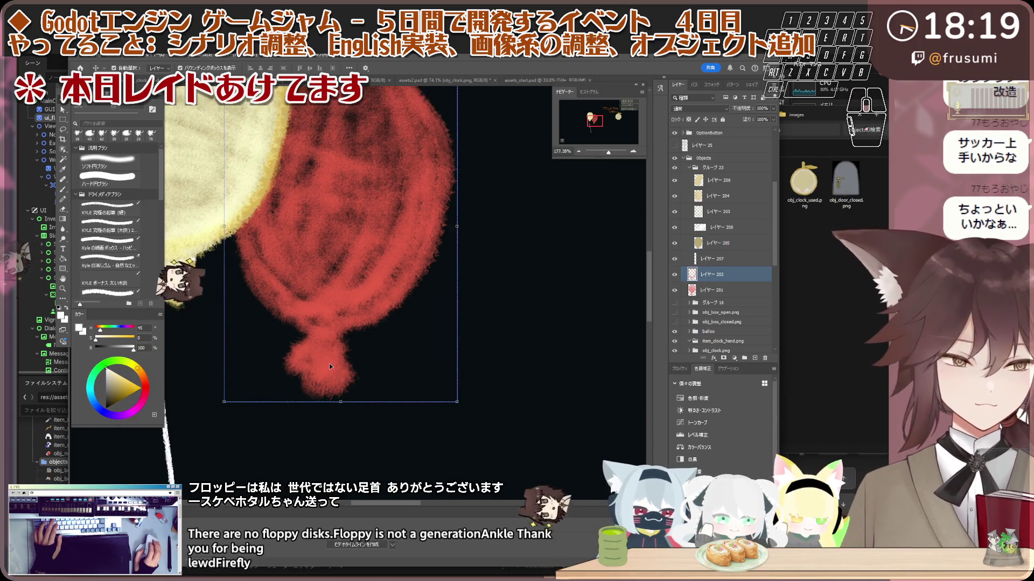
- Select both red balloon layers together with the layer group グループ 18
{"action": "left_click", "coordinate": [711, 274], "text": "shift"}
{"action": "left_click", "coordinate": [674, 276]}
{"action": "left_click", "coordinate": [673, 276]}
{"action": "left_click", "coordinate": [673, 276]}
{"action": "left_click", "coordinate": [722, 302]}
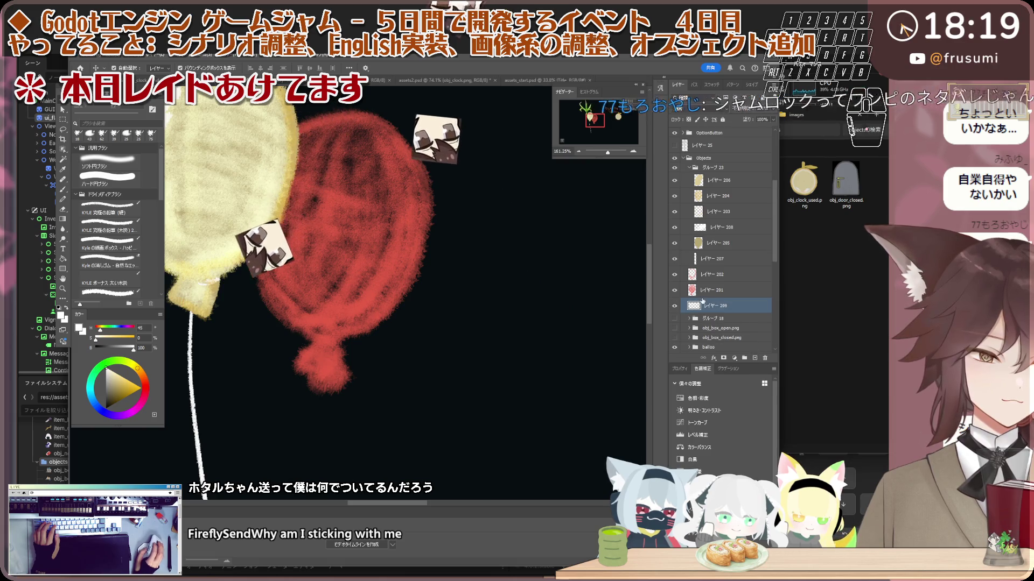
- Add a blank layer, select the yellow and red balloon layers and stamp a merged copy with Ctrl+Alt+E
{"action": "left_click", "coordinate": [754, 358]}
{"action": "left_click", "coordinate": [716, 242]}
{"action": "scroll", "coordinate": [345, 308], "scroll_direction": "down", "scroll_amount": 2}
{"action": "scroll", "coordinate": [356, 306], "scroll_direction": "up", "scroll_amount": 1}
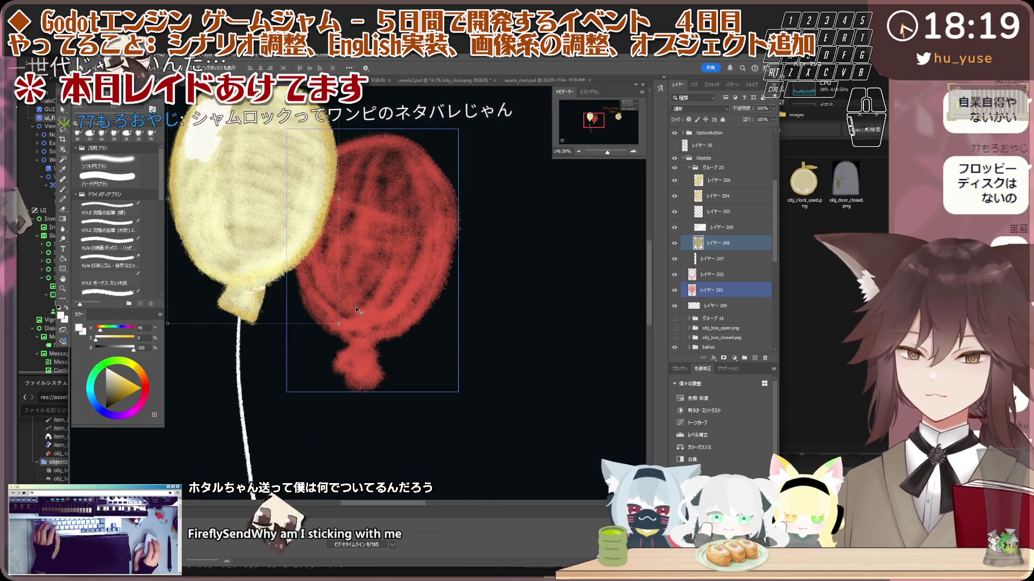
{"action": "left_click", "coordinate": [712, 290], "text": "ctrl"}
{"action": "key", "text": "ctrl+alt+e"}
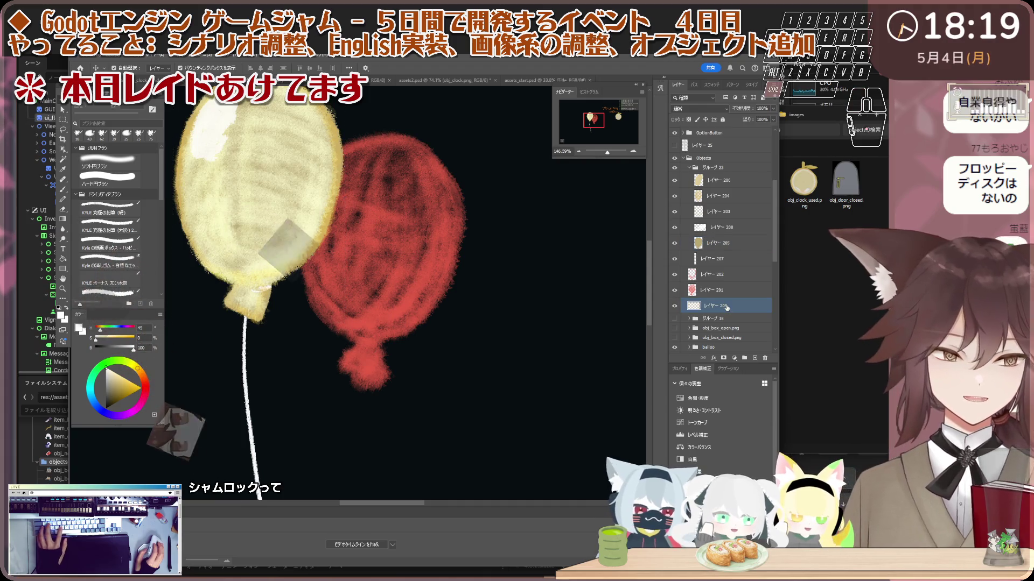
- Select the balloon copy with the red balloon layer and enlarge them from a corner
{"action": "scroll", "coordinate": [532, 323], "scroll_direction": "down", "scroll_amount": 2}
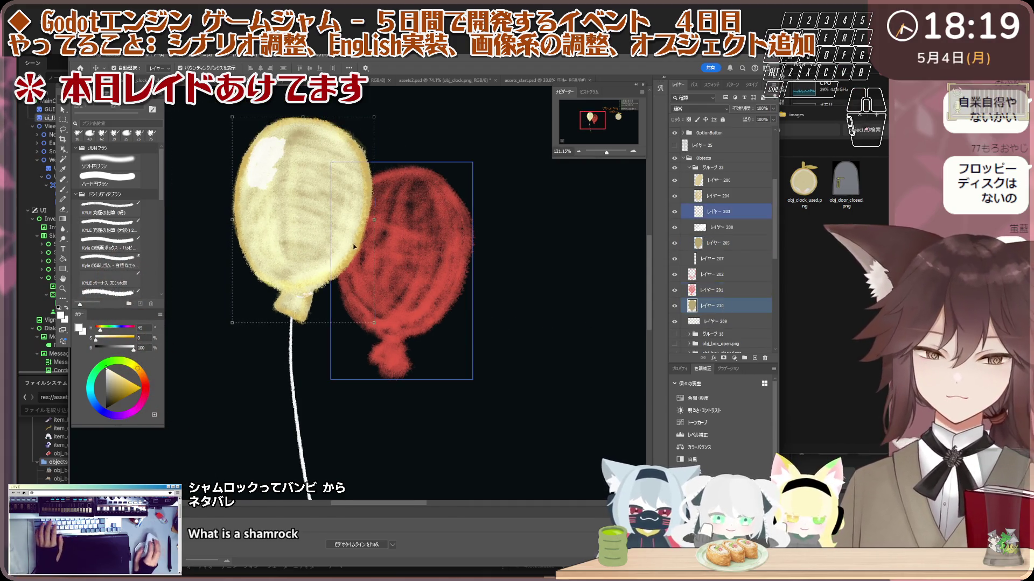
{"action": "left_click_drag", "start_coordinate": [300, 222], "coordinate": [426, 300]}
{"action": "key", "text": "ctrl+z"}
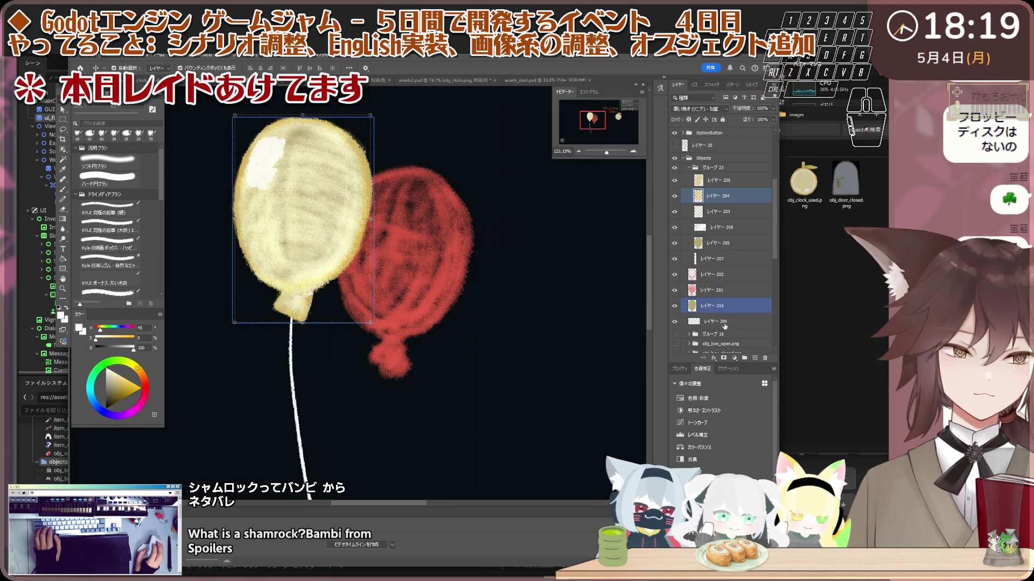
{"action": "left_click", "coordinate": [704, 306]}
{"action": "left_click", "coordinate": [441, 295], "text": "ctrl+shift"}
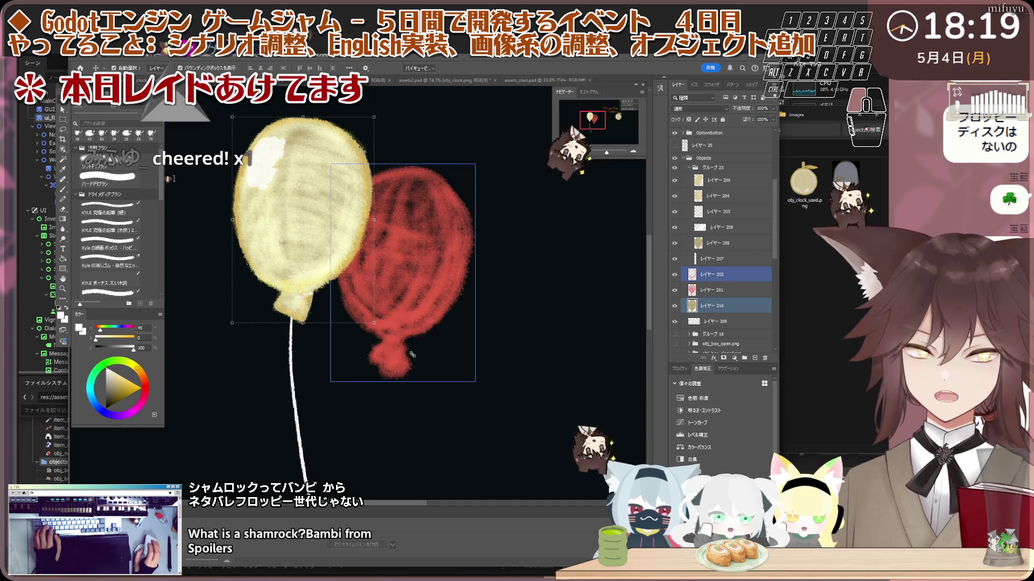
{"action": "left_click_drag", "start_coordinate": [373, 325], "coordinate": [416, 360]}
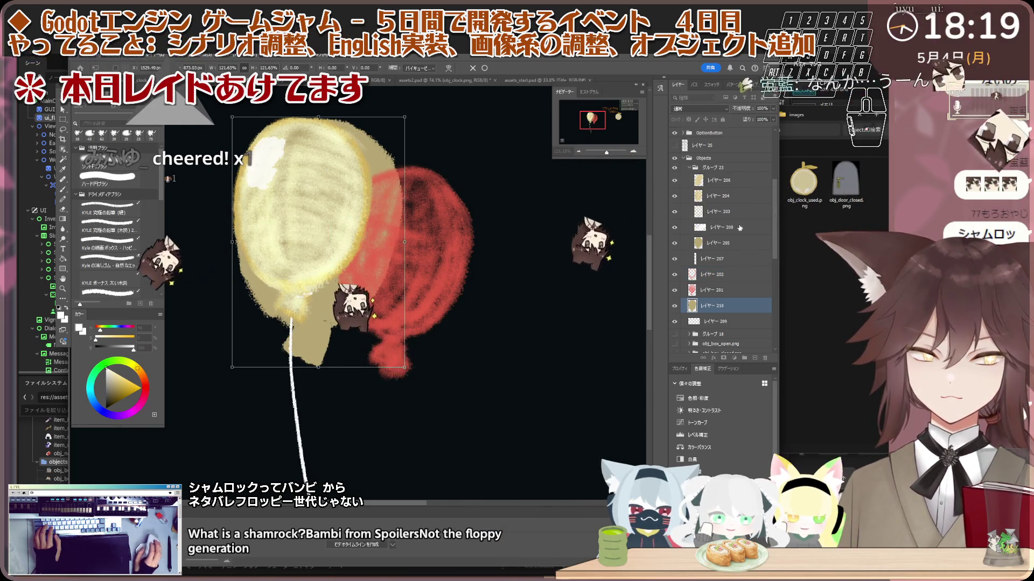
{"action": "key", "text": "Return"}
- Toggle the khaki balloon underlay's visibility and select its layer
{"action": "scroll", "coordinate": [321, 319], "scroll_direction": "up", "scroll_amount": 4}
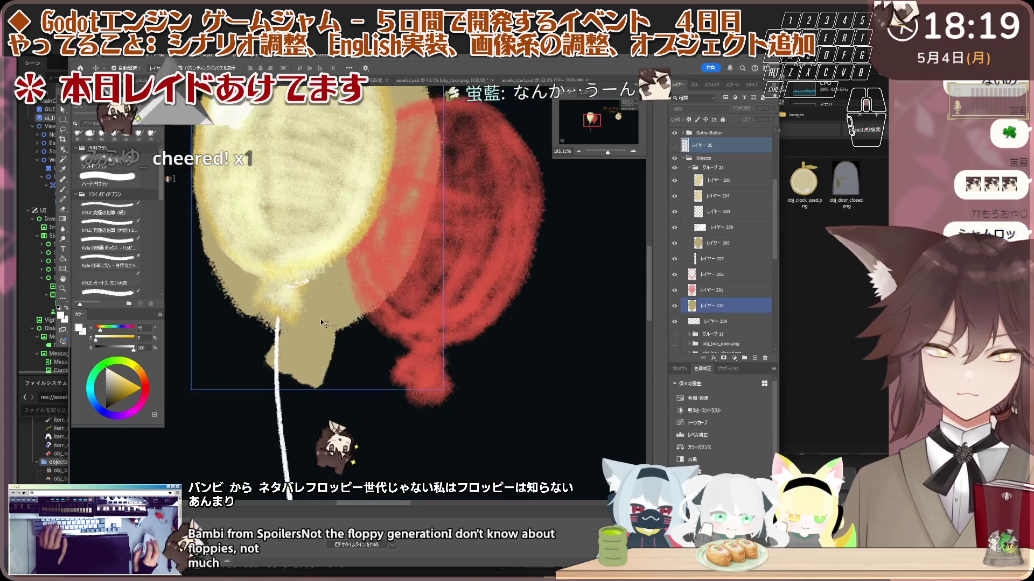
{"action": "key", "text": "i"}
{"action": "scroll", "coordinate": [324, 318], "scroll_direction": "down", "scroll_amount": 3}
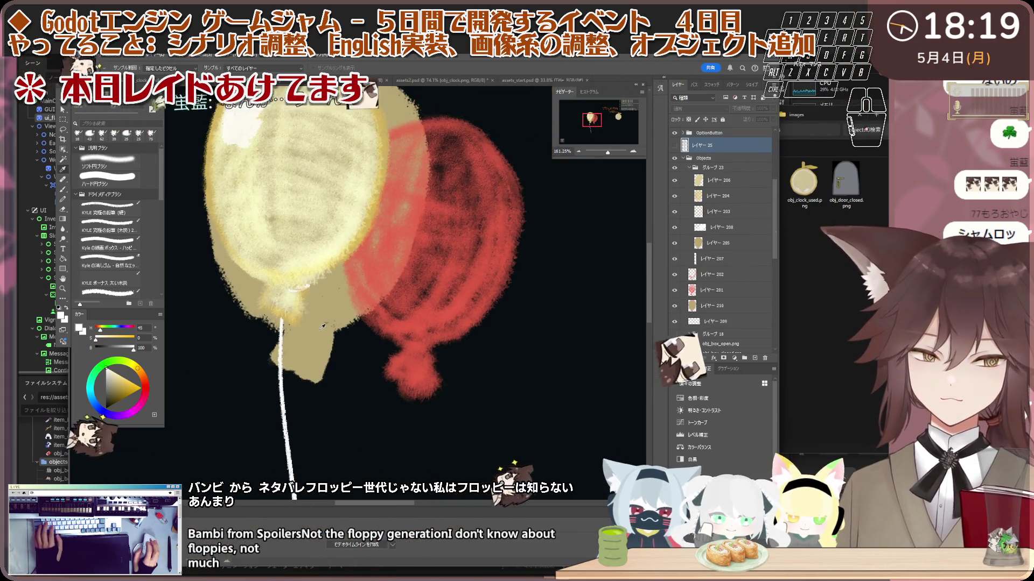
{"action": "scroll", "coordinate": [324, 328], "scroll_direction": "down", "scroll_amount": 1}
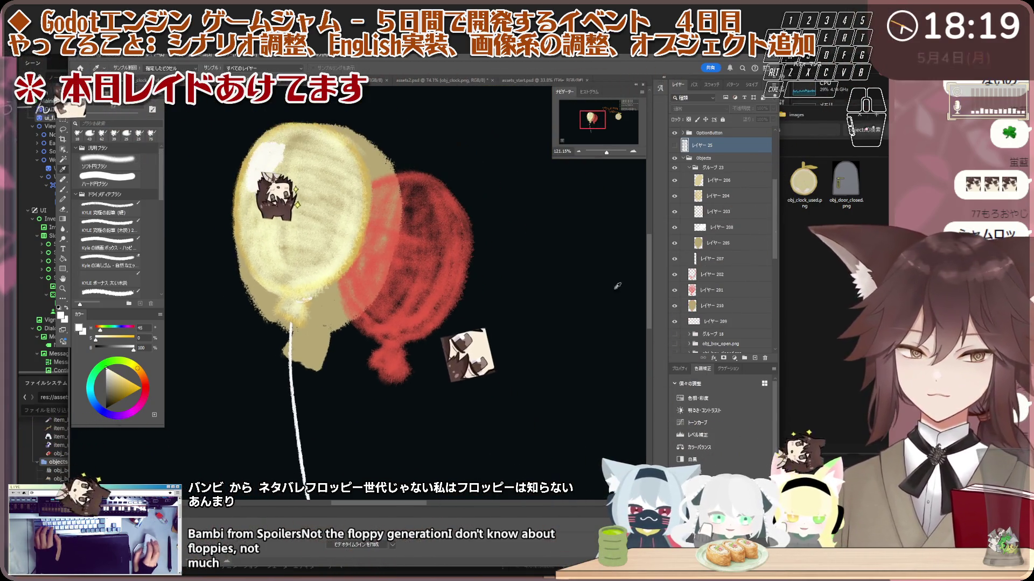
{"action": "left_click", "coordinate": [729, 180]}
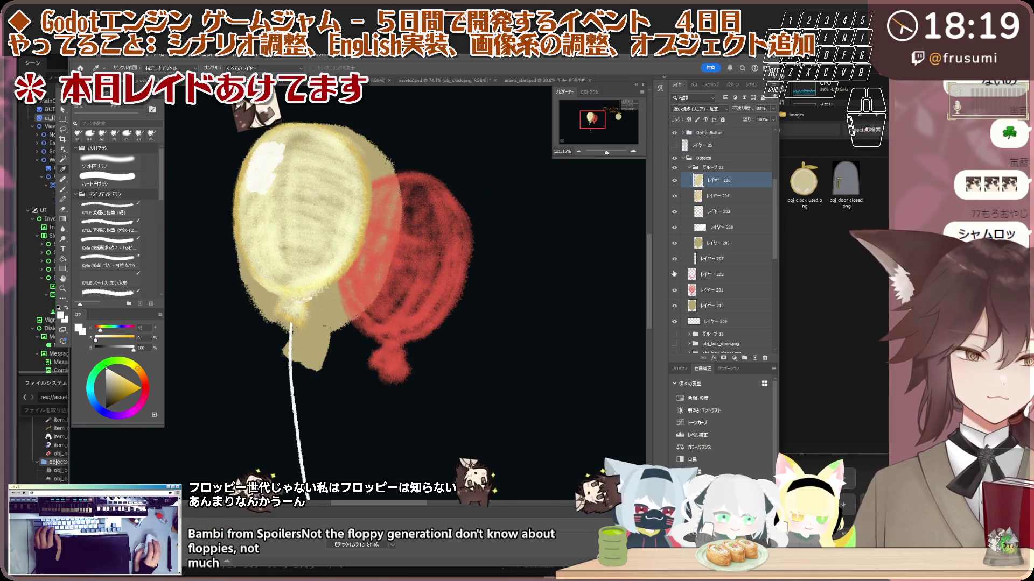
{"action": "left_click", "coordinate": [675, 305]}
{"action": "left_click", "coordinate": [675, 306]}
{"action": "left_click", "coordinate": [716, 306]}
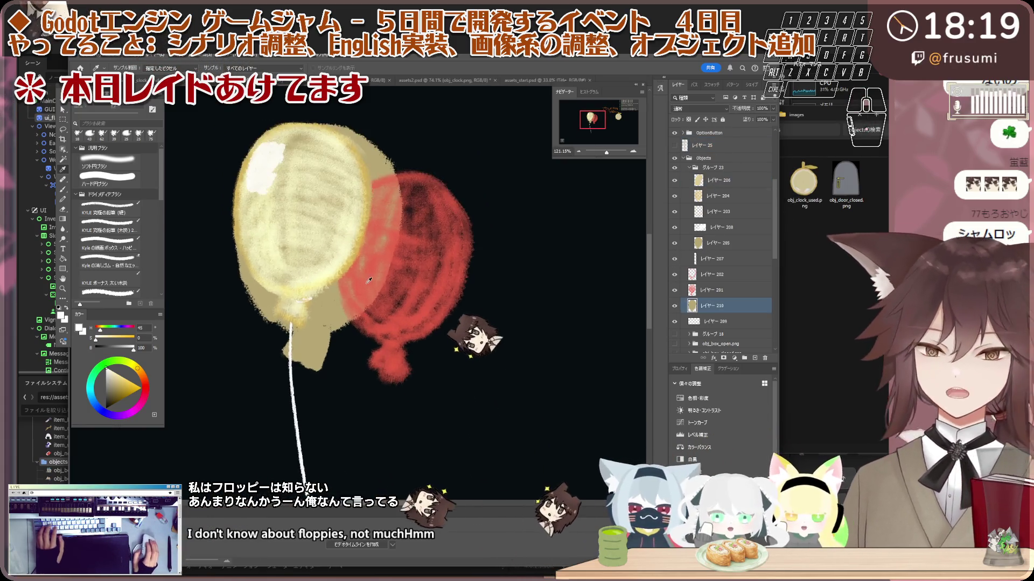
- Flip the khaki balloon horizontally and scale it to about 83% beside the red balloon
{"action": "key", "text": "ctrl+t"}
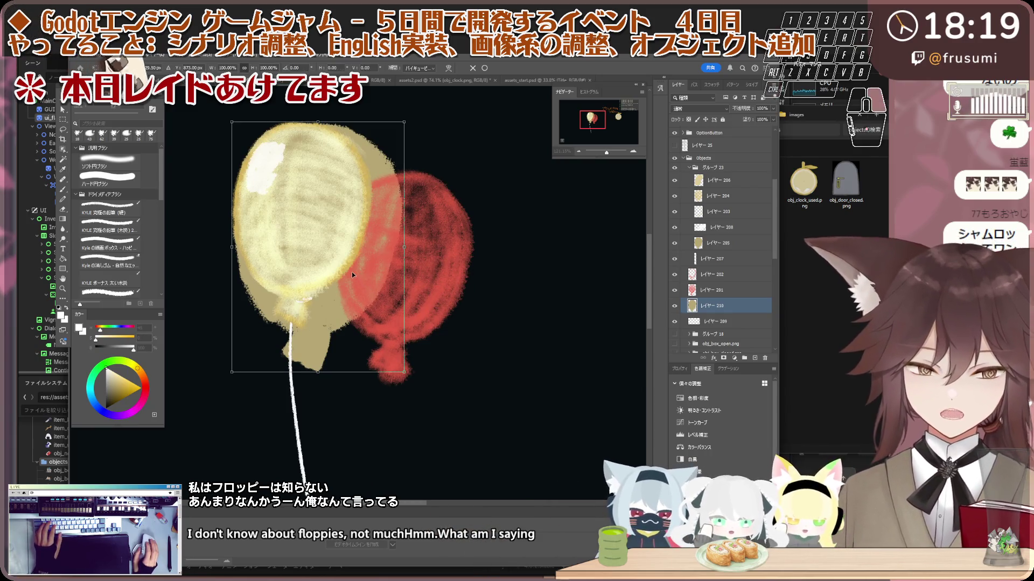
{"action": "right_click", "coordinate": [352, 273]}
{"action": "left_click", "coordinate": [386, 424]}
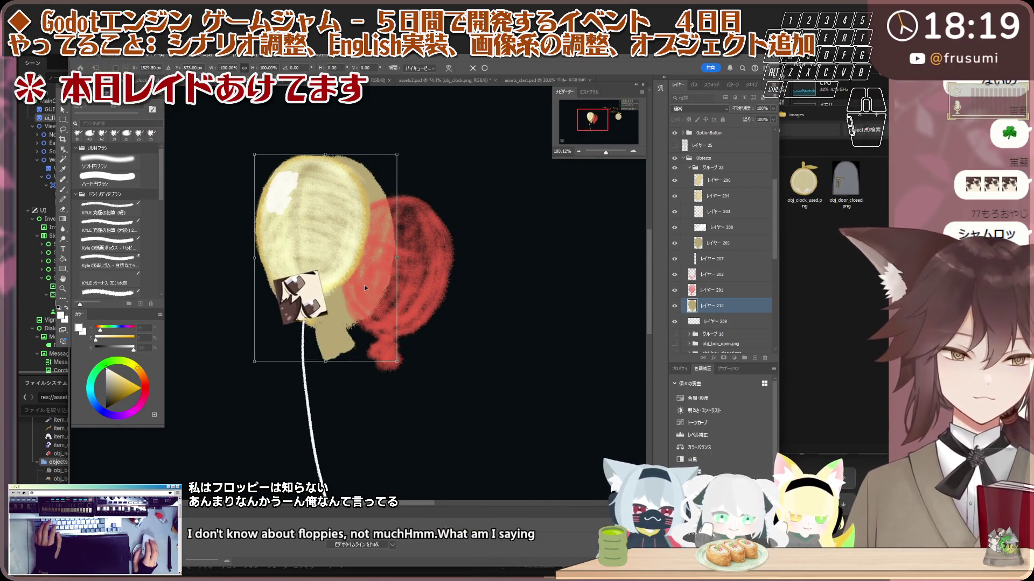
{"action": "left_click_drag", "start_coordinate": [364, 288], "coordinate": [444, 322]}
{"action": "mouse_move", "coordinate": [475, 191]}
{"action": "left_mouse_down"}
{"action": "mouse_move", "coordinate": [440, 242]}
{"action": "mouse_move", "coordinate": [437, 214]}
{"action": "left_mouse_up"}
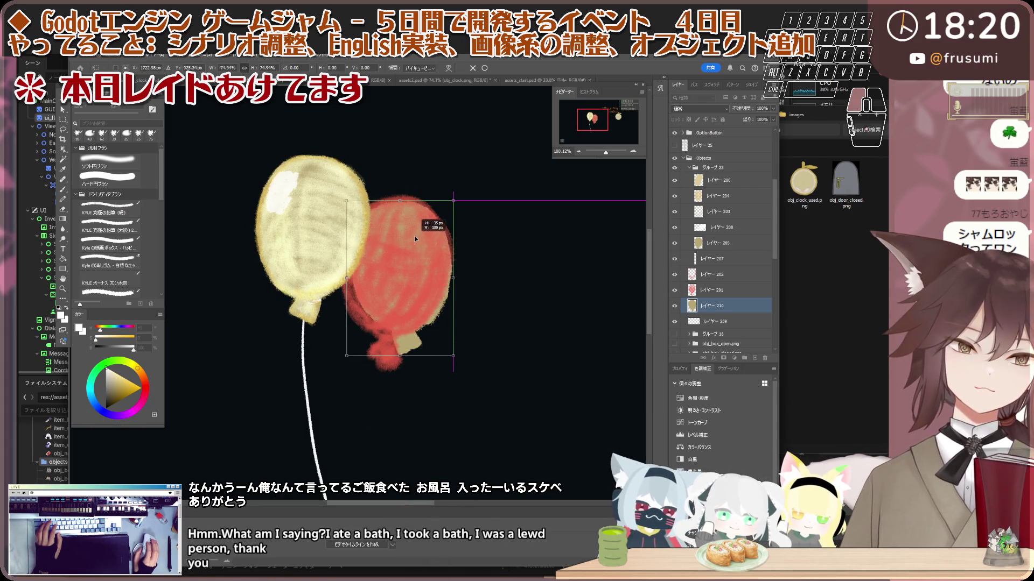
{"action": "left_click_drag", "start_coordinate": [449, 355], "coordinate": [460, 370]}
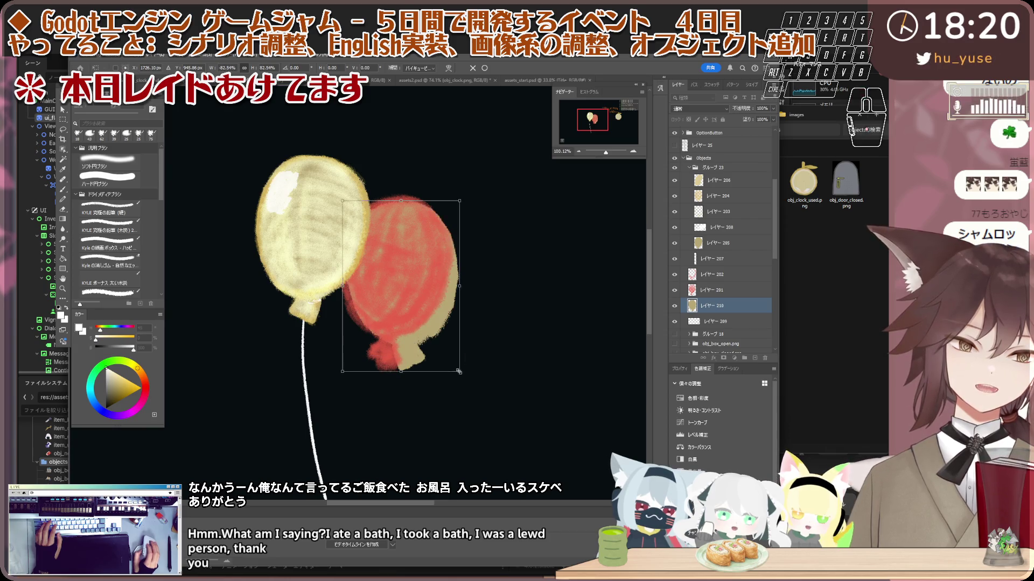
- Nudge the khaki balloon about 13 px up behind the red balloon and commit the transform
{"action": "right_click", "coordinate": [463, 350]}
{"action": "key", "text": "Escape"}
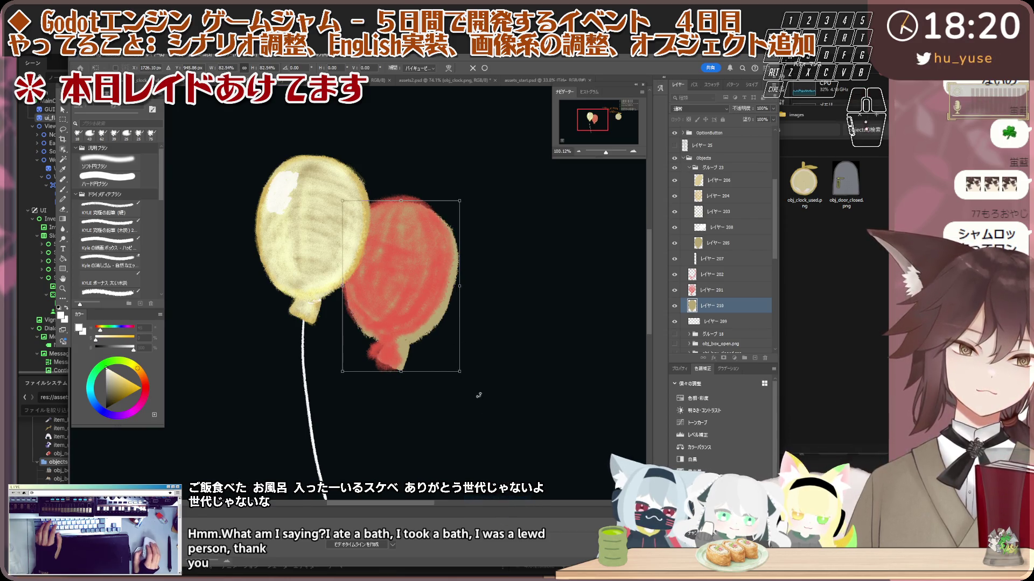
{"action": "scroll", "coordinate": [414, 278], "scroll_direction": "up", "scroll_amount": 2, "text": "alt"}
{"action": "left_click_drag", "start_coordinate": [416, 280], "coordinate": [408, 275]}
{"action": "left_click_drag", "start_coordinate": [409, 273], "coordinate": [409, 273]}
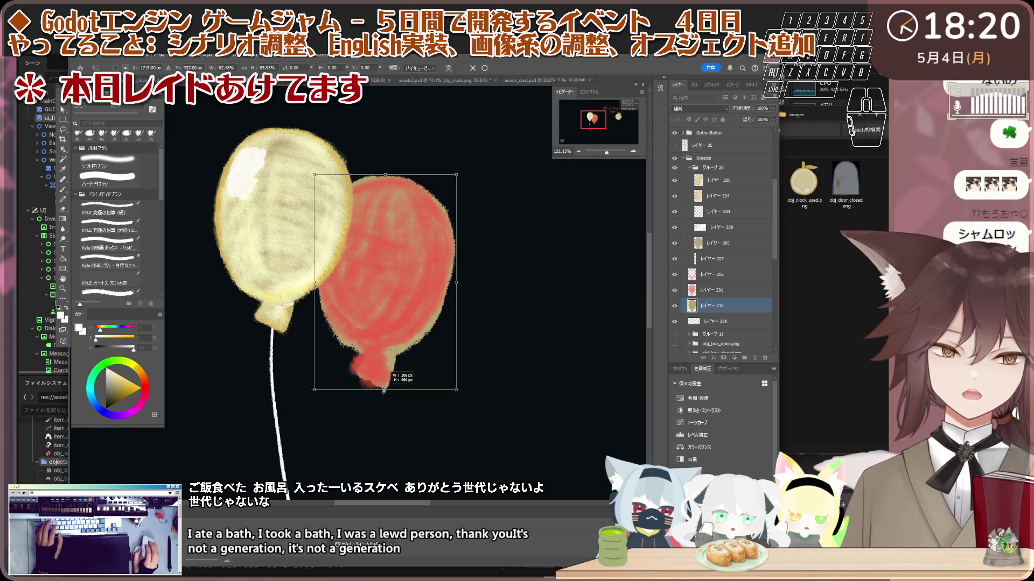
{"action": "left_click_drag", "start_coordinate": [402, 327], "coordinate": [404, 330]}
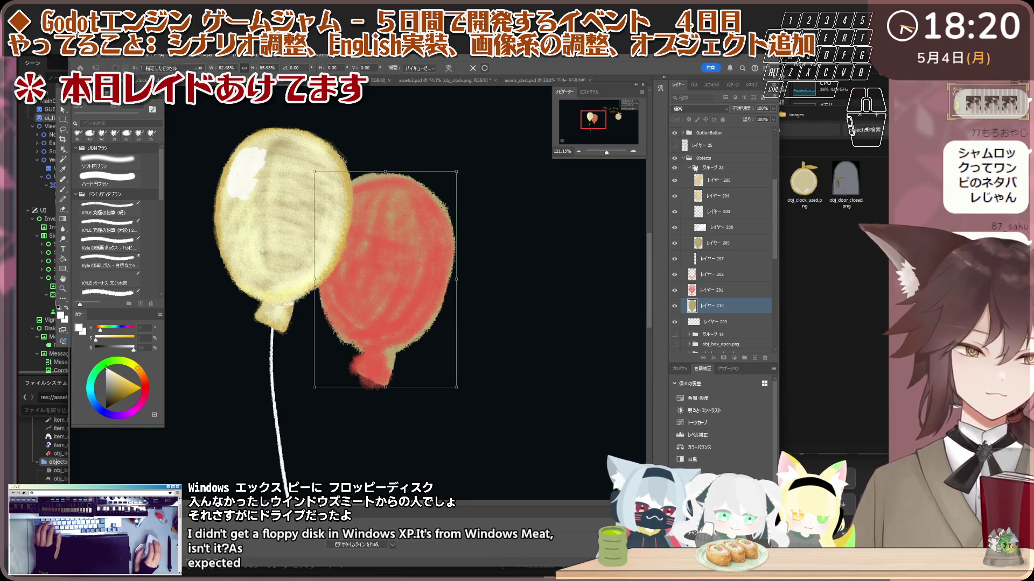
{"action": "left_click", "coordinate": [495, 68]}
{"action": "key", "text": "i"}
{"action": "left_click", "coordinate": [713, 245]}
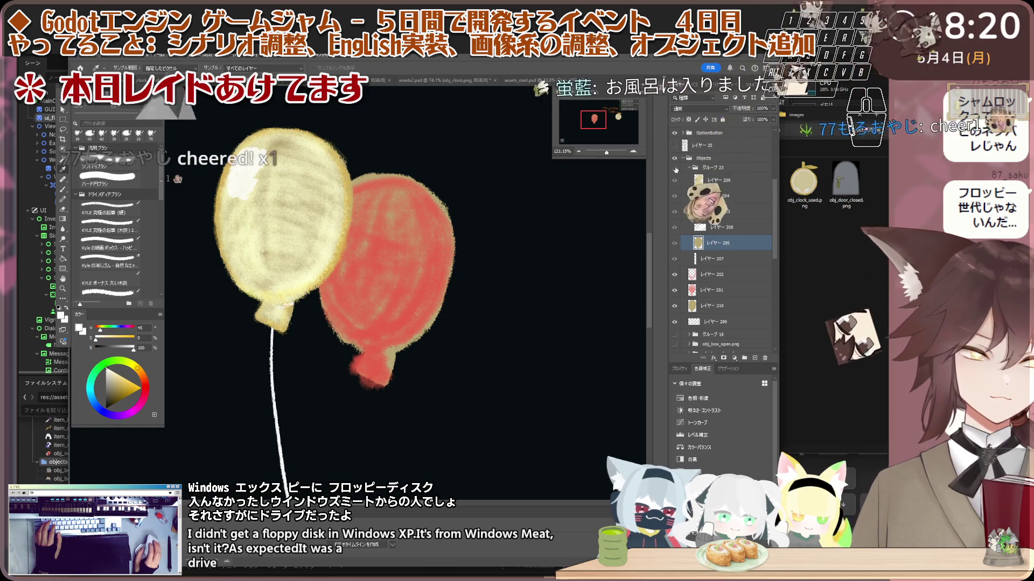
- Hide the yellow balloon and its string, and sample the tan colour from the balloon
{"action": "left_click_drag", "start_coordinate": [674, 258], "coordinate": [674, 180]}
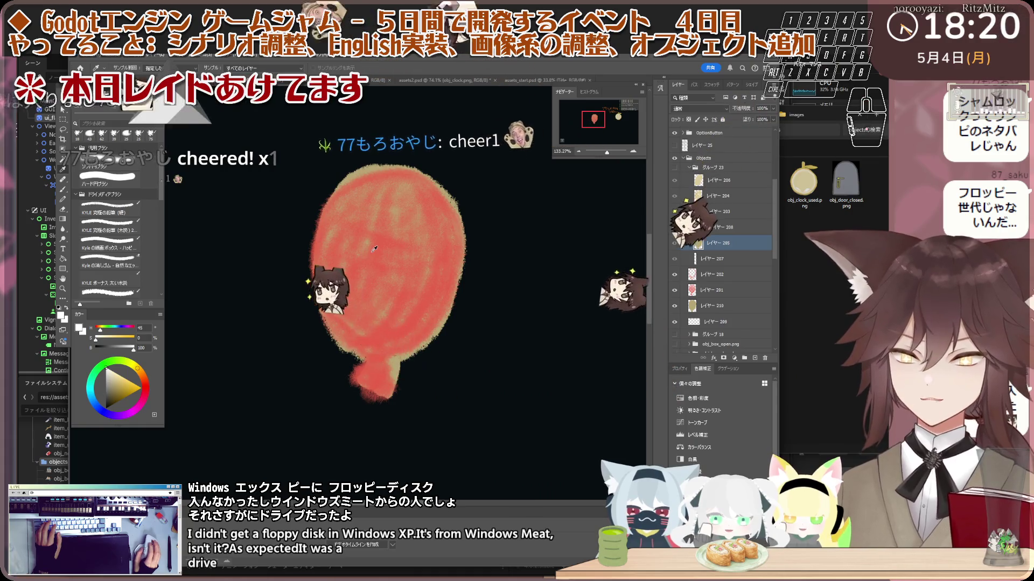
{"action": "scroll", "coordinate": [380, 244], "scroll_direction": "up", "scroll_amount": 2}
{"action": "scroll", "coordinate": [332, 154], "scroll_direction": "up", "scroll_amount": 2}
{"action": "scroll", "coordinate": [333, 155], "scroll_direction": "up", "scroll_amount": 2}
{"action": "scroll", "coordinate": [333, 154], "scroll_direction": "up", "scroll_amount": 2}
{"action": "left_click", "coordinate": [333, 155]}
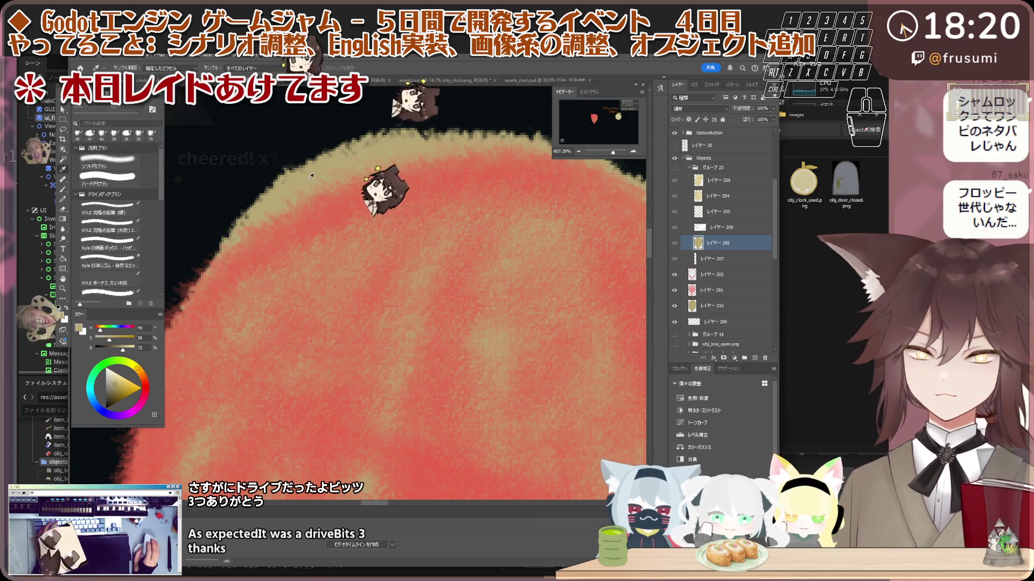
{"action": "scroll", "coordinate": [307, 176], "scroll_direction": "down", "scroll_amount": 3}
{"action": "scroll", "coordinate": [307, 176], "scroll_direction": "down", "scroll_amount": 2}
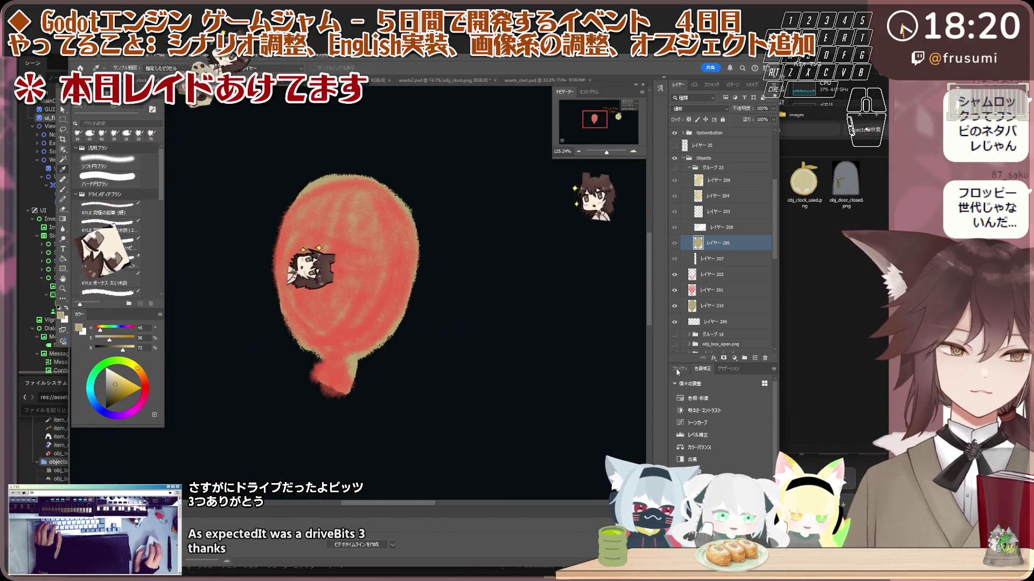
- Add a clipped Hue/Saturation adjustment and move it just above layer 210
{"action": "left_click", "coordinate": [684, 397]}
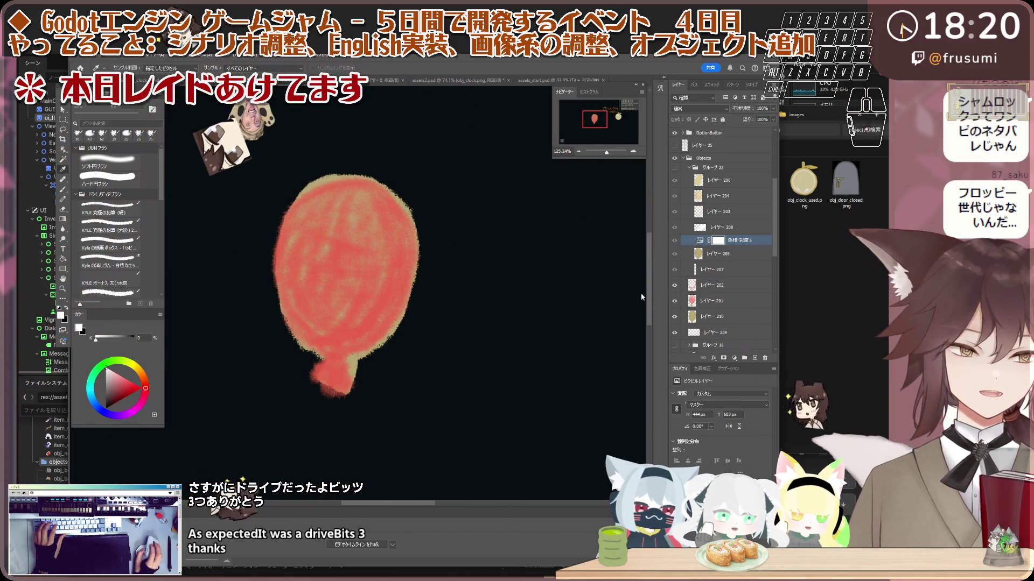
{"action": "right_click", "coordinate": [746, 241]}
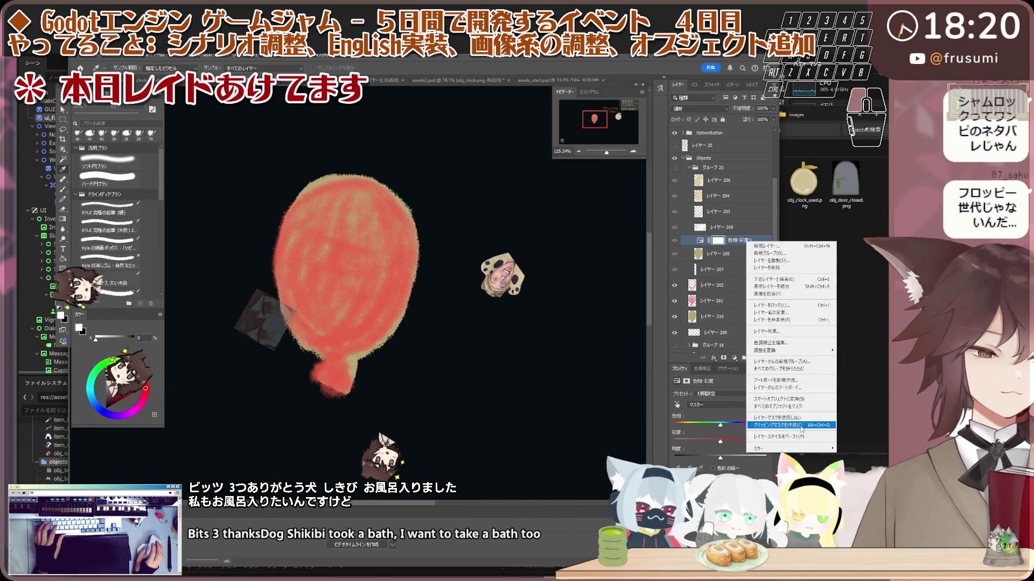
{"action": "left_click", "coordinate": [775, 425]}
{"action": "left_click_drag", "start_coordinate": [730, 427], "coordinate": [719, 425]}
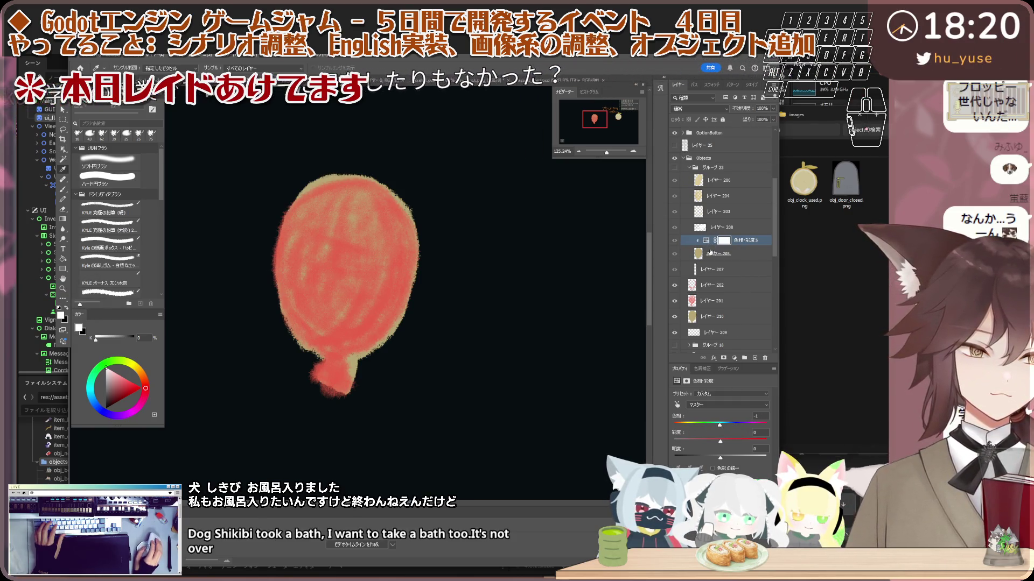
{"action": "left_click_drag", "start_coordinate": [754, 306], "coordinate": [753, 305]}
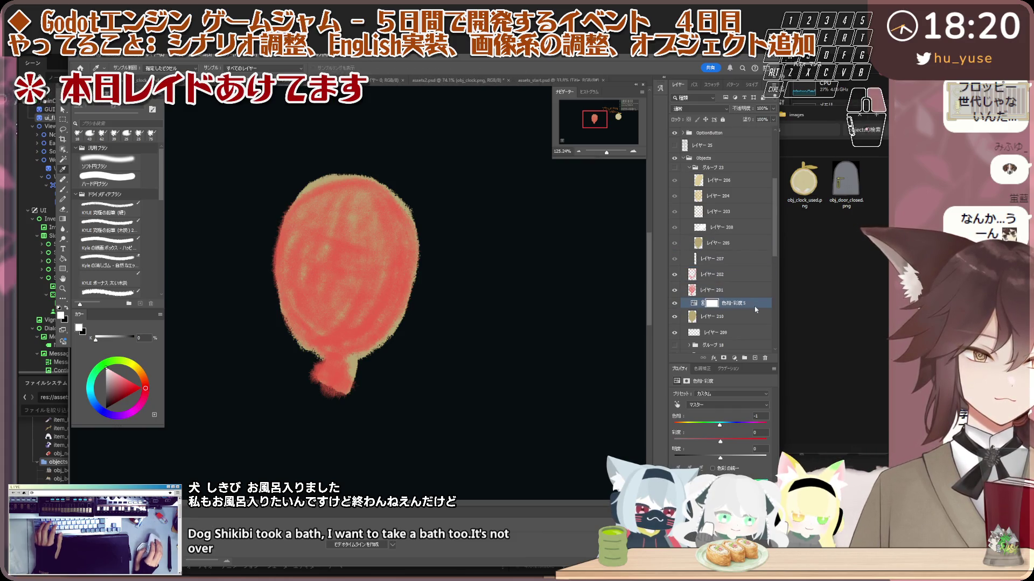
{"action": "right_click", "coordinate": [754, 306]}
{"action": "key", "text": "Escape"}
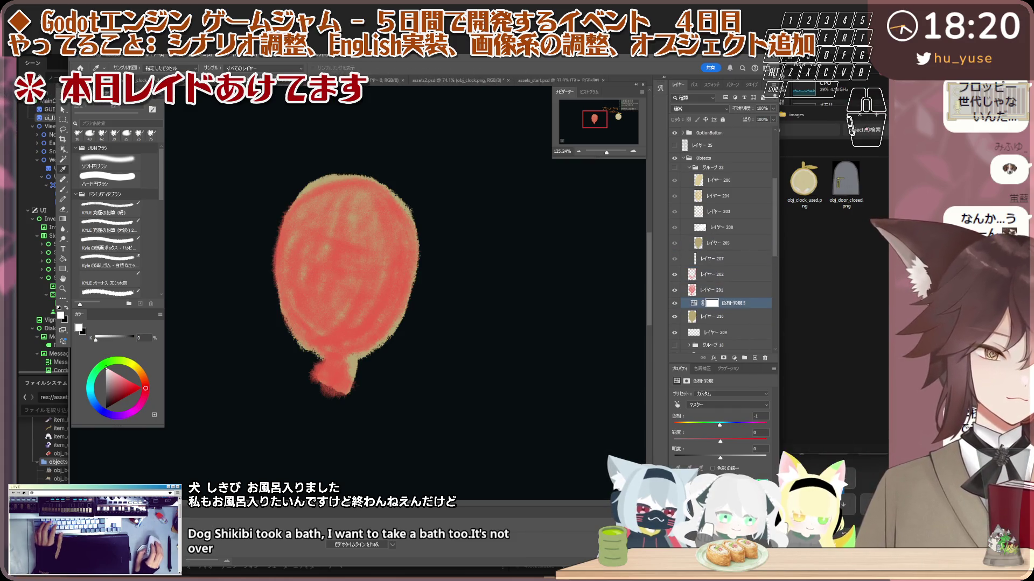
- Shift the adjustment's hue to -33 and lower lightness to tint the underlay coral red
{"action": "mouse_move", "coordinate": [719, 427]}
{"action": "left_mouse_down"}
{"action": "mouse_move", "coordinate": [699, 423]}
{"action": "mouse_move", "coordinate": [764, 425]}
{"action": "left_mouse_up"}
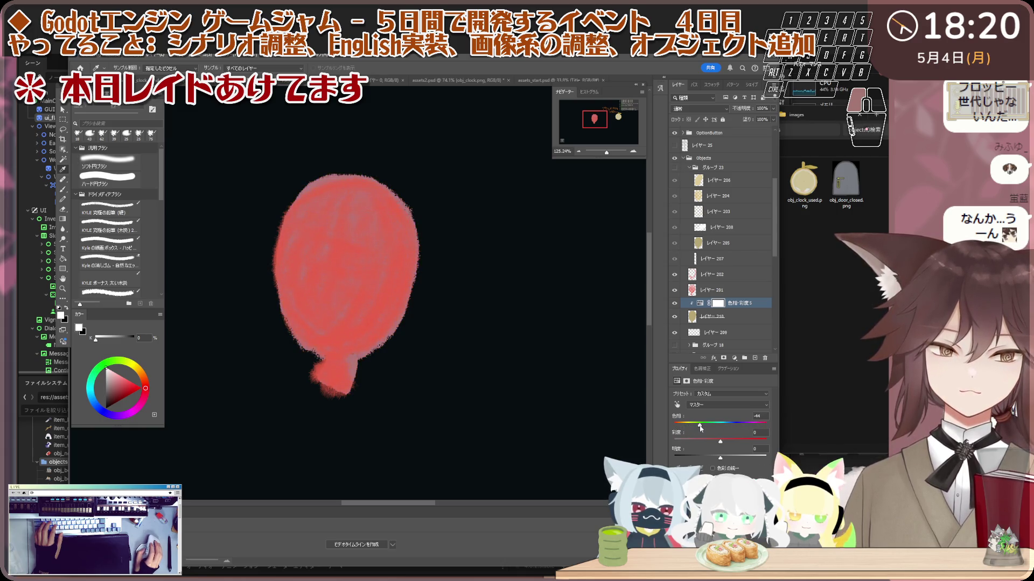
{"action": "mouse_move", "coordinate": [699, 425]}
{"action": "left_mouse_down"}
{"action": "mouse_move", "coordinate": [751, 441]}
{"action": "mouse_move", "coordinate": [700, 424]}
{"action": "mouse_move", "coordinate": [749, 441]}
{"action": "mouse_move", "coordinate": [732, 457]}
{"action": "mouse_move", "coordinate": [755, 441]}
{"action": "left_mouse_up"}
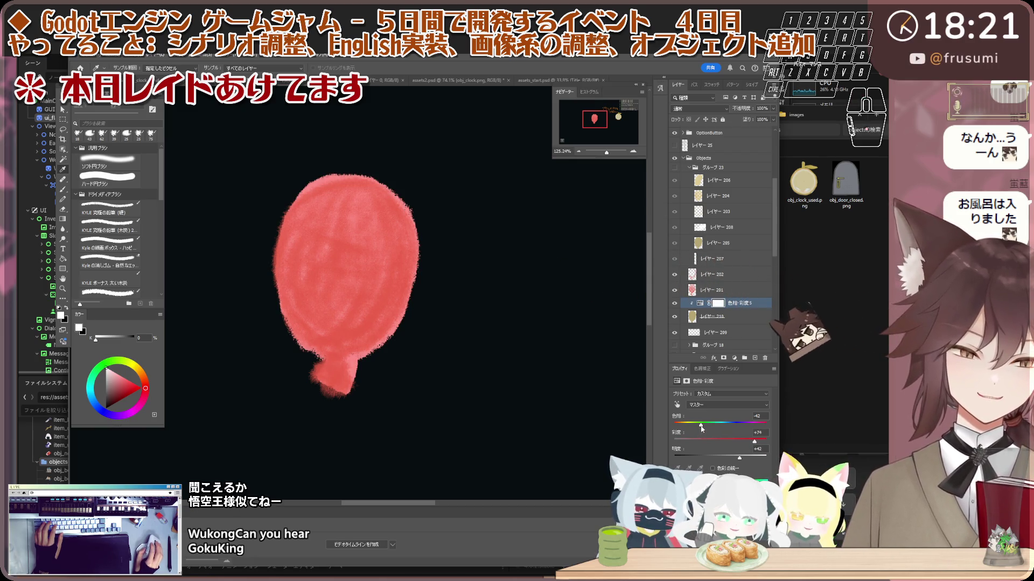
{"action": "left_click_drag", "start_coordinate": [700, 425], "coordinate": [705, 425]}
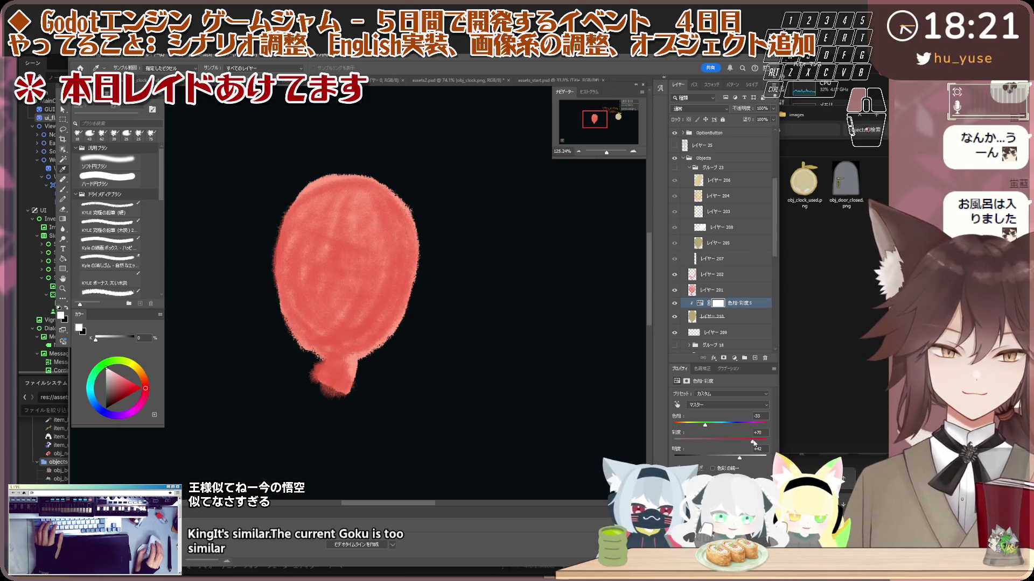
{"action": "left_click_drag", "start_coordinate": [741, 460], "coordinate": [737, 459]}
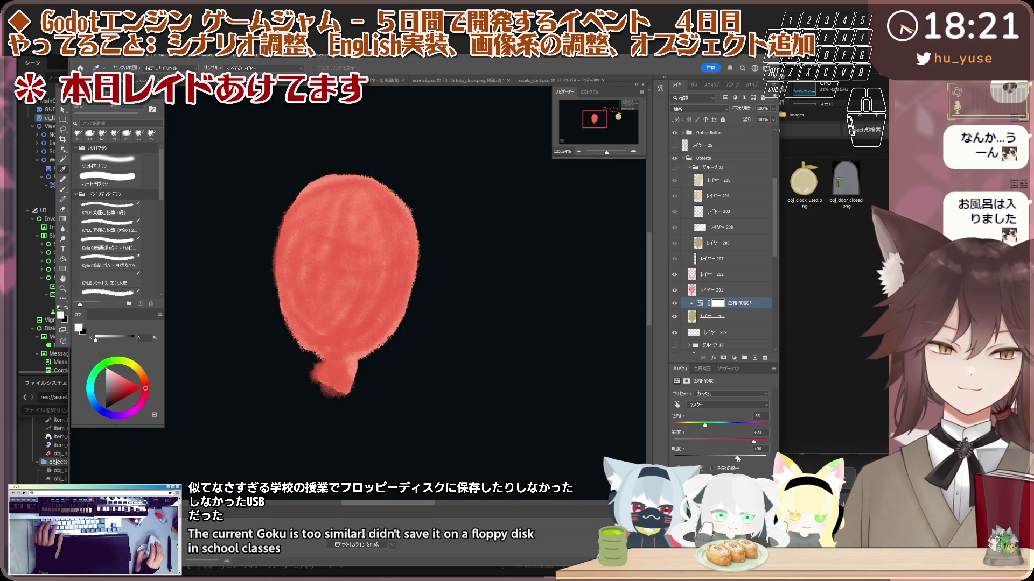
- Select the balloon layer together with its Hue/Saturation adjustment and open their layer menu
{"action": "left_click", "coordinate": [748, 316]}
{"action": "left_click", "coordinate": [717, 303]}
{"action": "scroll", "coordinate": [454, 346], "scroll_direction": "up", "scroll_amount": 2}
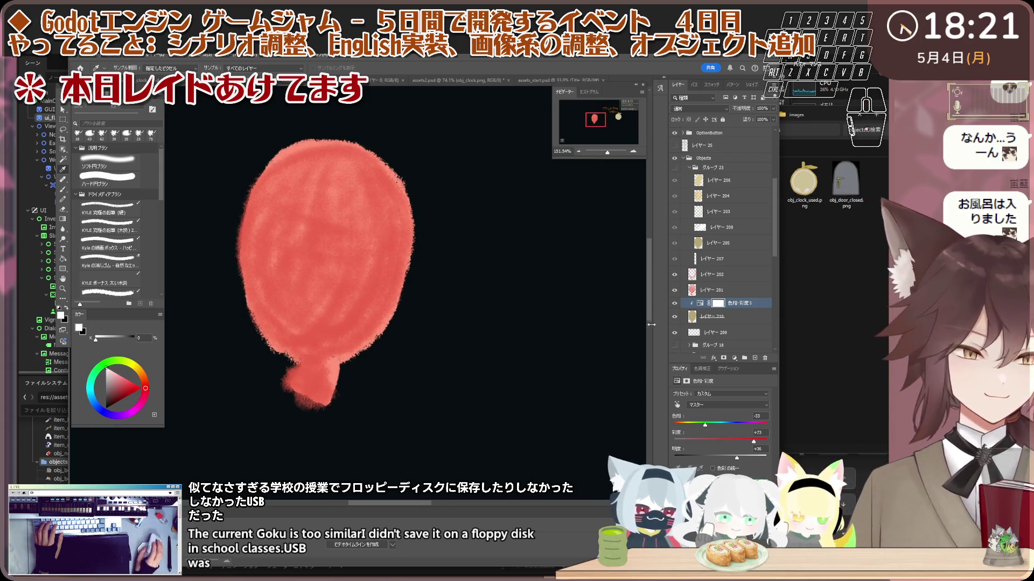
{"action": "left_click", "coordinate": [734, 317]}
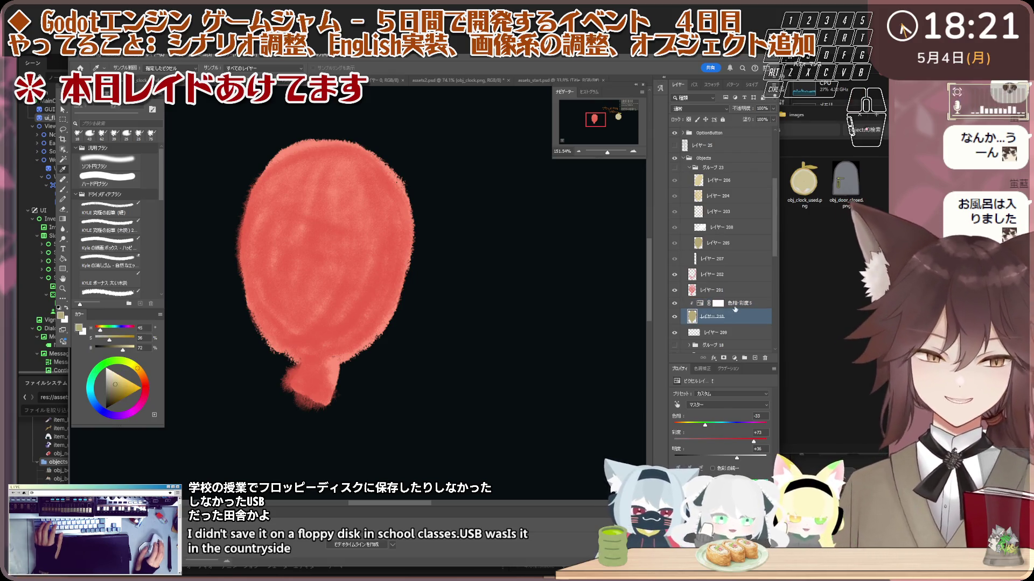
{"action": "left_click", "coordinate": [734, 303], "text": "shift"}
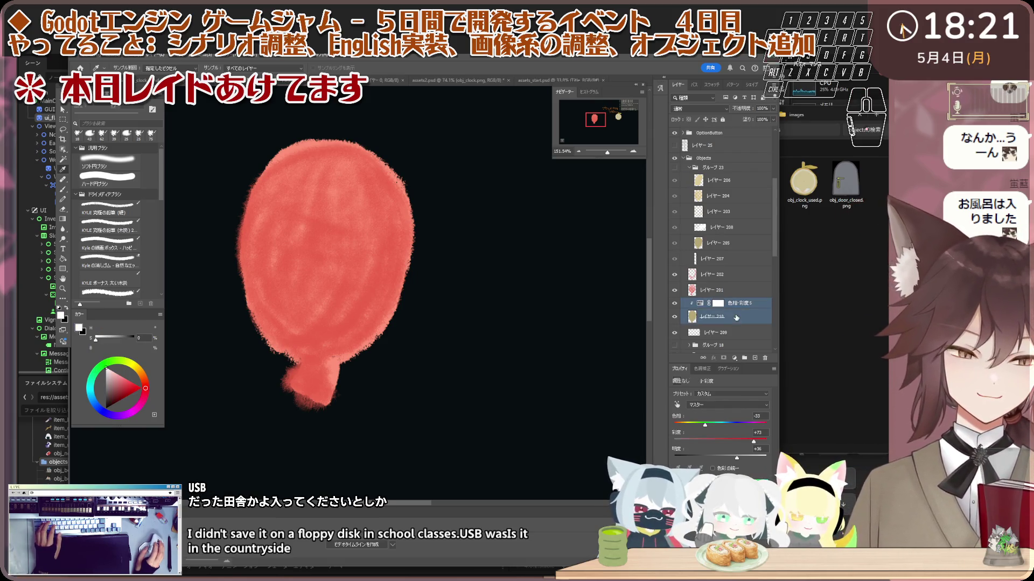
{"action": "right_click", "coordinate": [737, 316]}
{"action": "left_click", "coordinate": [753, 420]}
{"action": "key", "text": "ctrl+z"}
{"action": "right_click", "coordinate": [731, 317]}
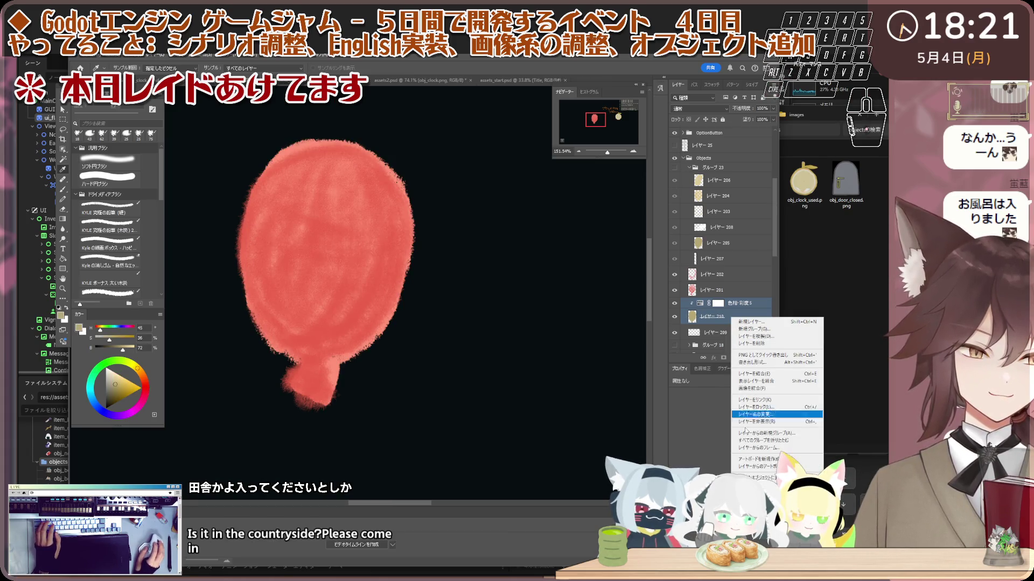
- Merge the adjustment into the balloon layer and sample its salmon pink with texture layers hidden
{"action": "left_click", "coordinate": [765, 373]}
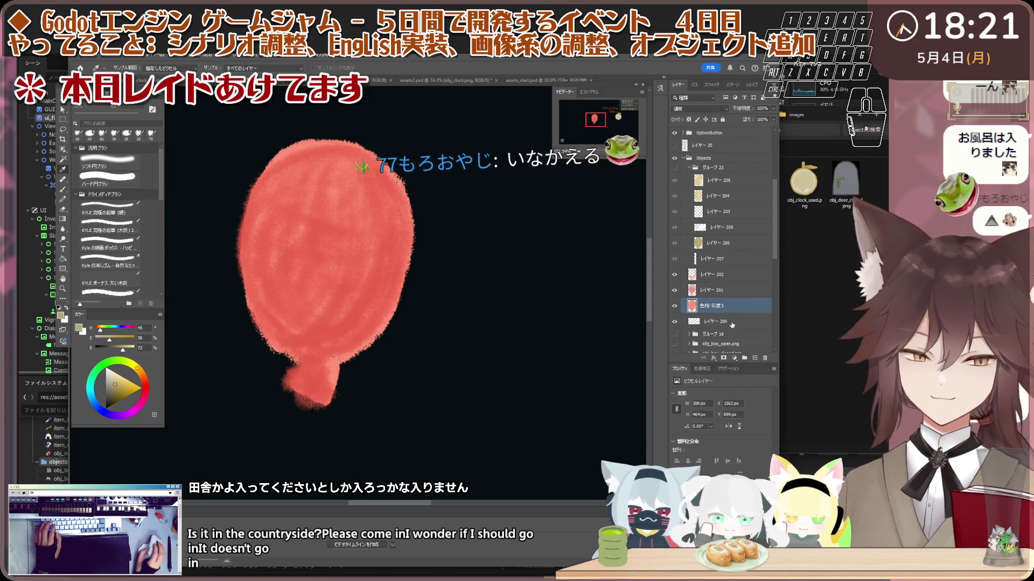
{"action": "left_click", "coordinate": [675, 291]}
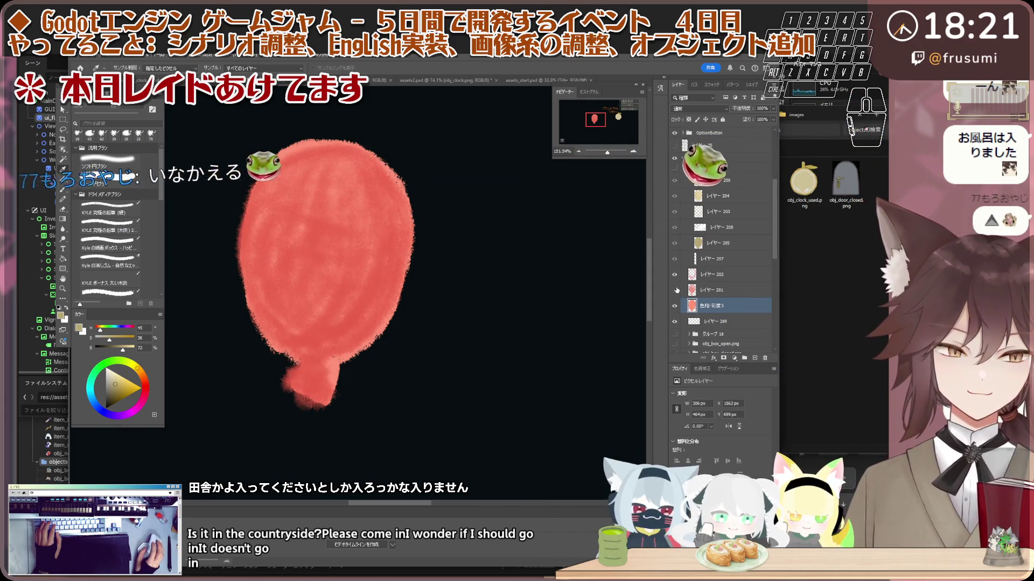
{"action": "left_click", "coordinate": [674, 274]}
{"action": "scroll", "coordinate": [300, 350], "scroll_direction": "up", "scroll_amount": 2}
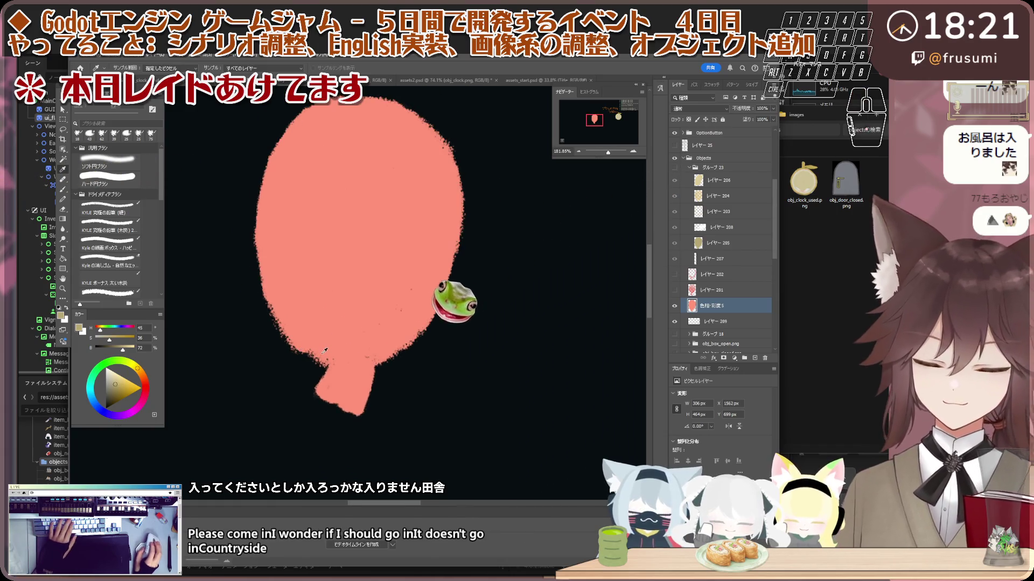
{"action": "left_click", "coordinate": [356, 326]}
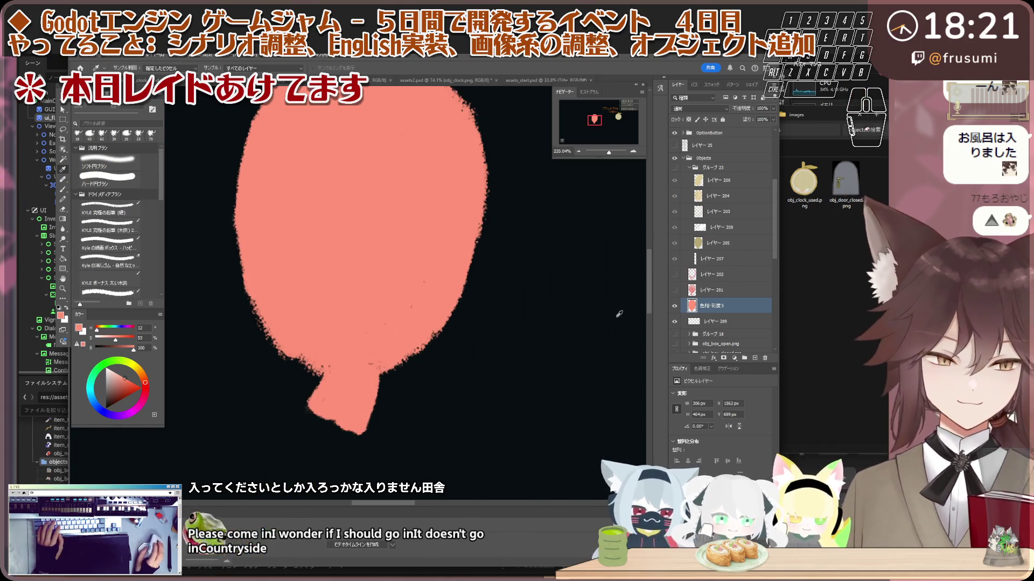
{"action": "left_click", "coordinate": [674, 275]}
{"action": "left_click", "coordinate": [674, 291]}
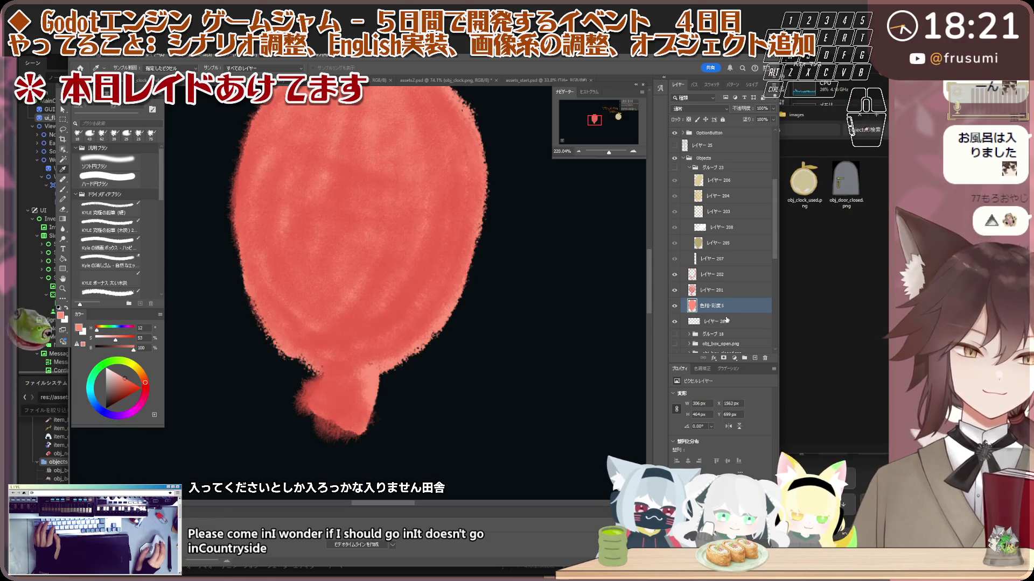
{"action": "scroll", "coordinate": [331, 385], "scroll_direction": "down", "scroll_amount": 2}
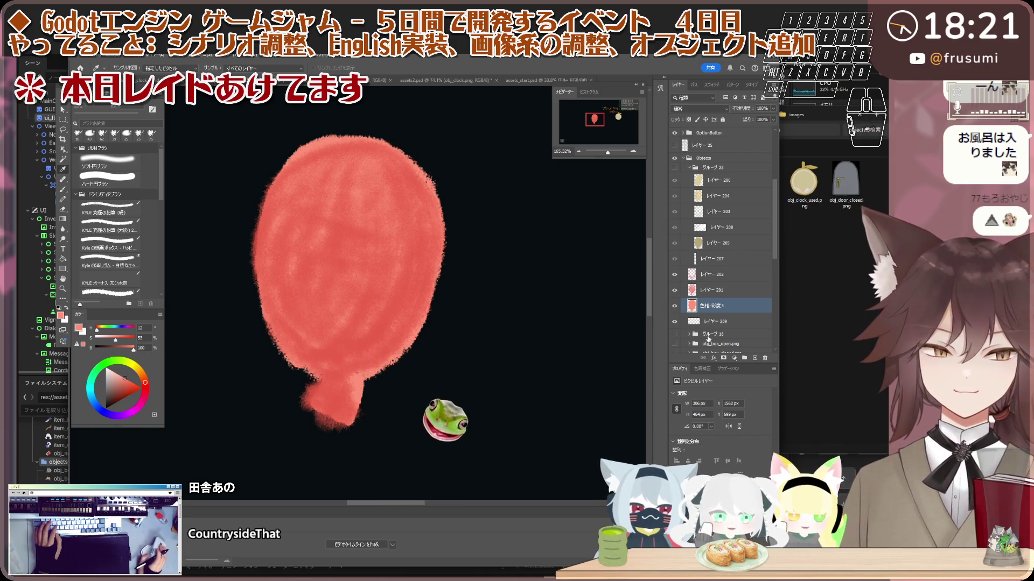
- Erase a small notch at the lower-left edge of the balloon's neck
{"action": "left_click", "coordinate": [674, 274]}
{"action": "left_click", "coordinate": [674, 290]}
{"action": "scroll", "coordinate": [383, 343], "scroll_direction": "up", "scroll_amount": 1}
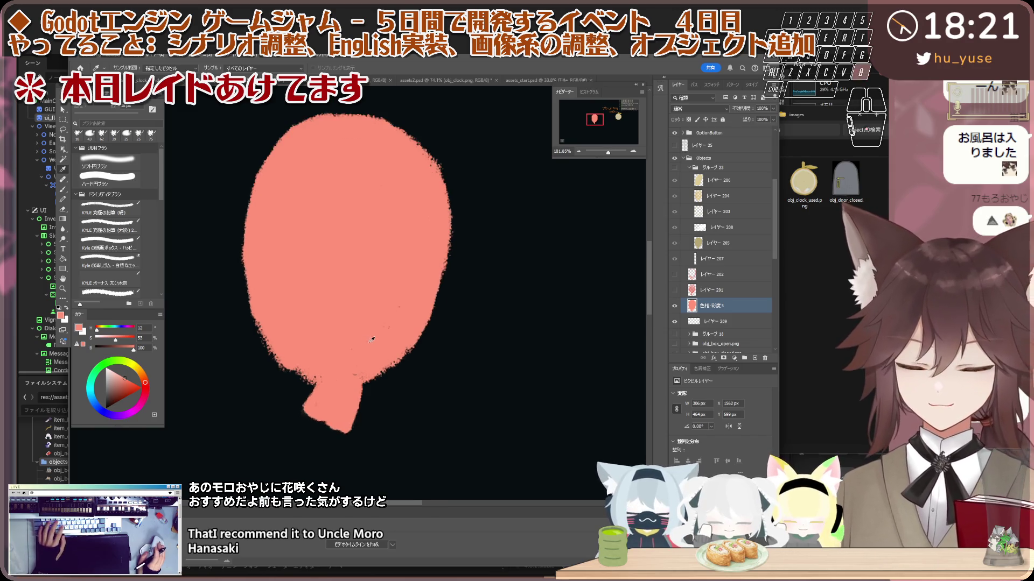
{"action": "key", "text": "b"}
{"action": "left_click_drag", "start_coordinate": [674, 275], "coordinate": [674, 290]}
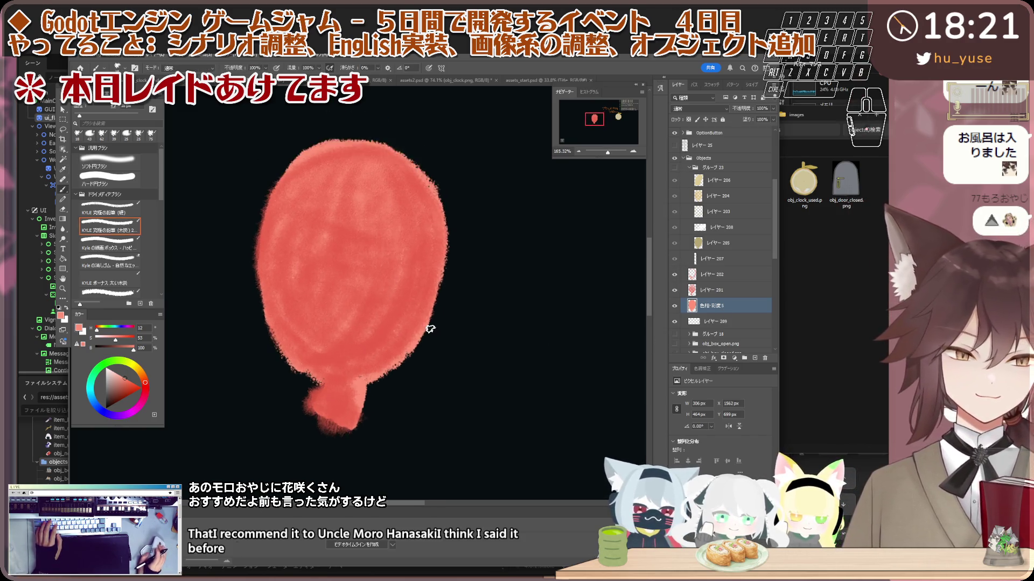
{"action": "key", "text": "e"}
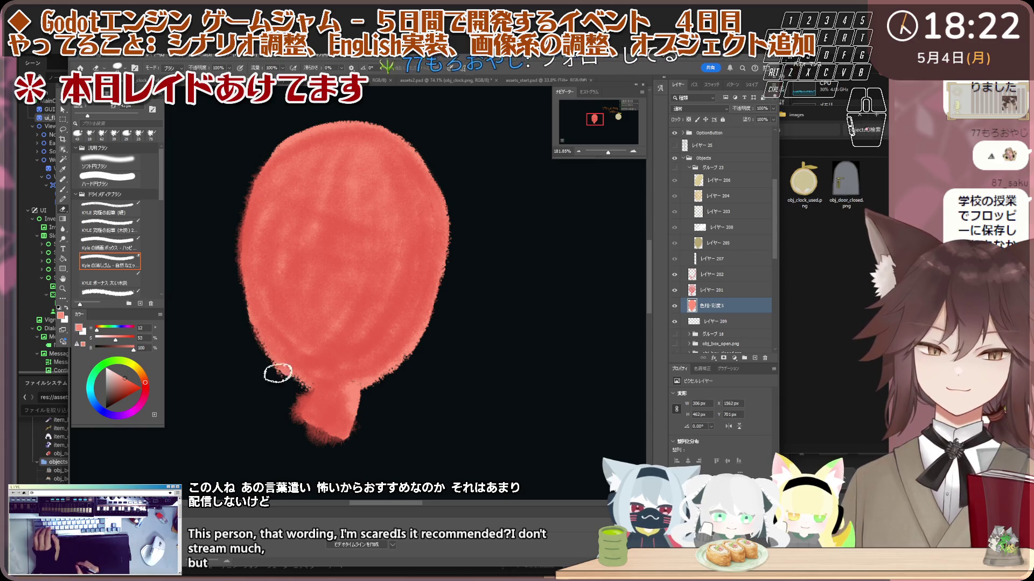
{"action": "left_click_drag", "start_coordinate": [286, 391], "coordinate": [299, 389]}
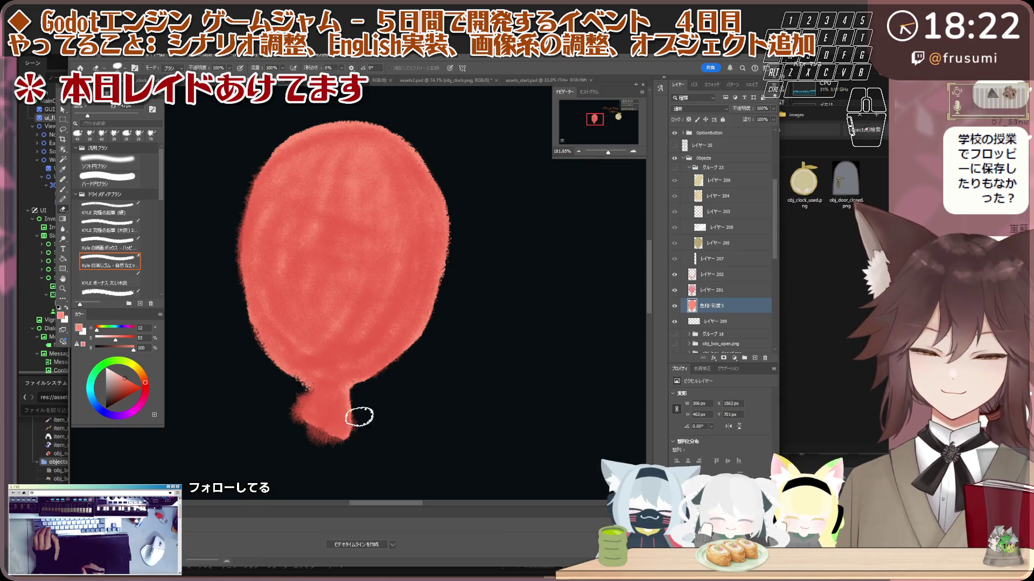
- Repaint the left edge of the balloon's neck with the brush
{"action": "scroll", "coordinate": [332, 432], "scroll_direction": "up", "scroll_amount": 5}
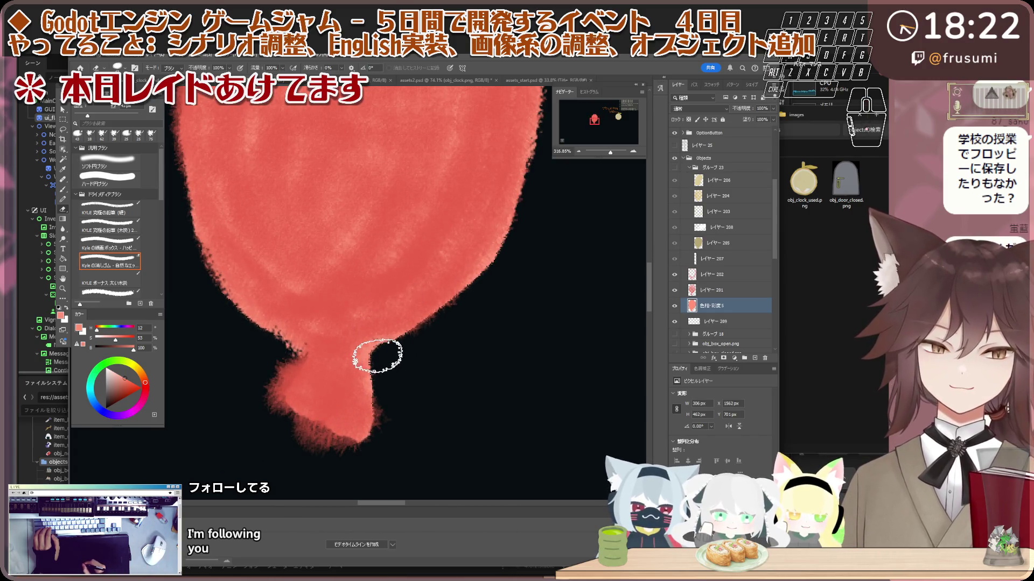
{"action": "key", "text": "b"}
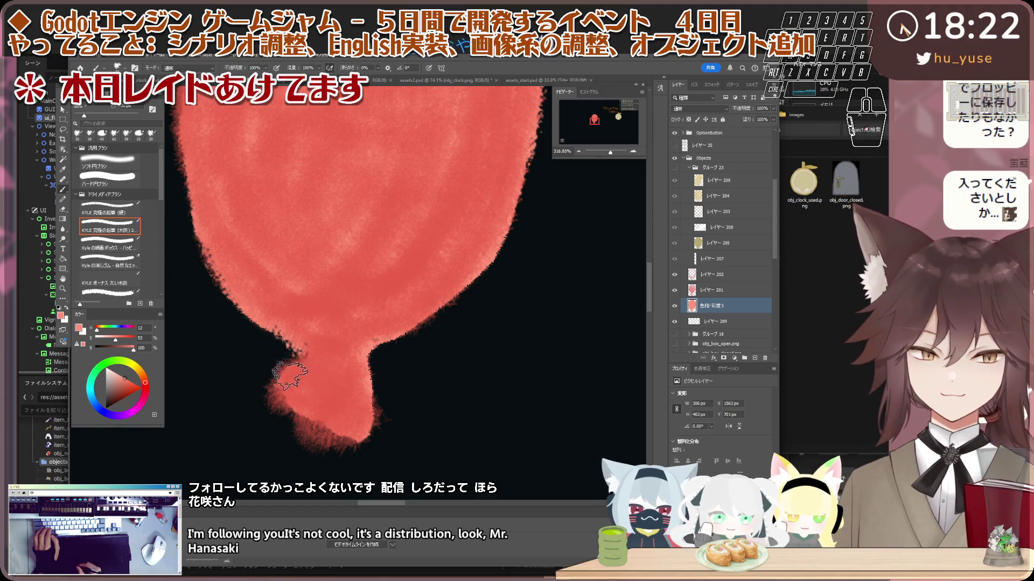
{"action": "left_click_drag", "start_coordinate": [293, 363], "coordinate": [311, 435]}
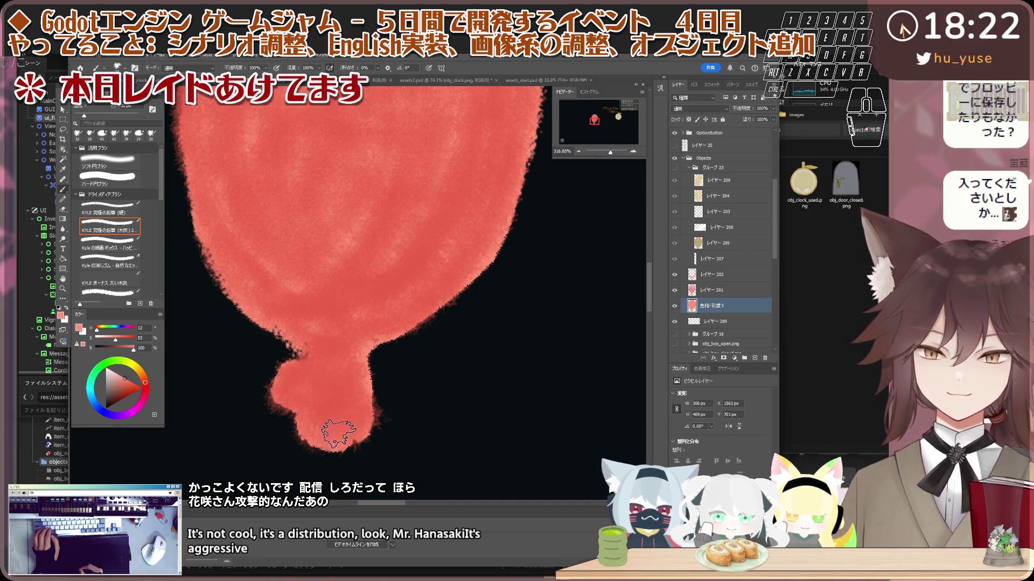
- Switch between texture layers 201 and 202, then return to the merged colour layer with the brush
{"action": "left_click", "coordinate": [724, 288]}
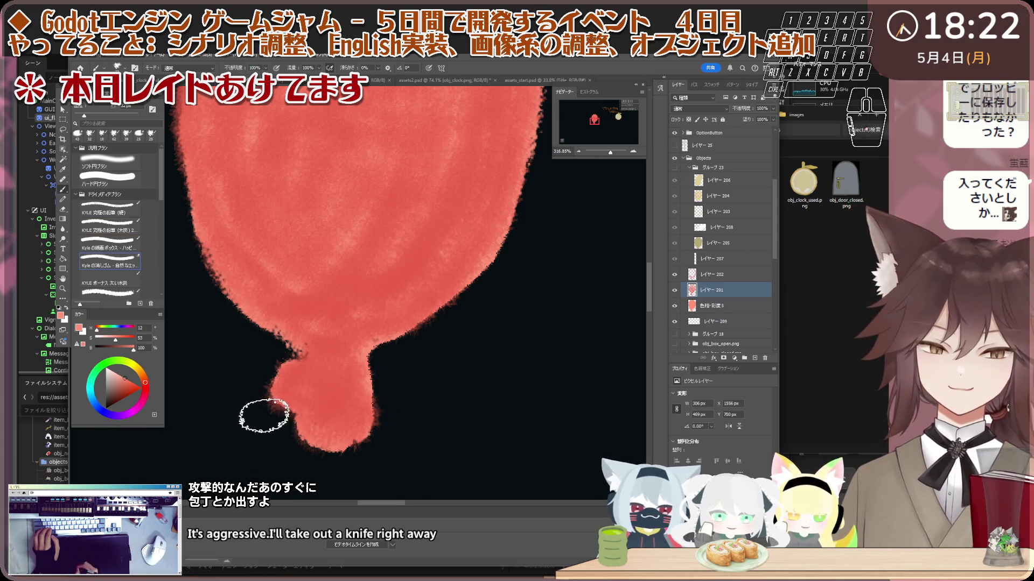
{"action": "left_click", "coordinate": [724, 279]}
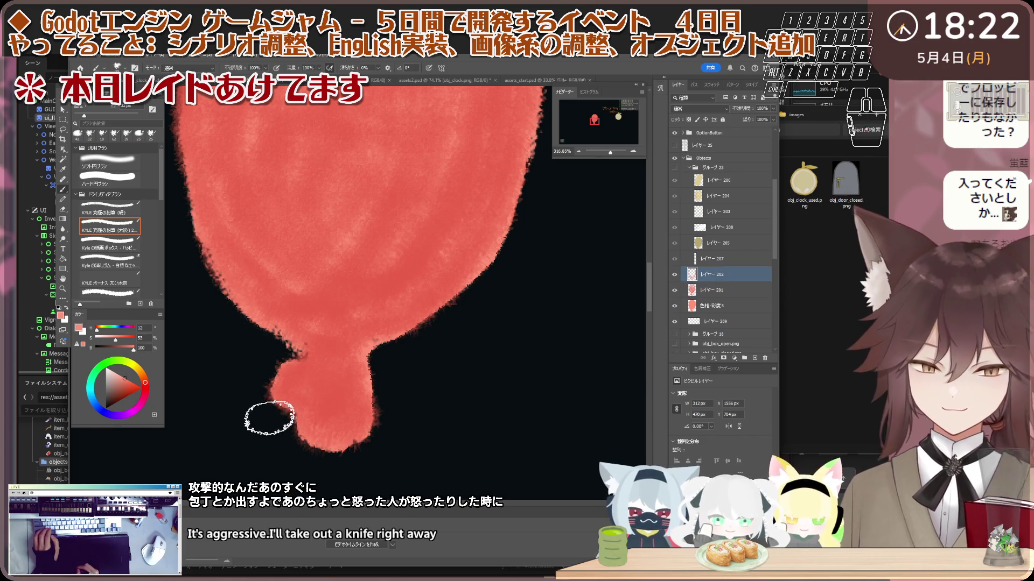
{"action": "key", "text": "e"}
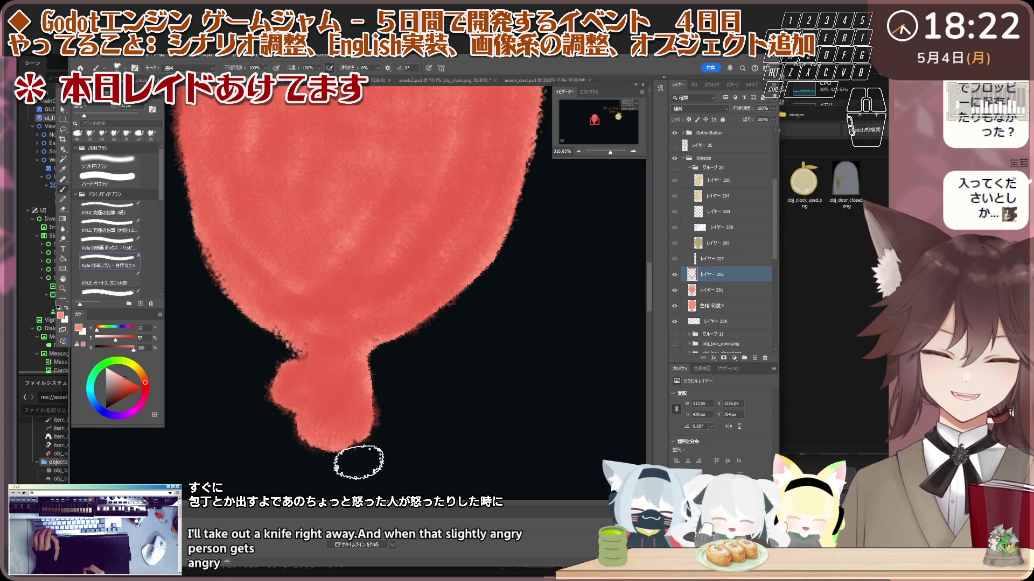
{"action": "scroll", "coordinate": [259, 346], "scroll_direction": "down", "scroll_amount": 3}
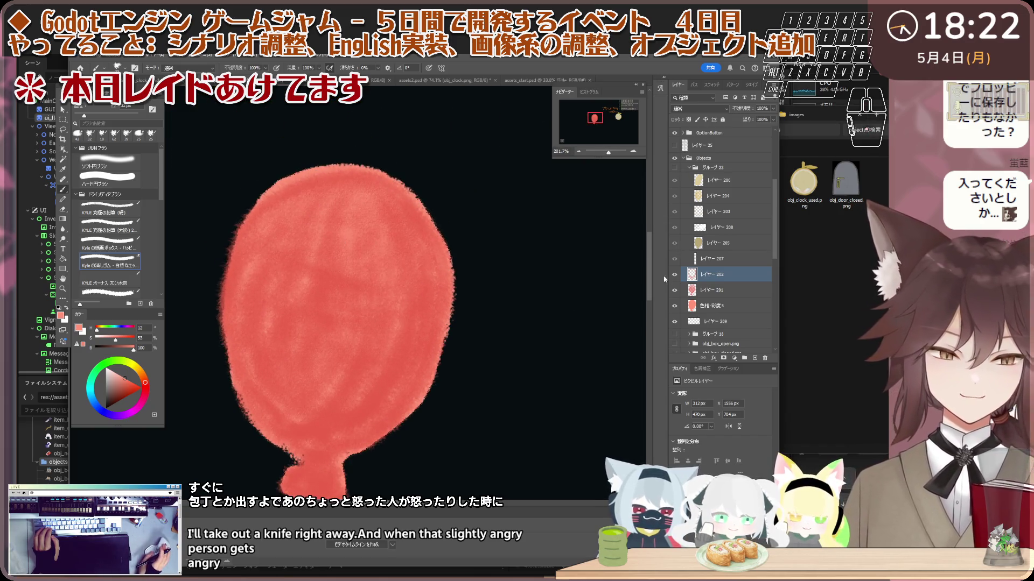
{"action": "left_click", "coordinate": [735, 310]}
{"action": "key", "text": "b"}
{"action": "scroll", "coordinate": [352, 364], "scroll_direction": "up", "scroll_amount": 1}
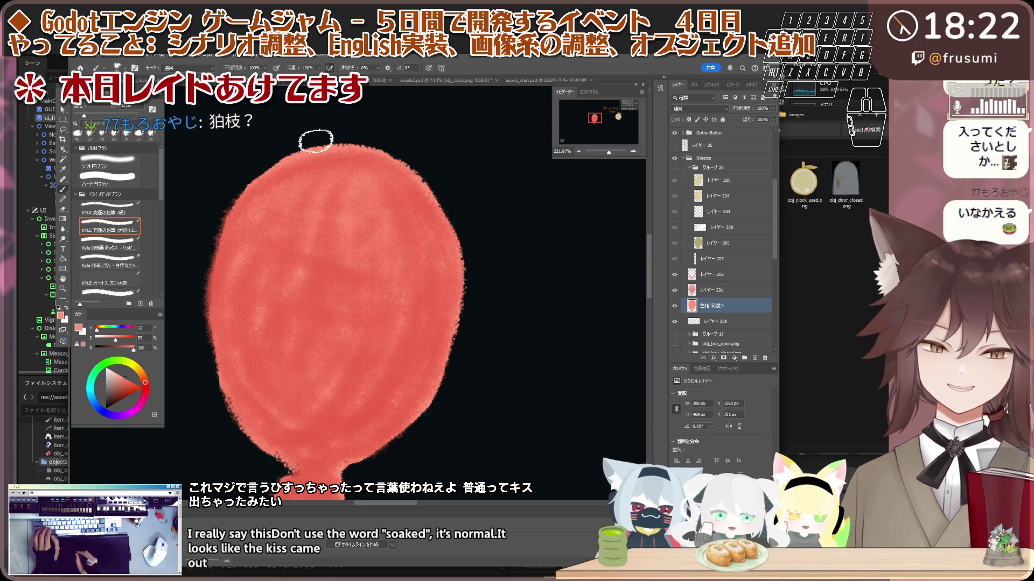
- Erase a thin sliver off the balloon's top edge
{"action": "key", "text": "e"}
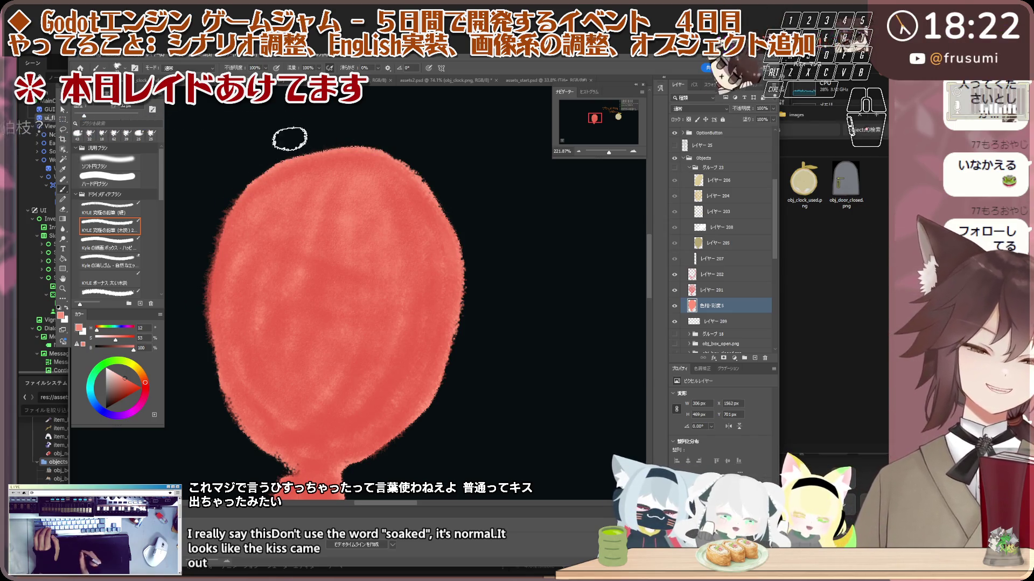
{"action": "left_click", "coordinate": [392, 138]}
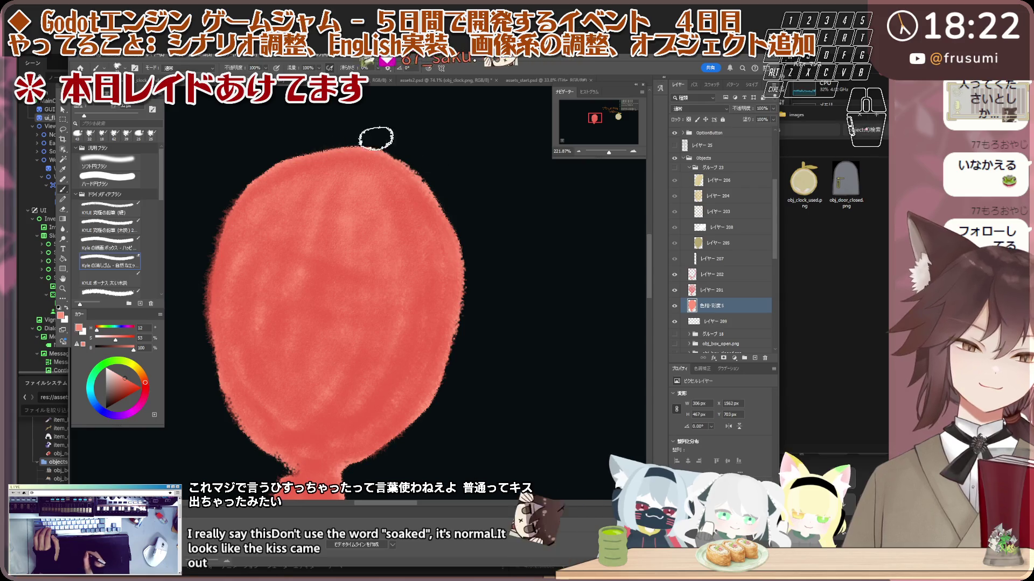
{"action": "left_click", "coordinate": [341, 134]}
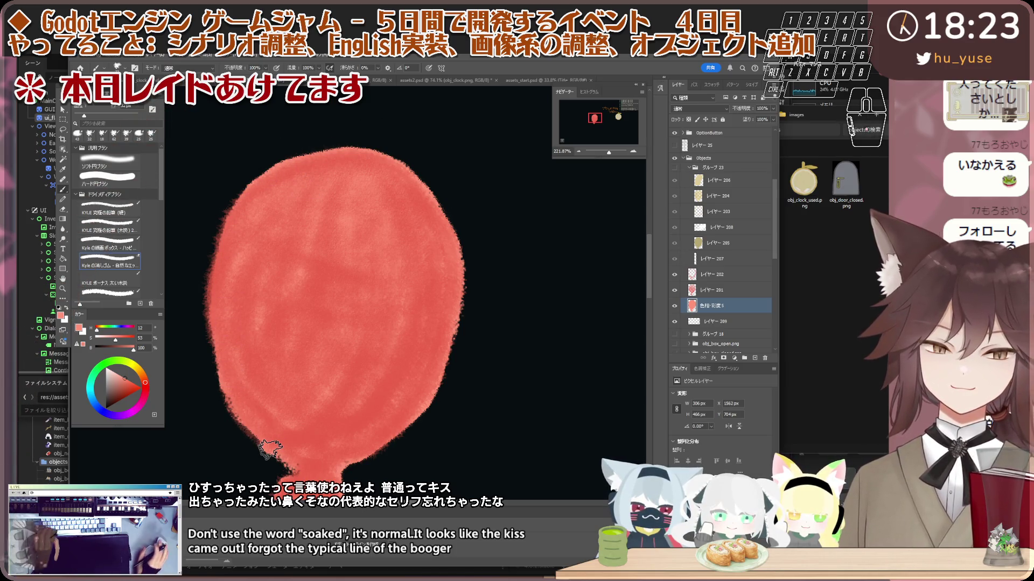
- Select the textured fill layer 201 and bring up its blend mode list
{"action": "scroll", "coordinate": [269, 449], "scroll_direction": "down", "scroll_amount": 3}
{"action": "scroll", "coordinate": [285, 430], "scroll_direction": "down", "scroll_amount": 2}
{"action": "scroll", "coordinate": [291, 420], "scroll_direction": "up", "scroll_amount": 3}
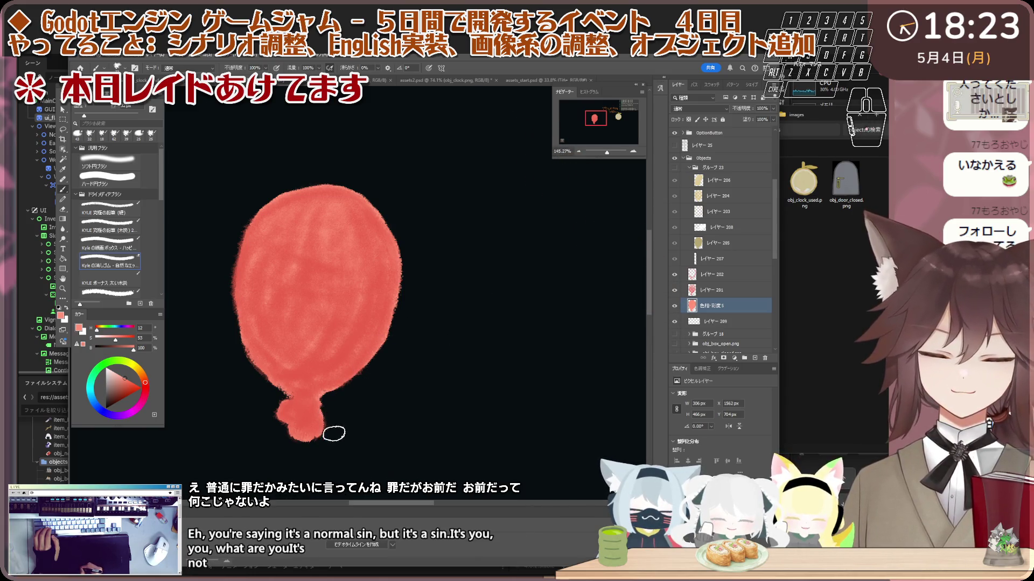
{"action": "left_click", "coordinate": [730, 290]}
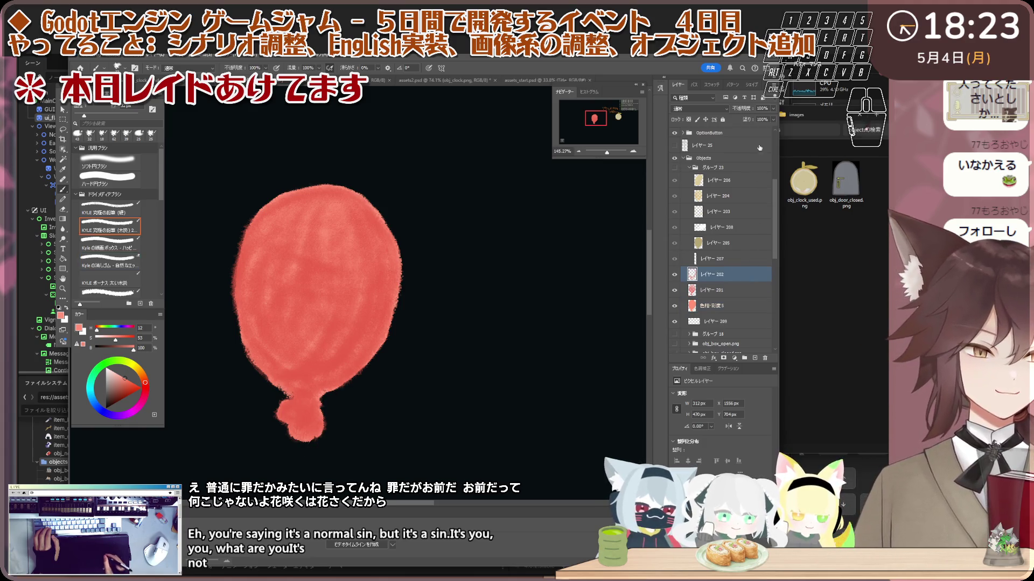
{"action": "left_click", "coordinate": [699, 108]}
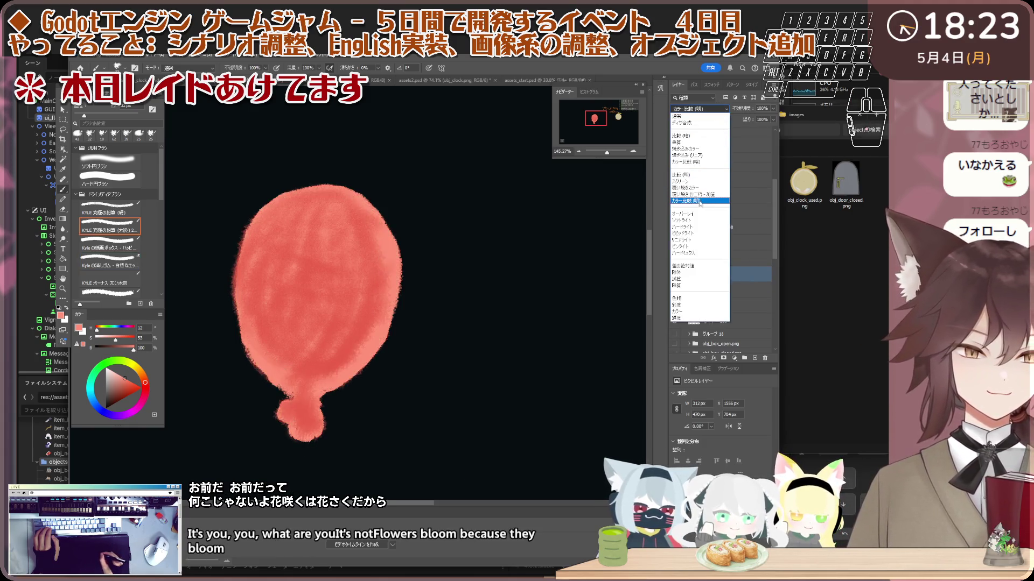
{"action": "left_click", "coordinate": [737, 293]}
{"action": "left_click", "coordinate": [748, 275]}
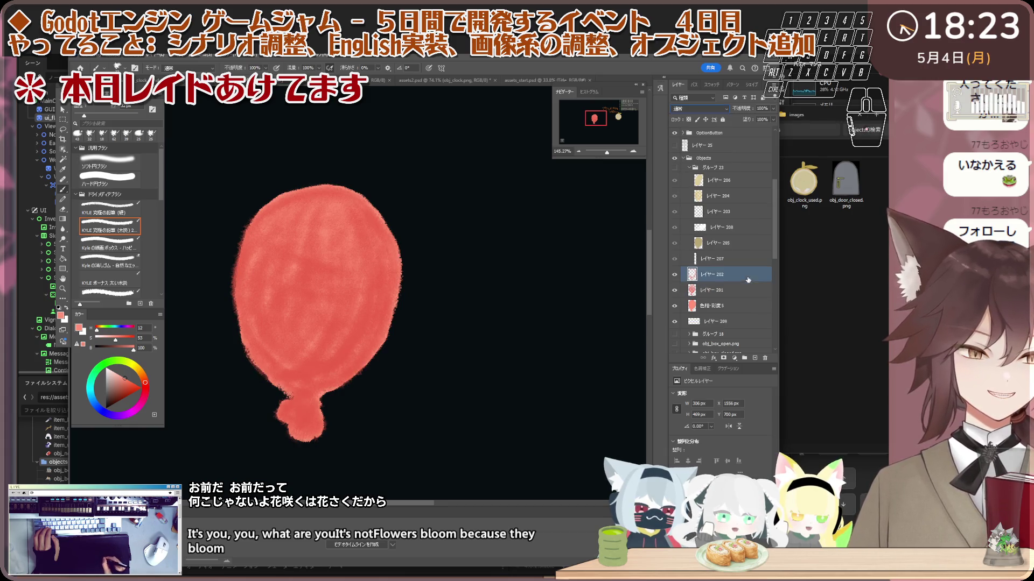
{"action": "left_click", "coordinate": [749, 275]}
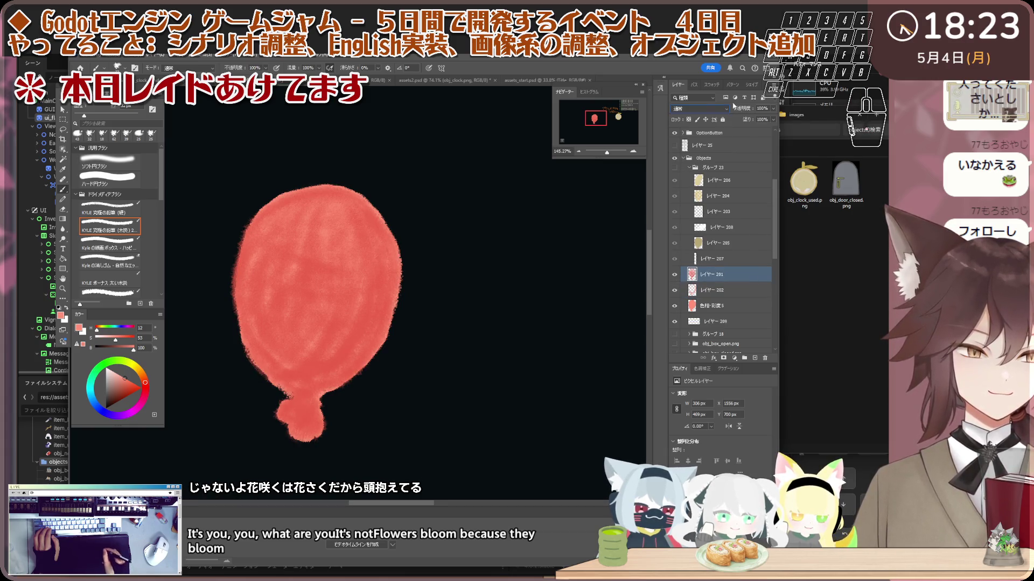
{"action": "left_click", "coordinate": [700, 108]}
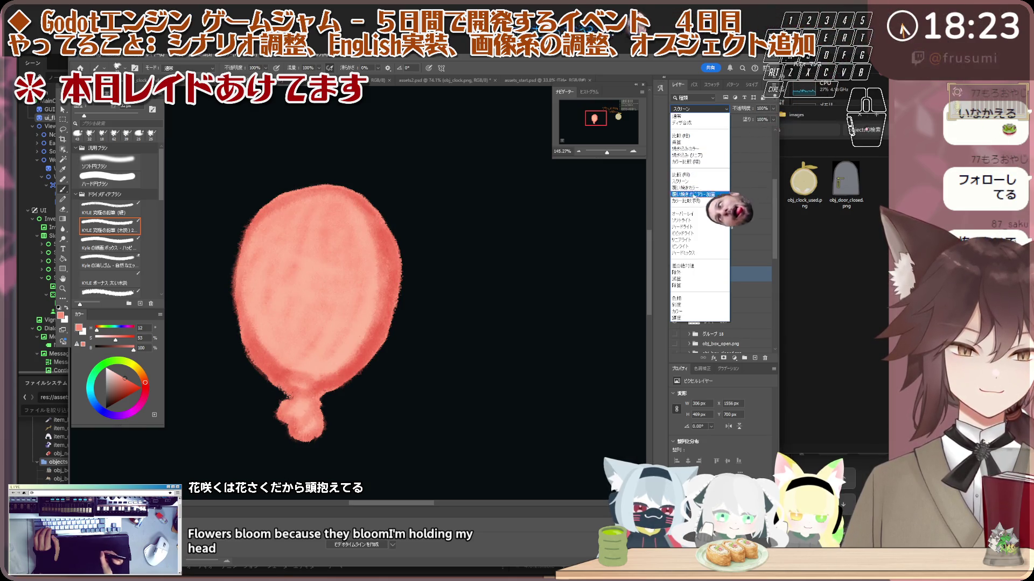
{"action": "left_click", "coordinate": [751, 291]}
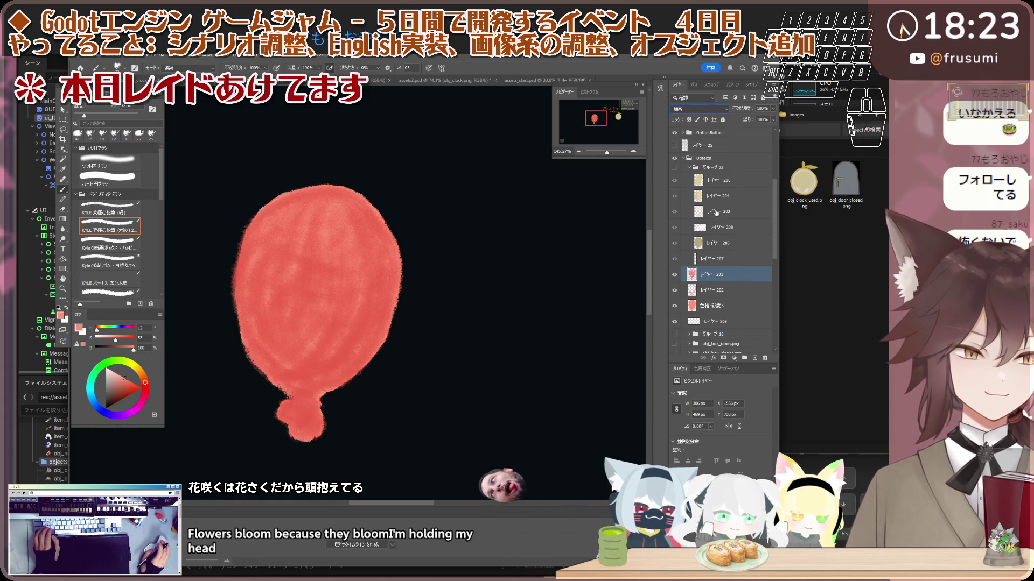
{"action": "left_click", "coordinate": [727, 196]}
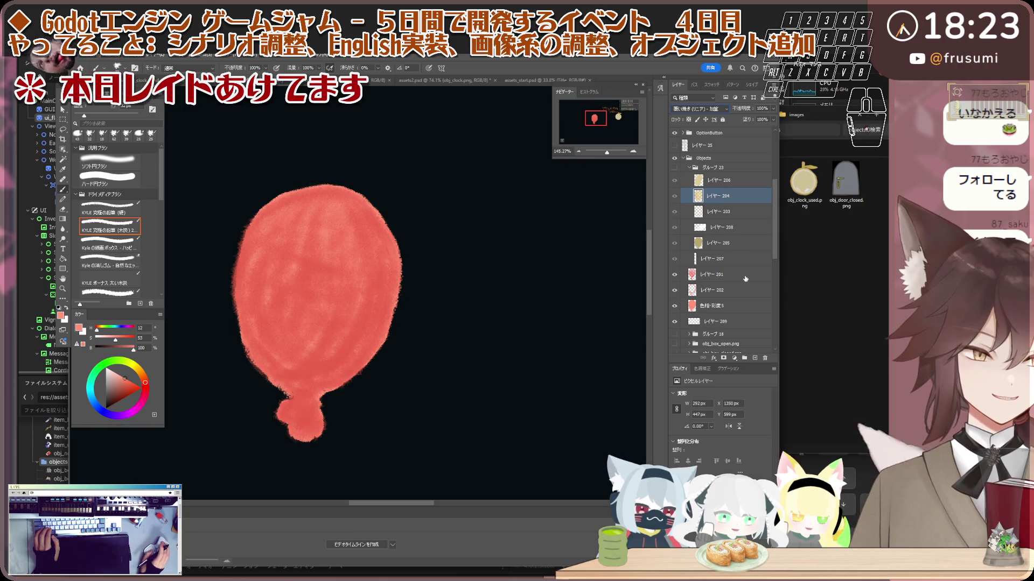
- Set texture layer 201 to Linear Dodge (Add) blending, then hide it
{"action": "key", "text": "ctrl+z"}
{"action": "left_click", "coordinate": [698, 109]}
{"action": "left_click", "coordinate": [700, 185]}
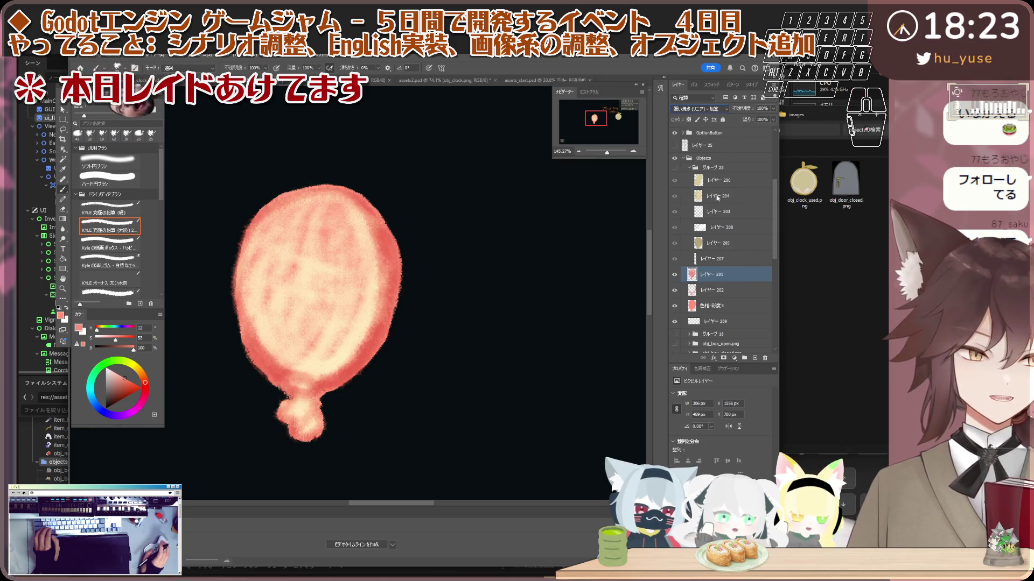
{"action": "left_click", "coordinate": [713, 290]}
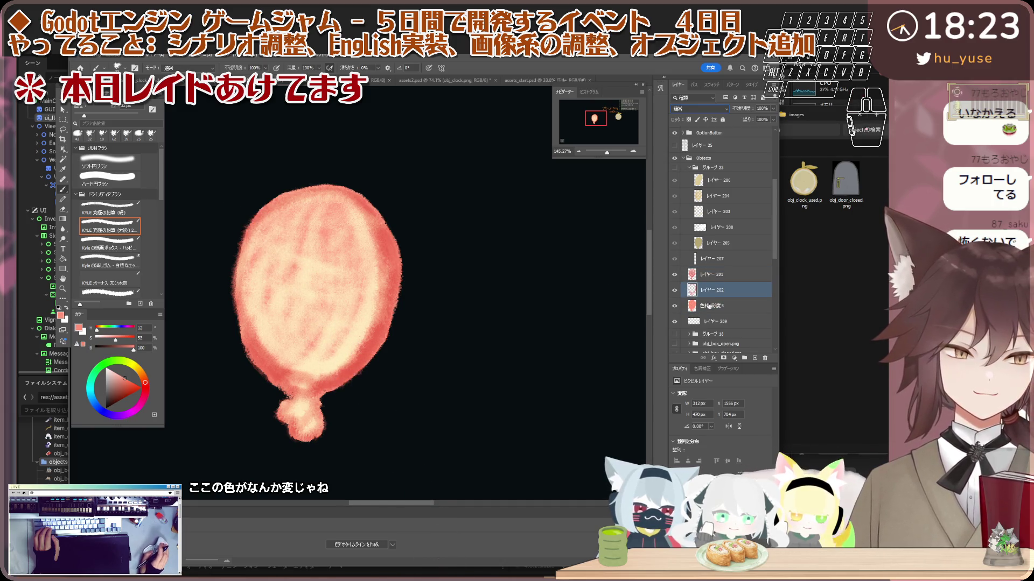
{"action": "left_click", "coordinate": [674, 274]}
- Add a new empty layer 210 above the Hue/Saturation colour layer
{"action": "left_click", "coordinate": [716, 305]}
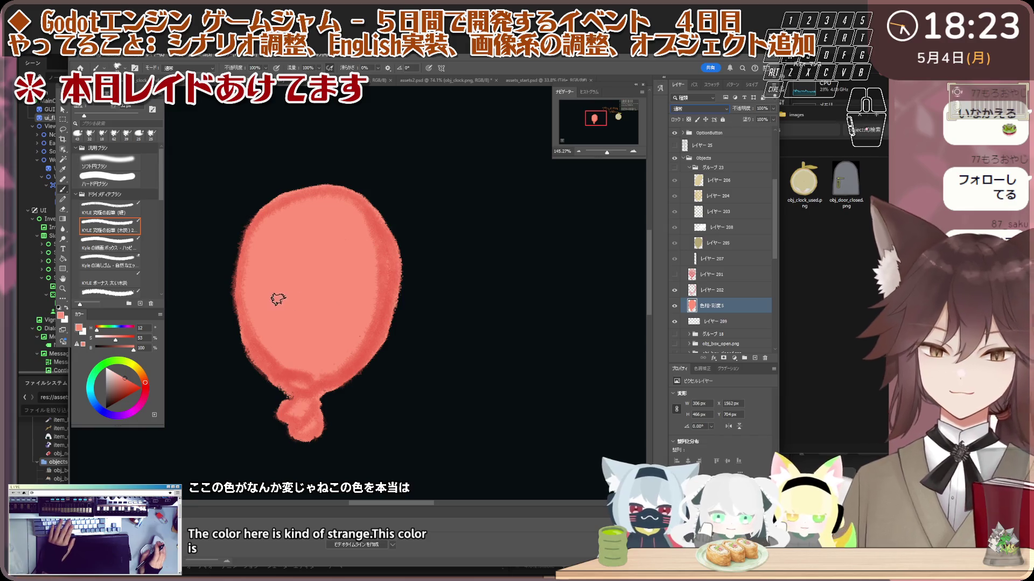
{"action": "key", "text": "i"}
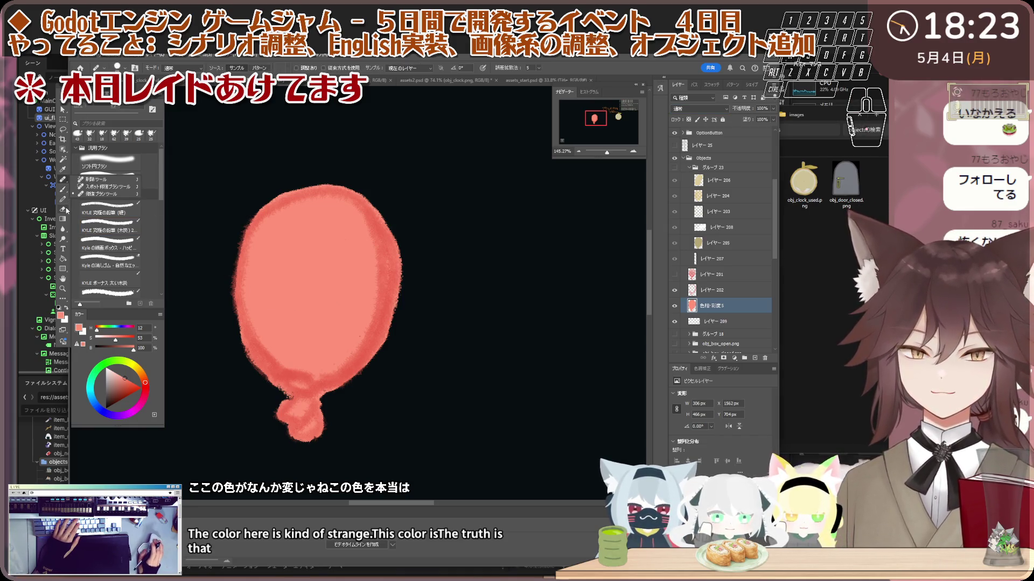
{"action": "scroll", "coordinate": [323, 264], "scroll_direction": "down", "scroll_amount": 2}
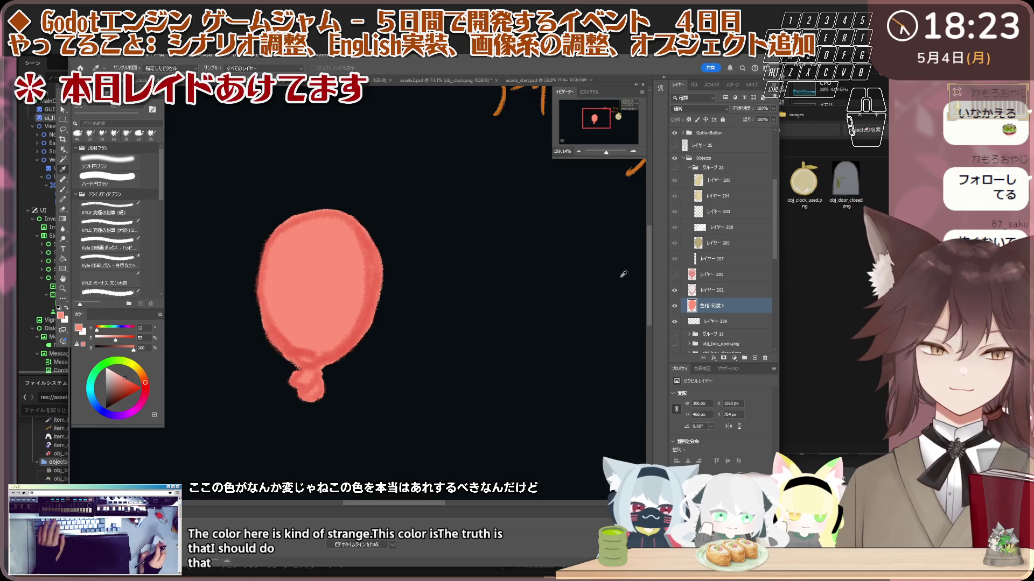
{"action": "left_click", "coordinate": [753, 359]}
{"action": "scroll", "coordinate": [422, 313], "scroll_direction": "down", "scroll_amount": 2}
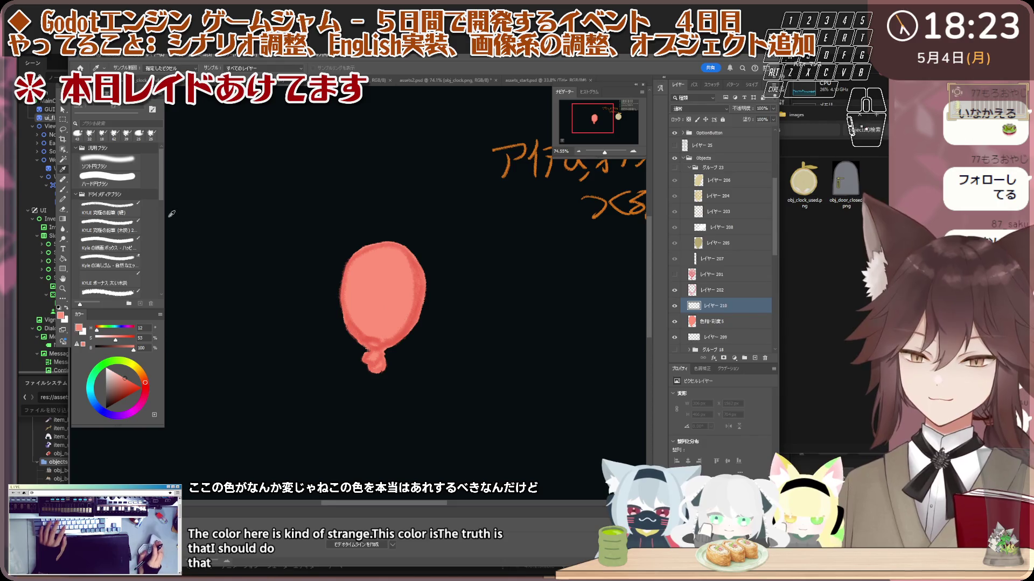
- Try a salmon fill on the new layer, undo it, and toggle the texture layer to compare
{"action": "left_click", "coordinate": [63, 259]}
{"action": "left_click", "coordinate": [377, 285]}
{"action": "scroll", "coordinate": [377, 284], "scroll_direction": "up", "scroll_amount": 2}
{"action": "scroll", "coordinate": [325, 284], "scroll_direction": "up", "scroll_amount": 2}
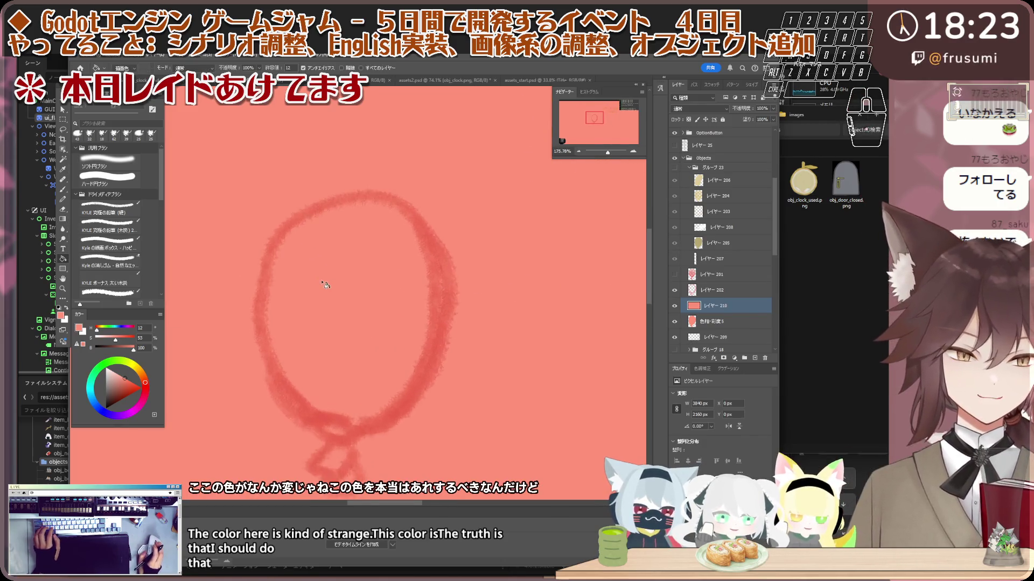
{"action": "scroll", "coordinate": [325, 284], "scroll_direction": "up", "scroll_amount": 1}
{"action": "key", "text": "ctrl+z"}
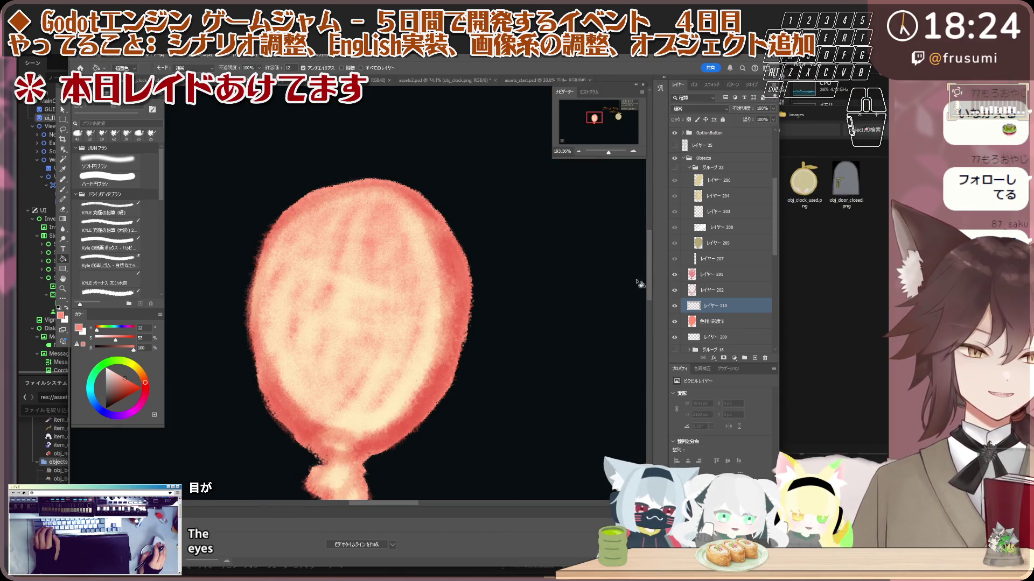
{"action": "left_click", "coordinate": [674, 275]}
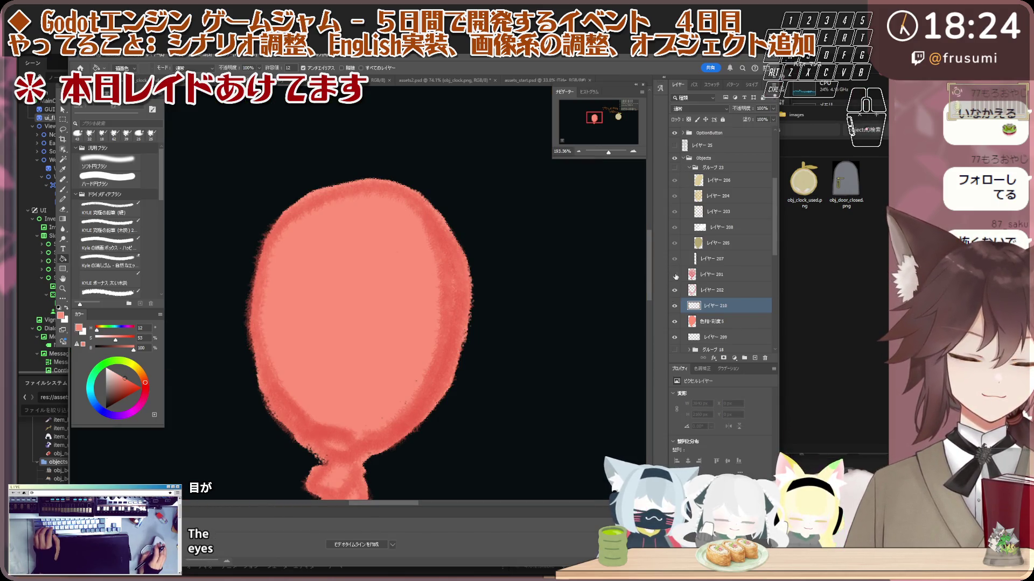
{"action": "left_click", "coordinate": [675, 275]}
- Switch texture layer 201 to a darker blend mode and test a flat salmon fill, then undo it
{"action": "left_click", "coordinate": [711, 274]}
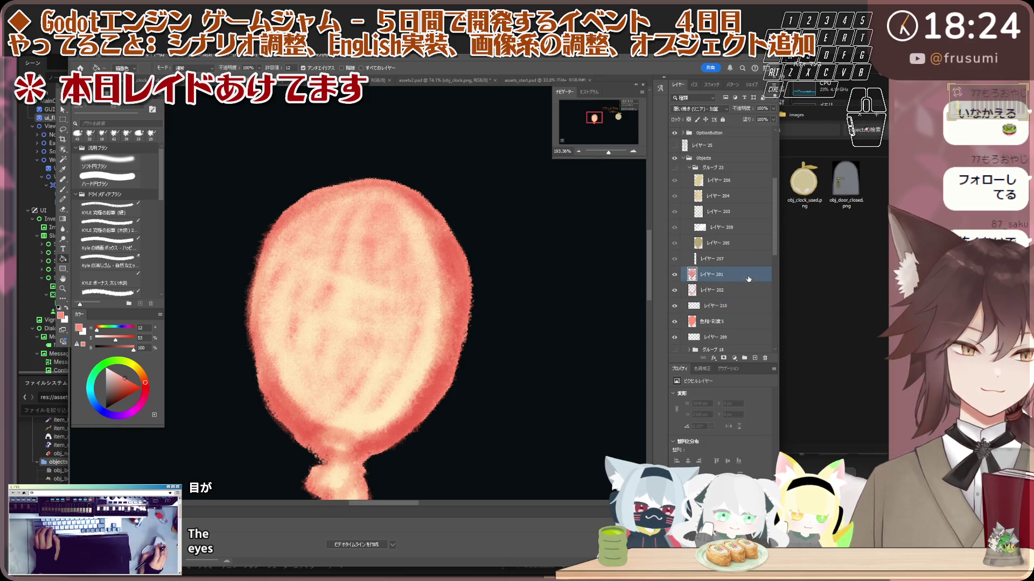
{"action": "left_click", "coordinate": [699, 108]}
{"action": "left_click", "coordinate": [710, 118]}
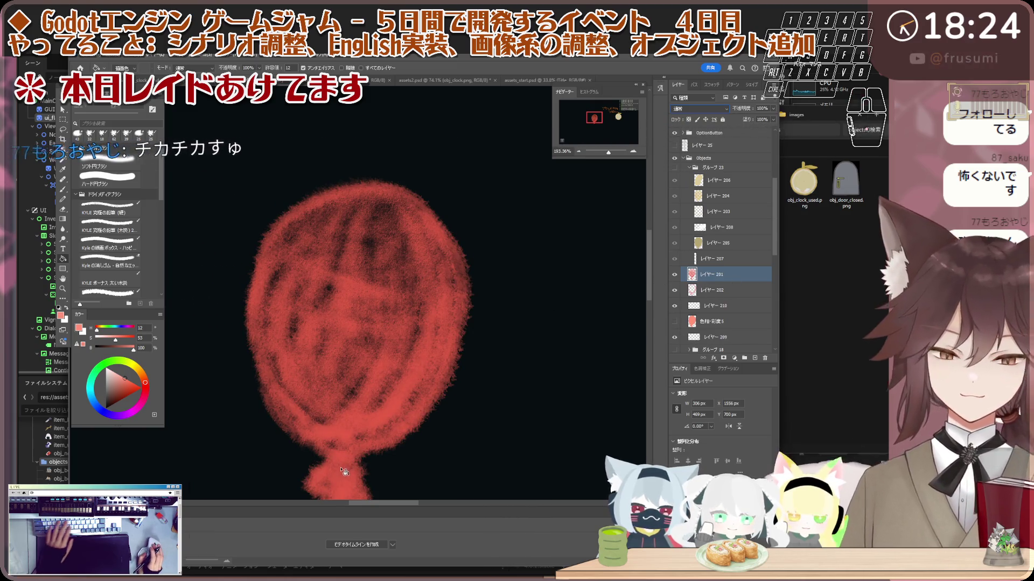
{"action": "left_click", "coordinate": [356, 486]}
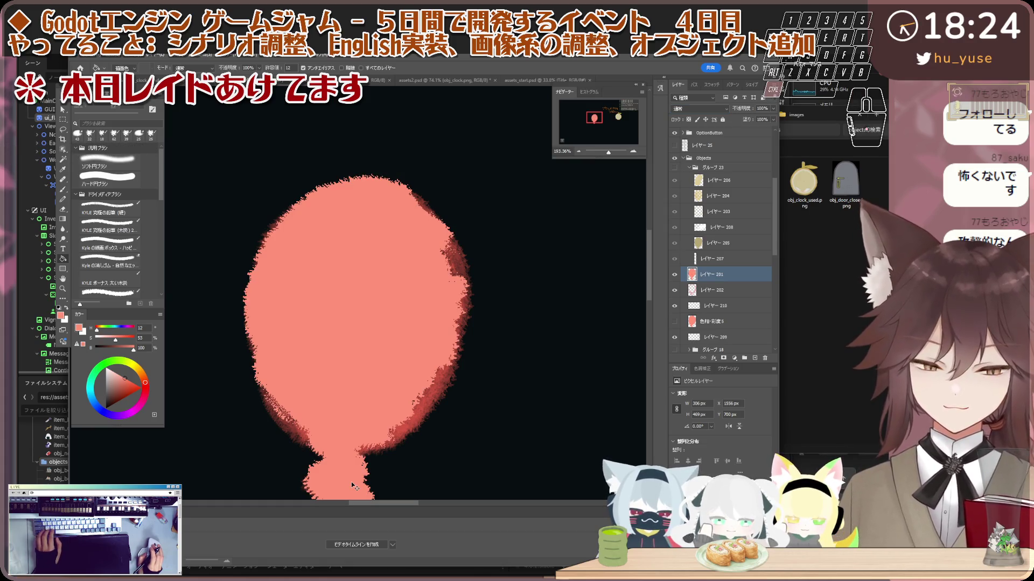
{"action": "key", "text": "ctrl+z"}
- Show the Hue/Saturation layer again and fill layer 210 with solid red
{"action": "key", "text": "i"}
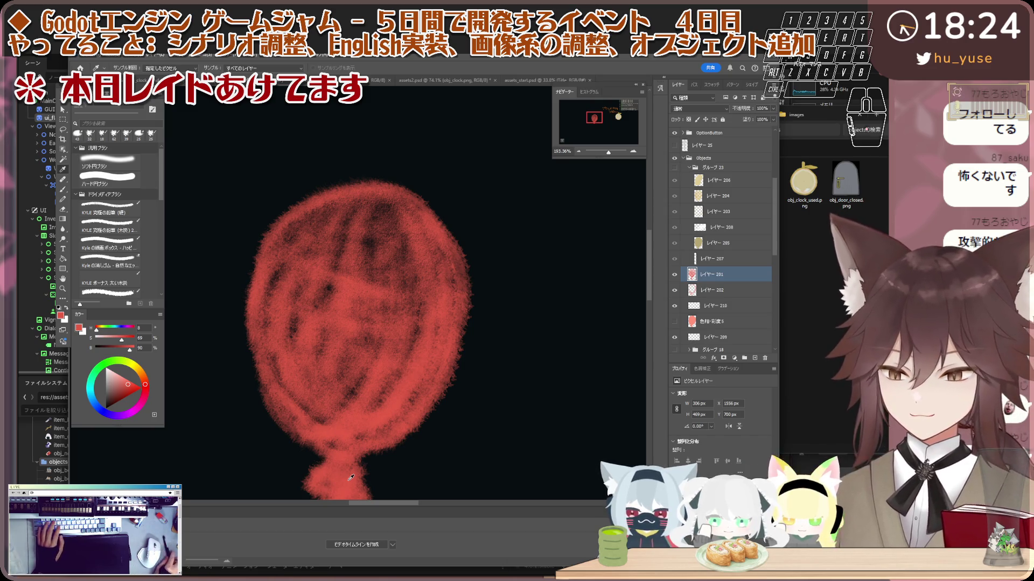
{"action": "scroll", "coordinate": [362, 362], "scroll_direction": "down", "scroll_amount": 3}
{"action": "scroll", "coordinate": [362, 363], "scroll_direction": "up", "scroll_amount": 1}
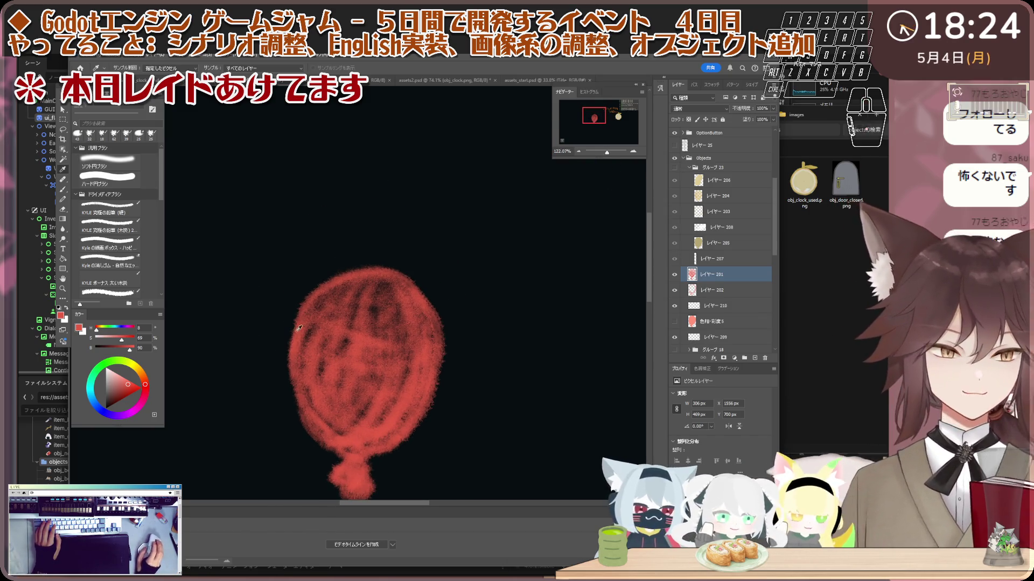
{"action": "scroll", "coordinate": [299, 328], "scroll_direction": "down", "scroll_amount": 1}
{"action": "left_click", "coordinate": [674, 321]}
{"action": "left_click", "coordinate": [716, 306]}
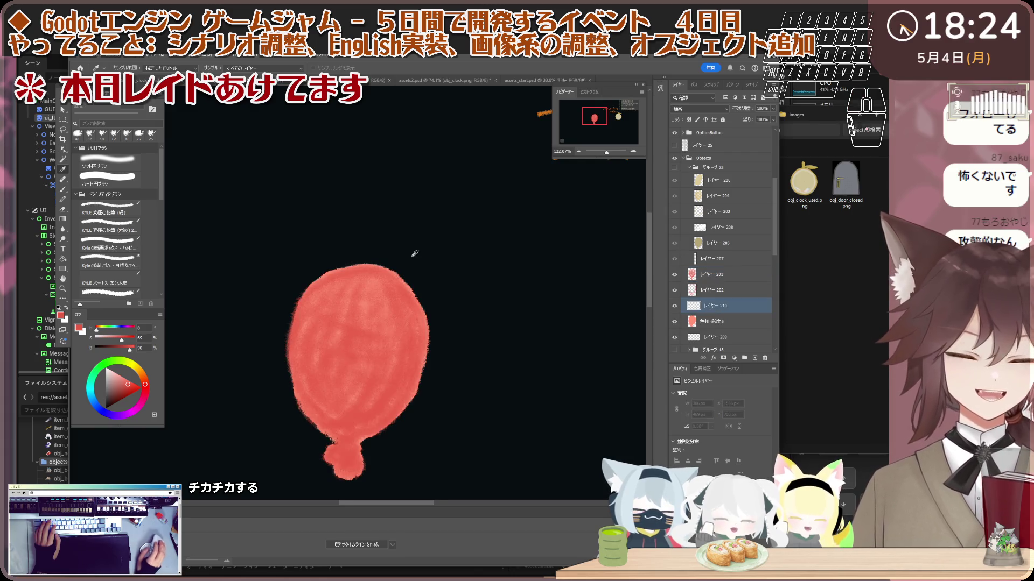
{"action": "left_click", "coordinate": [63, 259]}
{"action": "scroll", "coordinate": [301, 278], "scroll_direction": "up", "scroll_amount": 1}
{"action": "left_click", "coordinate": [300, 278]}
- Clip layer 210 to the balloon shape and merge the Hue/Saturation layer into it
{"action": "right_click", "coordinate": [724, 305]}
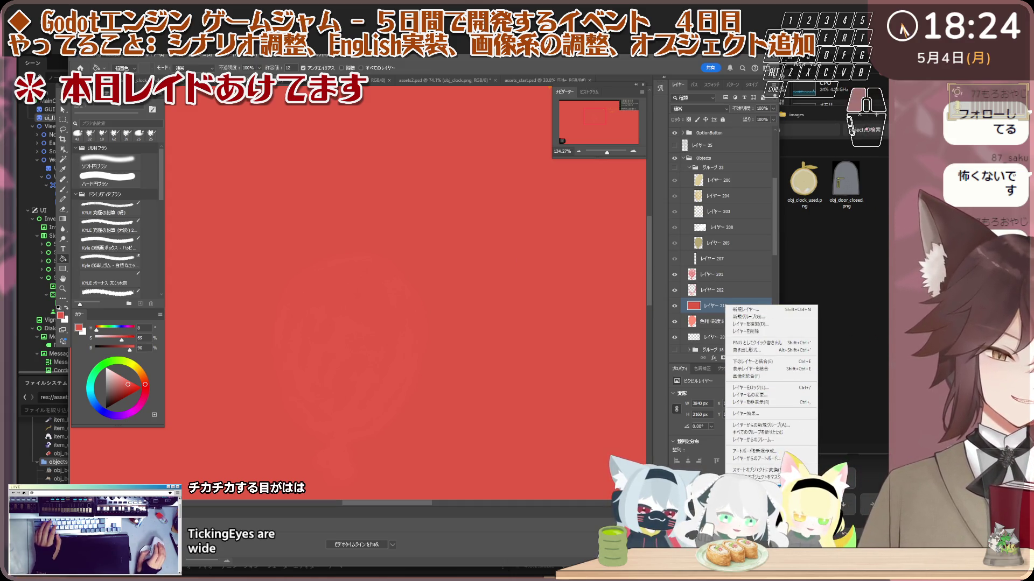
{"action": "key", "text": "alt+ctrl+g"}
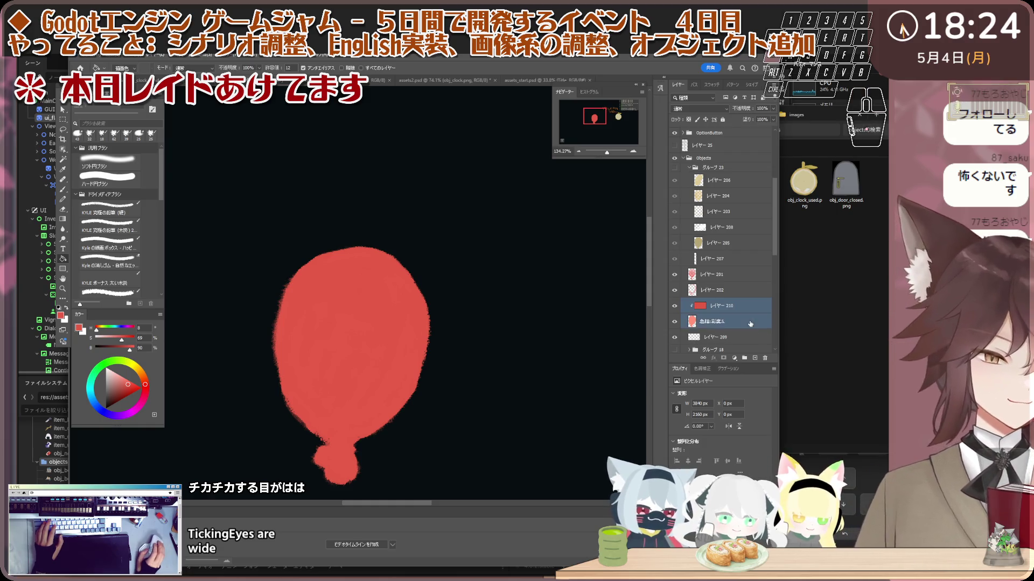
{"action": "right_click", "coordinate": [750, 324]}
{"action": "key", "text": "alt+ctrl+g"}
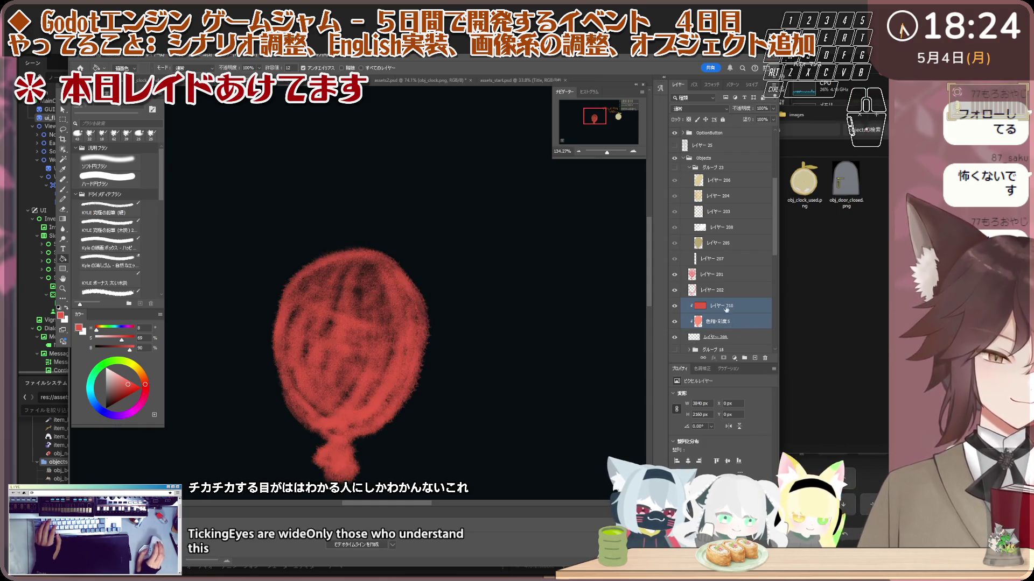
{"action": "key", "text": "ctrl+z"}
{"action": "right_click", "coordinate": [735, 321]}
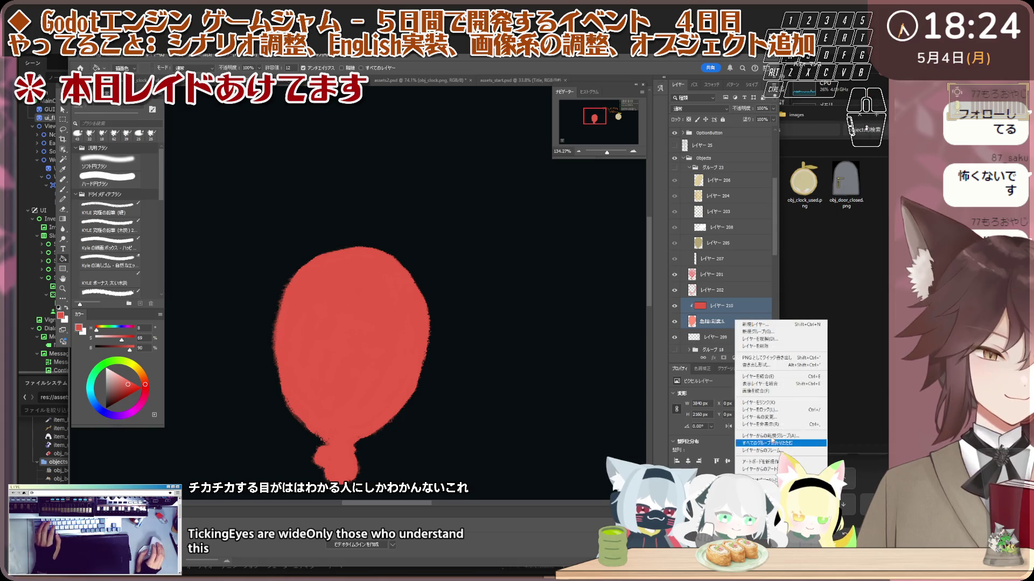
{"action": "left_click", "coordinate": [775, 376]}
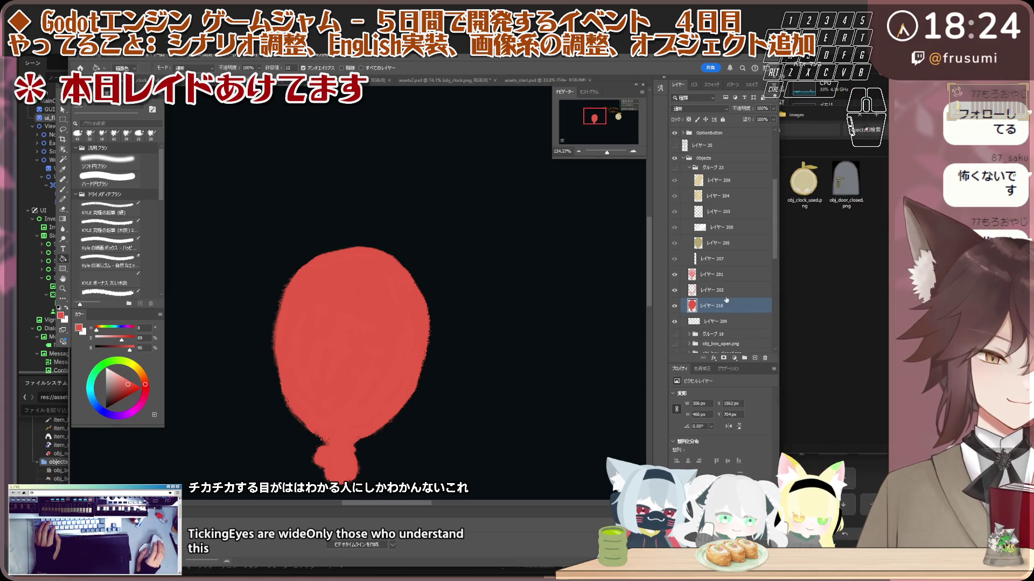
- Set texture layer 201 back to Linear Dodge (Add)
{"action": "left_click", "coordinate": [700, 275]}
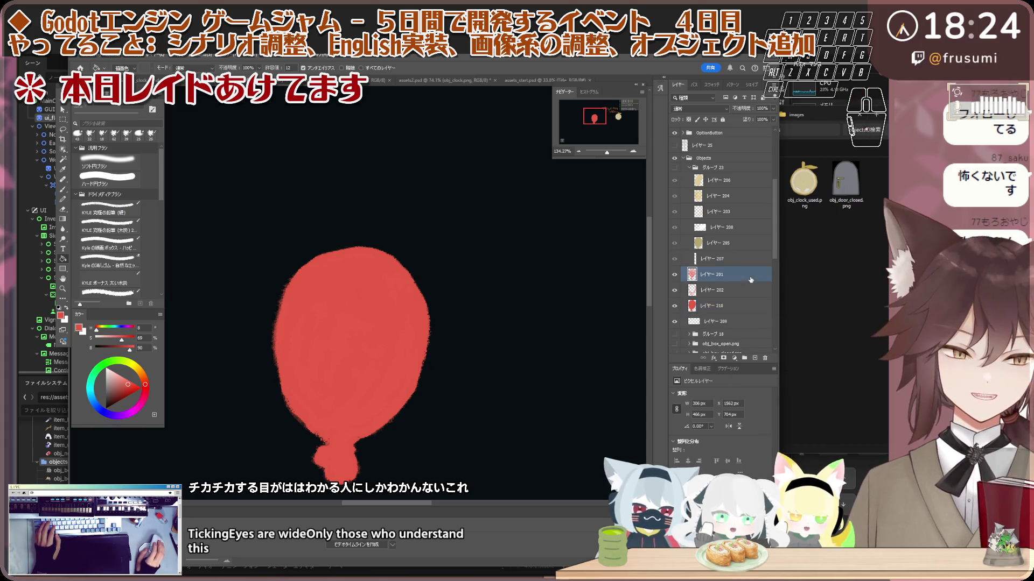
{"action": "left_click", "coordinate": [717, 114]}
{"action": "left_click", "coordinate": [720, 303]}
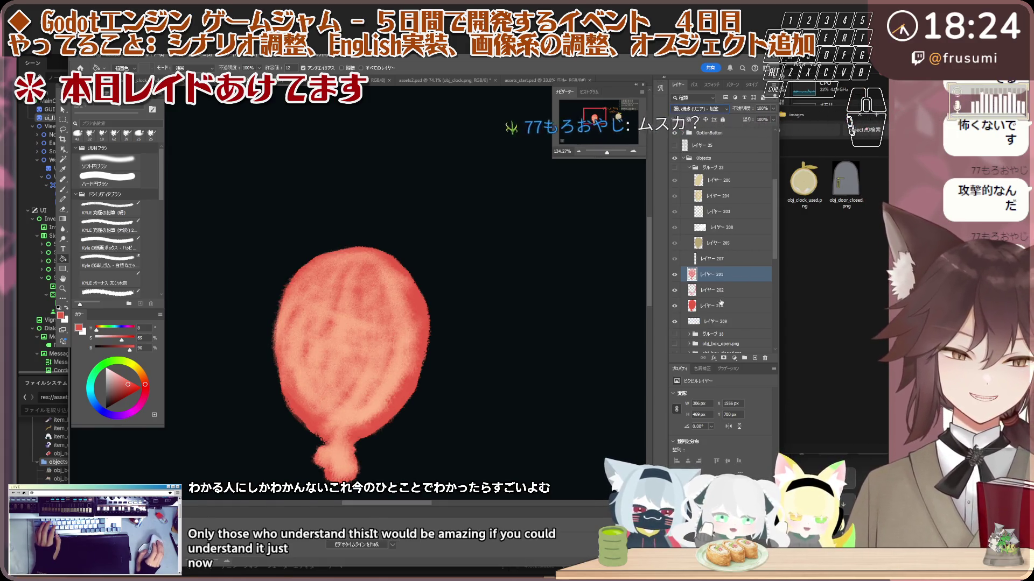
{"action": "scroll", "coordinate": [423, 335], "scroll_direction": "down", "scroll_amount": 3}
{"action": "scroll", "coordinate": [423, 336], "scroll_direction": "down", "scroll_amount": 2}
{"action": "scroll", "coordinate": [420, 336], "scroll_direction": "down", "scroll_amount": 2}
{"action": "scroll", "coordinate": [431, 328], "scroll_direction": "up", "scroll_amount": 3}
{"action": "scroll", "coordinate": [464, 312], "scroll_direction": "up", "scroll_amount": 2}
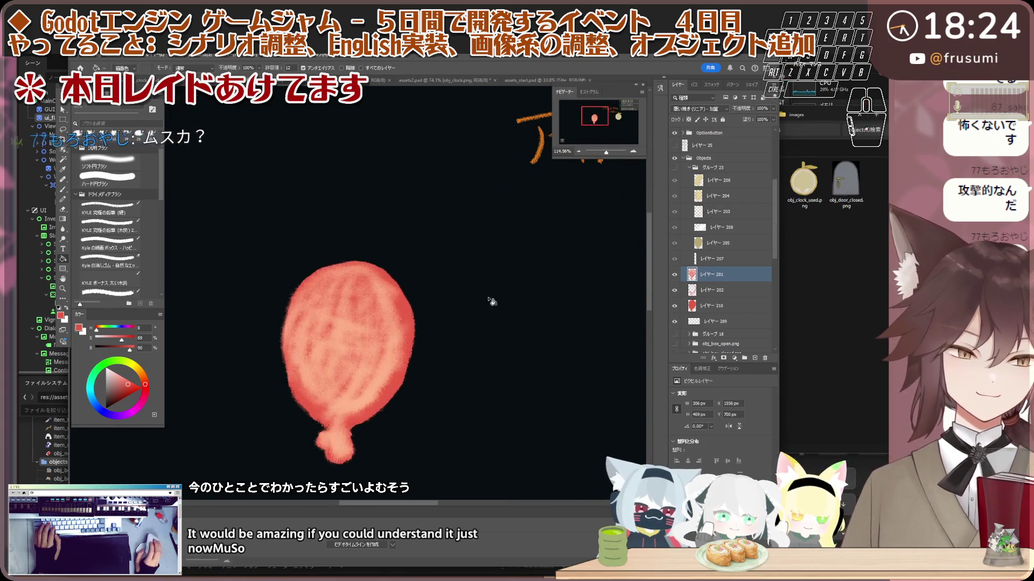
- Fade texture layer 201 to 49% opacity and select the red balloon layer 210
{"action": "left_click_drag", "start_coordinate": [743, 109], "coordinate": [731, 110]}
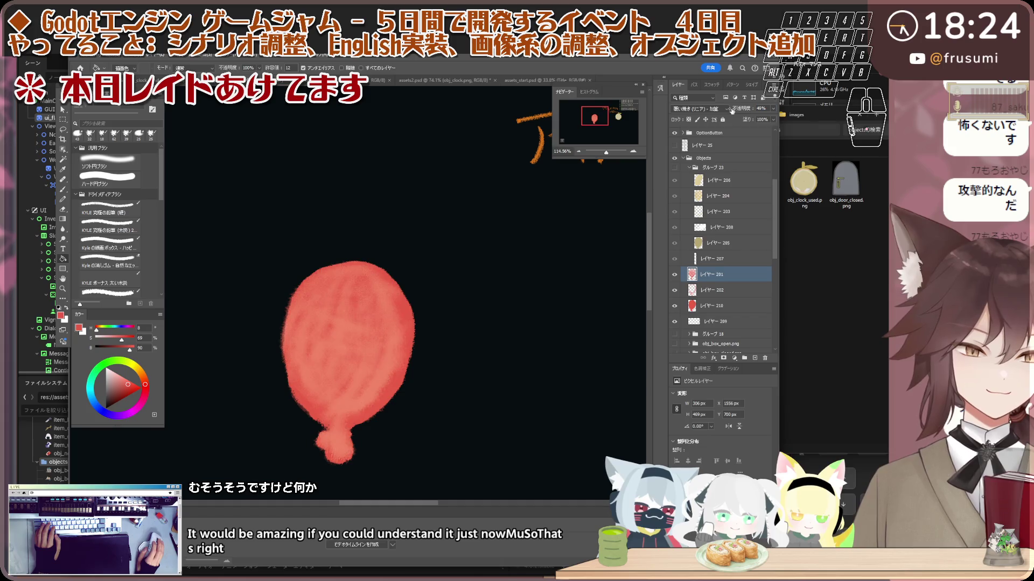
{"action": "left_click", "coordinate": [754, 305]}
{"action": "scroll", "coordinate": [285, 273], "scroll_direction": "up", "scroll_amount": 3}
{"action": "key", "text": "e"}
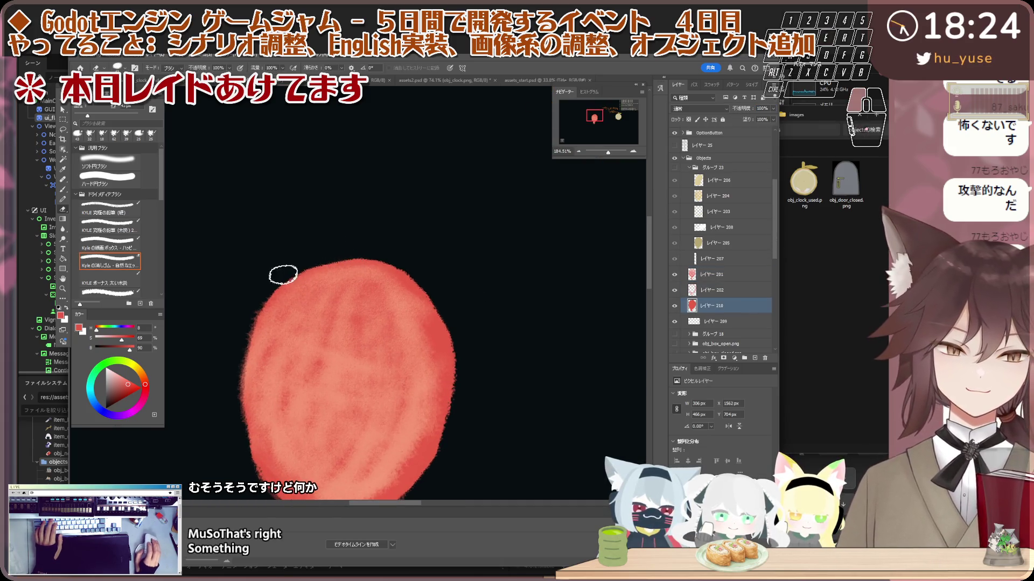
{"action": "scroll", "coordinate": [375, 254], "scroll_direction": "down", "scroll_amount": 2}
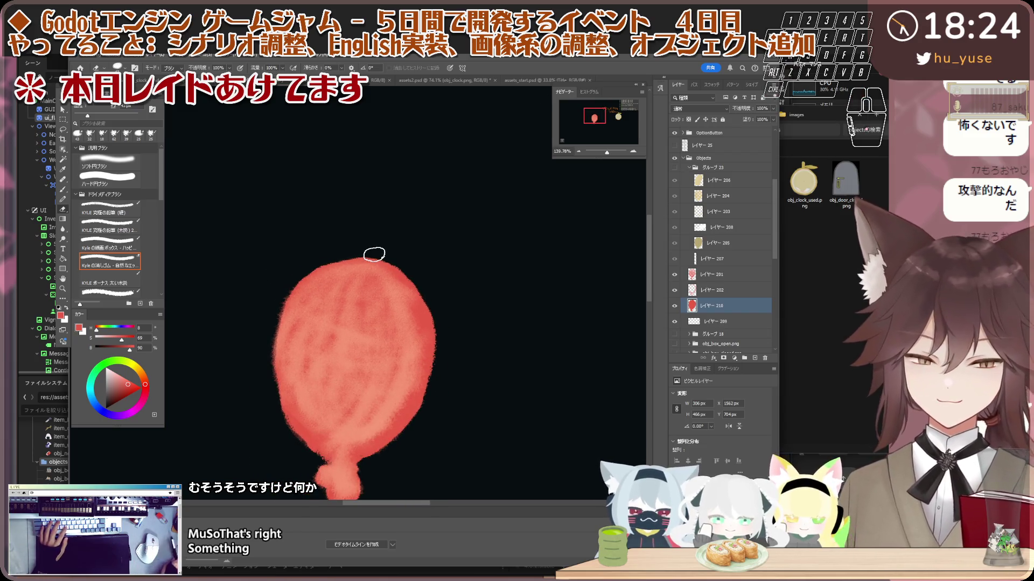
- Brush over the red balloon's top and left edge to touch them up
{"action": "key", "text": "b"}
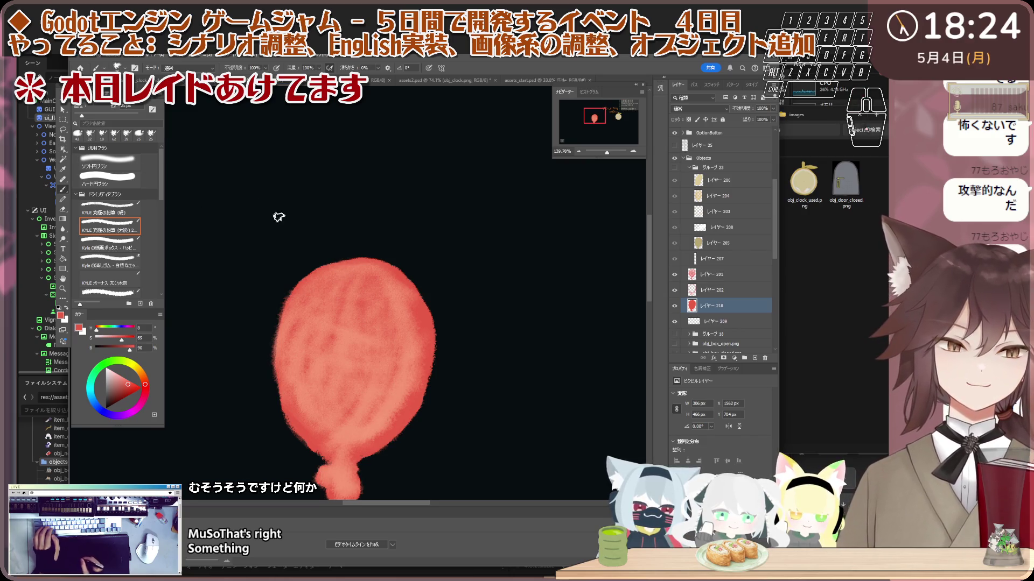
{"action": "left_click_drag", "start_coordinate": [344, 264], "coordinate": [352, 261]}
{"action": "key", "text": "ctrl+z"}
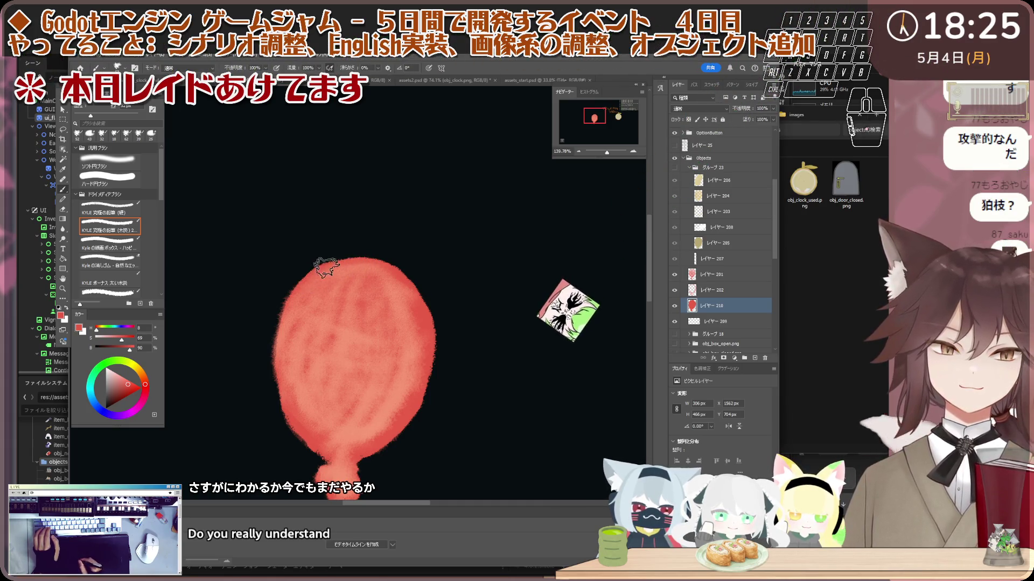
{"action": "left_click_drag", "start_coordinate": [362, 264], "coordinate": [397, 277]}
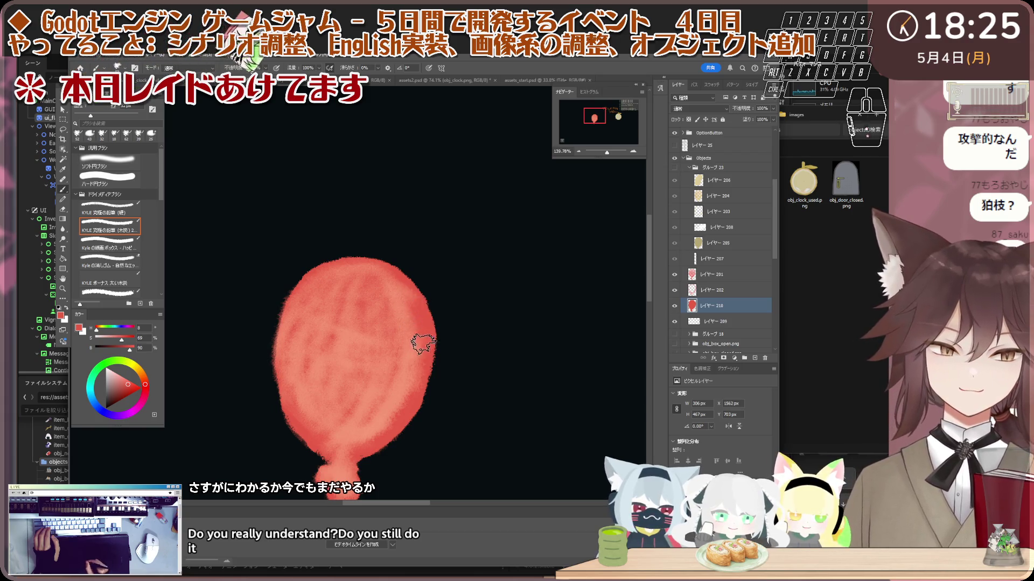
{"action": "left_click_drag", "start_coordinate": [284, 362], "coordinate": [289, 393]}
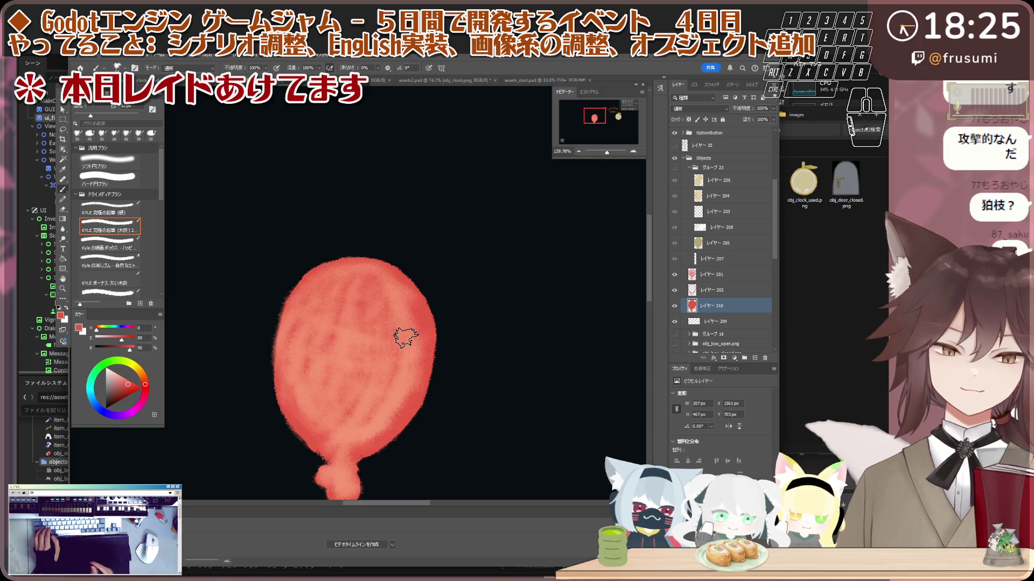
{"action": "scroll", "coordinate": [383, 340], "scroll_direction": "down", "scroll_amount": 5}
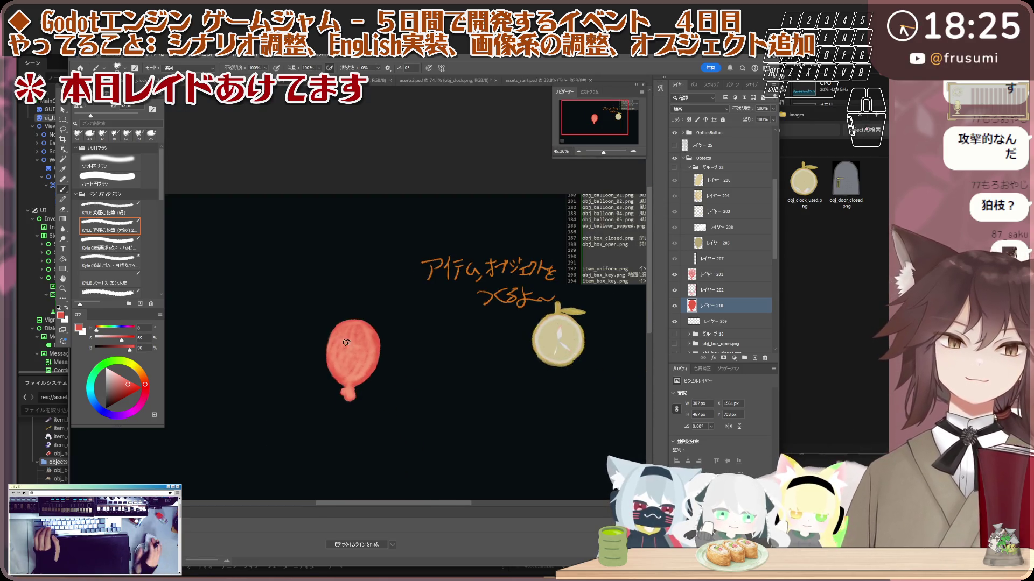
- Select the red balloon's texture layer 201 and add an empty layer above it
{"action": "scroll", "coordinate": [347, 343], "scroll_direction": "up", "scroll_amount": 2}
{"action": "scroll", "coordinate": [355, 355], "scroll_direction": "up", "scroll_amount": 2}
{"action": "left_click", "coordinate": [745, 282]}
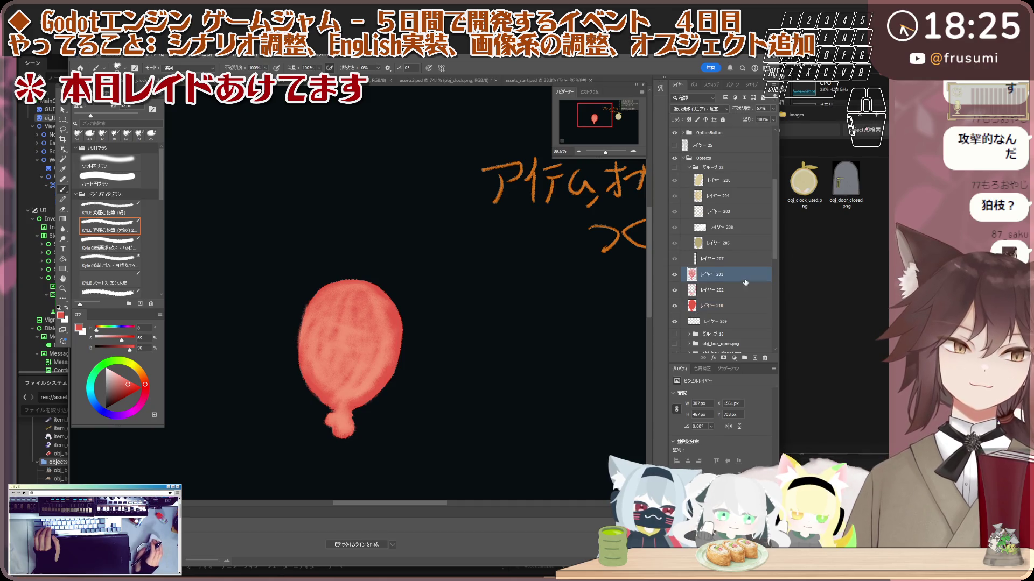
{"action": "left_click", "coordinate": [755, 358]}
- Show the yellow balloon and inspect its layers 206 and 204 and the panel groups
{"action": "scroll", "coordinate": [438, 346], "scroll_direction": "up", "scroll_amount": 1}
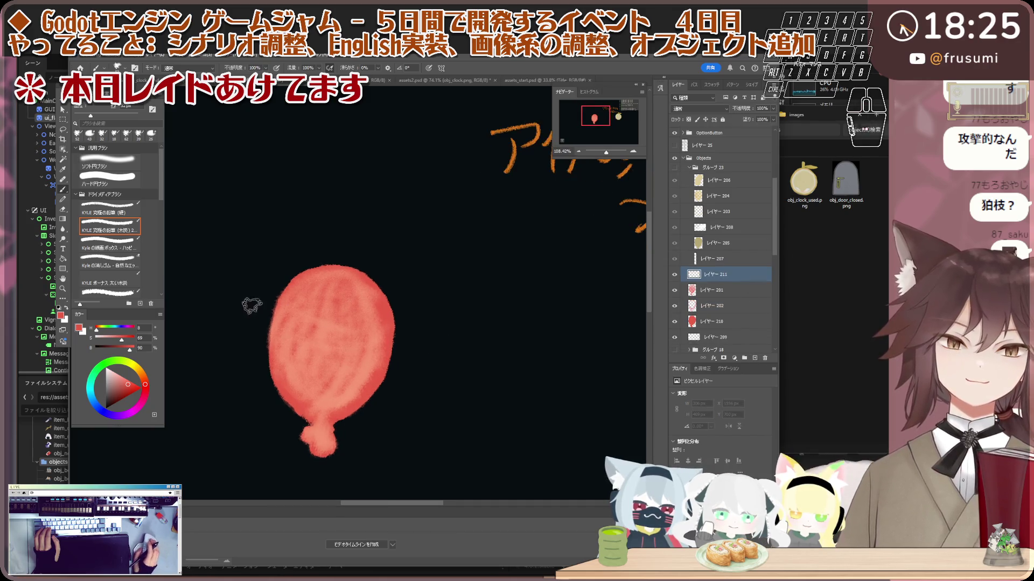
{"action": "scroll", "coordinate": [472, 265], "scroll_direction": "up", "scroll_amount": 1}
{"action": "scroll", "coordinate": [384, 298], "scroll_direction": "down", "scroll_amount": 1}
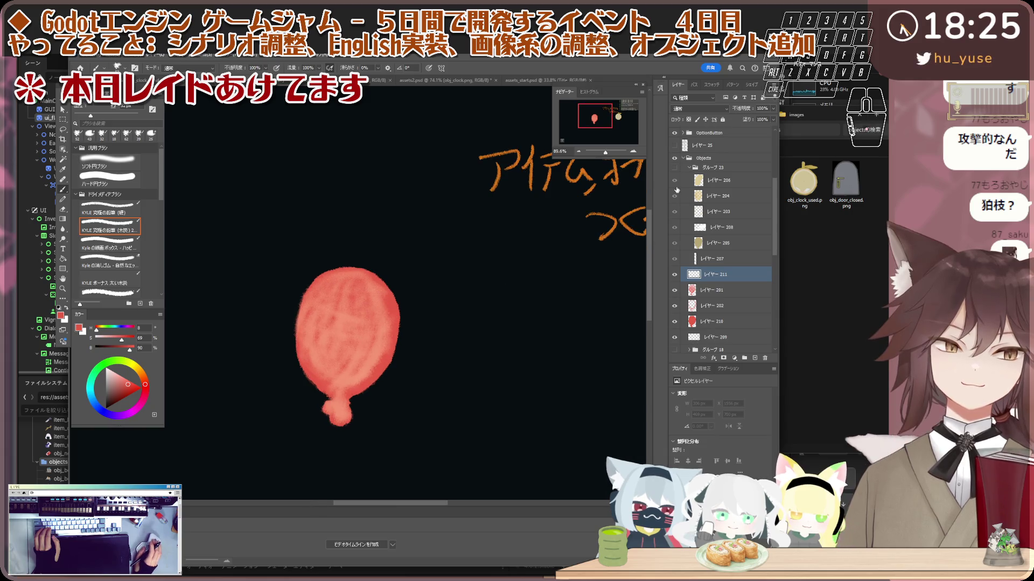
{"action": "key", "text": "ctrl+v"}
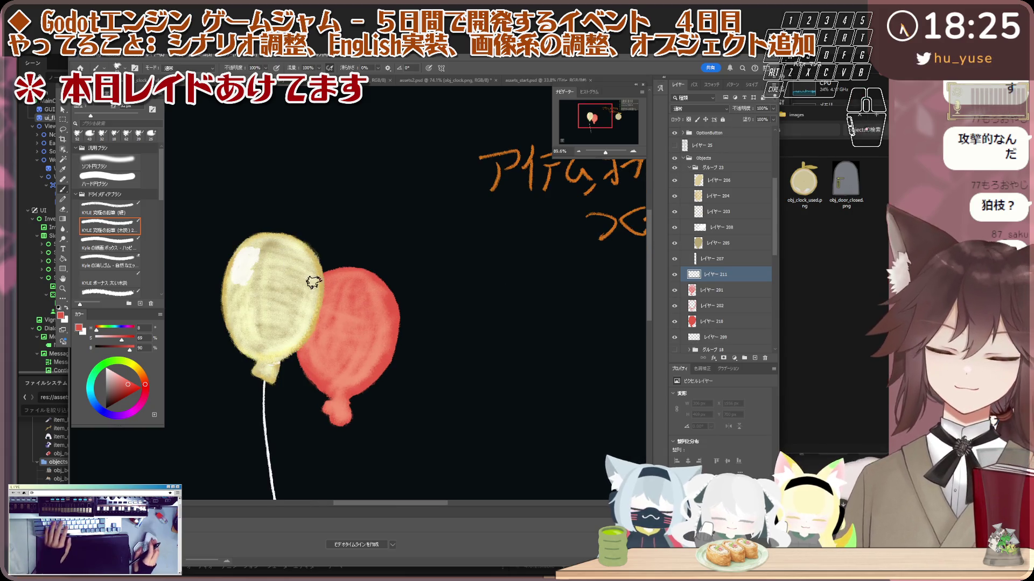
{"action": "left_click", "coordinate": [718, 186]}
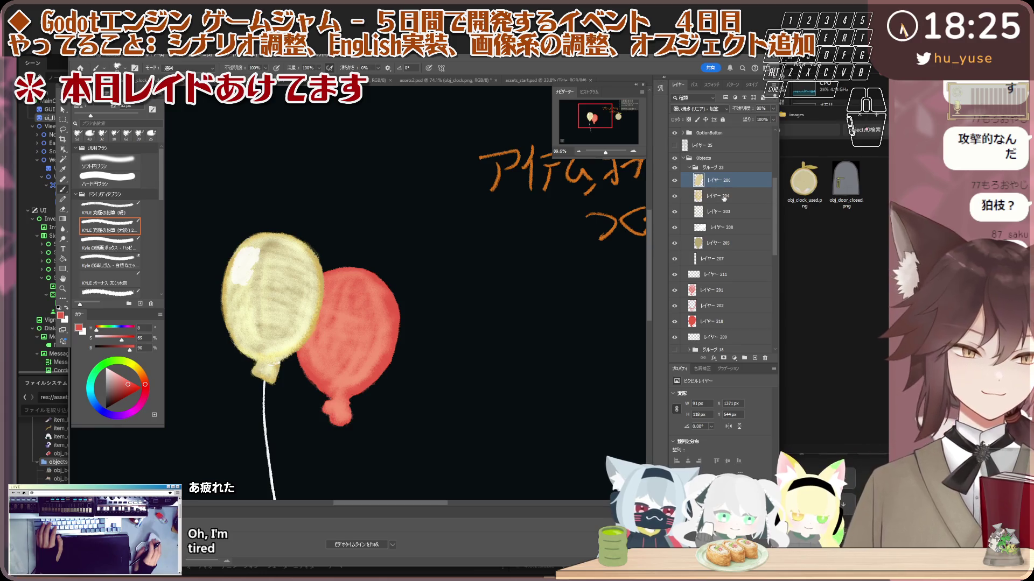
{"action": "left_click", "coordinate": [724, 199]}
{"action": "left_click", "coordinate": [693, 180]}
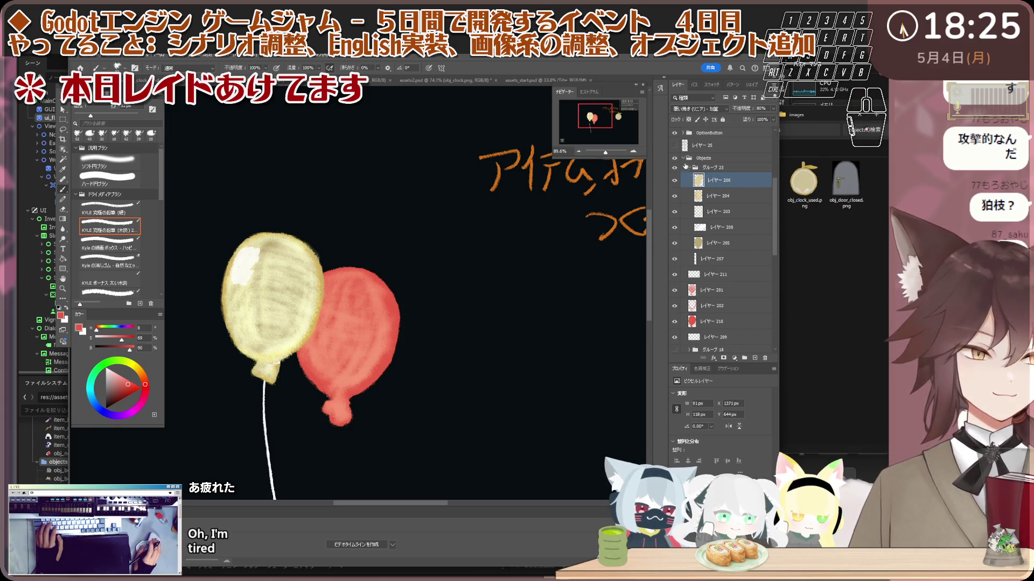
{"action": "left_click", "coordinate": [683, 160]}
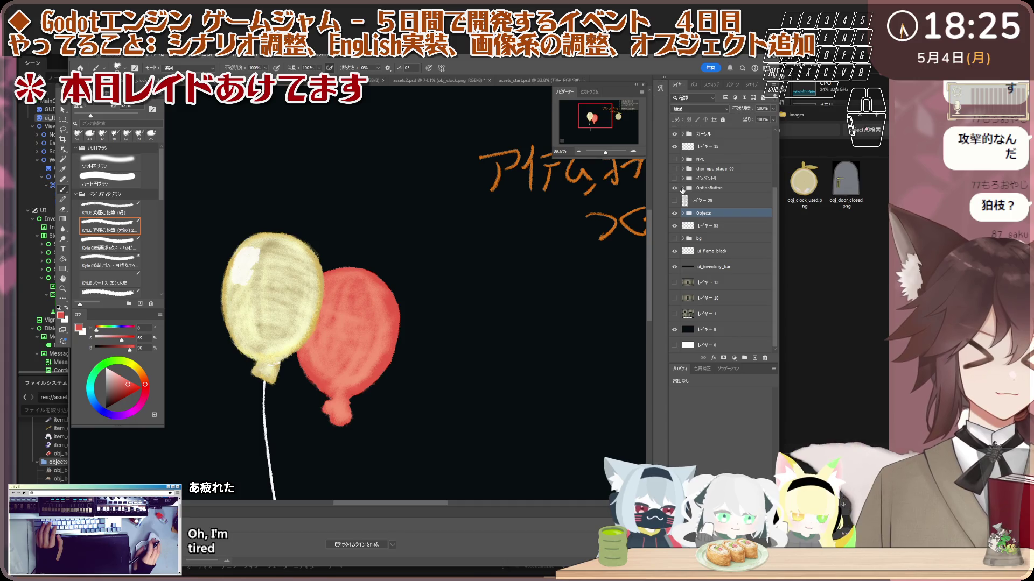
{"action": "left_click", "coordinate": [682, 188]}
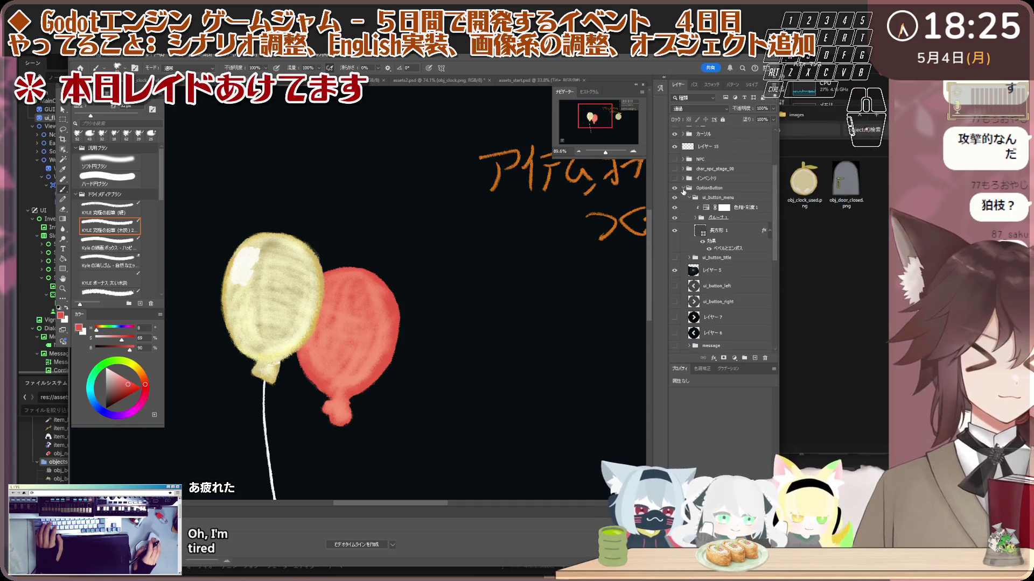
{"action": "left_click", "coordinate": [683, 188]}
- Reopen the Objects group and briefly hide layers 201 and 202 to view flat balloon layer 210
{"action": "scroll", "coordinate": [710, 178], "scroll_direction": "up", "scroll_amount": 2}
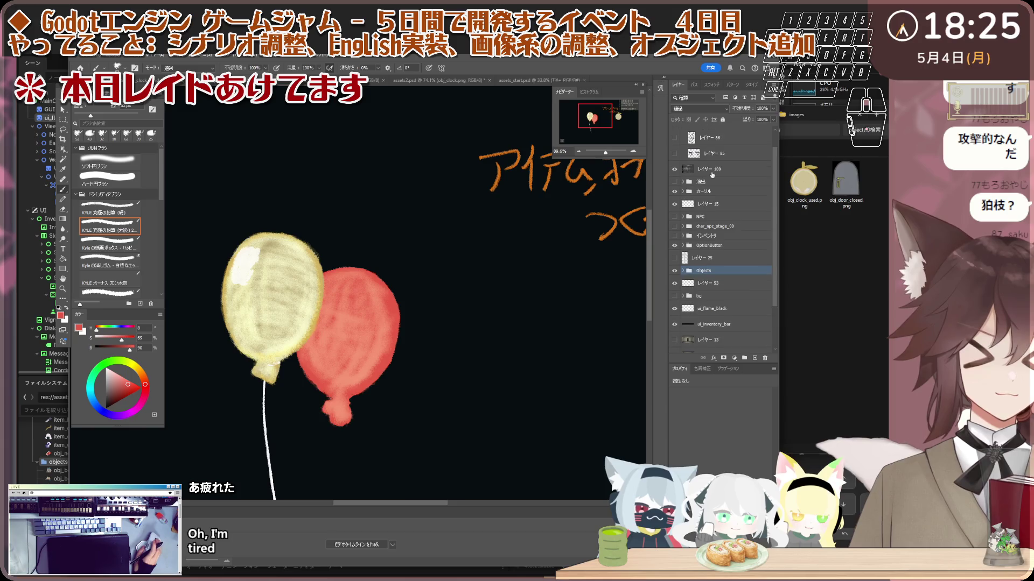
{"action": "scroll", "coordinate": [720, 275], "scroll_direction": "up", "scroll_amount": 1}
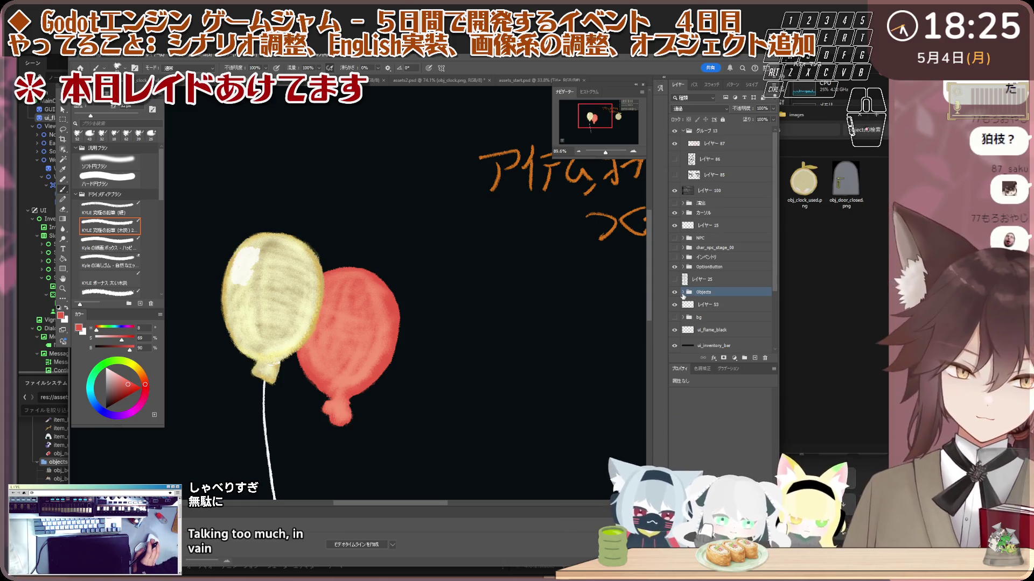
{"action": "left_click", "coordinate": [683, 292]}
{"action": "scroll", "coordinate": [684, 296], "scroll_direction": "down", "scroll_amount": 3}
{"action": "scroll", "coordinate": [685, 297], "scroll_direction": "down", "scroll_amount": 2}
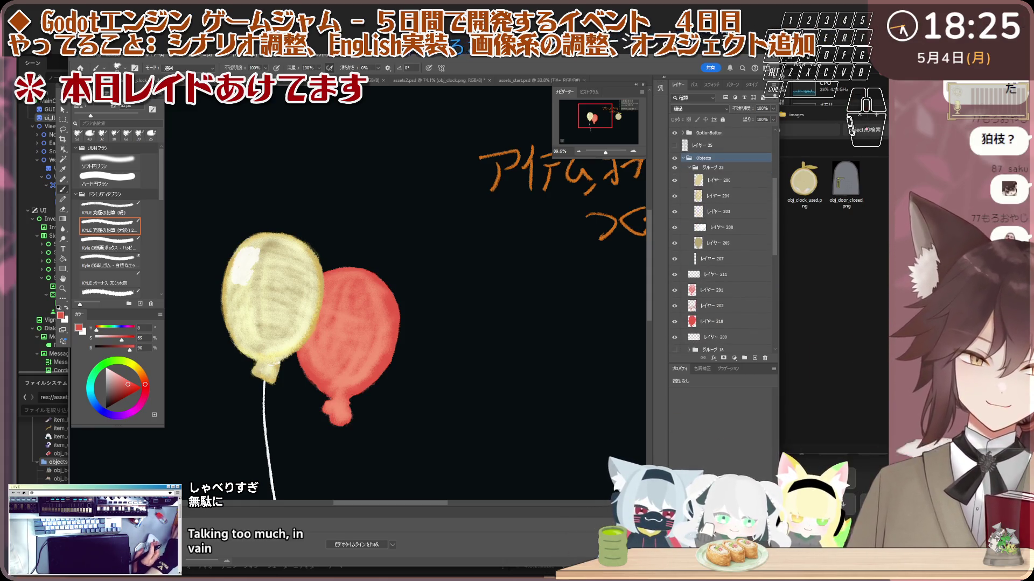
{"action": "left_click", "coordinate": [722, 323]}
{"action": "left_click_drag", "start_coordinate": [674, 290], "coordinate": [674, 306]}
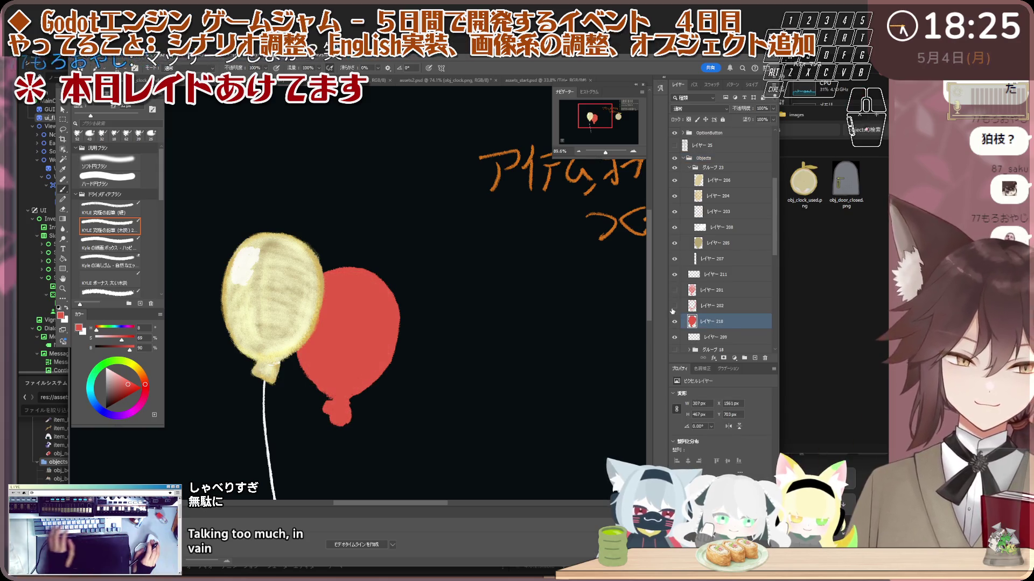
{"action": "scroll", "coordinate": [351, 337], "scroll_direction": "up", "scroll_amount": 2}
{"action": "scroll", "coordinate": [351, 336], "scroll_direction": "up", "scroll_amount": 2}
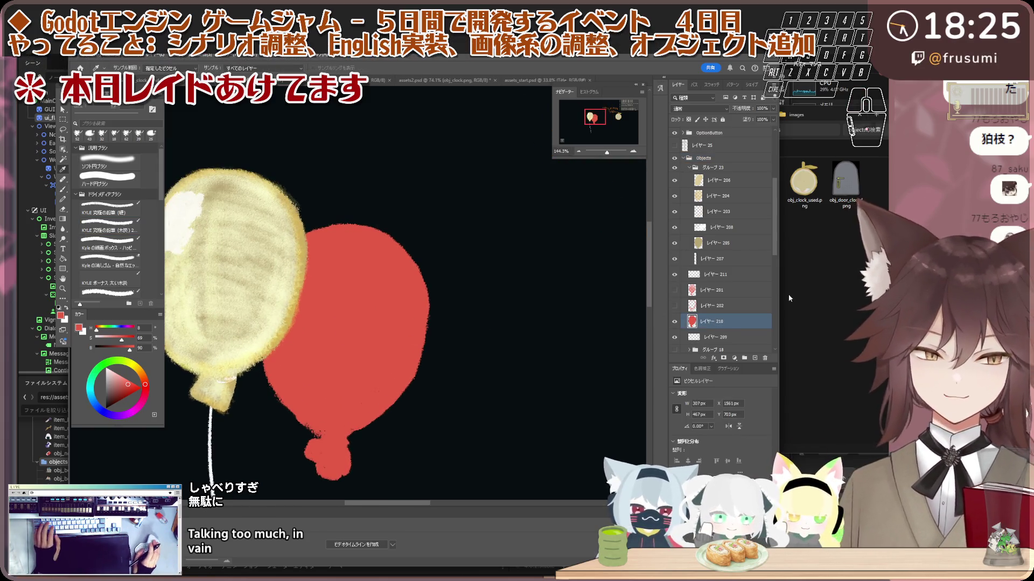
{"action": "left_click_drag", "start_coordinate": [675, 290], "coordinate": [674, 306]}
- Add layer 212 above layer 201 with Linear Dodge (Add) blending
{"action": "left_click", "coordinate": [716, 290]}
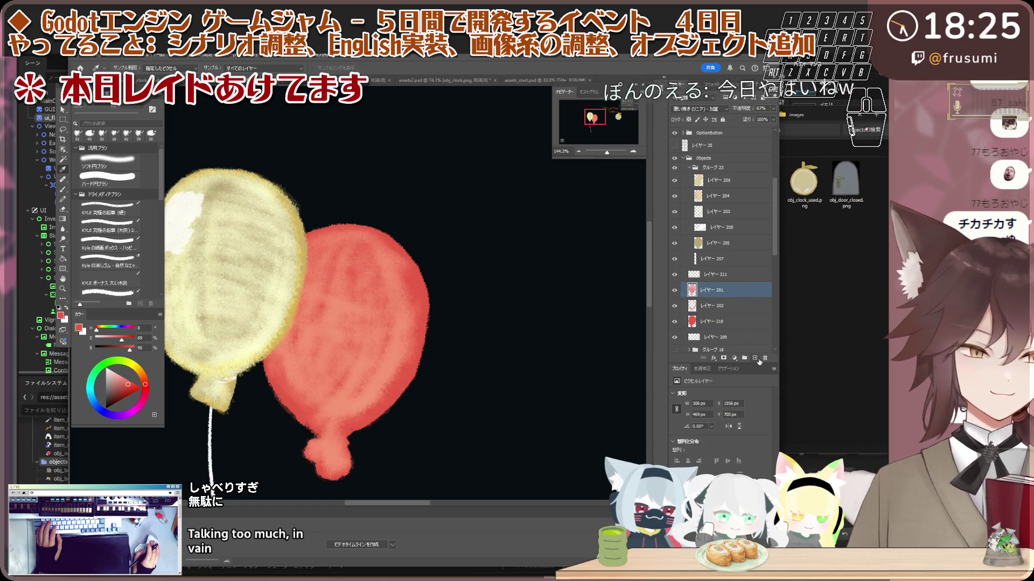
{"action": "left_click", "coordinate": [755, 358]}
{"action": "right_click", "coordinate": [707, 288]}
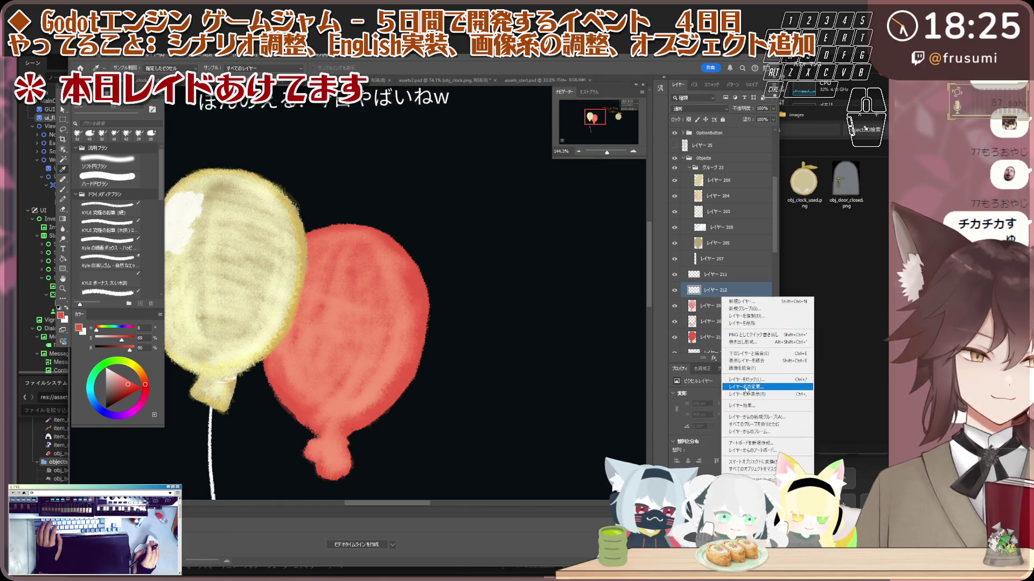
{"action": "key", "text": "Escape"}
{"action": "left_click", "coordinate": [698, 109]}
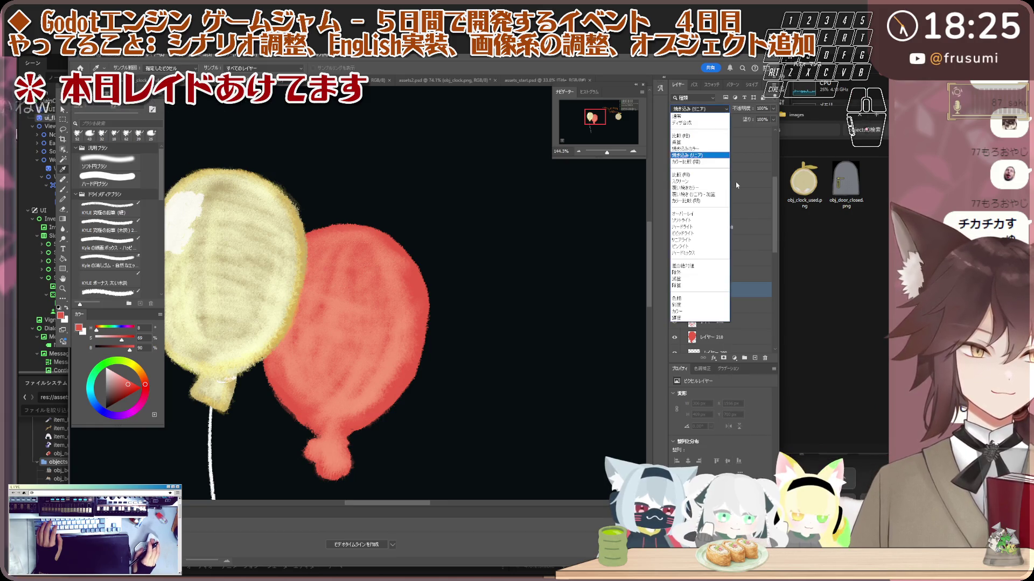
{"action": "left_click", "coordinate": [721, 195]}
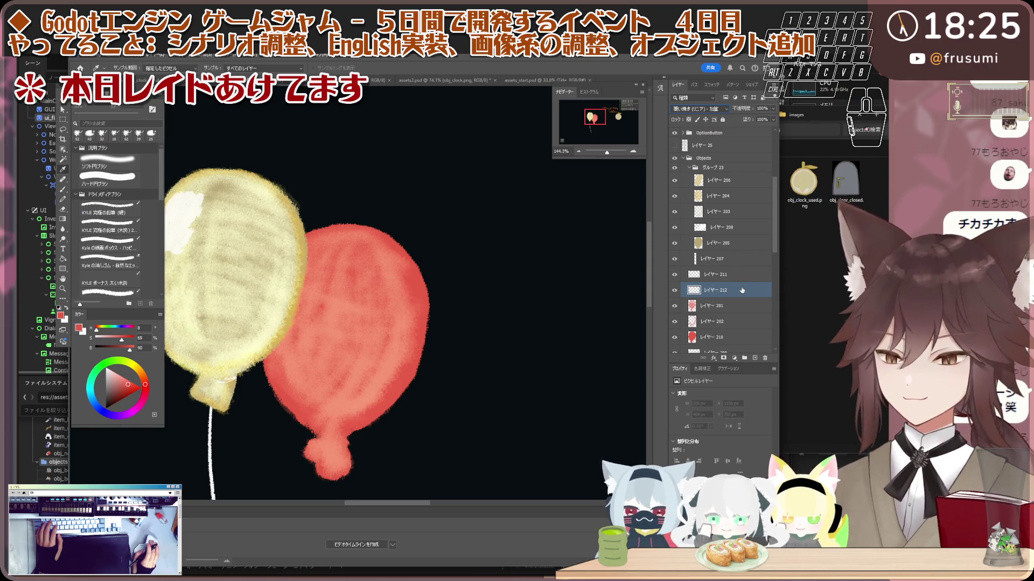
- Hide the yellow balloon group and select highlight layer 212
{"action": "left_click", "coordinate": [750, 305]}
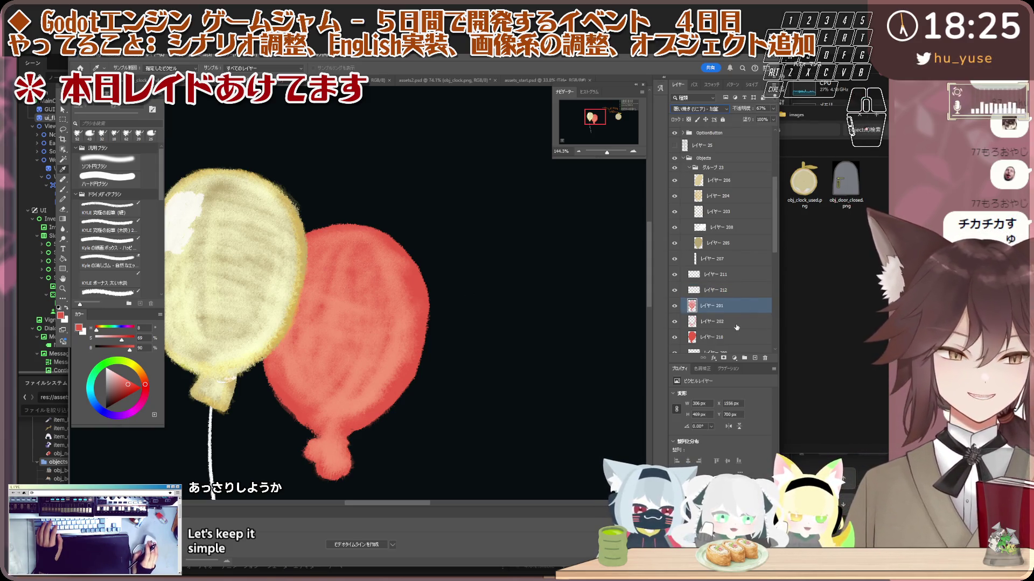
{"action": "key", "text": "alt+bracketright"}
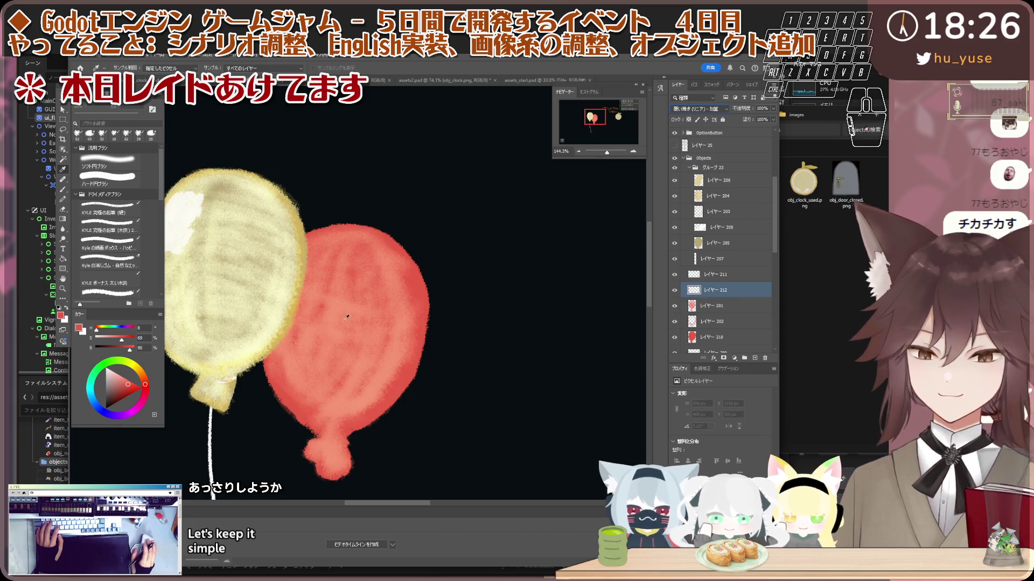
{"action": "left_click", "coordinate": [675, 170]}
{"action": "left_click", "coordinate": [711, 167]}
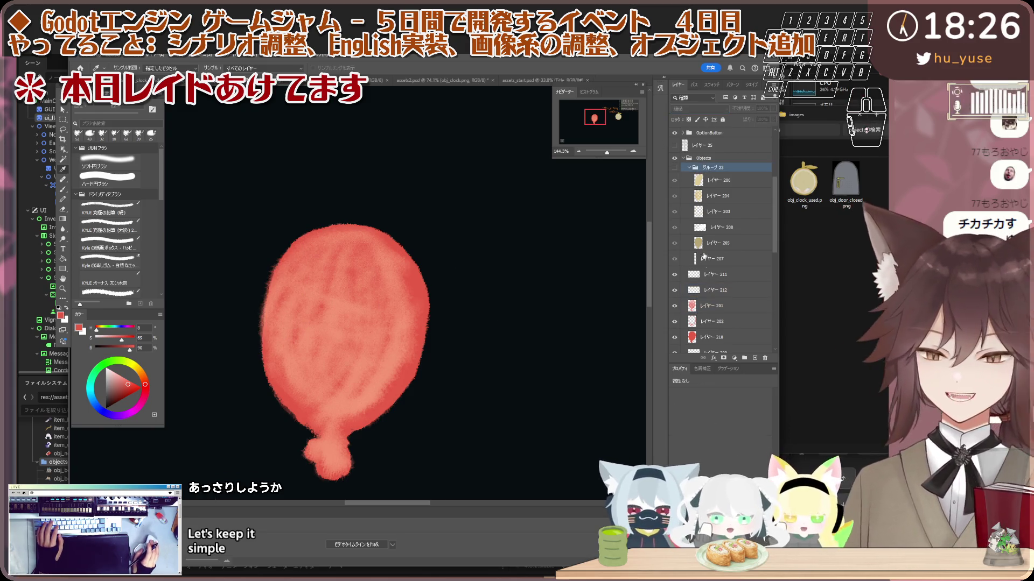
{"action": "left_click", "coordinate": [715, 284]}
- Paint a beige highlight onto the red balloon's upper-left
{"action": "key", "text": "b"}
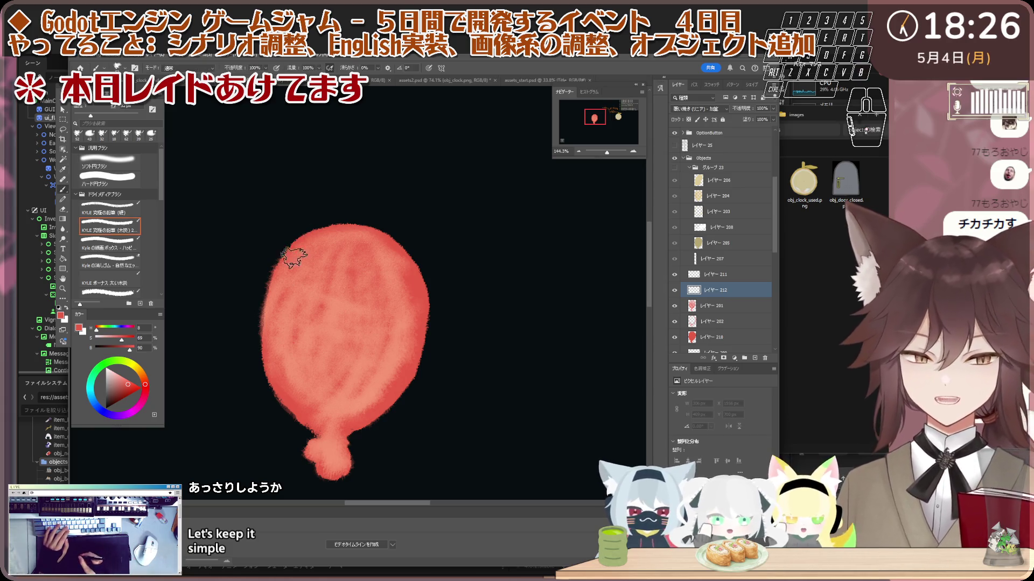
{"action": "left_click_drag", "start_coordinate": [300, 255], "coordinate": [289, 284]}
{"action": "key", "text": "ctrl+z"}
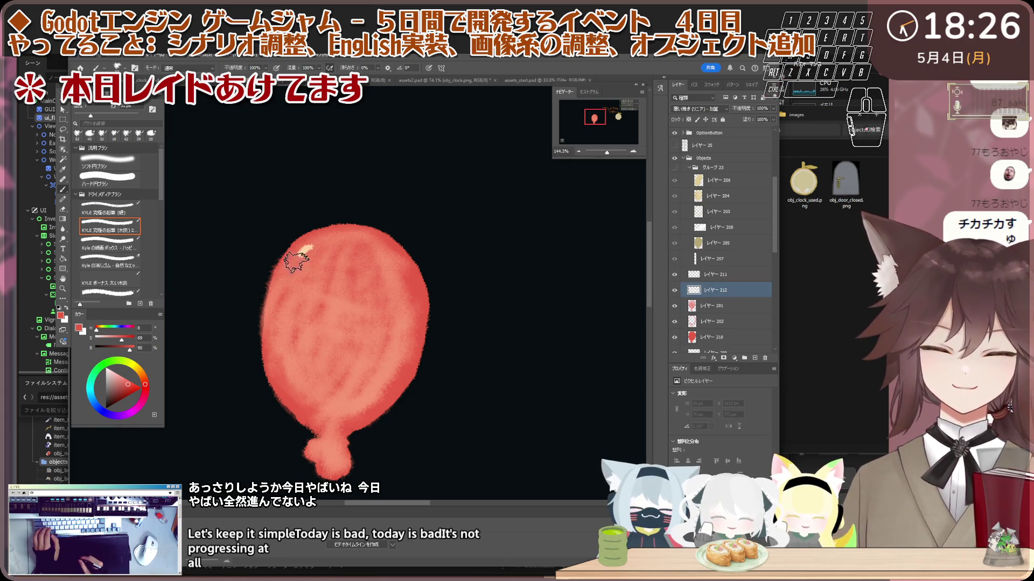
{"action": "mouse_move", "coordinate": [318, 265]}
{"action": "left_mouse_down"}
{"action": "mouse_move", "coordinate": [309, 267]}
{"action": "mouse_move", "coordinate": [317, 265]}
{"action": "left_mouse_up"}
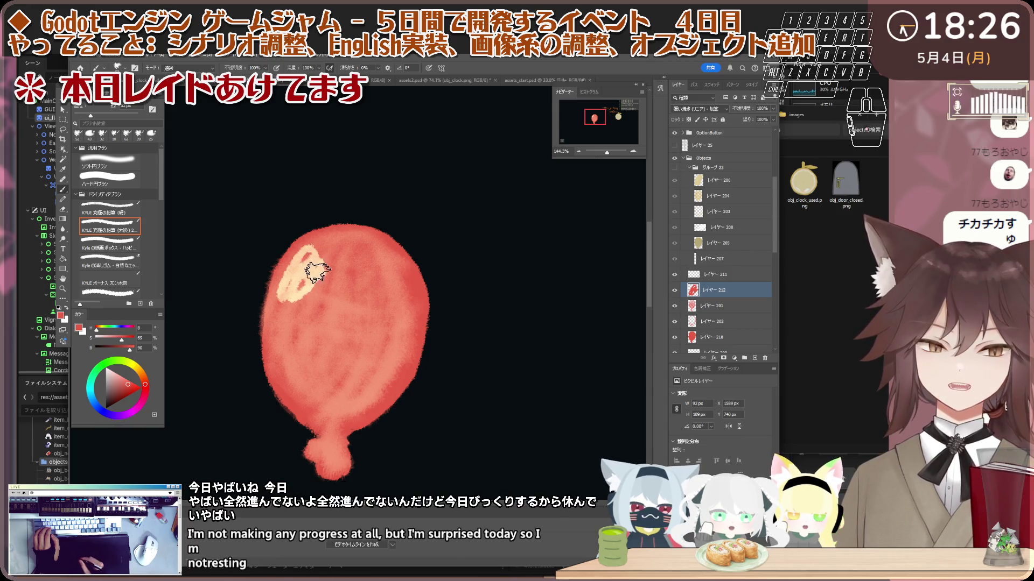
{"action": "left_click_drag", "start_coordinate": [291, 321], "coordinate": [300, 260]}
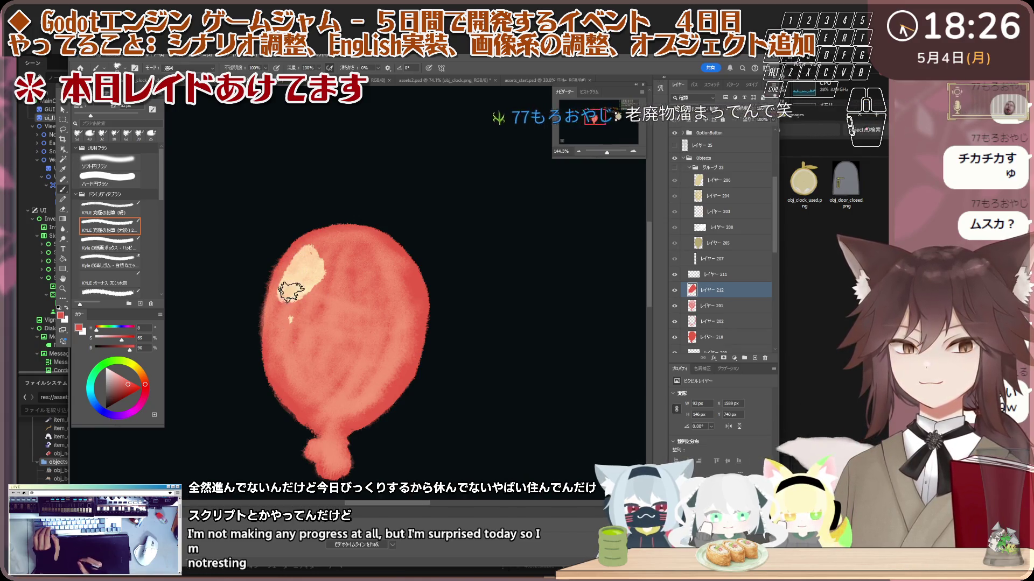
- Erase the highlight's edges to trim it, then fit the whole canvas in view
{"action": "key", "text": "e"}
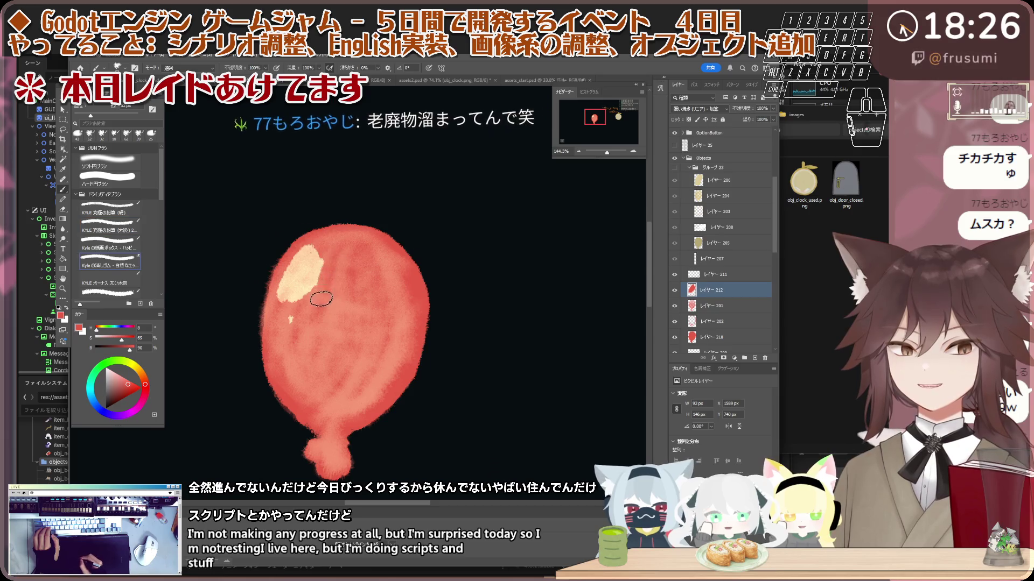
{"action": "mouse_move", "coordinate": [324, 262]}
{"action": "left_mouse_down"}
{"action": "mouse_move", "coordinate": [325, 278]}
{"action": "mouse_move", "coordinate": [282, 316]}
{"action": "left_mouse_up"}
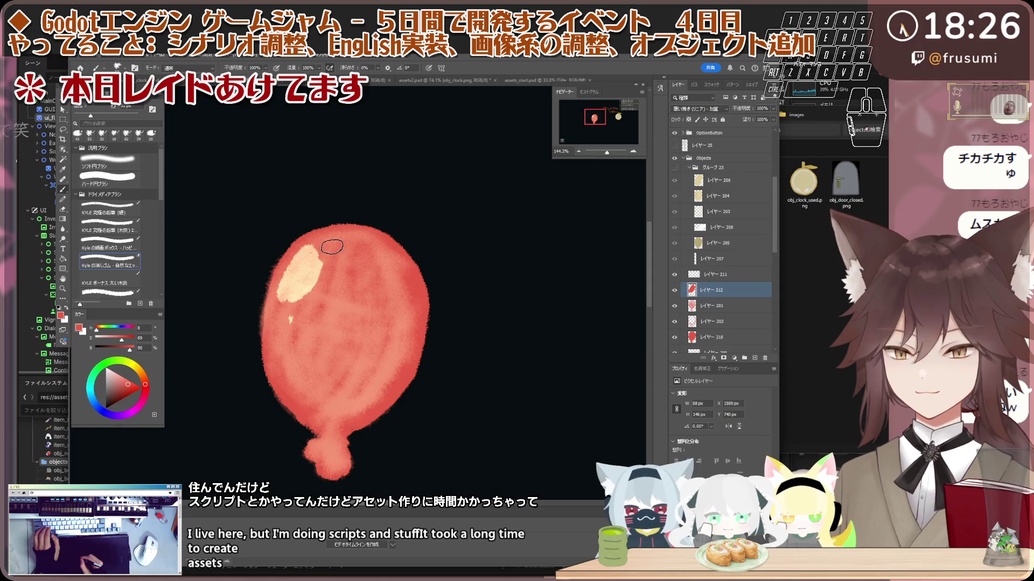
{"action": "left_click_drag", "start_coordinate": [327, 265], "coordinate": [321, 316]}
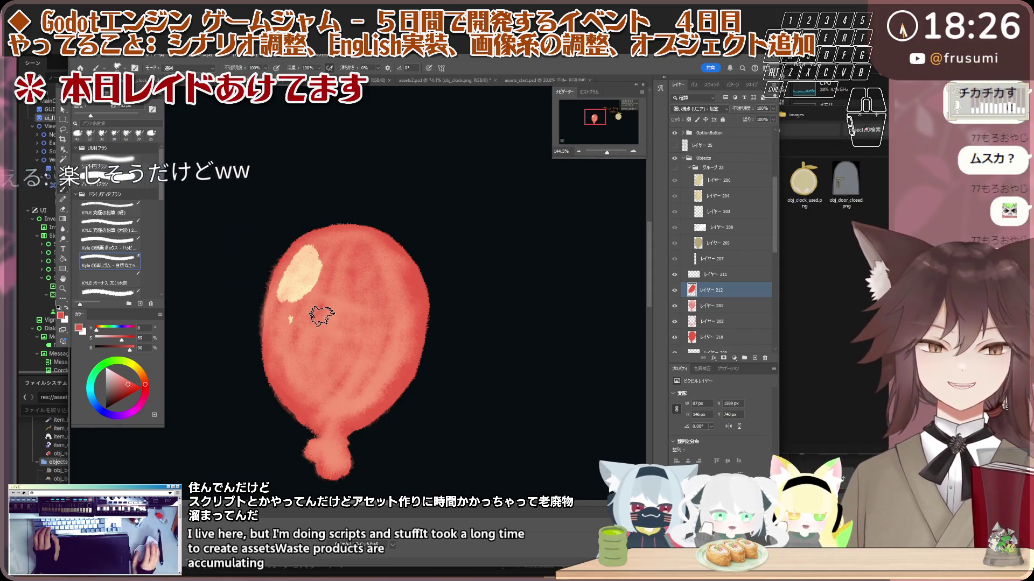
{"action": "key", "text": "ctrl+0"}
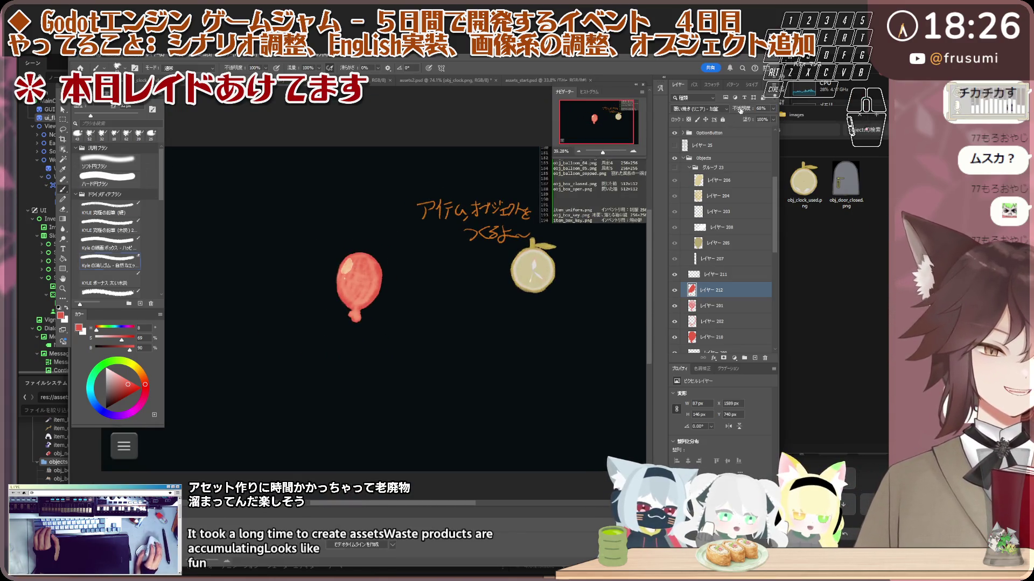
- Raise highlight layer 212's opacity to 66%
{"action": "left_click_drag", "start_coordinate": [740, 111], "coordinate": [745, 111]}
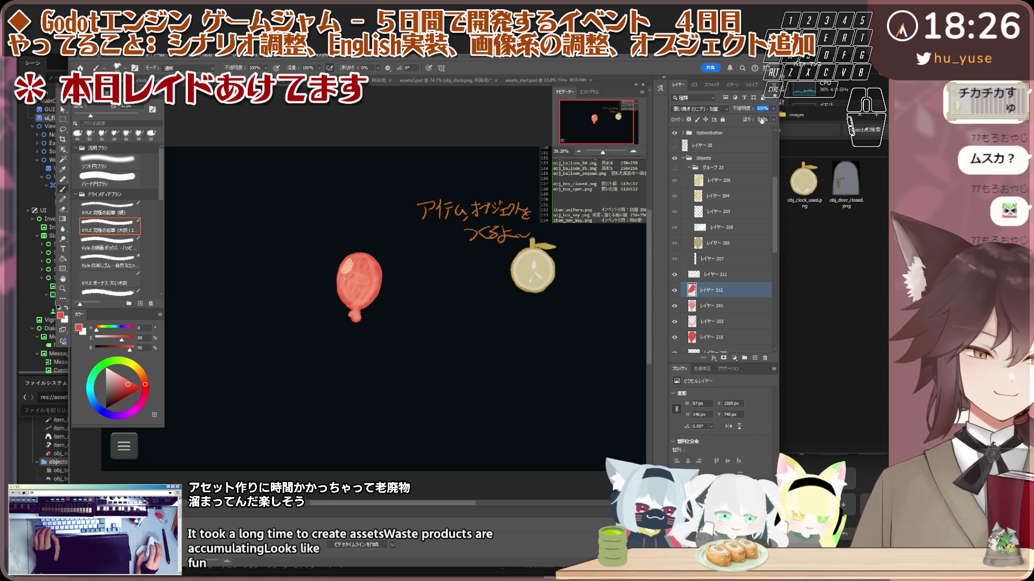
{"action": "left_click", "coordinate": [741, 275]}
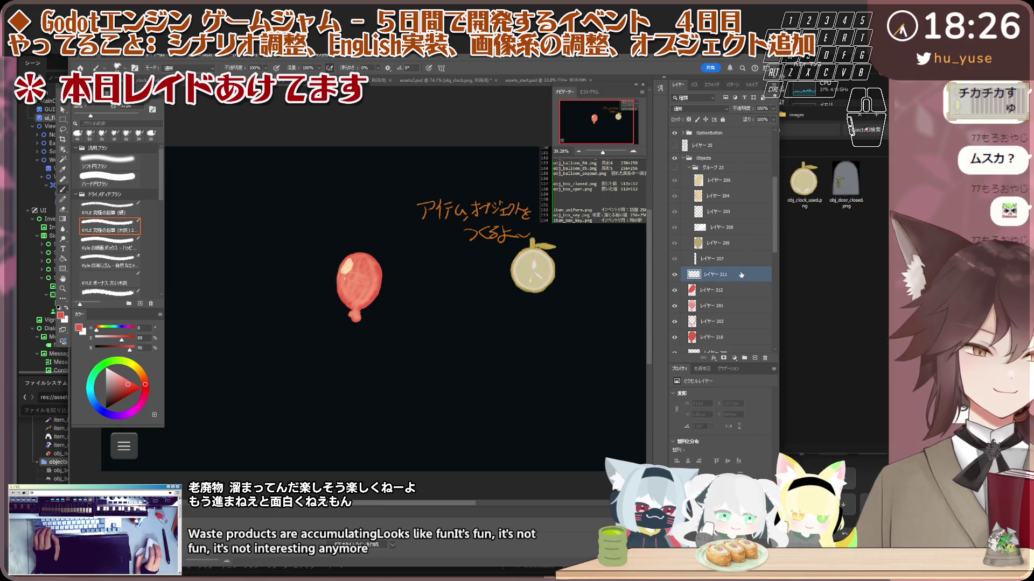
{"action": "left_click", "coordinate": [740, 287]}
{"action": "left_click", "coordinate": [747, 276]}
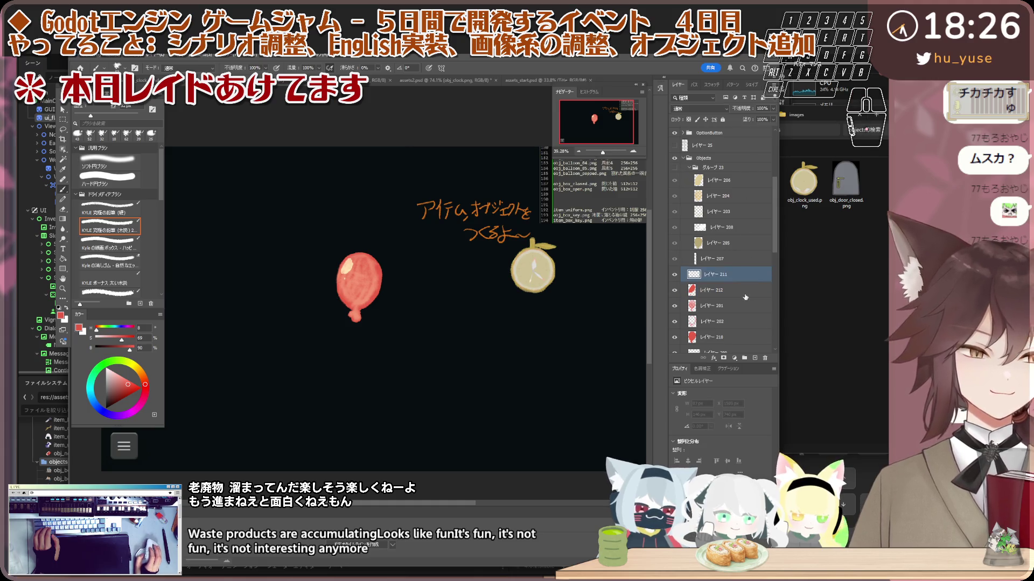
{"action": "left_click", "coordinate": [745, 291]}
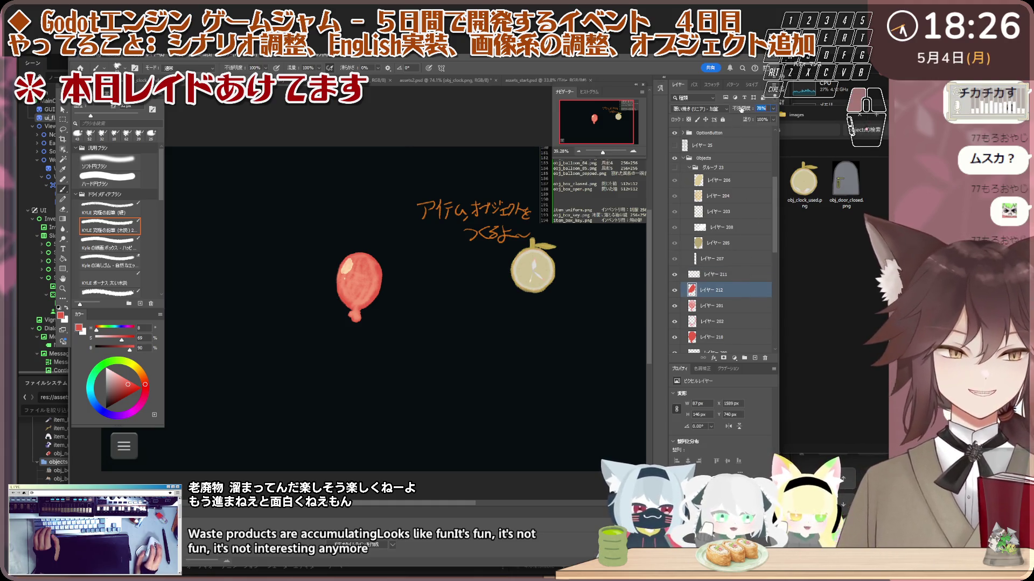
{"action": "key", "text": "Return"}
- Group the red balloon layers 212 through 209 into a new group
{"action": "left_click", "coordinate": [724, 227]}
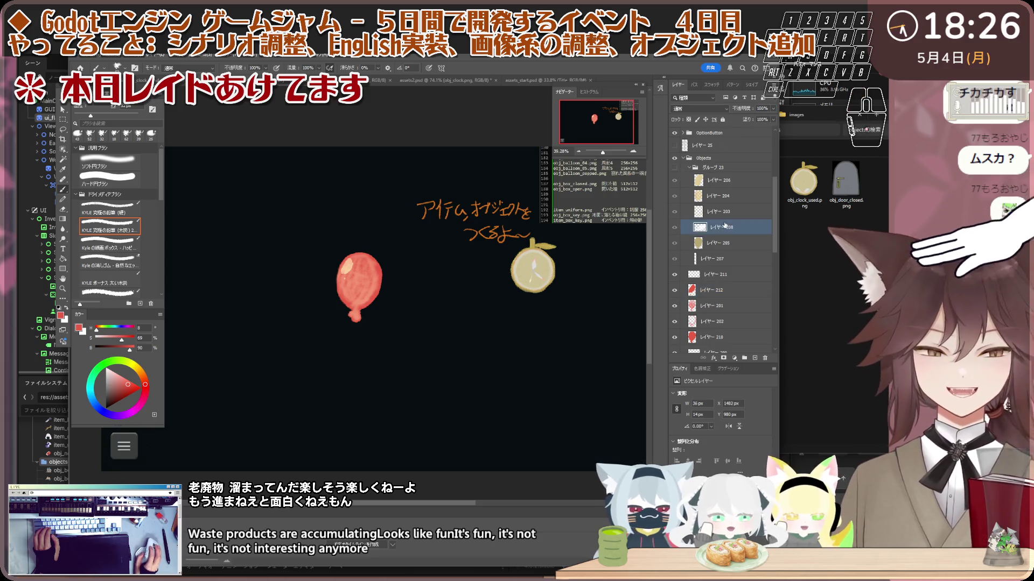
{"action": "left_click", "coordinate": [703, 275]}
{"action": "scroll", "coordinate": [722, 278], "scroll_direction": "down", "scroll_amount": 1}
{"action": "scroll", "coordinate": [729, 297], "scroll_direction": "down", "scroll_amount": 1}
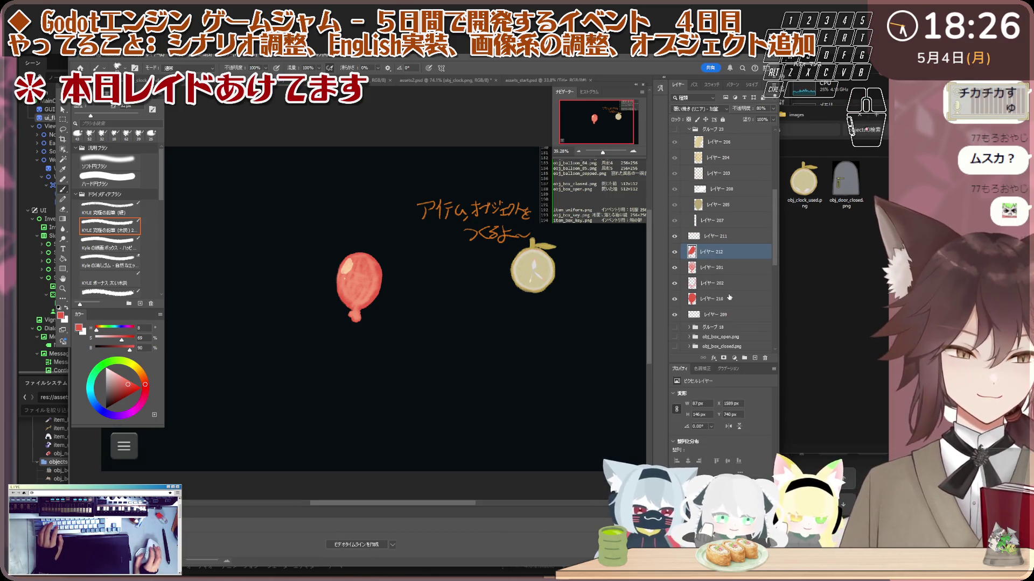
{"action": "left_click", "coordinate": [721, 317], "text": "shift"}
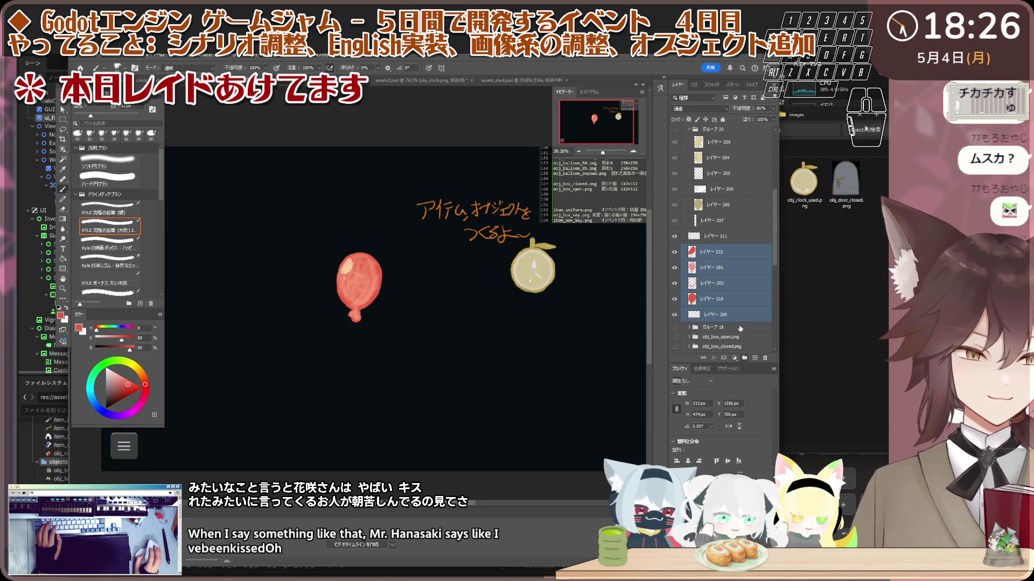
{"action": "left_click", "coordinate": [745, 358]}
- Show the yellow balloon group and sample white from its string as the paint colour
{"action": "left_click", "coordinate": [675, 168]}
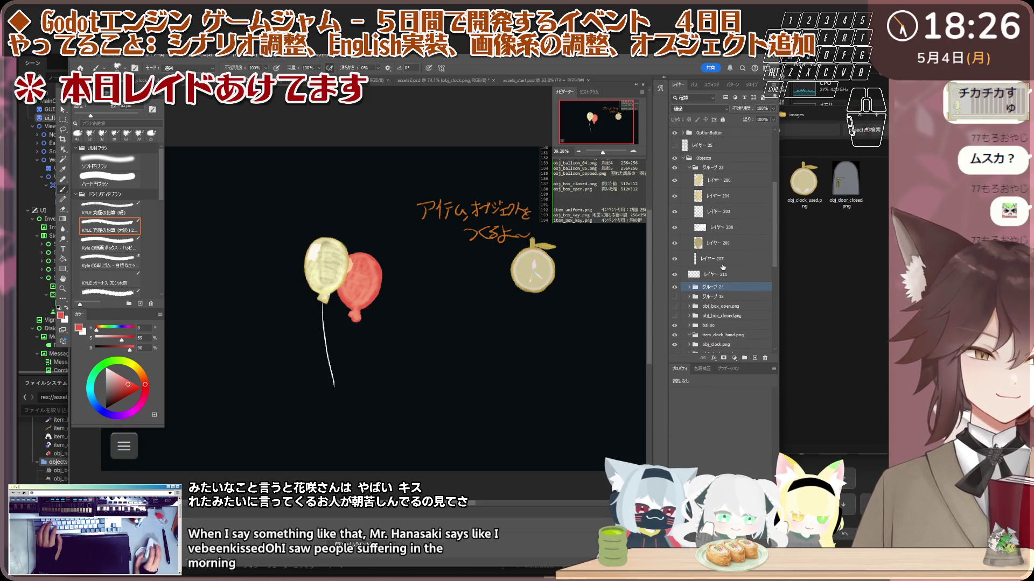
{"action": "left_click", "coordinate": [716, 259]}
{"action": "scroll", "coordinate": [333, 355], "scroll_direction": "up", "scroll_amount": 3}
{"action": "scroll", "coordinate": [323, 337], "scroll_direction": "up", "scroll_amount": 2}
{"action": "scroll", "coordinate": [323, 338], "scroll_direction": "up", "scroll_amount": 5}
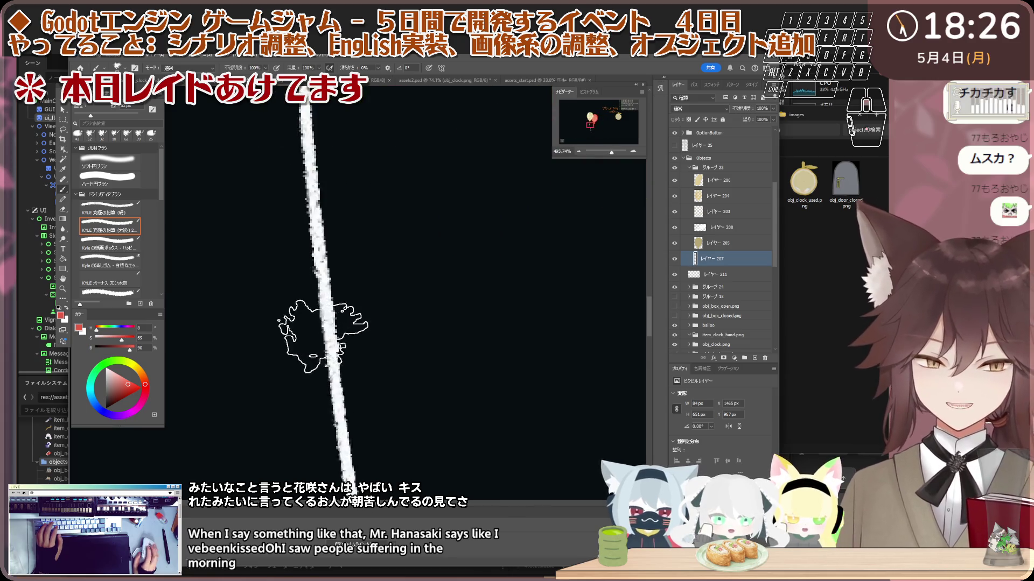
{"action": "key", "text": "i"}
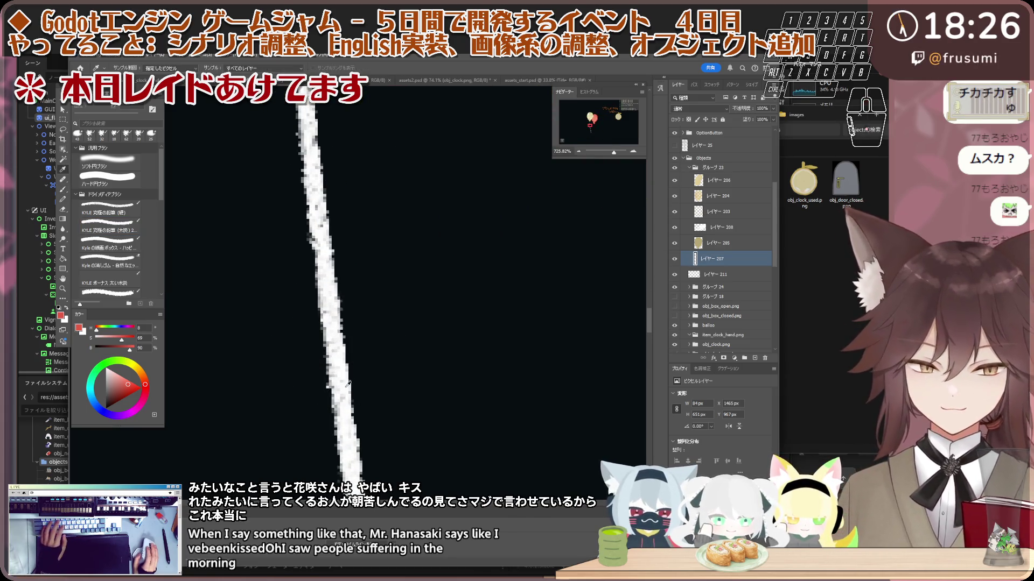
{"action": "left_click", "coordinate": [348, 385]}
{"action": "scroll", "coordinate": [348, 384], "scroll_direction": "down", "scroll_amount": 4}
{"action": "scroll", "coordinate": [377, 350], "scroll_direction": "down", "scroll_amount": 2}
{"action": "scroll", "coordinate": [392, 323], "scroll_direction": "down", "scroll_amount": 2}
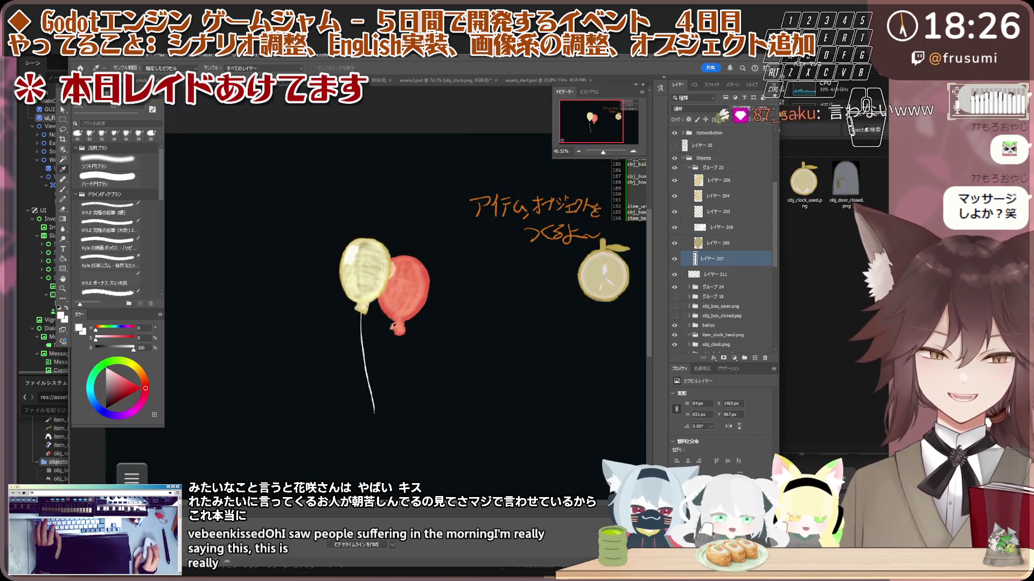
{"action": "scroll", "coordinate": [392, 323], "scroll_direction": "up", "scroll_amount": 1}
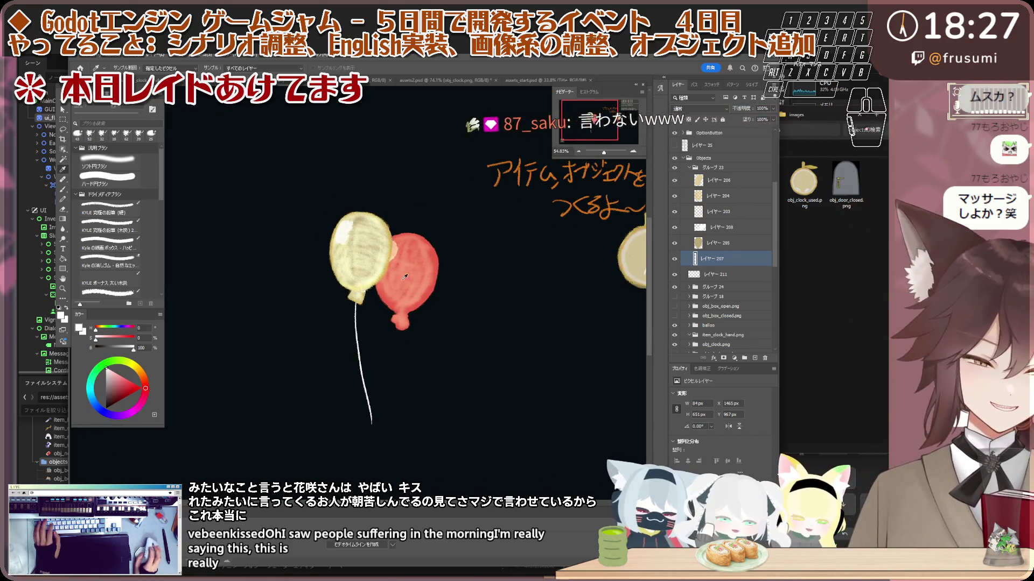
{"action": "scroll", "coordinate": [403, 264], "scroll_direction": "up", "scroll_amount": 1}
{"action": "scroll", "coordinate": [399, 251], "scroll_direction": "up", "scroll_amount": 1}
- Select the empty layer レイヤー 209 to hold the red balloon's string
{"action": "key", "text": "v"}
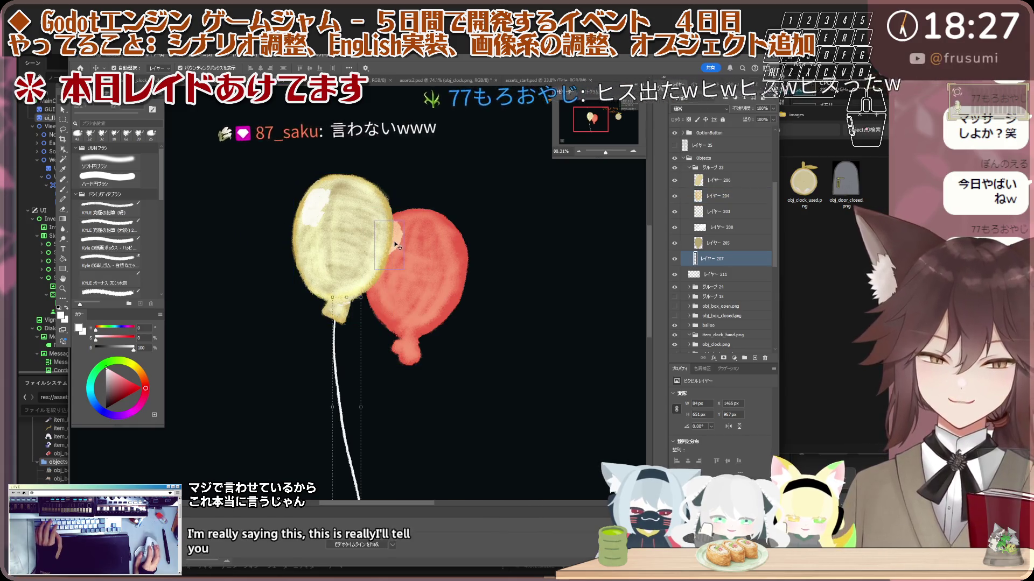
{"action": "left_click", "coordinate": [396, 246]}
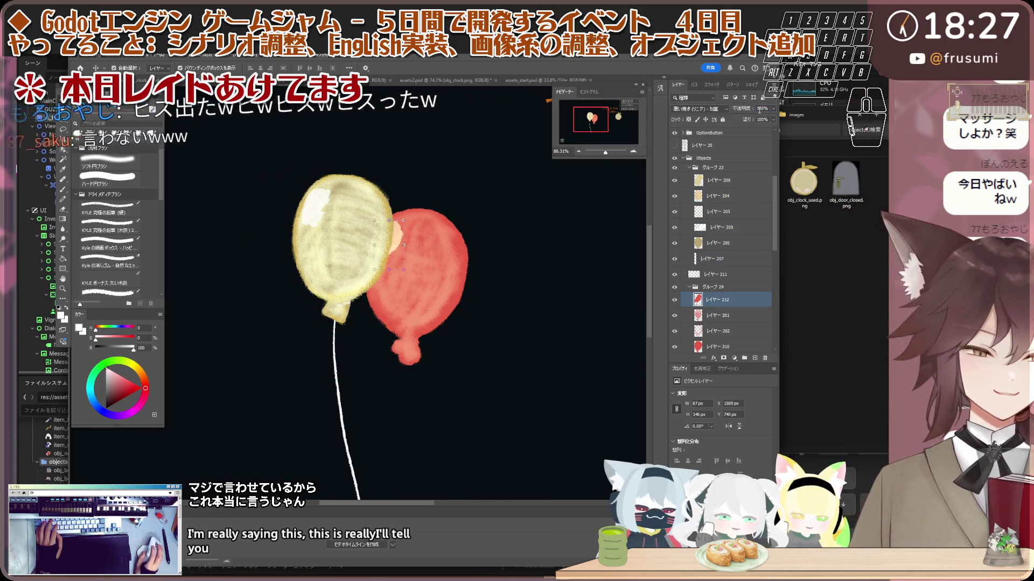
{"action": "left_click", "coordinate": [721, 331]}
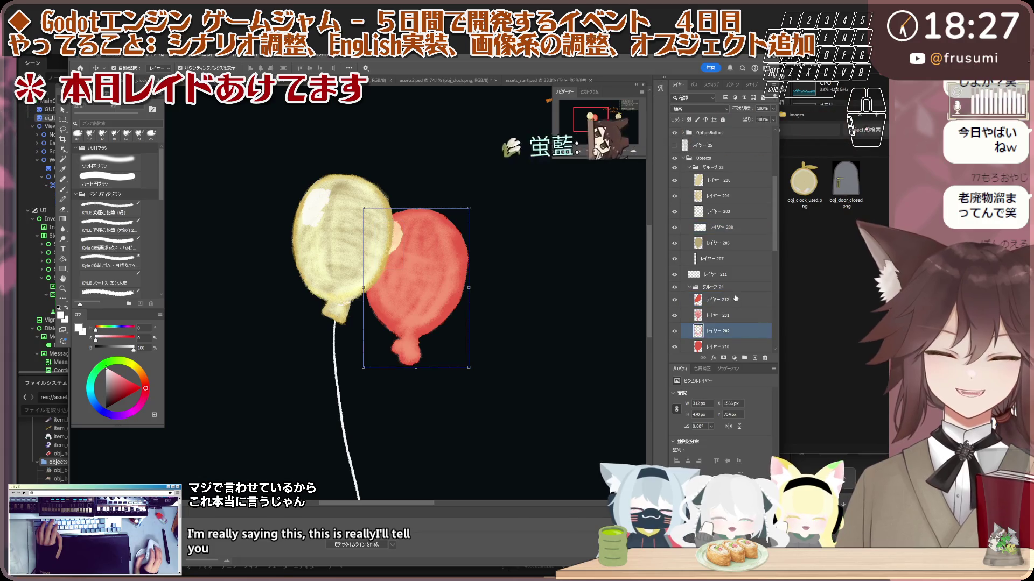
{"action": "scroll", "coordinate": [735, 302], "scroll_direction": "down", "scroll_amount": 1}
{"action": "left_click", "coordinate": [721, 324]}
{"action": "scroll", "coordinate": [478, 307], "scroll_direction": "down", "scroll_amount": 2}
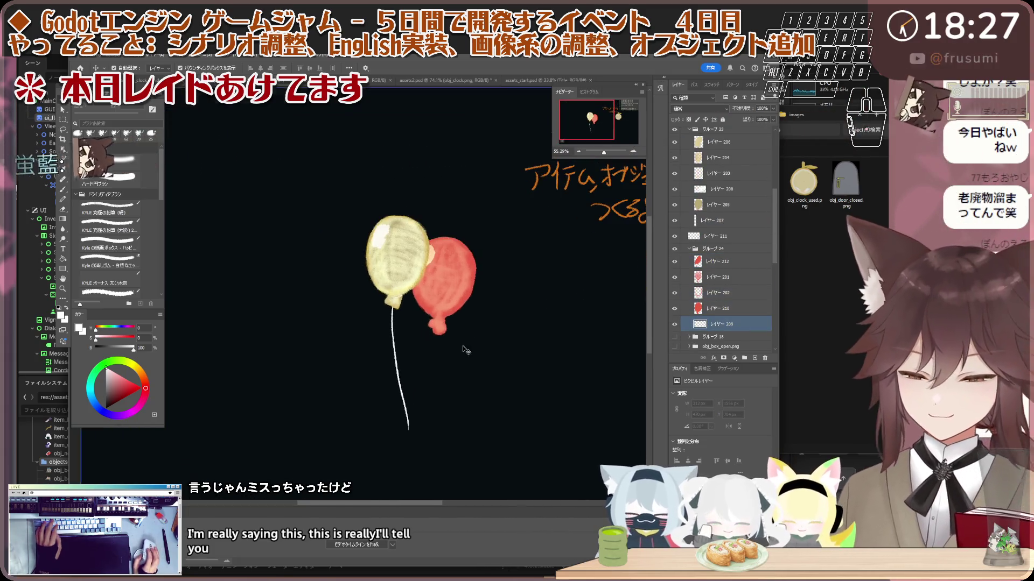
- Paint a thin white string down from the red balloon's knot, redrawing until it fits
{"action": "key", "text": "b"}
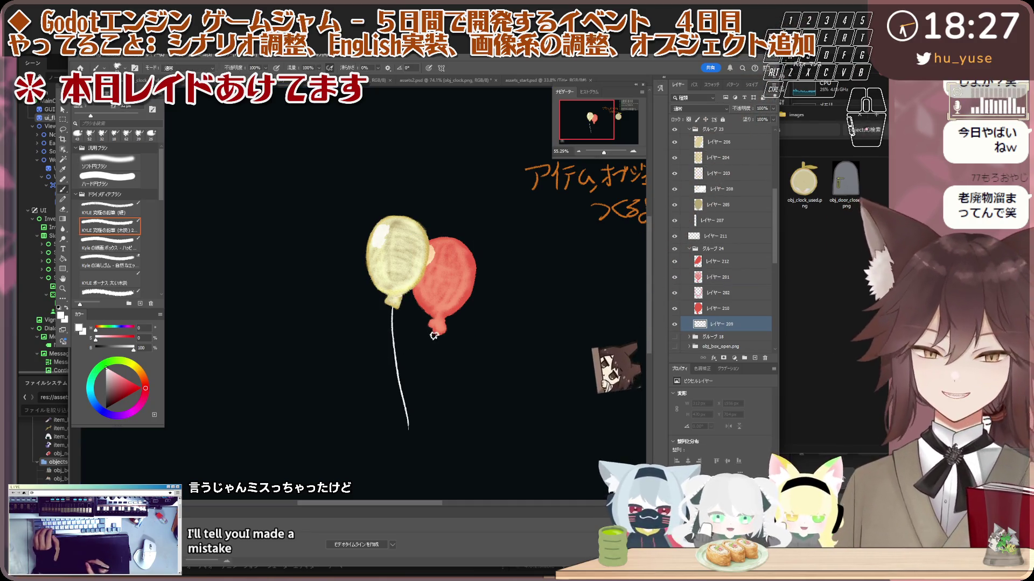
{"action": "key", "text": "bracketleft"}
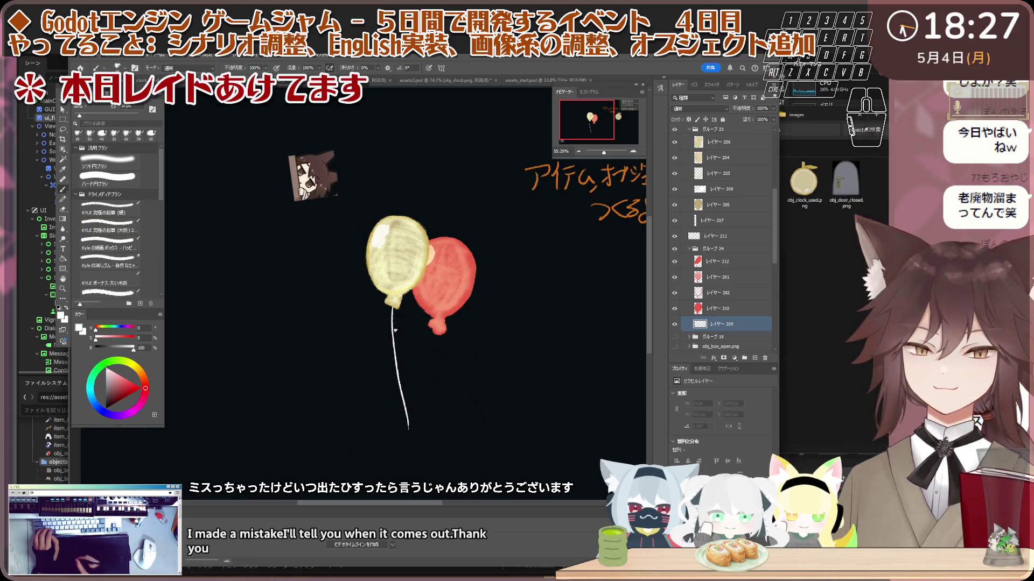
{"action": "left_click_drag", "start_coordinate": [436, 335], "coordinate": [425, 396]}
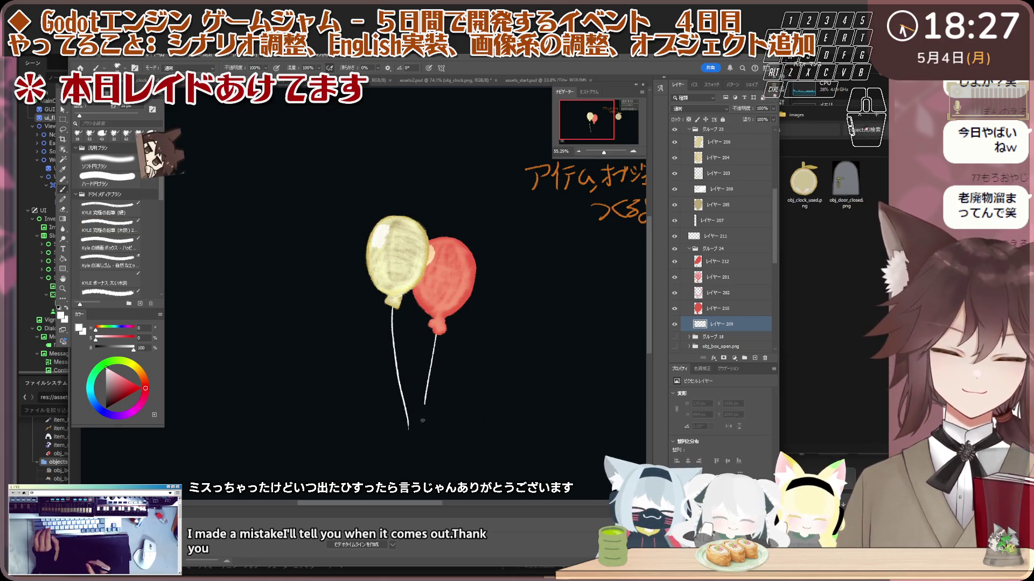
{"action": "key", "text": "ctrl+z"}
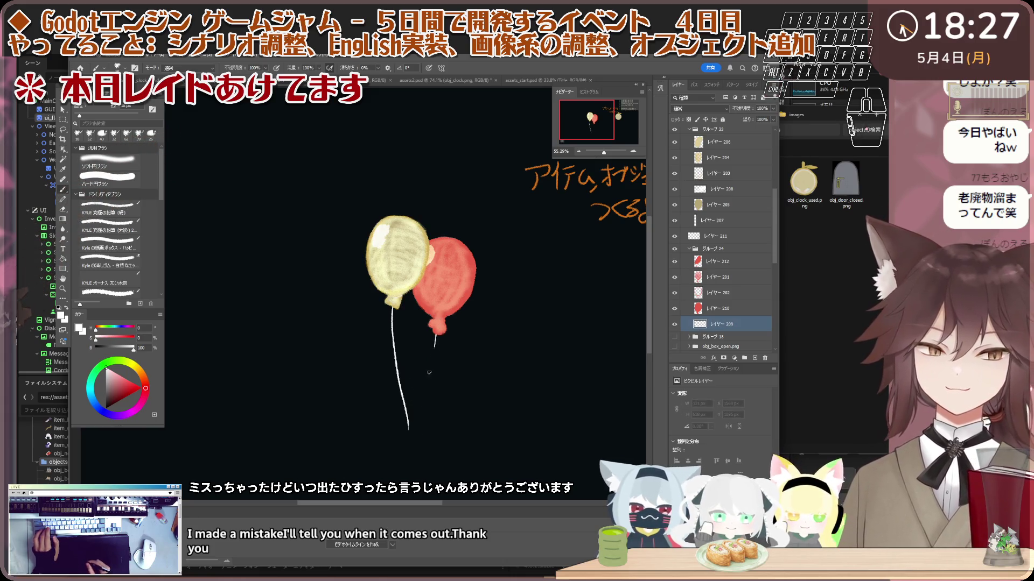
{"action": "key", "text": "ctrl+z"}
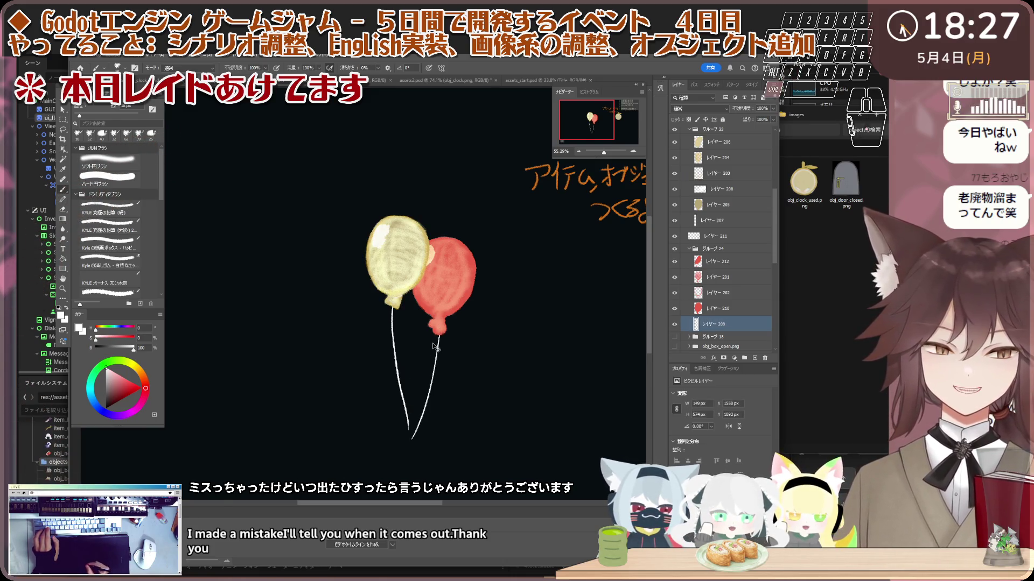
{"action": "left_click_drag", "start_coordinate": [437, 335], "coordinate": [404, 428]}
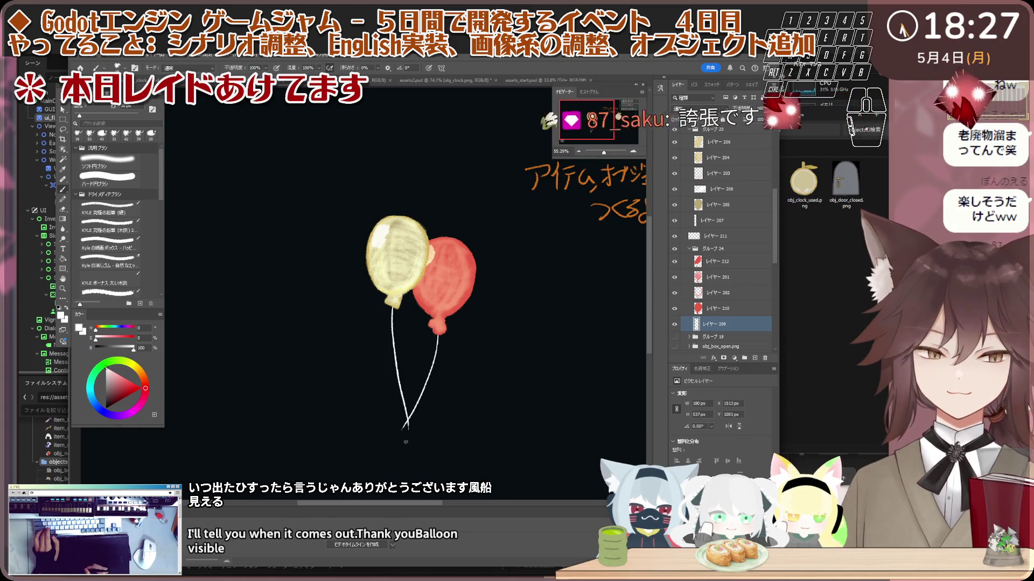
{"action": "key", "text": "ctrl+z"}
{"action": "scroll", "coordinate": [406, 443], "scroll_direction": "down", "scroll_amount": 3}
{"action": "scroll", "coordinate": [419, 377], "scroll_direction": "up", "scroll_amount": 4}
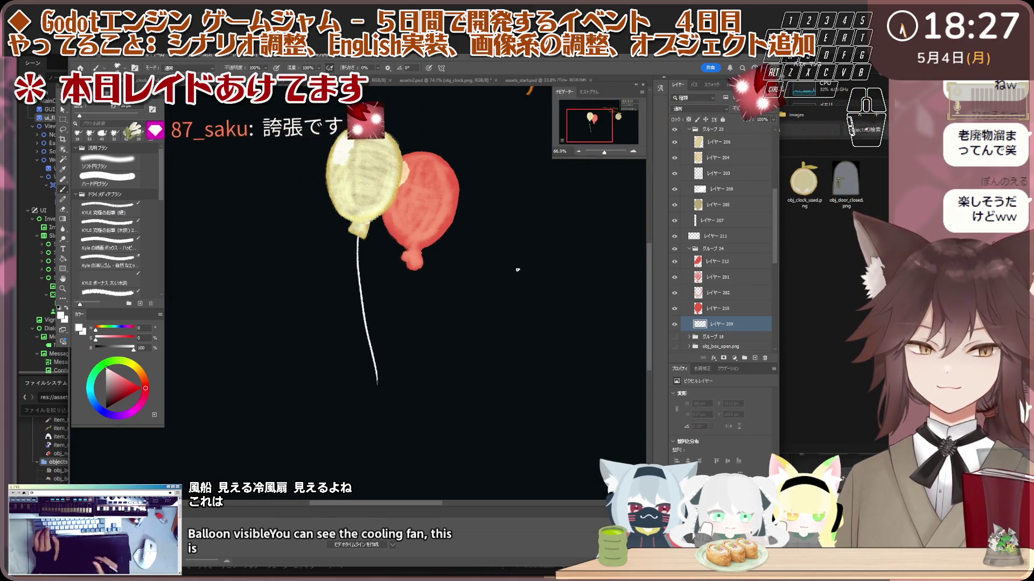
{"action": "left_click_drag", "start_coordinate": [412, 269], "coordinate": [380, 394]}
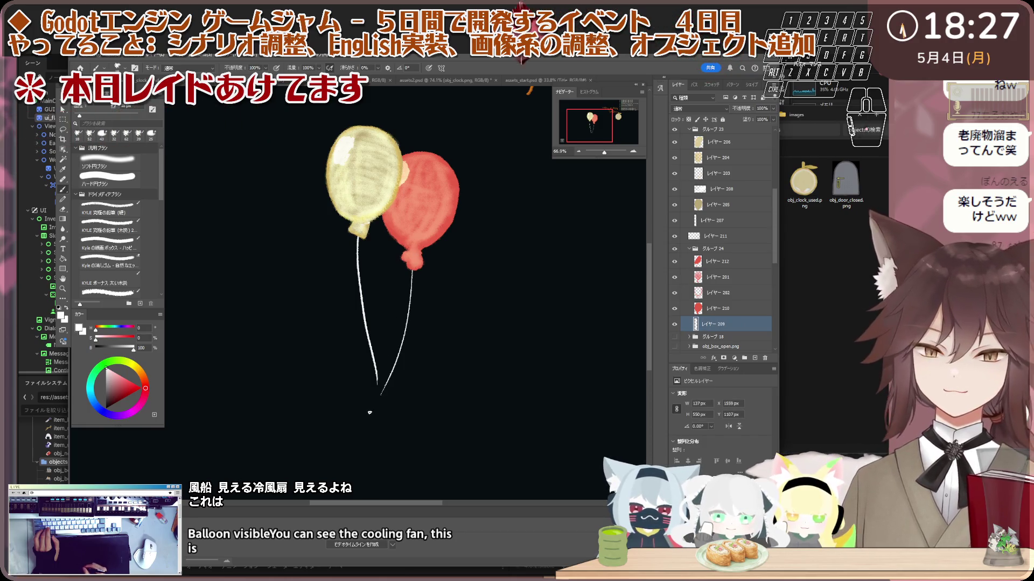
- Collapse the balloon groups グループ 23 and グループ 24 in the Layers panel
{"action": "scroll", "coordinate": [428, 343], "scroll_direction": "down", "scroll_amount": 5}
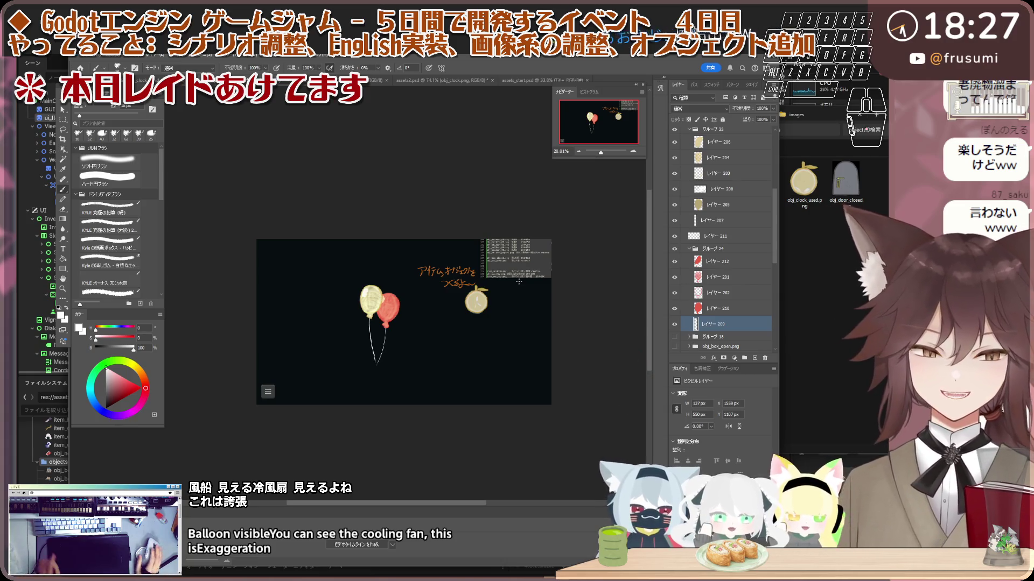
{"action": "scroll", "coordinate": [454, 272], "scroll_direction": "up", "scroll_amount": 6}
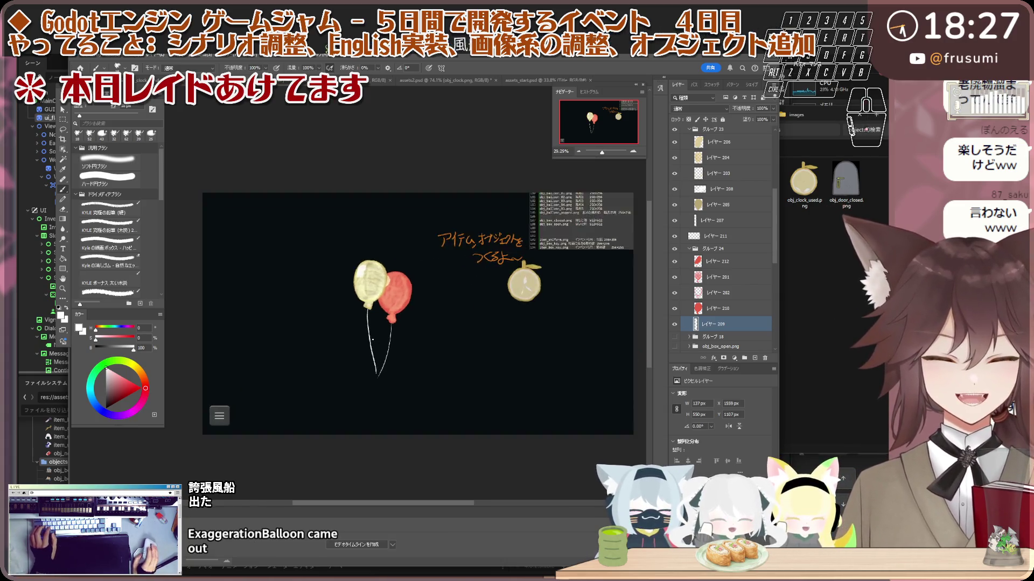
{"action": "scroll", "coordinate": [457, 261], "scroll_direction": "down", "scroll_amount": 3}
{"action": "scroll", "coordinate": [447, 262], "scroll_direction": "up", "scroll_amount": 2}
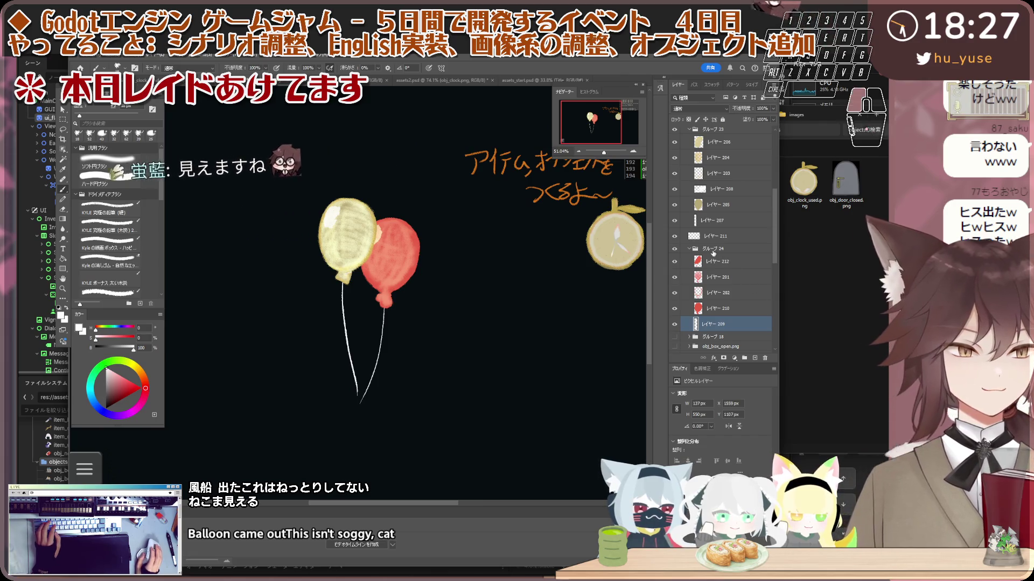
{"action": "left_click", "coordinate": [460, 256], "text": "ctrl"}
{"action": "scroll", "coordinate": [460, 256], "scroll_direction": "up", "scroll_amount": 1}
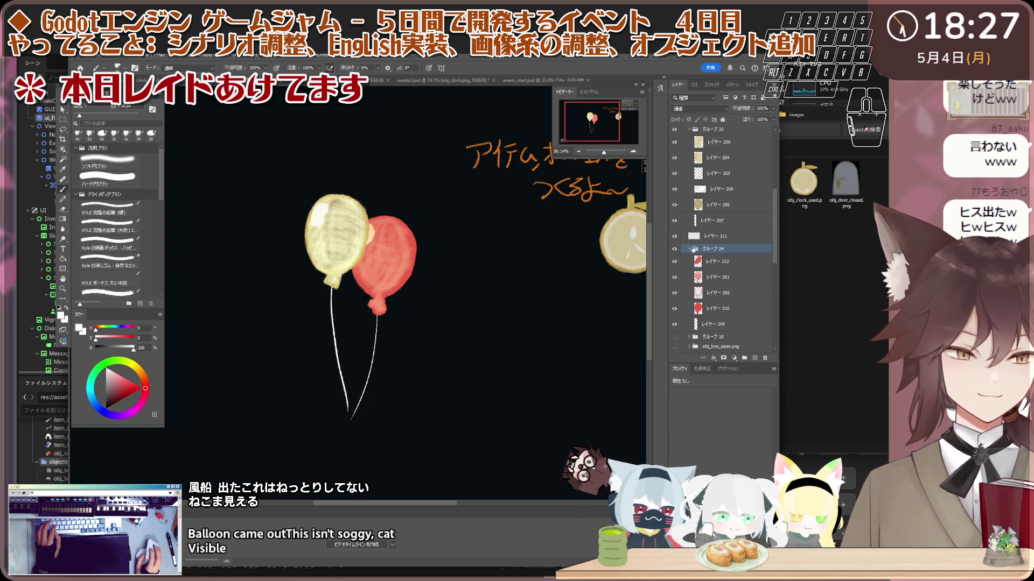
{"action": "left_click", "coordinate": [689, 249]}
{"action": "scroll", "coordinate": [690, 178], "scroll_direction": "up", "scroll_amount": 1}
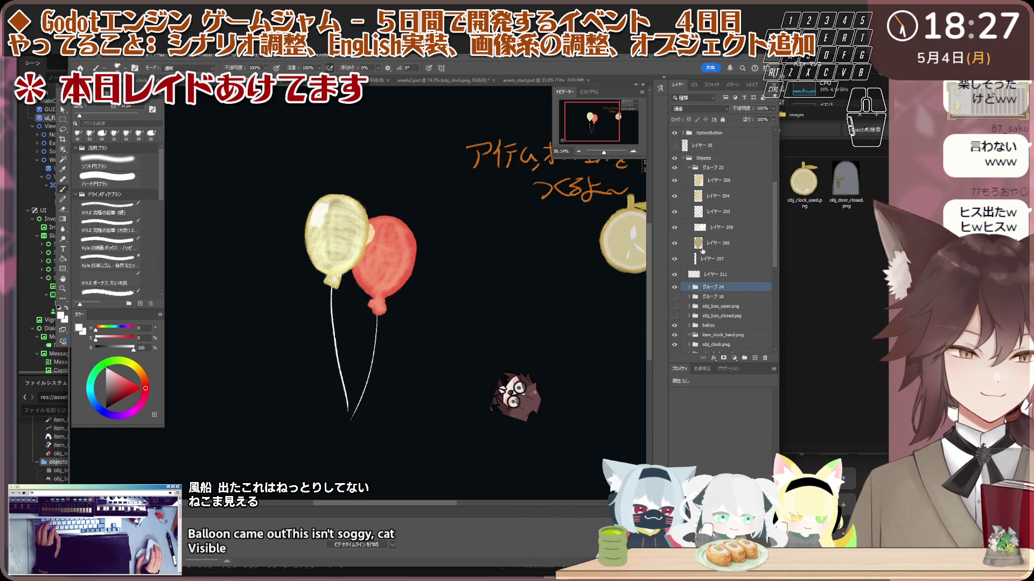
{"action": "left_click", "coordinate": [690, 169]}
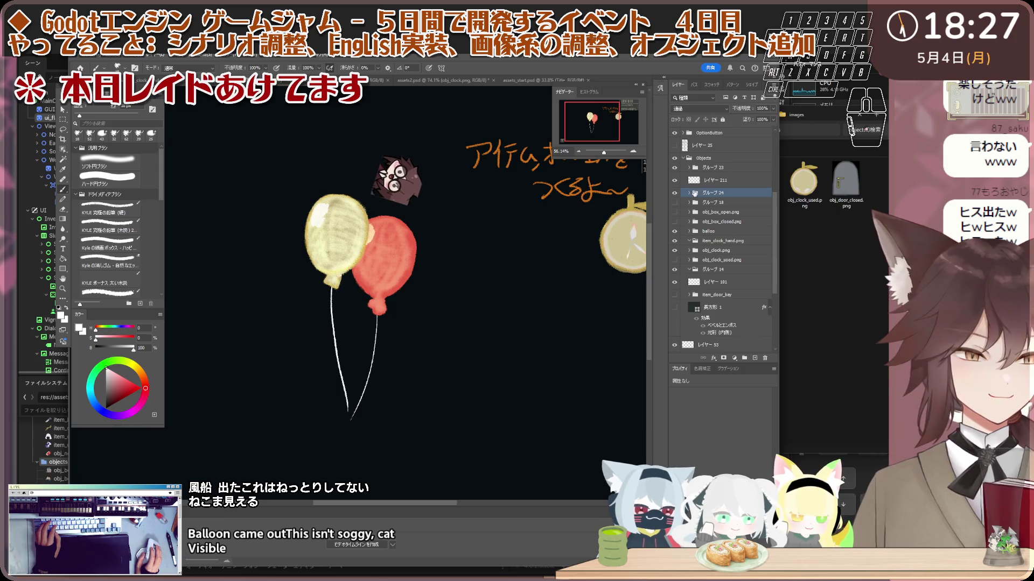
{"action": "left_click", "coordinate": [689, 193]}
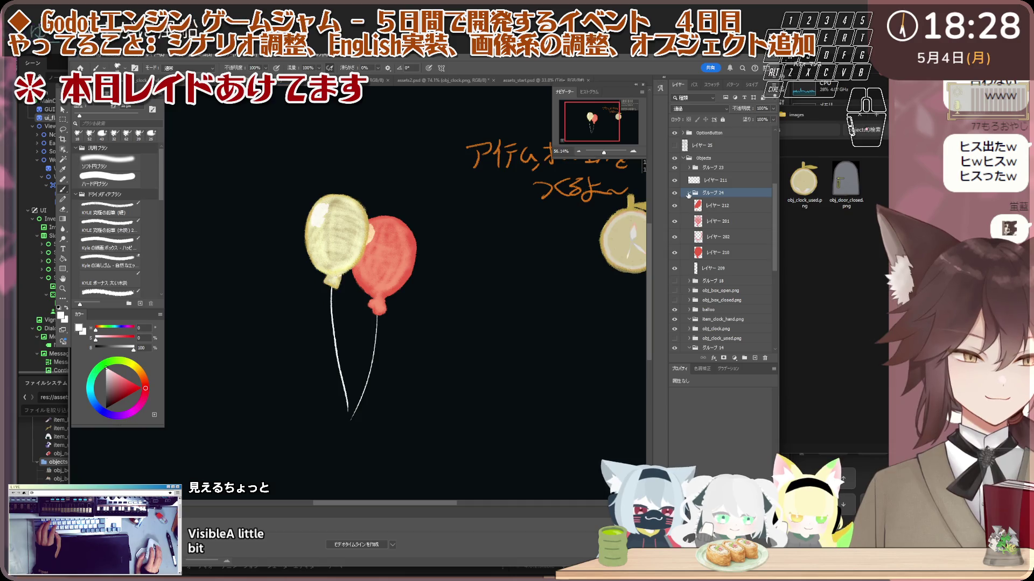
{"action": "left_click", "coordinate": [690, 193]}
- Group グループ 23, レイヤー 211 and グループ 24 together and name the group 風船
{"action": "left_click", "coordinate": [717, 171], "text": "shift"}
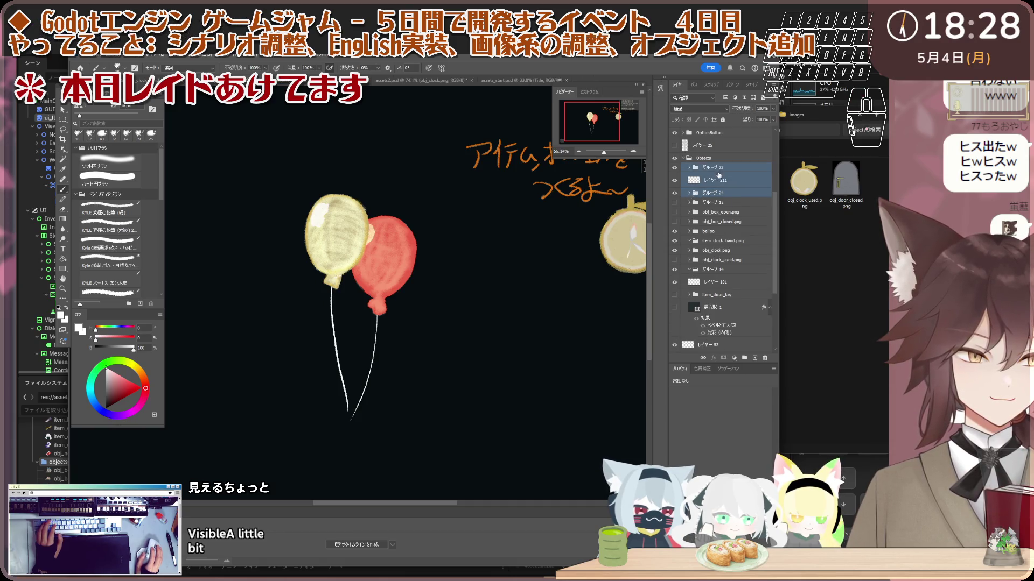
{"action": "left_click", "coordinate": [743, 358]}
{"action": "left_click", "coordinate": [689, 169]}
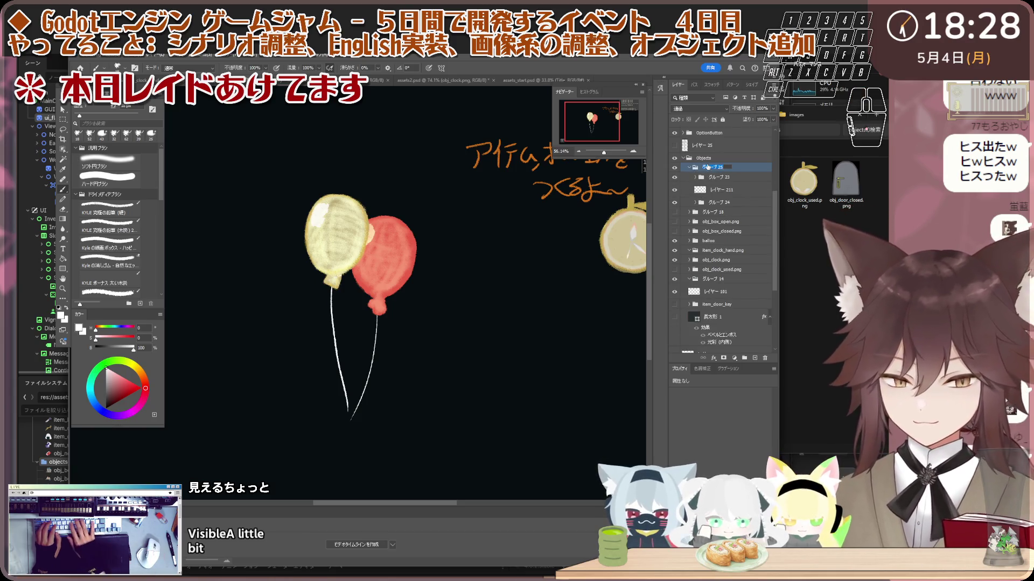
{"action": "type", "text": "fuusen"}
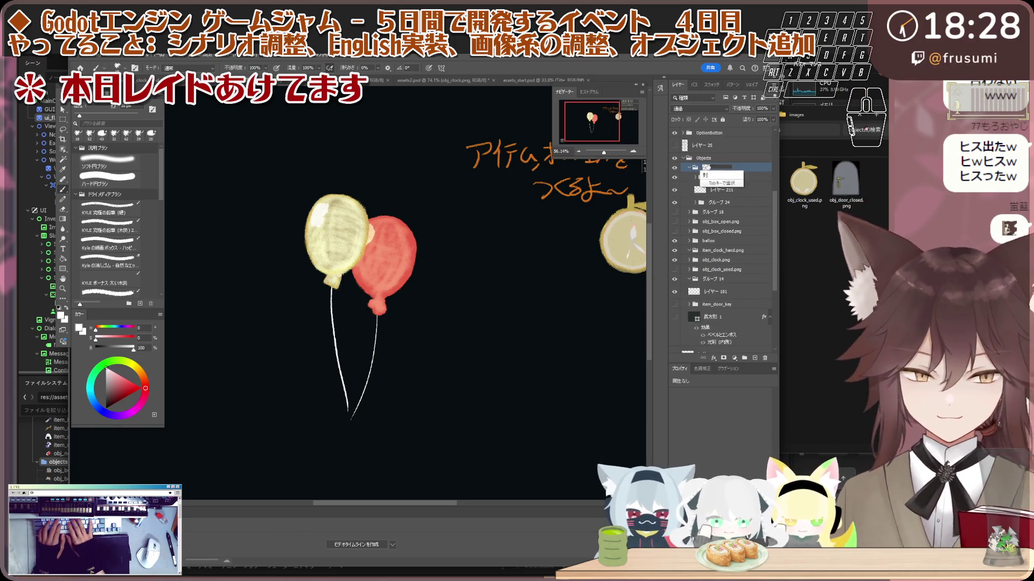
{"action": "key", "text": "Return"}
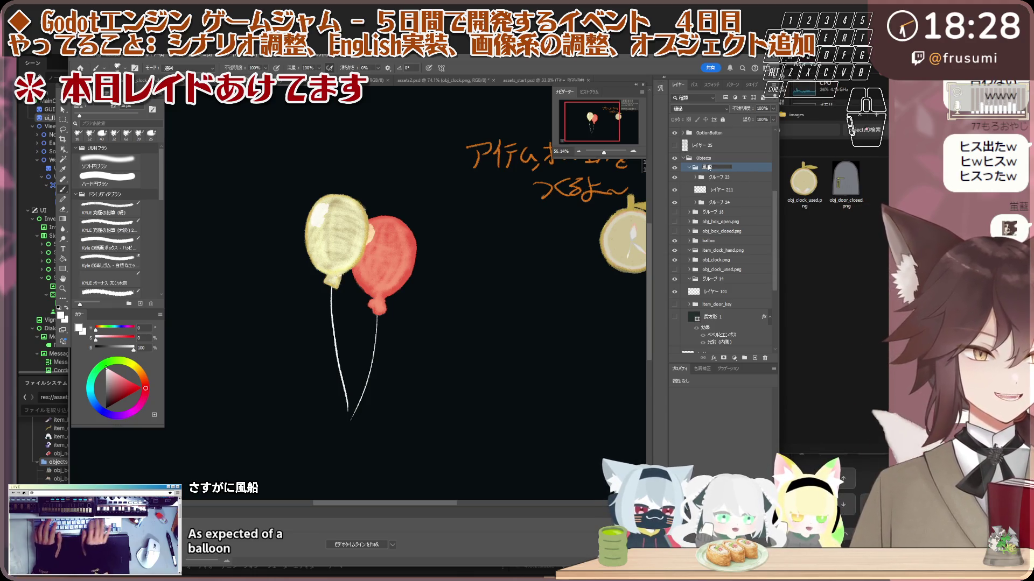
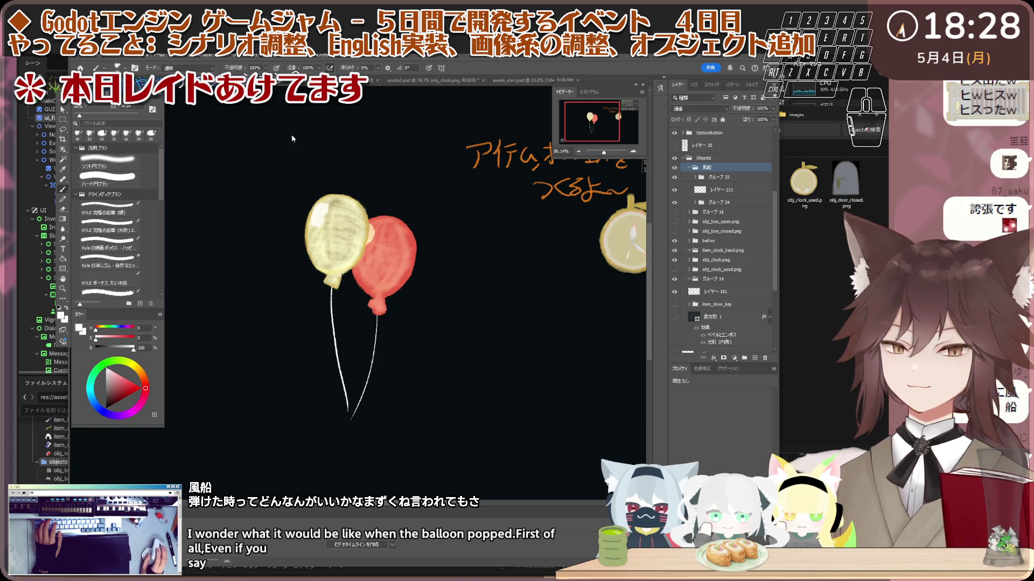
- Move レイヤー 211 to the top of the 風船 balloon group
{"action": "scroll", "coordinate": [396, 269], "scroll_direction": "up", "scroll_amount": 2}
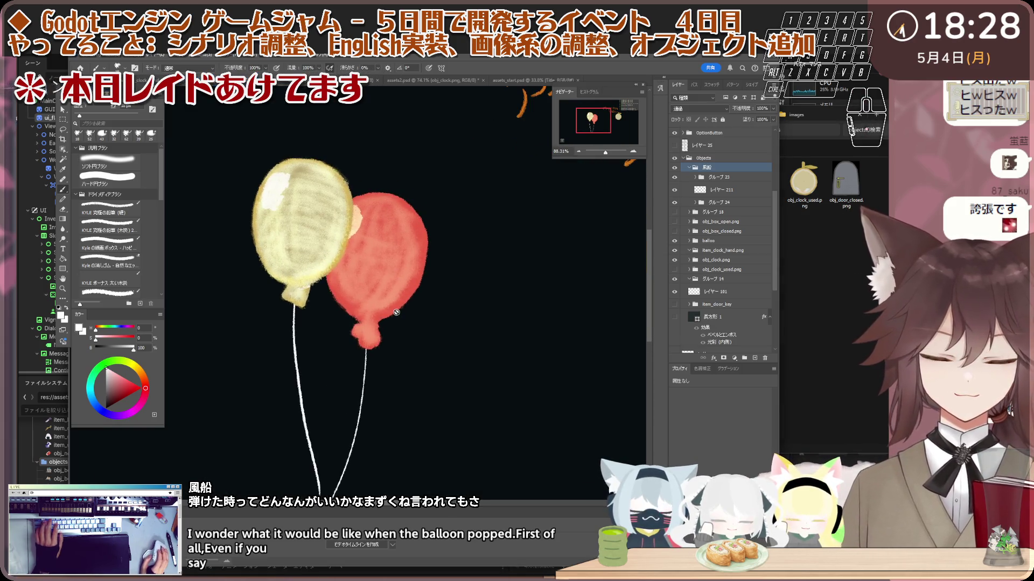
{"action": "scroll", "coordinate": [396, 312], "scroll_direction": "down", "scroll_amount": 2}
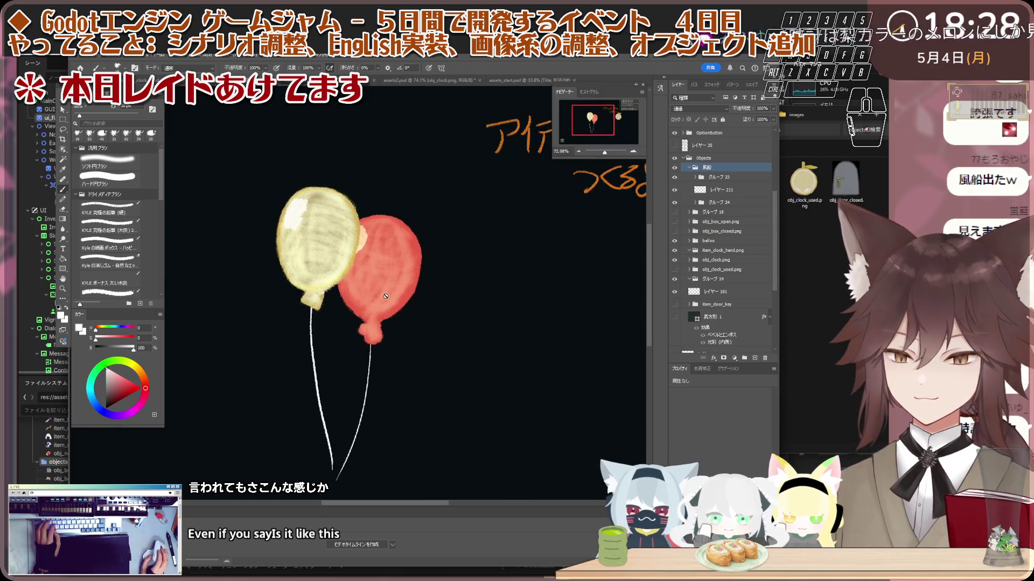
{"action": "scroll", "coordinate": [379, 316], "scroll_direction": "down", "scroll_amount": 1}
{"action": "scroll", "coordinate": [383, 277], "scroll_direction": "up", "scroll_amount": 1}
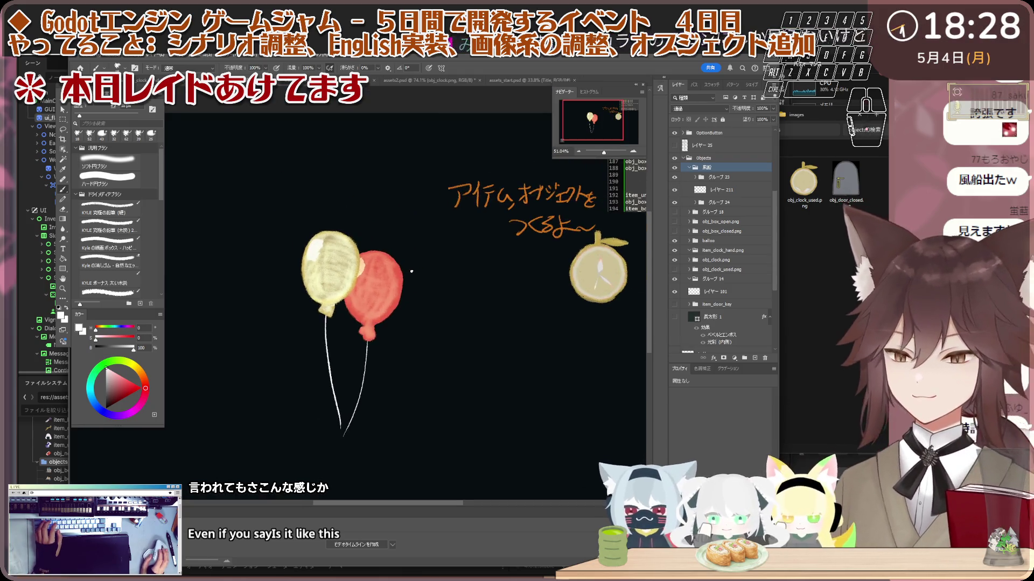
{"action": "scroll", "coordinate": [386, 281], "scroll_direction": "down", "scroll_amount": 1}
{"action": "scroll", "coordinate": [386, 280], "scroll_direction": "up", "scroll_amount": 2}
{"action": "scroll", "coordinate": [386, 280], "scroll_direction": "up", "scroll_amount": 2}
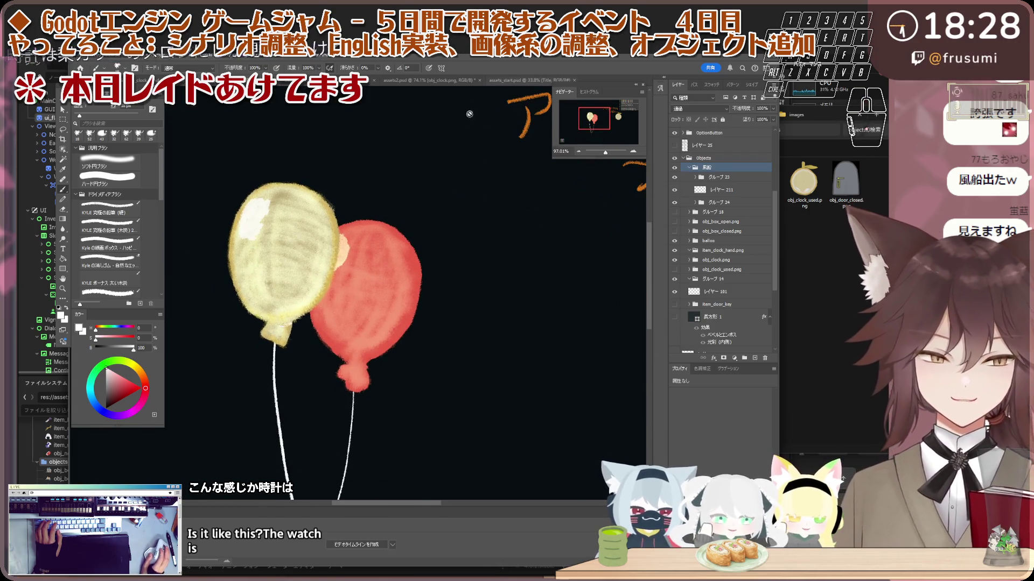
{"action": "scroll", "coordinate": [332, 317], "scroll_direction": "down", "scroll_amount": 1}
{"action": "scroll", "coordinate": [333, 318], "scroll_direction": "down", "scroll_amount": 1}
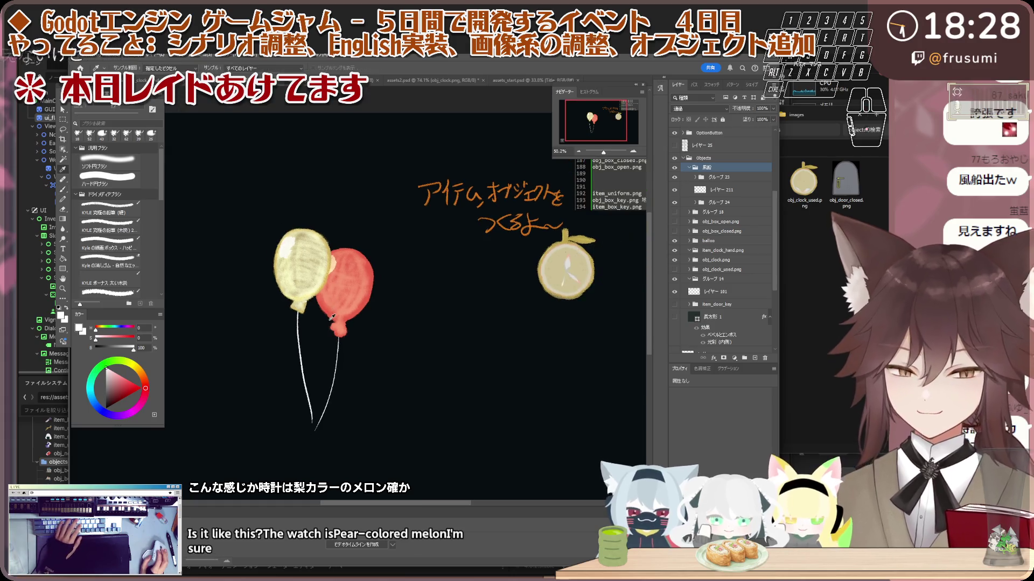
{"action": "scroll", "coordinate": [332, 317], "scroll_direction": "up", "scroll_amount": 1}
{"action": "scroll", "coordinate": [331, 308], "scroll_direction": "up", "scroll_amount": 1}
{"action": "scroll", "coordinate": [327, 305], "scroll_direction": "up", "scroll_amount": 1}
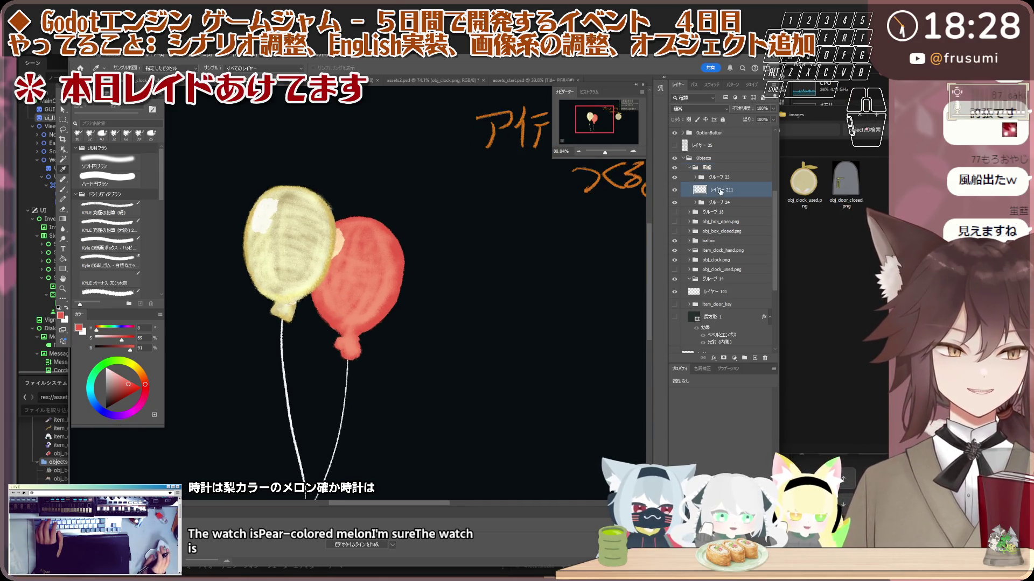
{"action": "left_click_drag", "start_coordinate": [733, 173], "coordinate": [731, 171]}
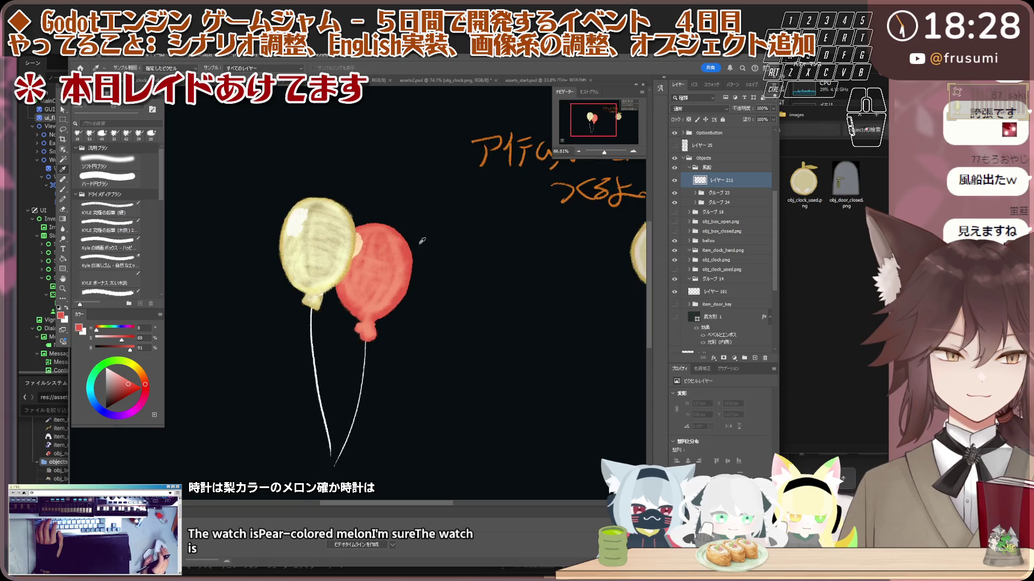
- Pick a paler, softer yellow paint colour and expand グループ 23 in the Layers panel
{"action": "scroll", "coordinate": [303, 255], "scroll_direction": "up", "scroll_amount": 1}
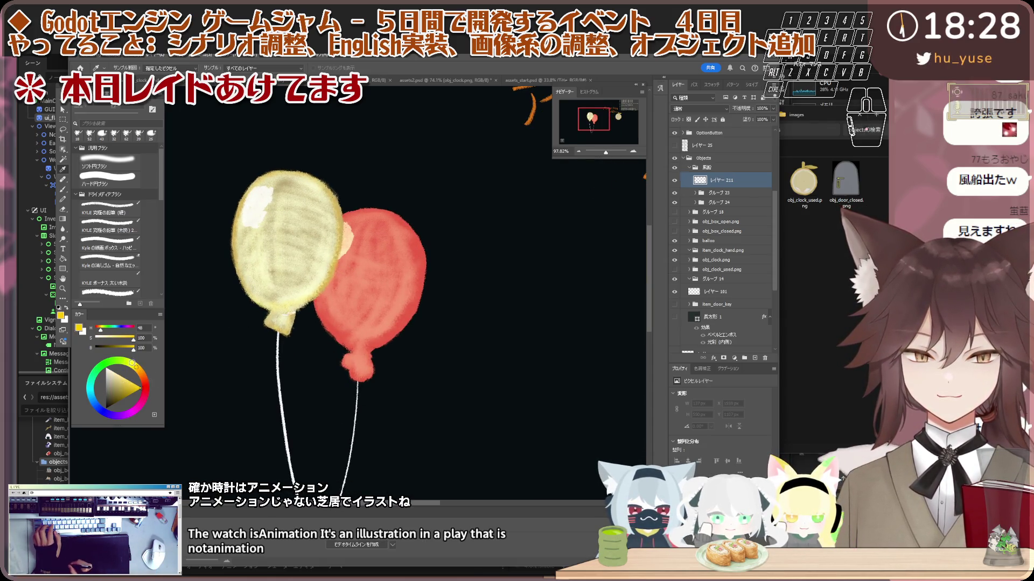
{"action": "left_click", "coordinate": [131, 387]}
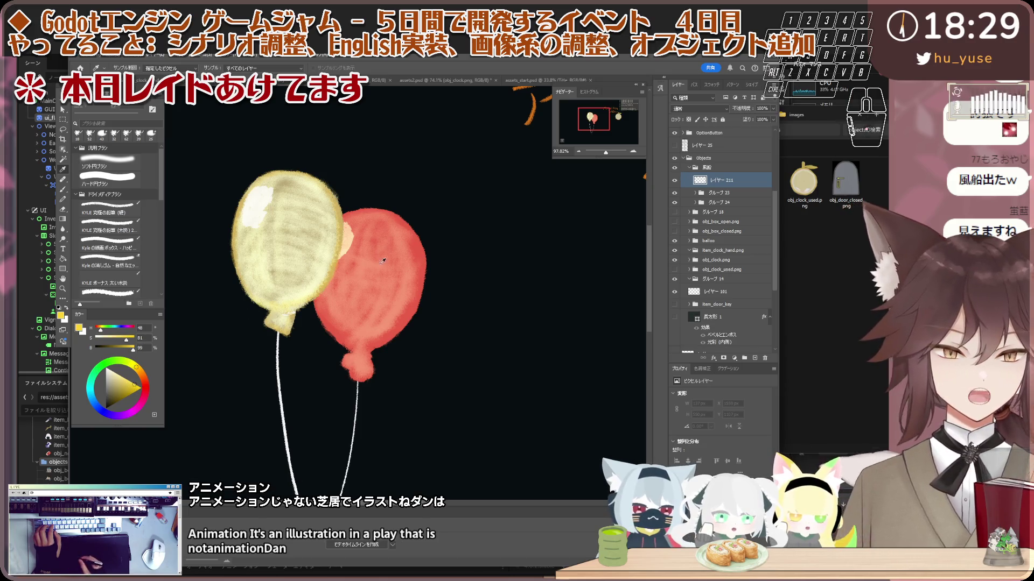
{"action": "left_click", "coordinate": [695, 192]}
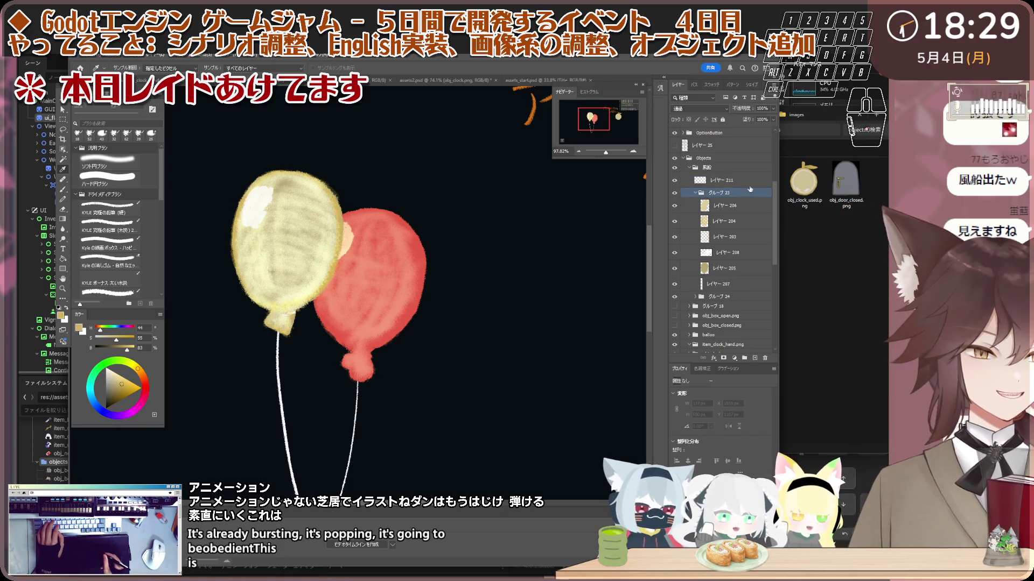
{"action": "double_click", "coordinate": [750, 189]}
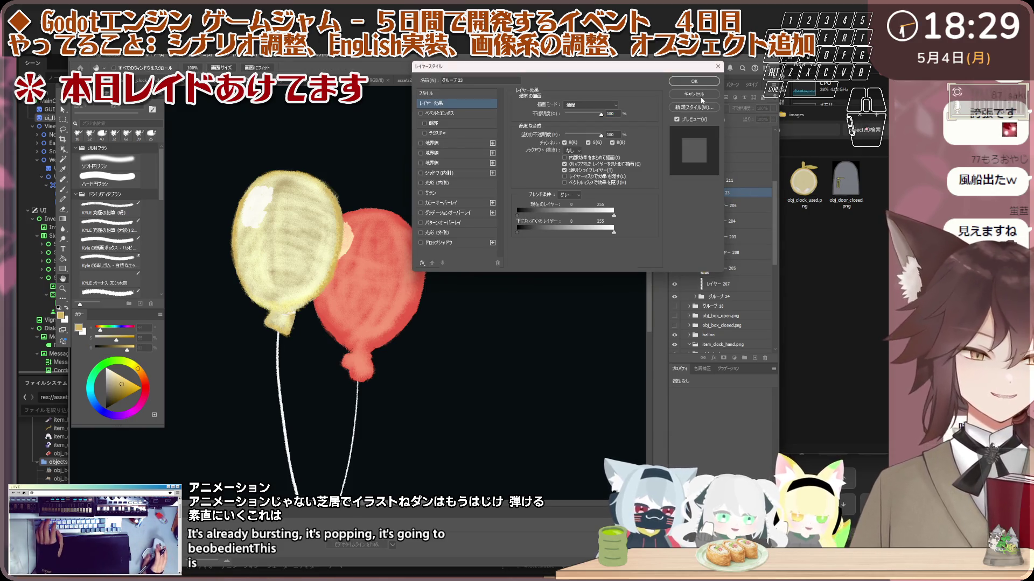
- Dismiss Layer Style, then brush a first warm-yellow mark on the yellow balloon on レイヤー 211
{"action": "key", "text": "Escape"}
{"action": "left_click", "coordinate": [749, 180]}
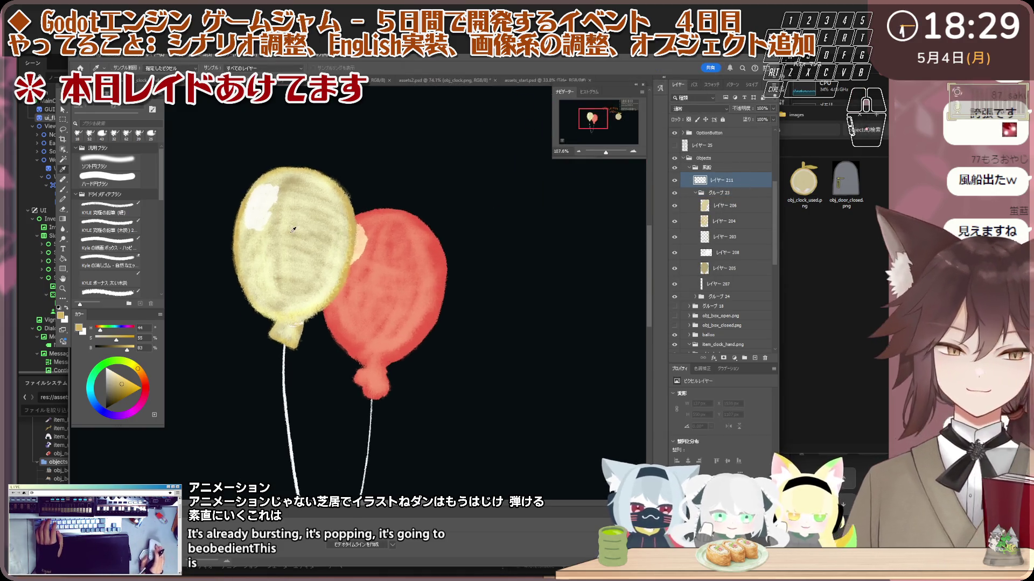
{"action": "key", "text": "b"}
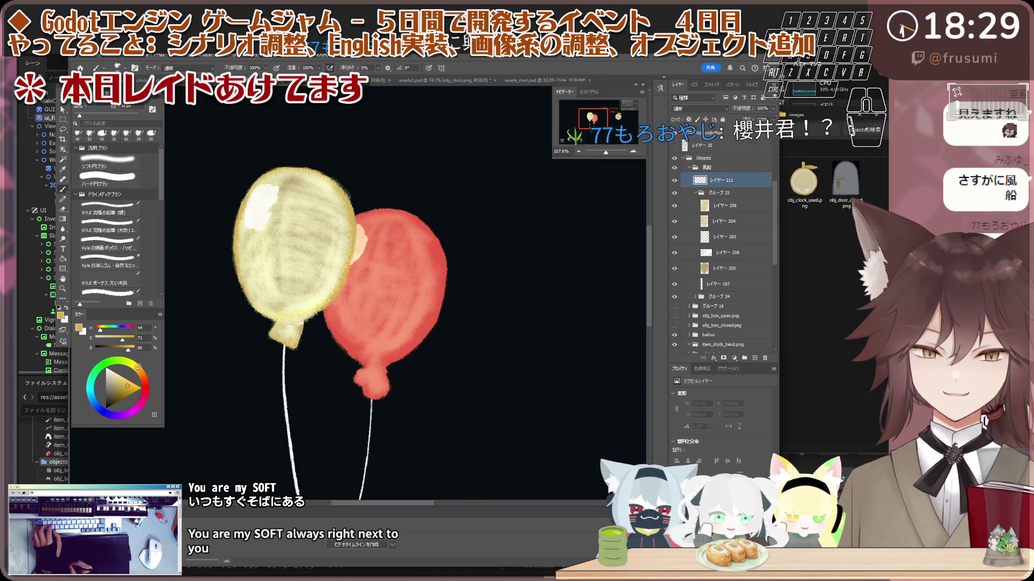
{"action": "left_click", "coordinate": [135, 367]}
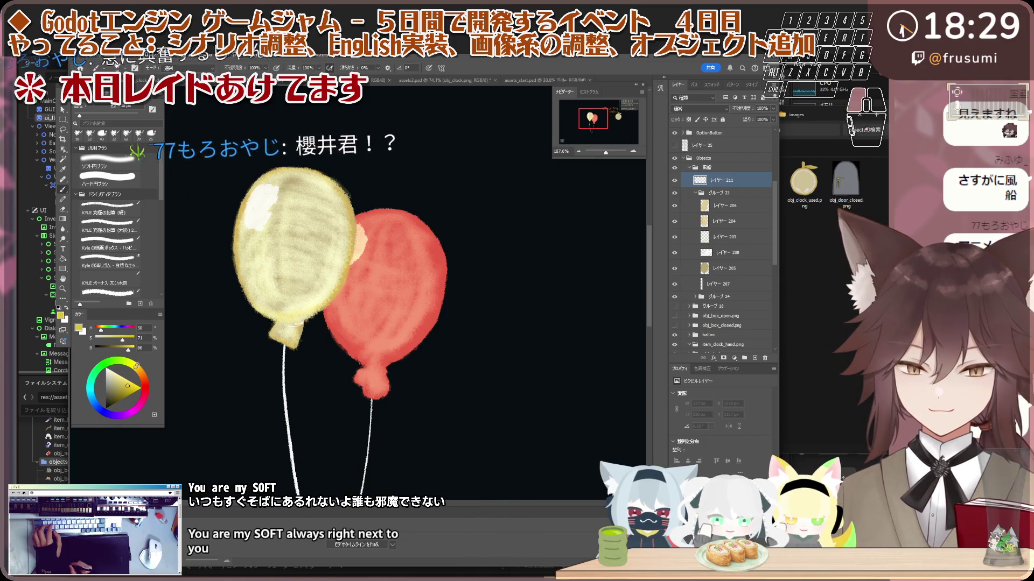
{"action": "left_click", "coordinate": [137, 367]}
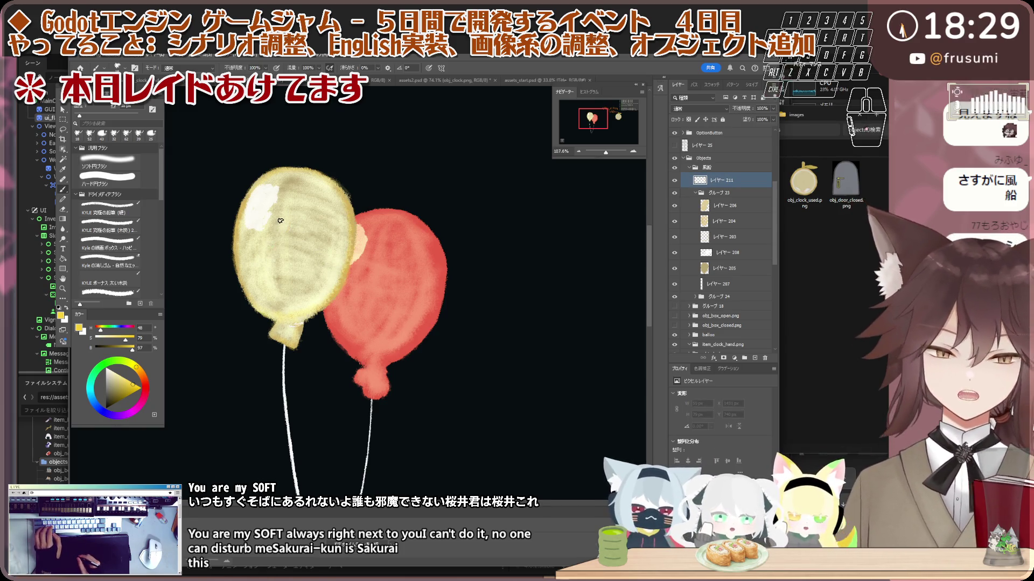
{"action": "mouse_move", "coordinate": [292, 197]}
{"action": "left_mouse_down"}
{"action": "mouse_move", "coordinate": [285, 189]}
{"action": "mouse_move", "coordinate": [295, 234]}
{"action": "left_mouse_up"}
- Draw a zig-zag starburst outline on the yellow balloon, undoing unwanted strokes
{"action": "mouse_move", "coordinate": [309, 191]}
{"action": "left_mouse_down"}
{"action": "mouse_move", "coordinate": [317, 229]}
{"action": "mouse_move", "coordinate": [300, 231]}
{"action": "left_mouse_up"}
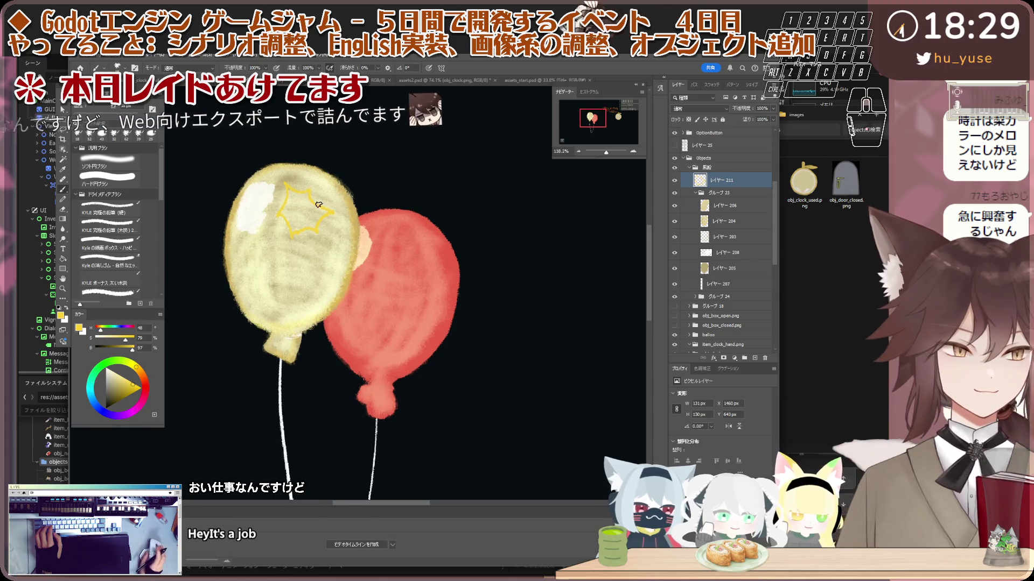
{"action": "scroll", "coordinate": [314, 221], "scroll_direction": "up", "scroll_amount": 5}
{"action": "key", "text": "ctrl+z"}
{"action": "key", "text": "ctrl+z"}
{"action": "mouse_move", "coordinate": [260, 145]}
{"action": "left_mouse_down"}
{"action": "mouse_move", "coordinate": [347, 181]}
{"action": "mouse_move", "coordinate": [273, 247]}
{"action": "left_mouse_up"}
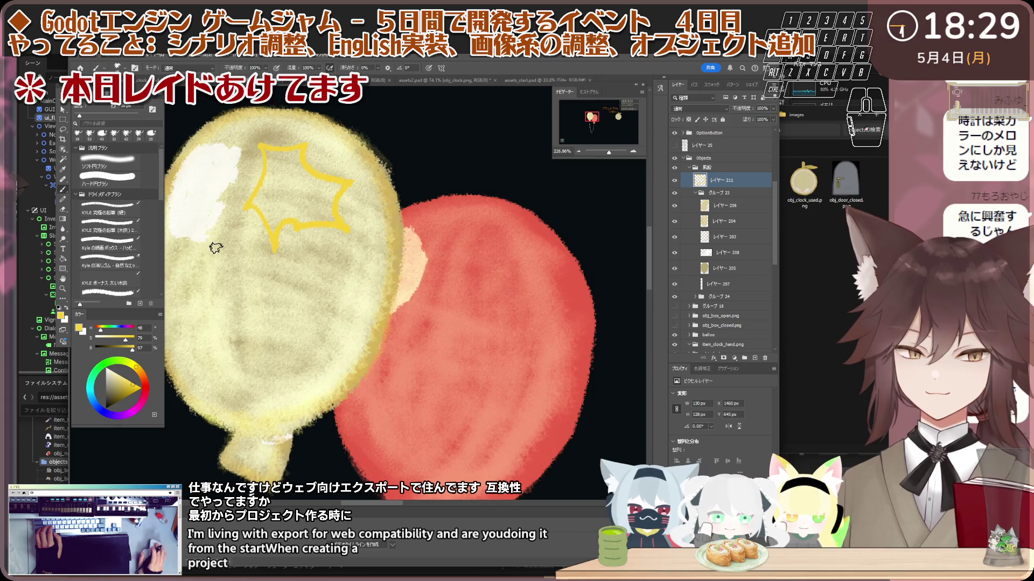
{"action": "scroll", "coordinate": [216, 248], "scroll_direction": "down", "scroll_amount": 3}
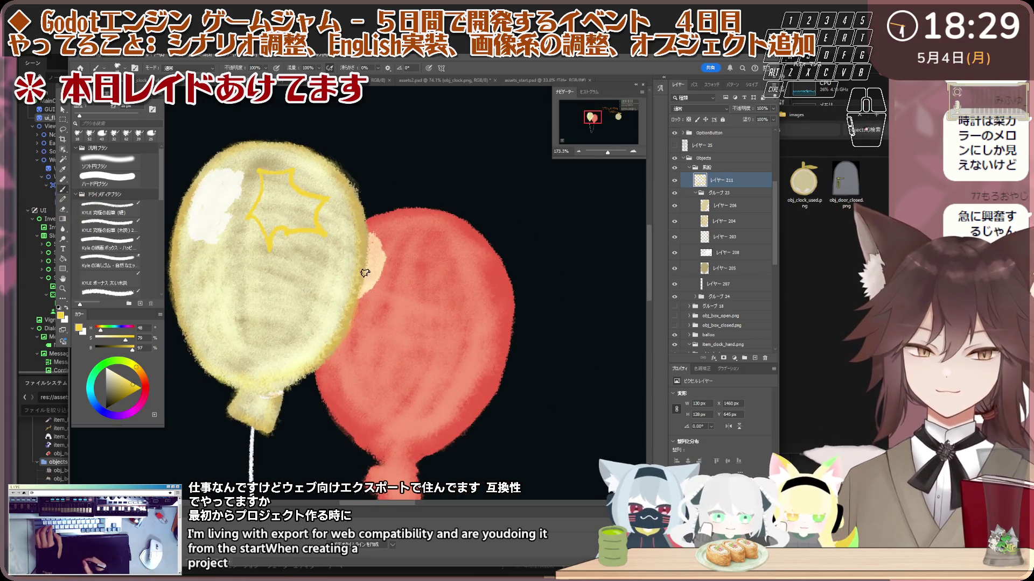
{"action": "key", "text": "ctrl+z"}
{"action": "key", "text": "ctrl+z"}
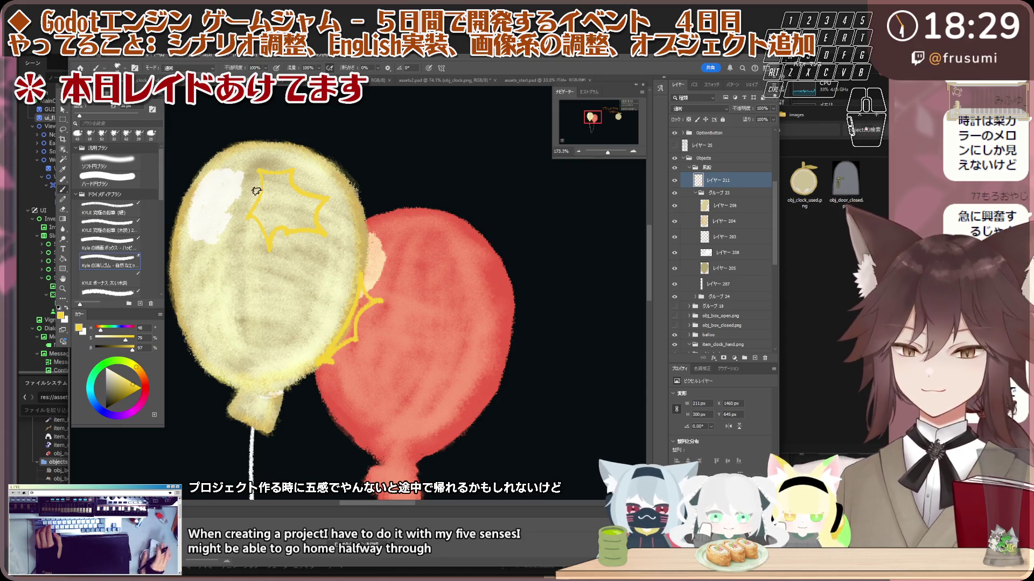
- Draw a starburst with an extra short stroke on the balloon's upper-left edge
{"action": "scroll", "coordinate": [261, 201], "scroll_direction": "down", "scroll_amount": 3}
{"action": "scroll", "coordinate": [196, 224], "scroll_direction": "up", "scroll_amount": 2}
{"action": "left_click_drag", "start_coordinate": [276, 208], "coordinate": [262, 265]}
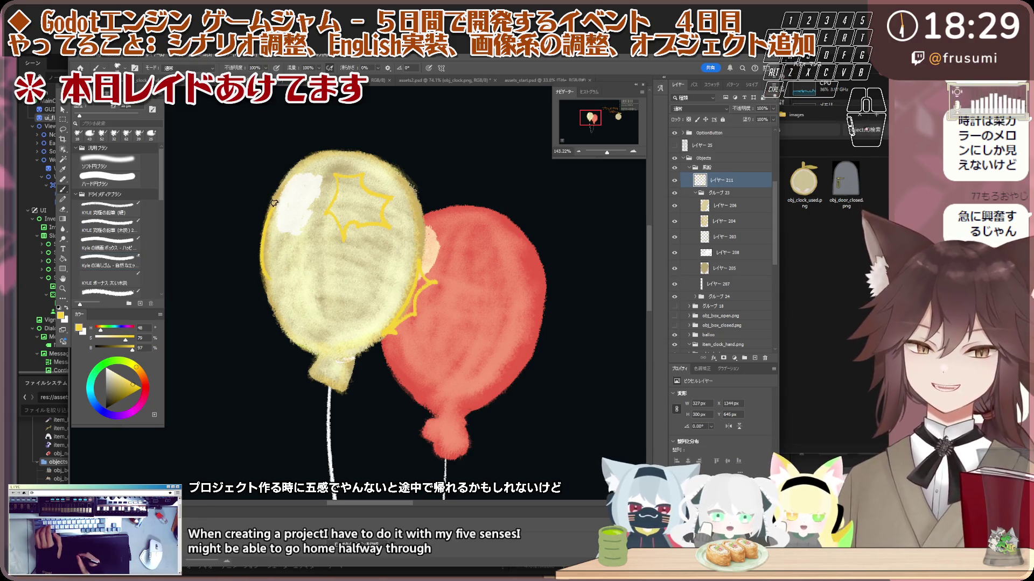
{"action": "left_click_drag", "start_coordinate": [264, 206], "coordinate": [252, 227]}
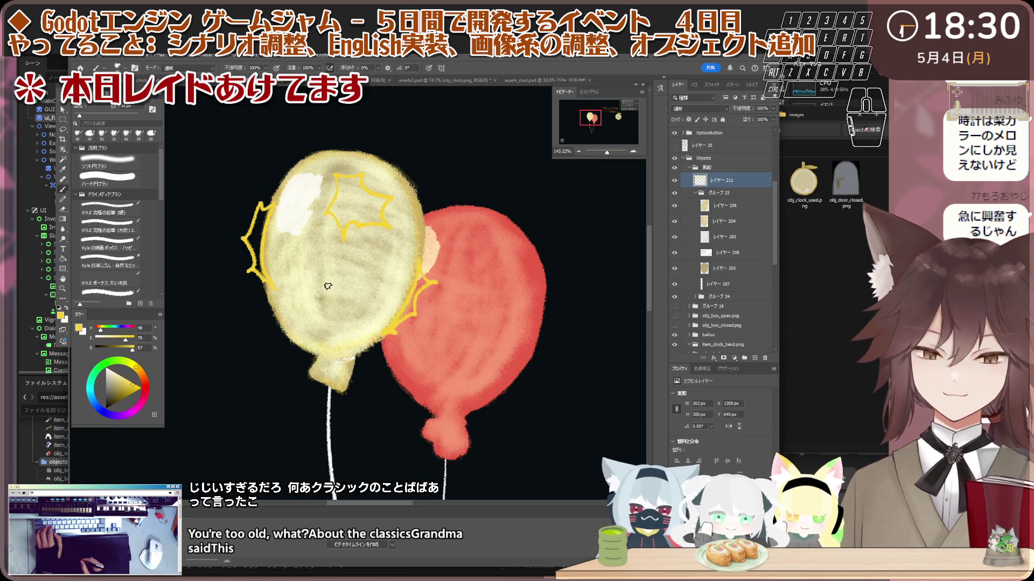
- Lasso the inner star and shift it down and left with Free Transform
{"action": "key", "text": "l"}
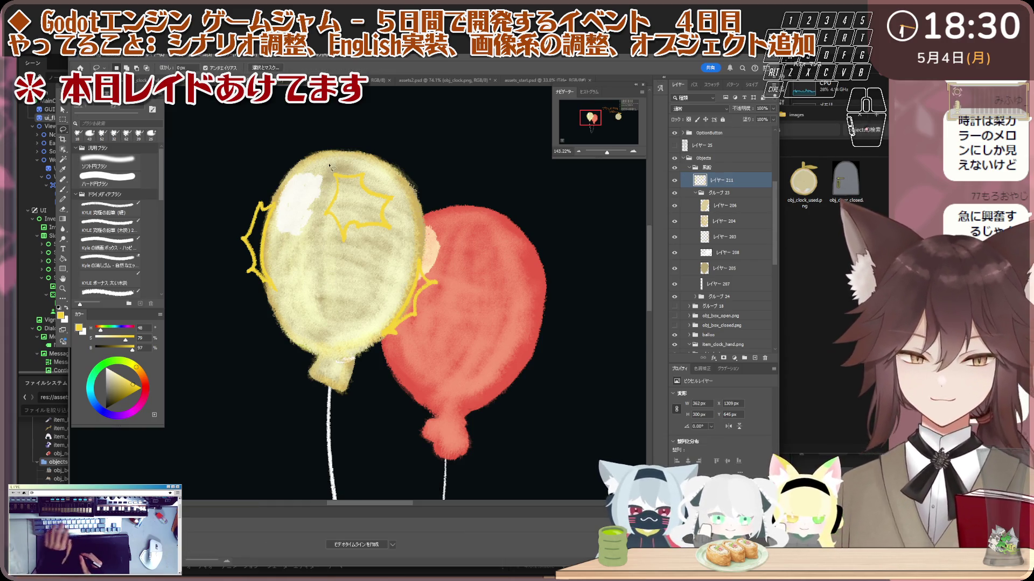
{"action": "left_click_drag", "start_coordinate": [330, 156], "coordinate": [345, 144]}
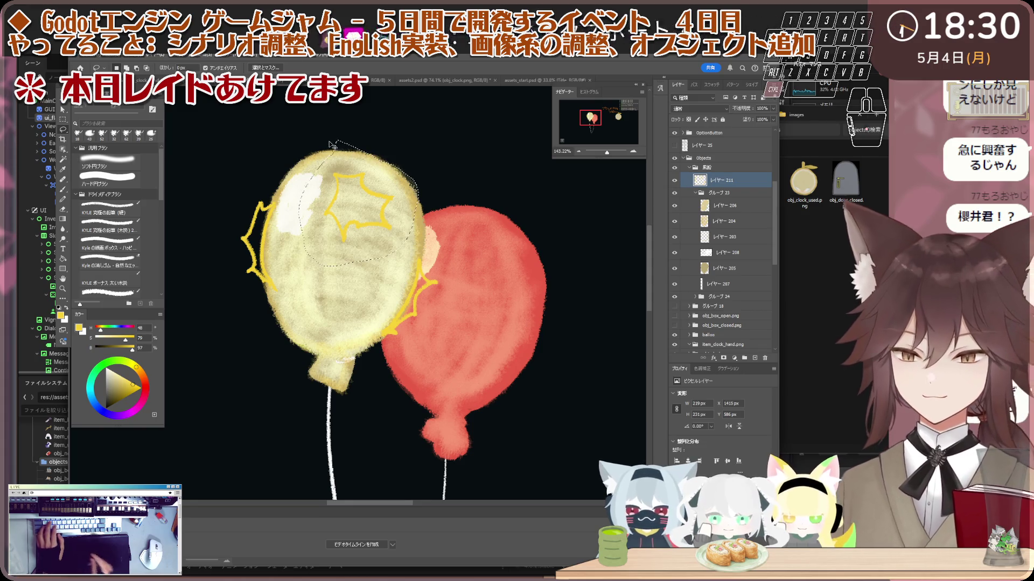
{"action": "key", "text": "ctrl+t"}
{"action": "left_click_drag", "start_coordinate": [373, 208], "coordinate": [353, 251]}
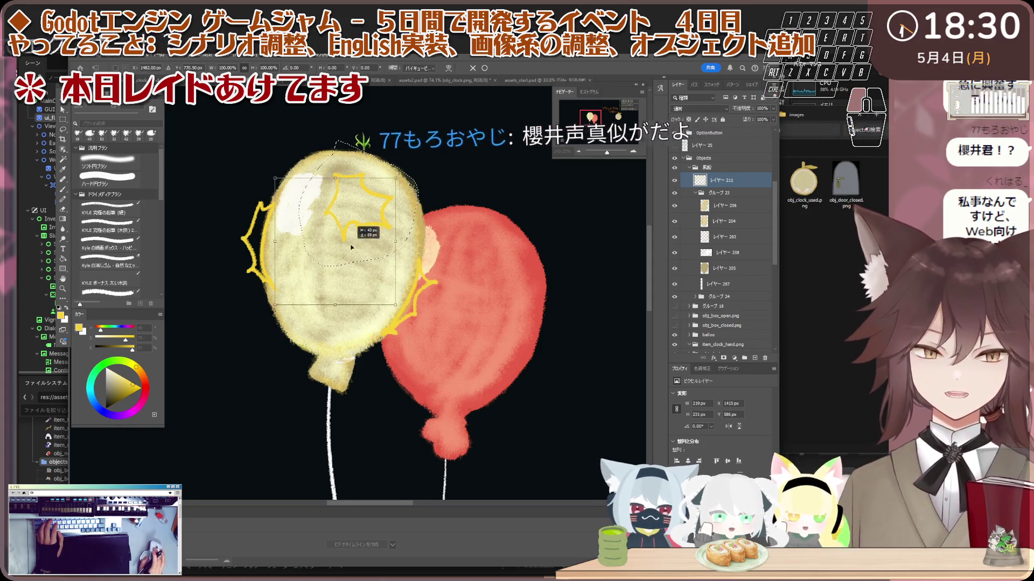
- Switch briefly to the Godot editor, then return to Photoshop
{"action": "key", "text": "alt+Tab"}
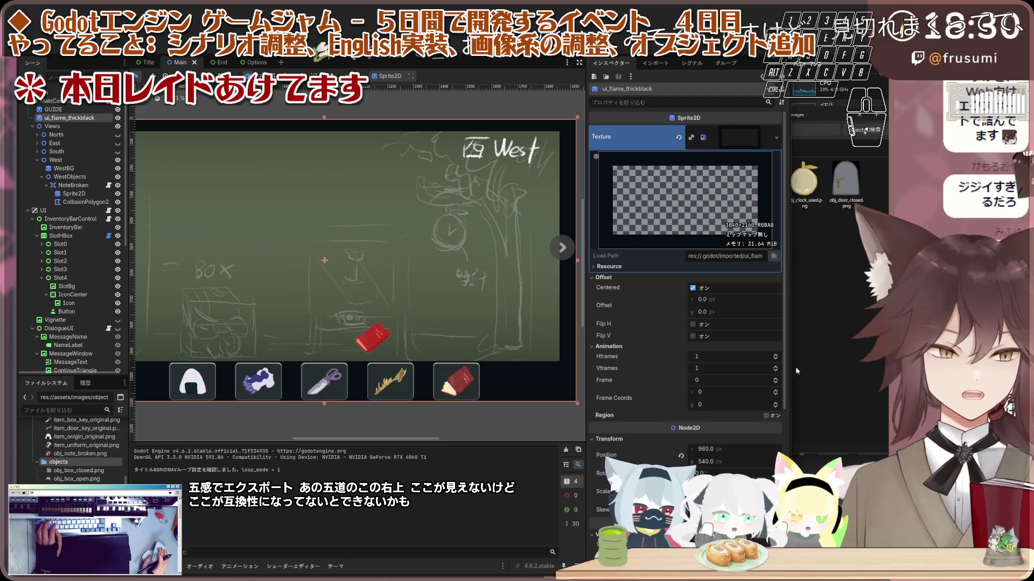
{"action": "mouse_move", "coordinate": [243, 575]}
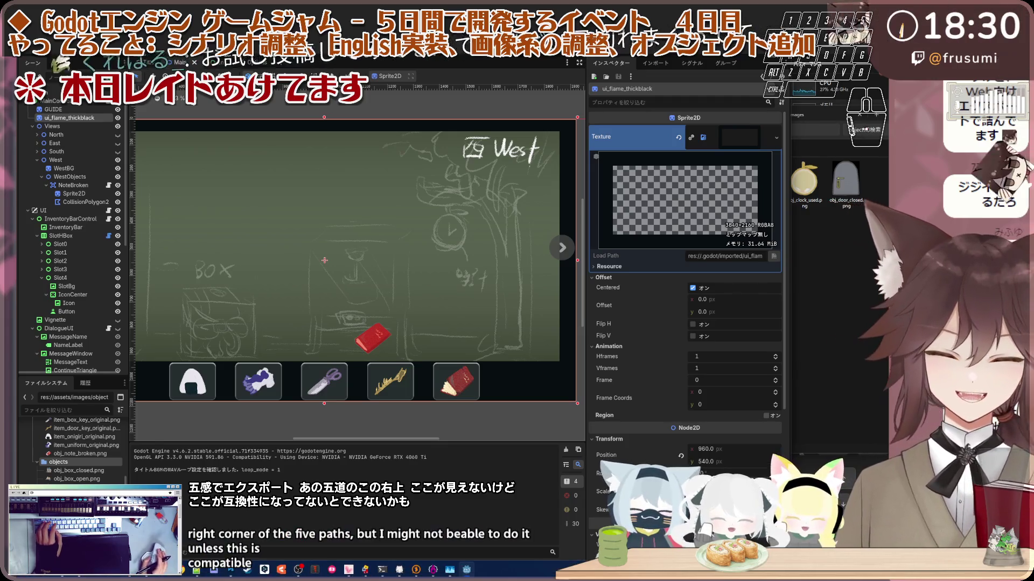
{"action": "left_click", "coordinate": [242, 575]}
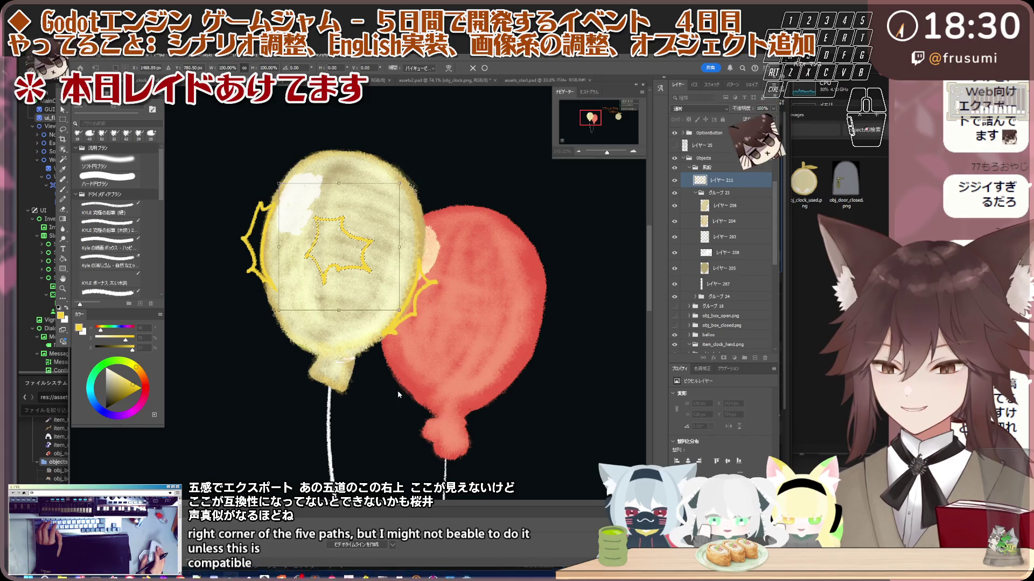
- Turn on layer 206 to show the white highlight on the yellow balloon
{"action": "scroll", "coordinate": [397, 390], "scroll_direction": "down", "scroll_amount": 3}
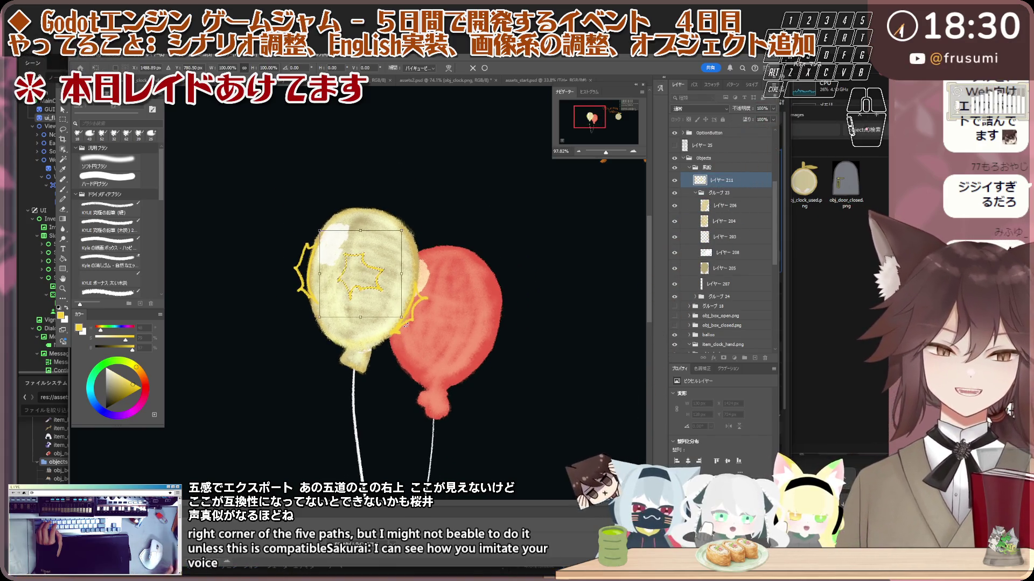
{"action": "left_click", "coordinate": [732, 205]}
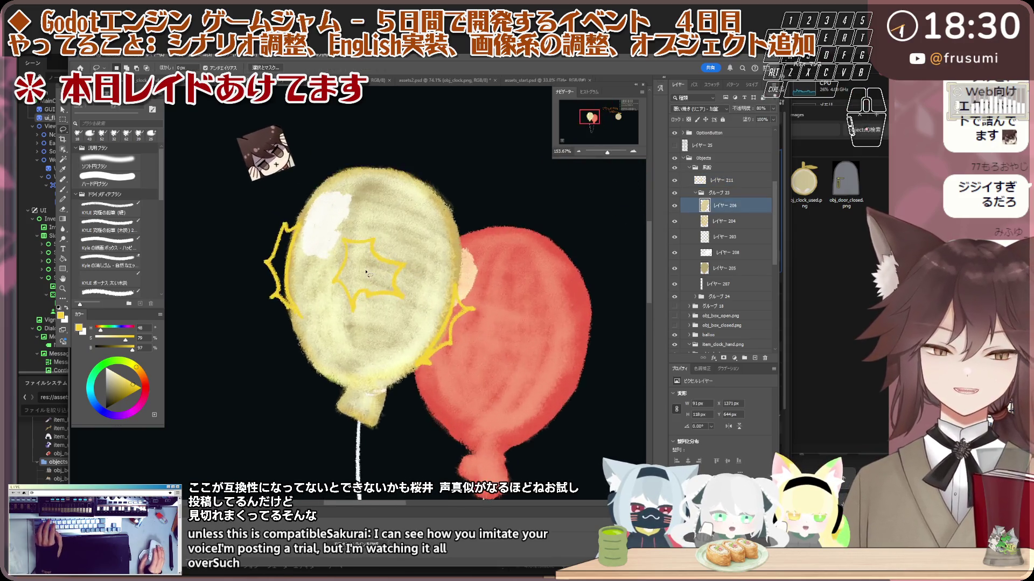
{"action": "scroll", "coordinate": [366, 273], "scroll_direction": "up", "scroll_amount": 3}
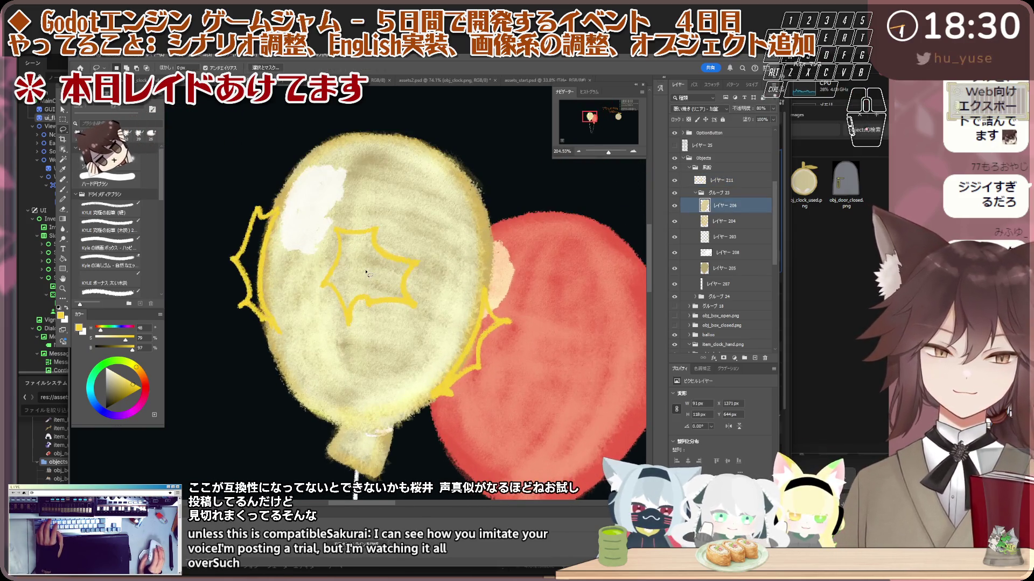
{"action": "scroll", "coordinate": [366, 273], "scroll_direction": "down", "scroll_amount": 1}
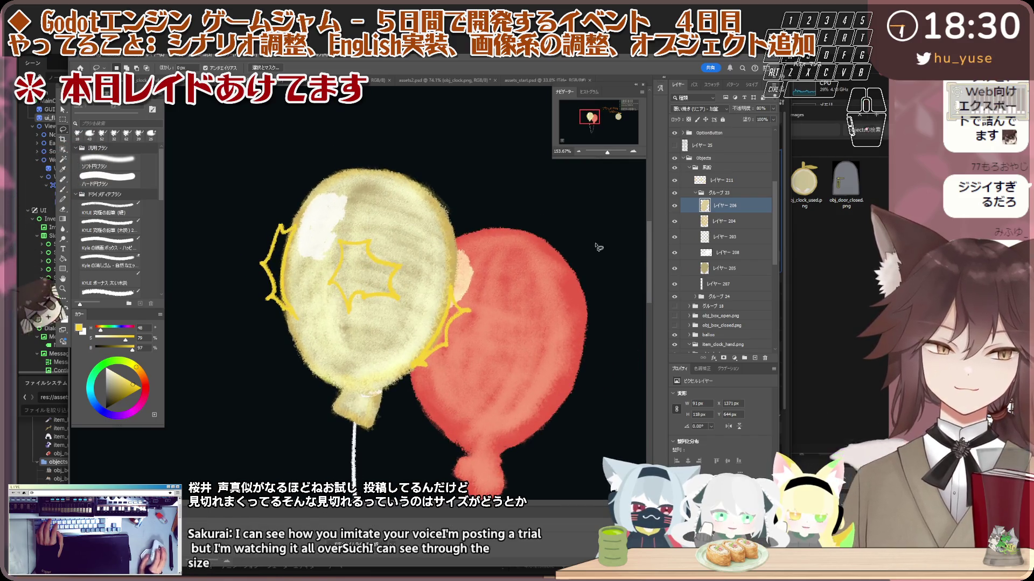
{"action": "left_click", "coordinate": [675, 208]}
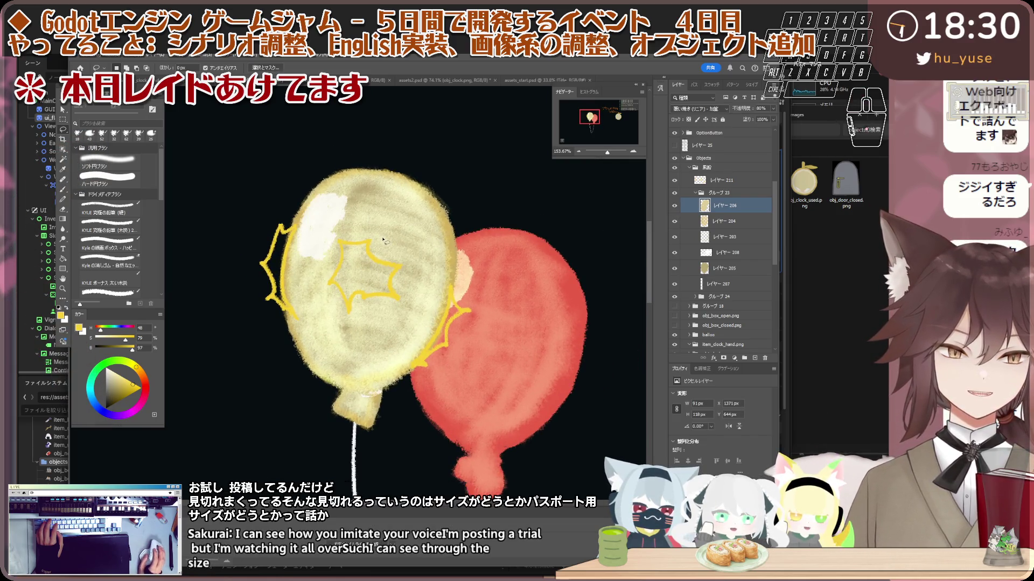
{"action": "scroll", "coordinate": [371, 251], "scroll_direction": "down", "scroll_amount": 1}
{"action": "scroll", "coordinate": [372, 252], "scroll_direction": "up", "scroll_amount": 1}
{"action": "scroll", "coordinate": [371, 252], "scroll_direction": "up", "scroll_amount": 3}
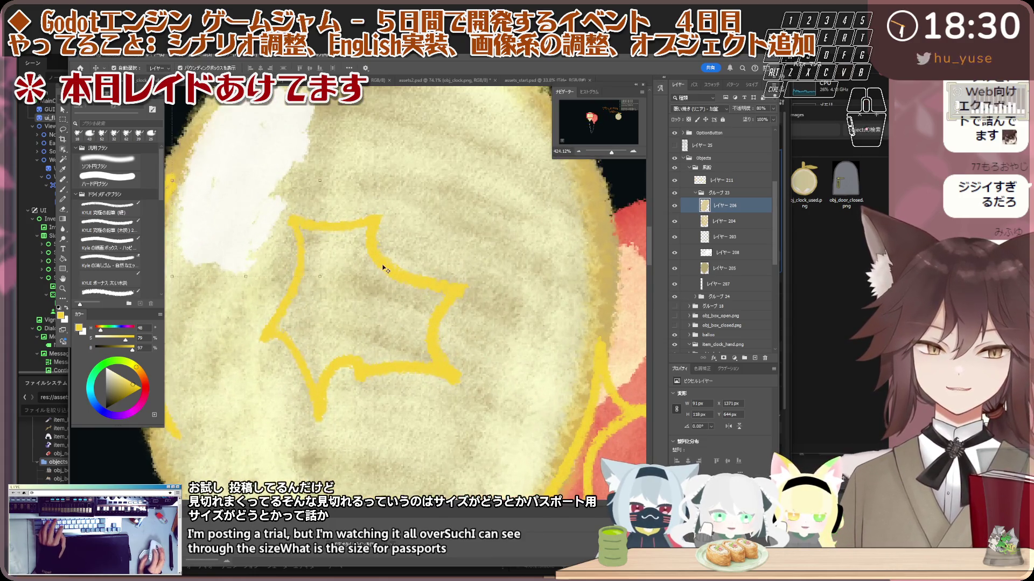
- Add a new empty layer, レイヤー 213, inside the balloon group
{"action": "key", "text": "v"}
{"action": "scroll", "coordinate": [385, 301], "scroll_direction": "down", "scroll_amount": 2}
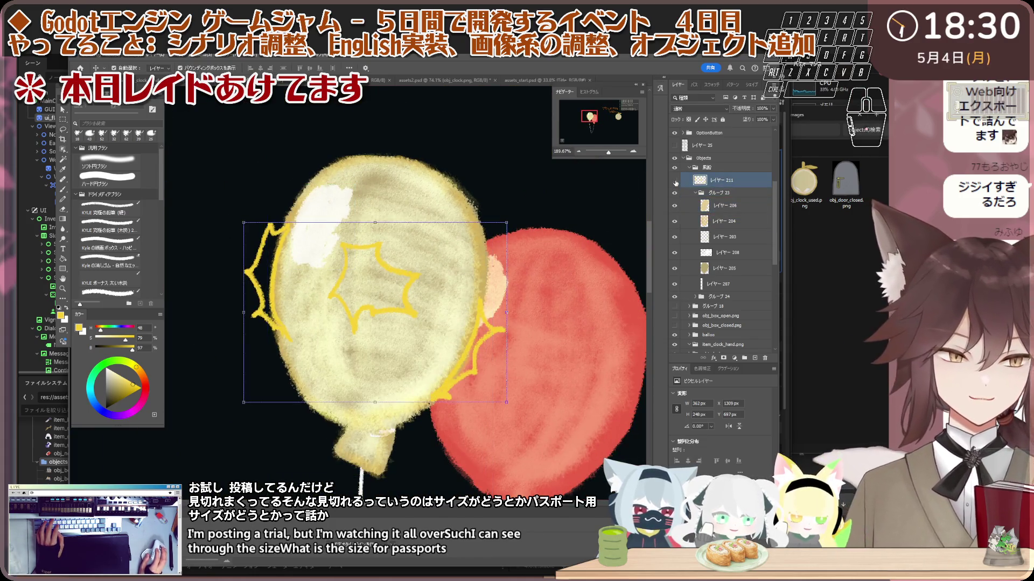
{"action": "left_click", "coordinate": [742, 190], "text": "shift"}
{"action": "left_click", "coordinate": [723, 221]}
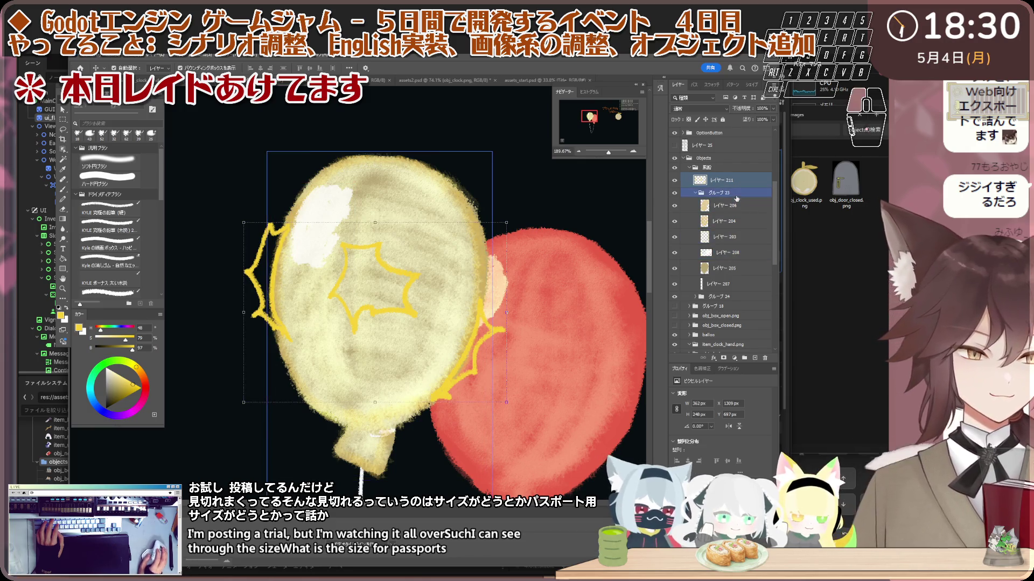
{"action": "key", "text": "ctrl+shift+alt+n"}
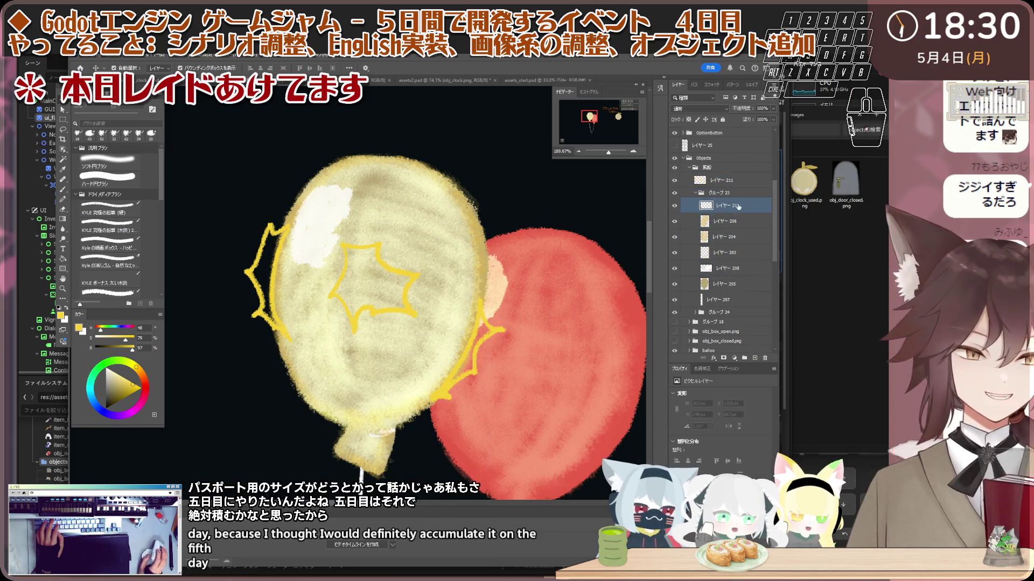
{"action": "scroll", "coordinate": [525, 237], "scroll_direction": "up", "scroll_amount": 1}
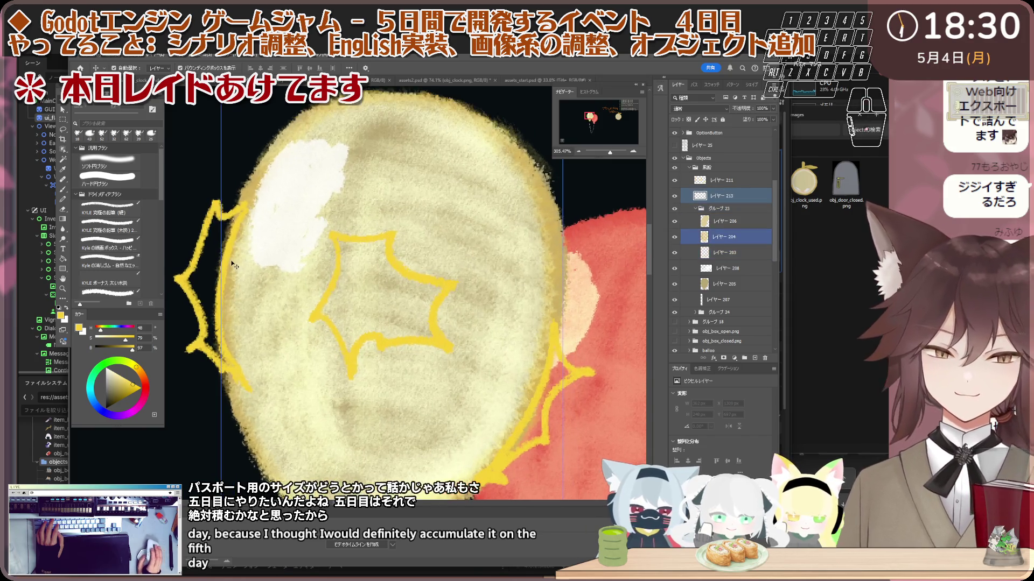
- Select the star marks from their layer, zoomed out to show both balloons
{"action": "left_click", "coordinate": [470, 245]}
{"action": "left_click", "coordinate": [751, 179]}
{"action": "left_click", "coordinate": [692, 182], "text": "shift"}
{"action": "left_click", "coordinate": [668, 197]}
{"action": "key", "text": "ctrl+minus"}
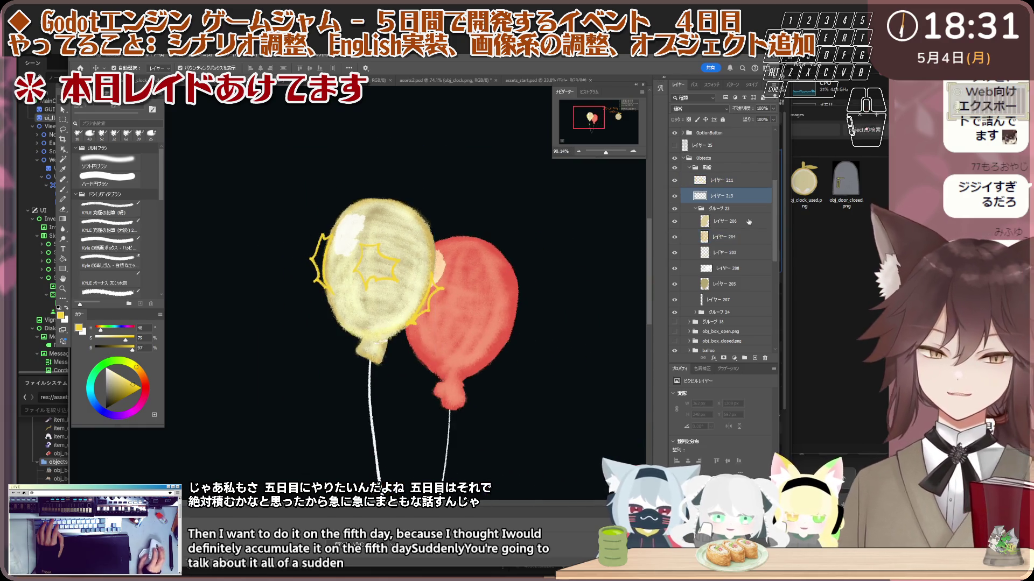
{"action": "left_click", "coordinate": [732, 184]}
{"action": "scroll", "coordinate": [569, 257], "scroll_direction": "down", "scroll_amount": 1}
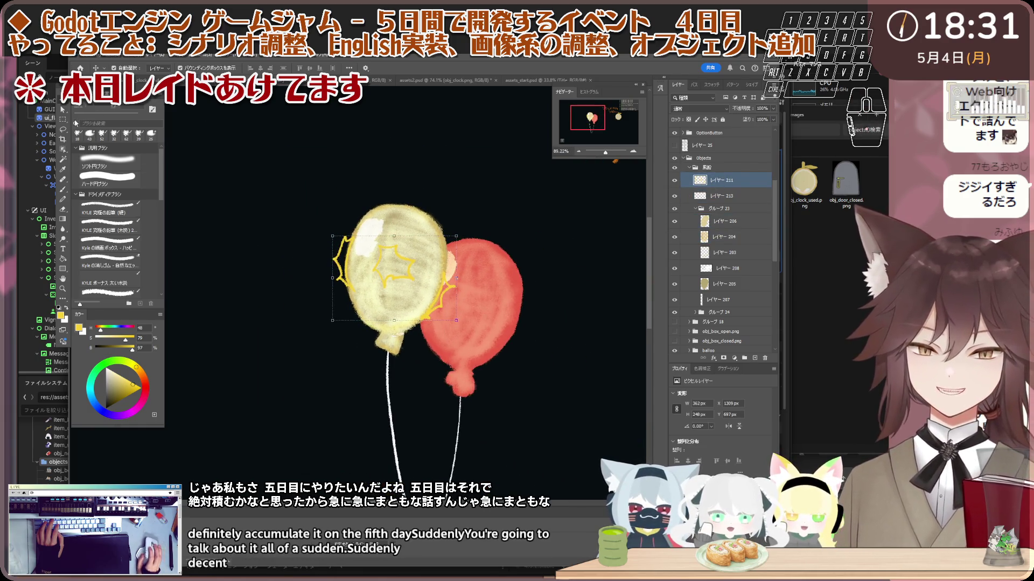
{"action": "scroll", "coordinate": [388, 192], "scroll_direction": "up", "scroll_amount": 3}
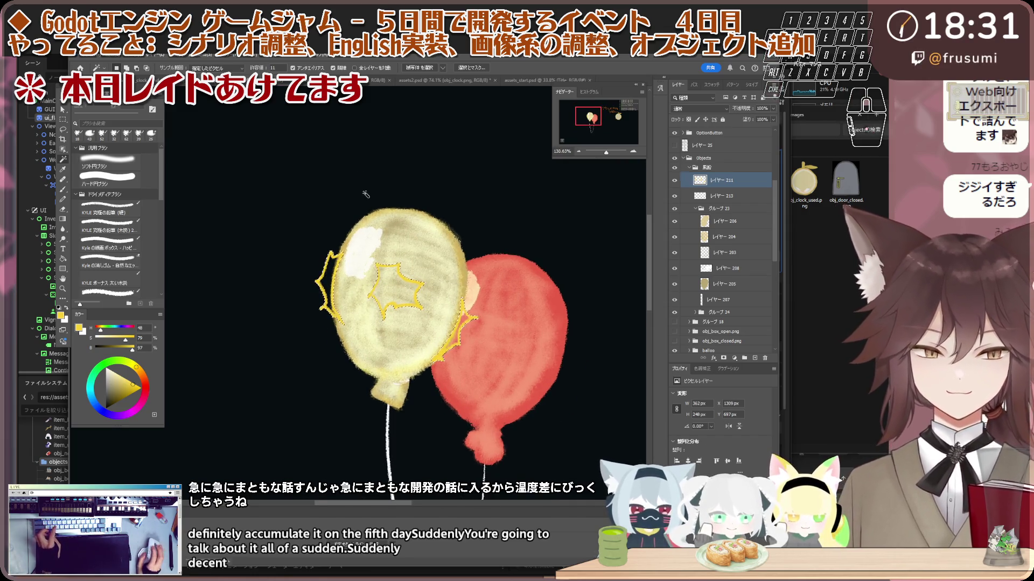
- Contract the star-mark selection by 2 px
{"action": "scroll", "coordinate": [389, 192], "scroll_direction": "up", "scroll_amount": 2}
{"action": "left_click", "coordinate": [229, 55]}
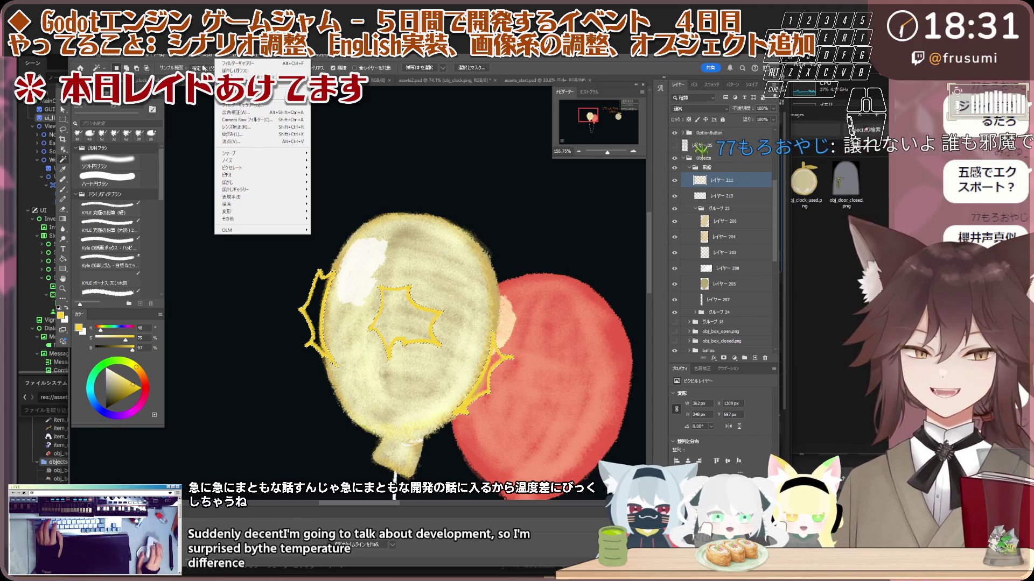
{"action": "mouse_move", "coordinate": [199, 55]}
{"action": "mouse_move", "coordinate": [247, 171]}
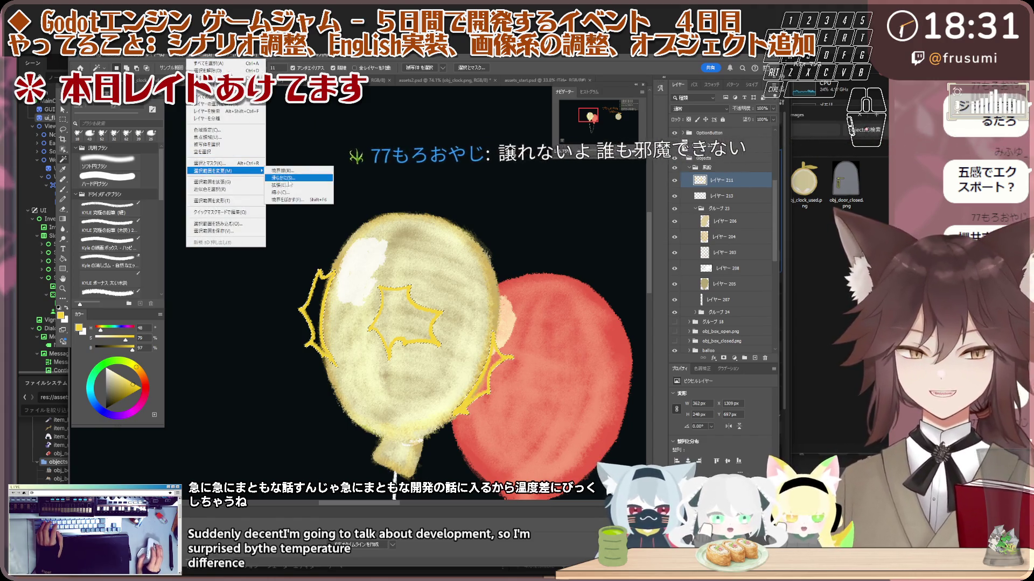
{"action": "left_click", "coordinate": [280, 192]}
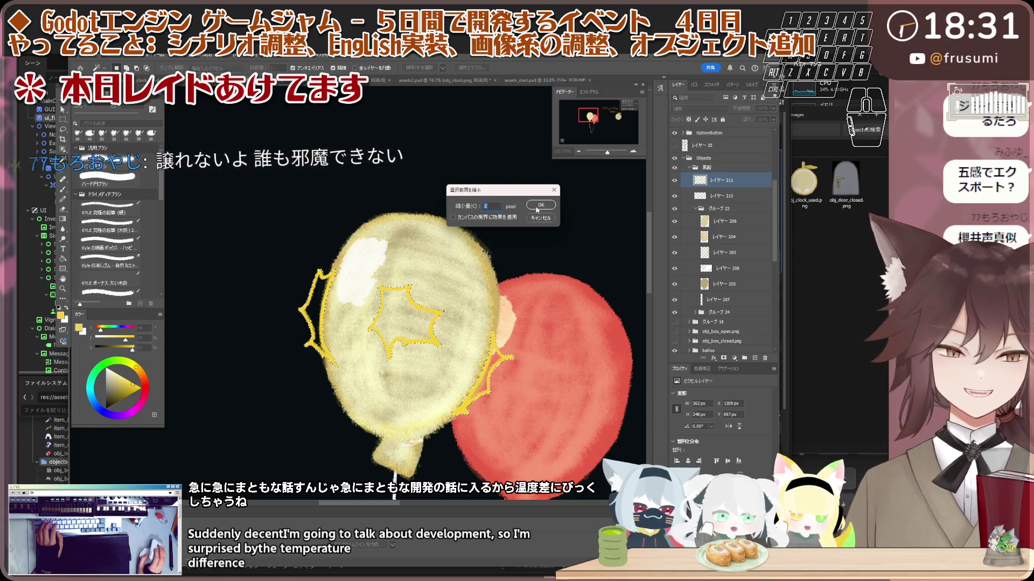
{"action": "left_click", "coordinate": [540, 205]}
- Try a yellow Paint Bucket fill inside the stars, then undo it
{"action": "scroll", "coordinate": [336, 171], "scroll_direction": "down", "scroll_amount": 2}
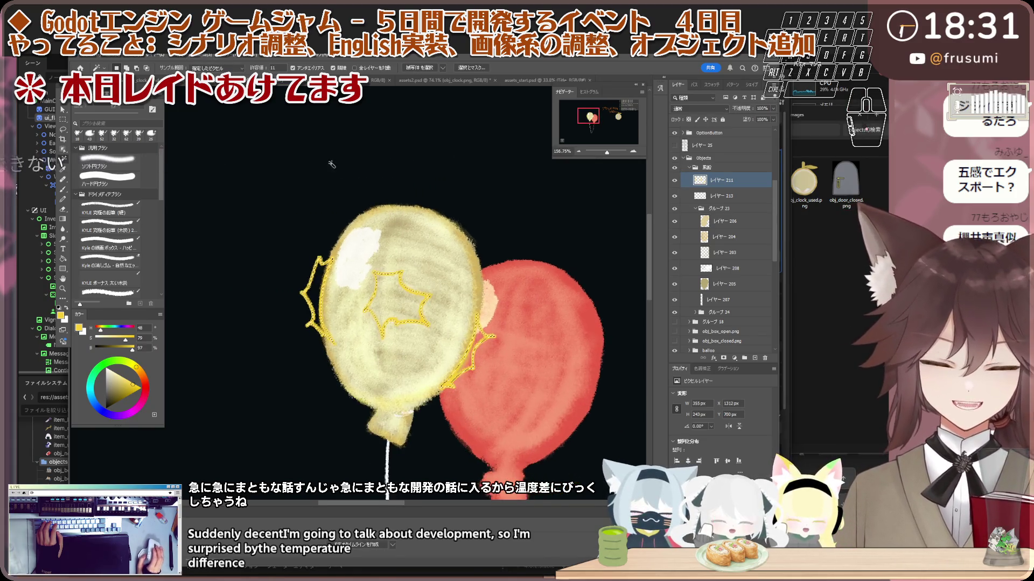
{"action": "scroll", "coordinate": [336, 170], "scroll_direction": "down", "scroll_amount": 2}
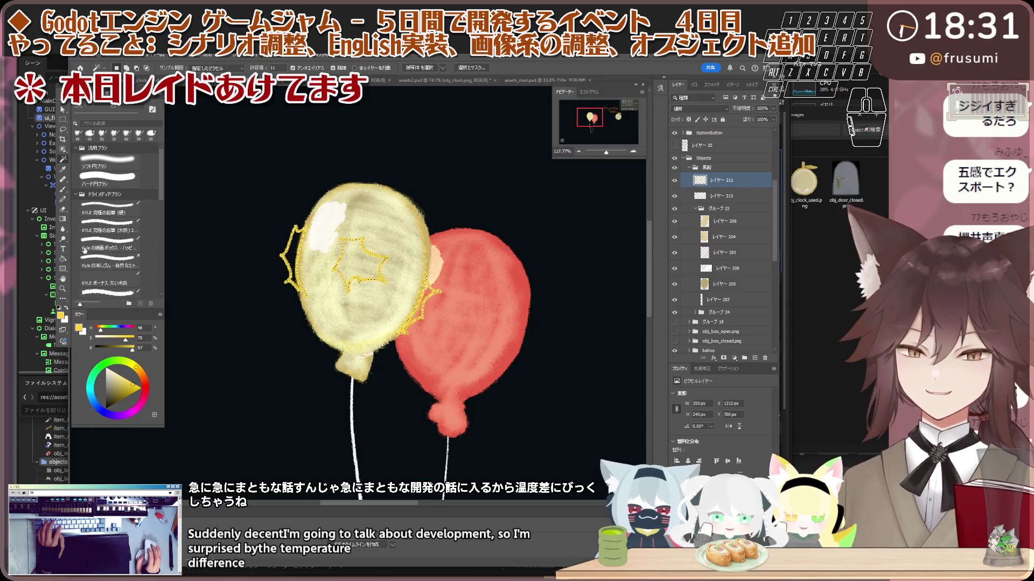
{"action": "left_click", "coordinate": [62, 259]}
{"action": "scroll", "coordinate": [309, 261], "scroll_direction": "up", "scroll_amount": 2}
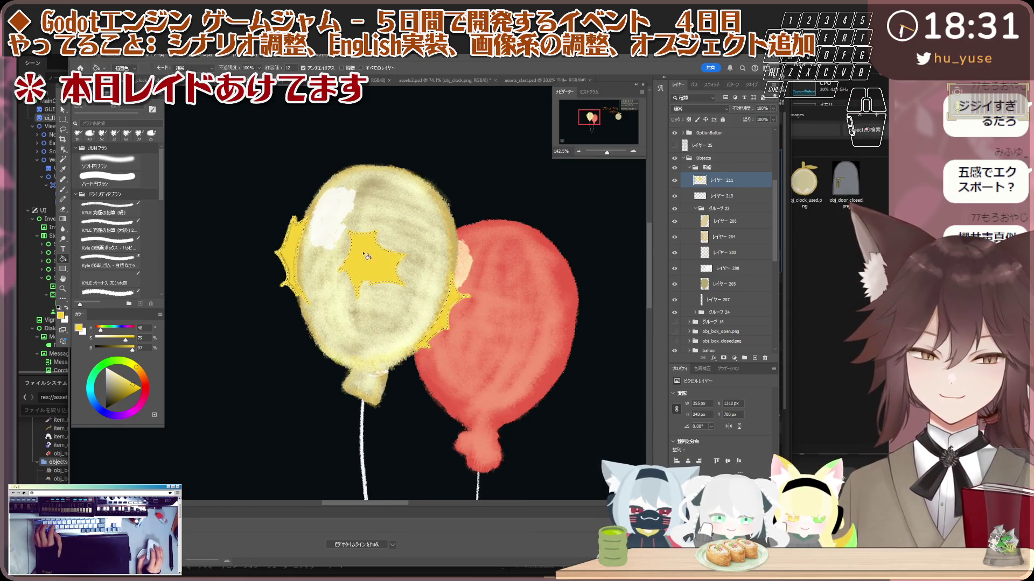
{"action": "scroll", "coordinate": [328, 262], "scroll_direction": "up", "scroll_amount": 10}
{"action": "key", "text": "Delete"}
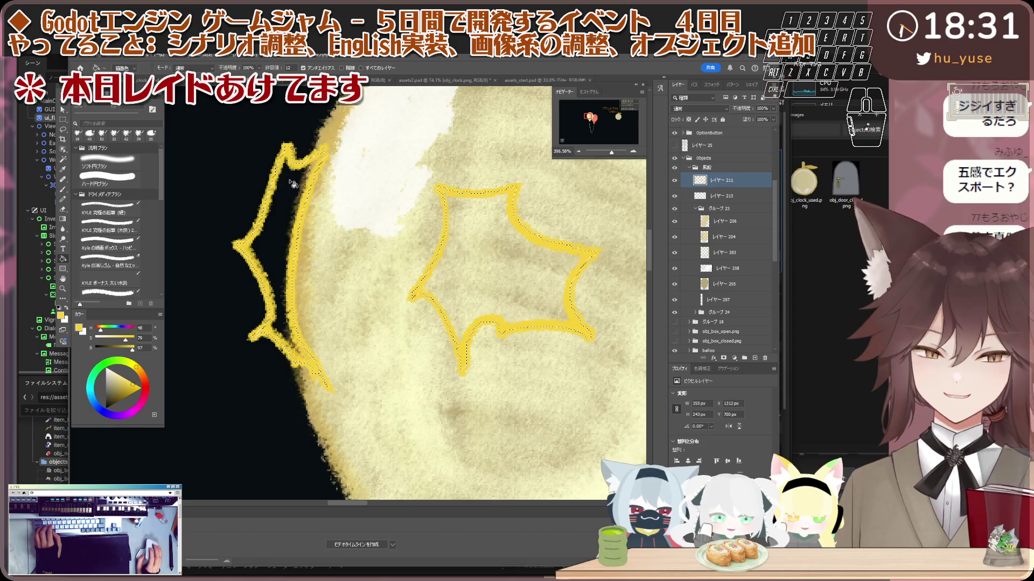